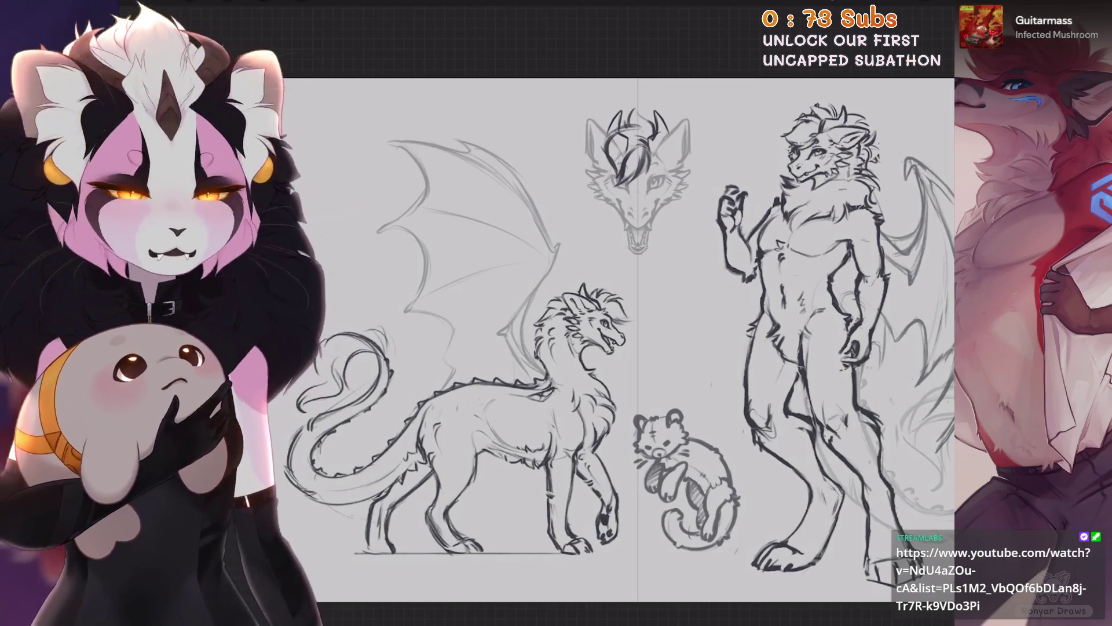
Add a new empty layer at the top of the layer stack.
{"action": "key", "text": "l"}
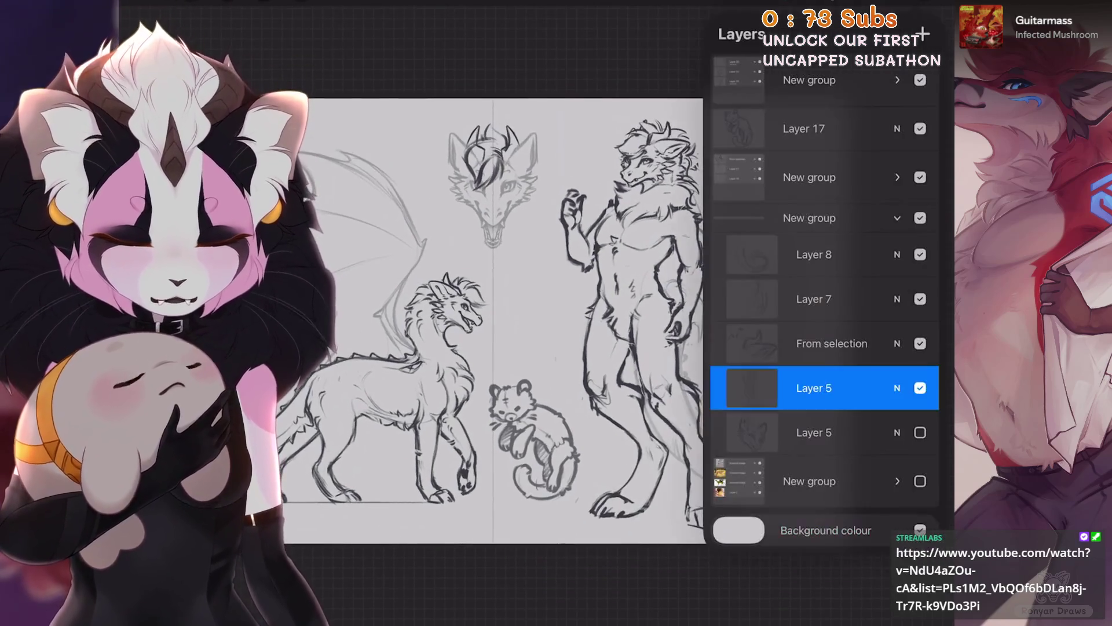
{"action": "mouse_move", "coordinate": [493, 318]}
{"action": "left_mouse_down"}
{"action": "mouse_move", "coordinate": [551, 329]}
{"action": "mouse_move", "coordinate": [529, 336]}
{"action": "left_mouse_up"}
{"action": "left_click", "coordinate": [809, 80]}
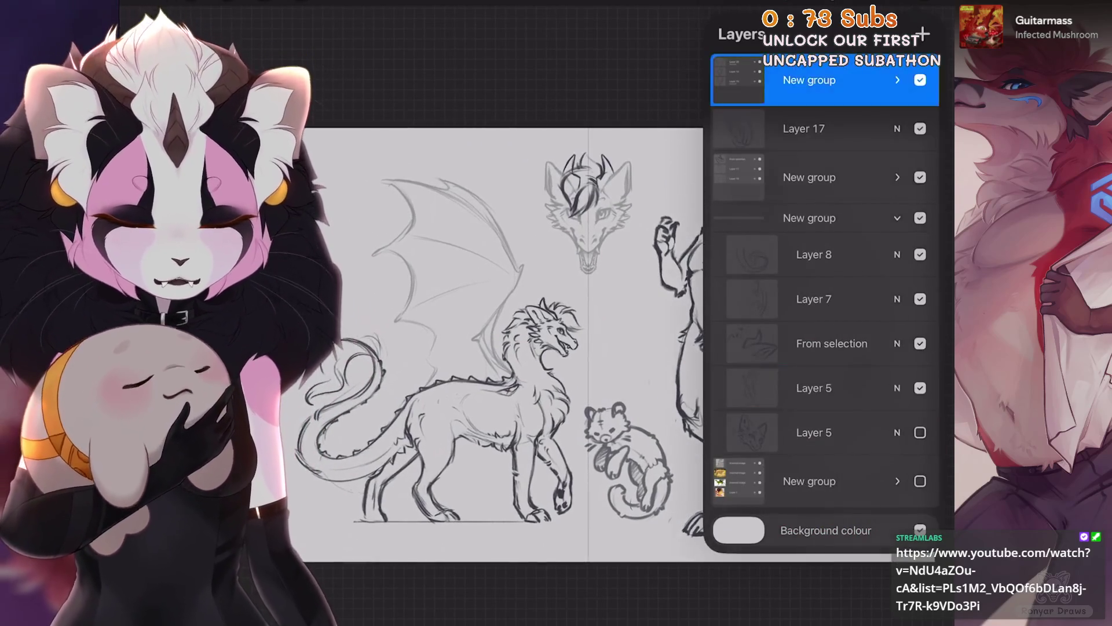
{"action": "left_click", "coordinate": [923, 35]}
Select the Hard Brush from the Airbrushing brush set.
{"action": "key", "text": "b"}
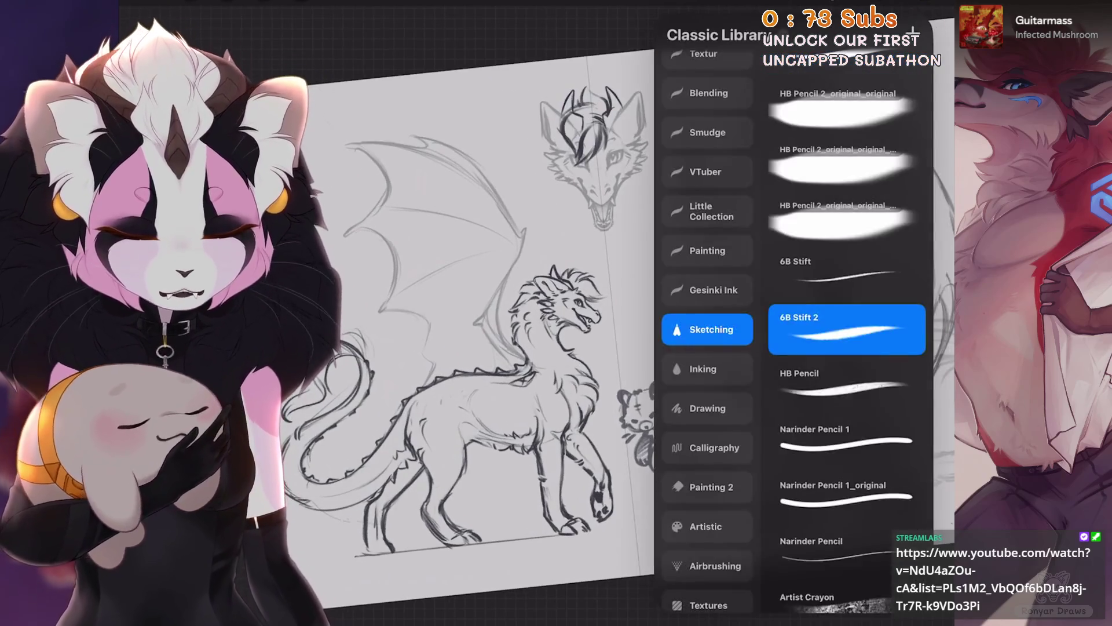
{"action": "left_click", "coordinate": [707, 211]}
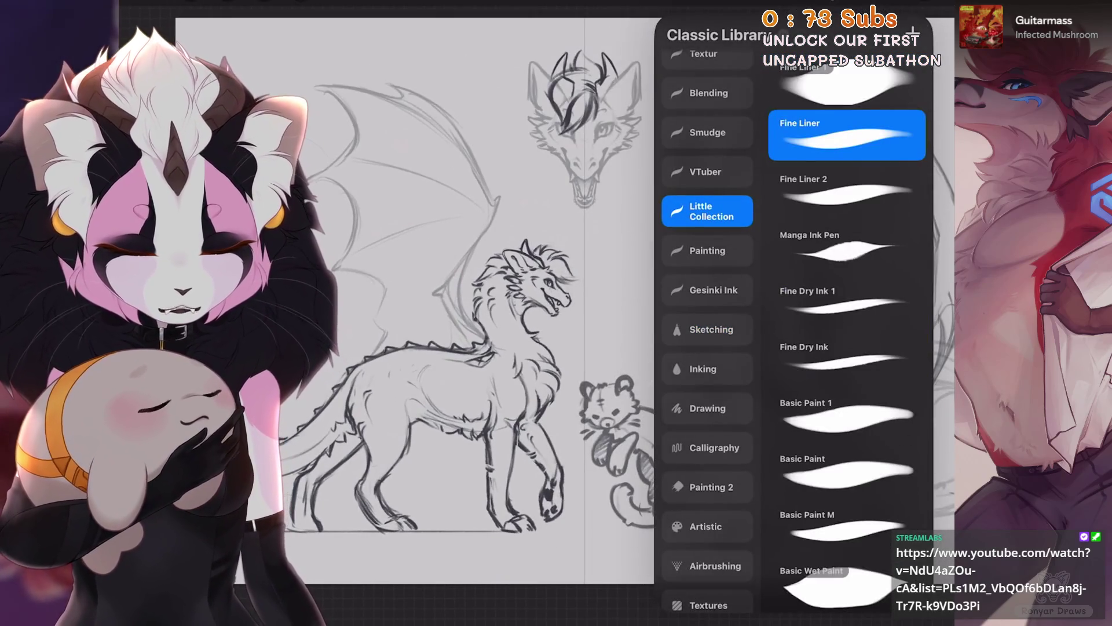
{"action": "left_click_drag", "start_coordinate": [464, 289], "coordinate": [403, 275]}
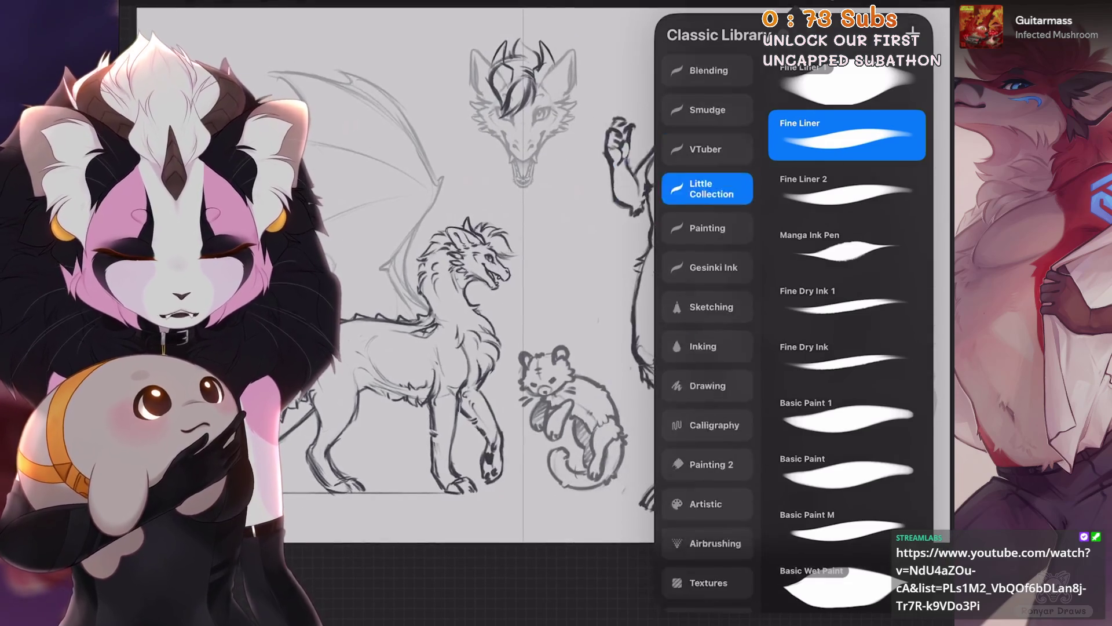
{"action": "scroll", "coordinate": [708, 348], "scroll_direction": "down", "scroll_amount": 2}
{"action": "left_click", "coordinate": [708, 496]}
{"action": "left_click", "coordinate": [839, 192]}
{"action": "left_click", "coordinate": [838, 246]}
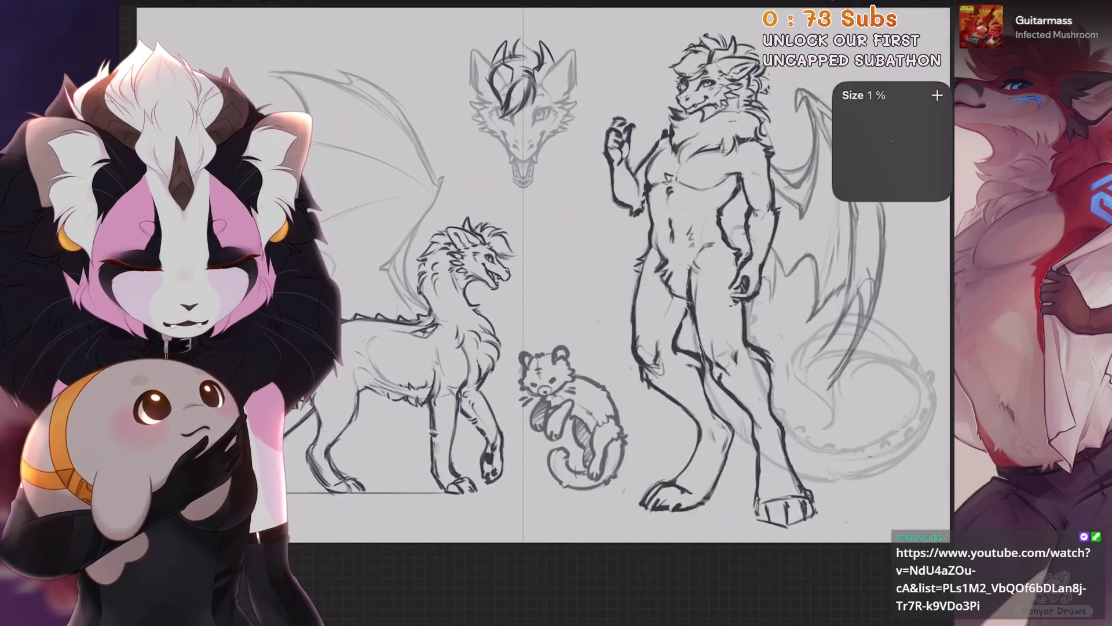
Paint a thick dark horizontal bar across the middle of the sheet, redrawing the first attempt.
{"action": "left_click_drag", "start_coordinate": [521, 301], "coordinate": [622, 303]}
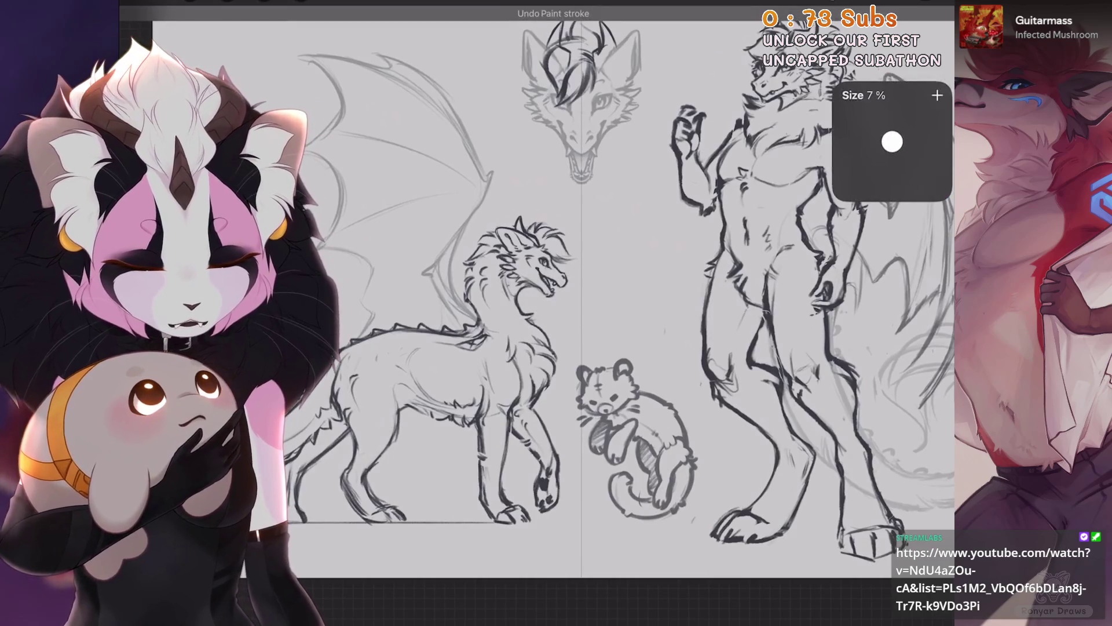
{"action": "left_click_drag", "start_coordinate": [558, 326], "coordinate": [733, 314]}
{"action": "key", "text": "ctrl+z"}
{"action": "left_click_drag", "start_coordinate": [551, 320], "coordinate": [735, 318]}
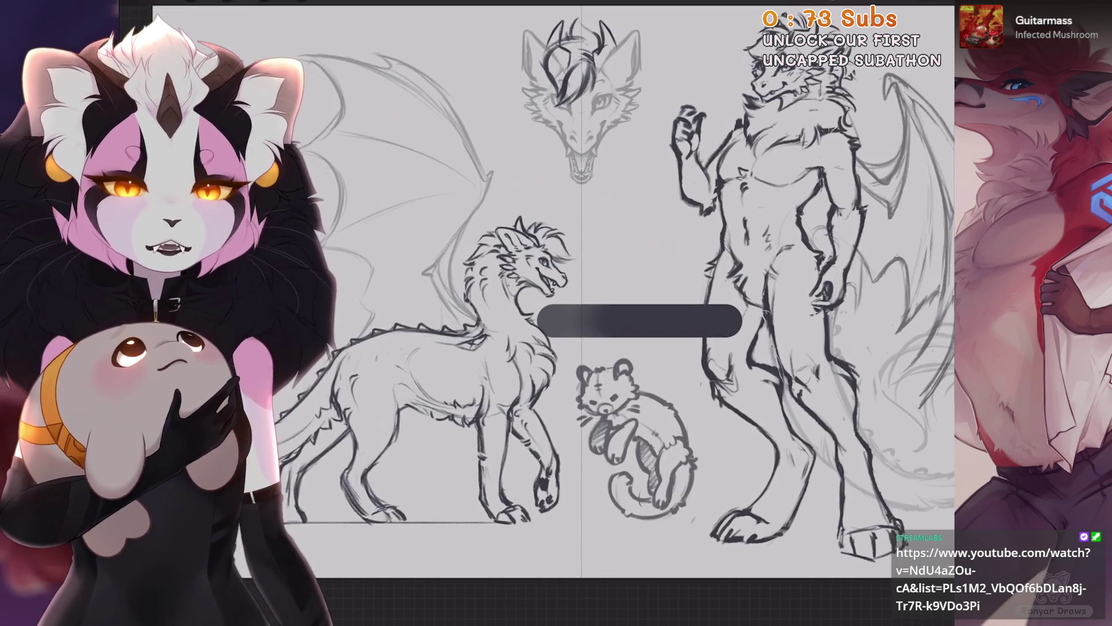
{"action": "left_click", "coordinate": [914, 8]}
Duplicate the bar layer and merge the copy back down to darken the bar.
{"action": "left_click_drag", "start_coordinate": [869, 76], "coordinate": [782, 76]}
{"action": "left_click", "coordinate": [875, 74]}
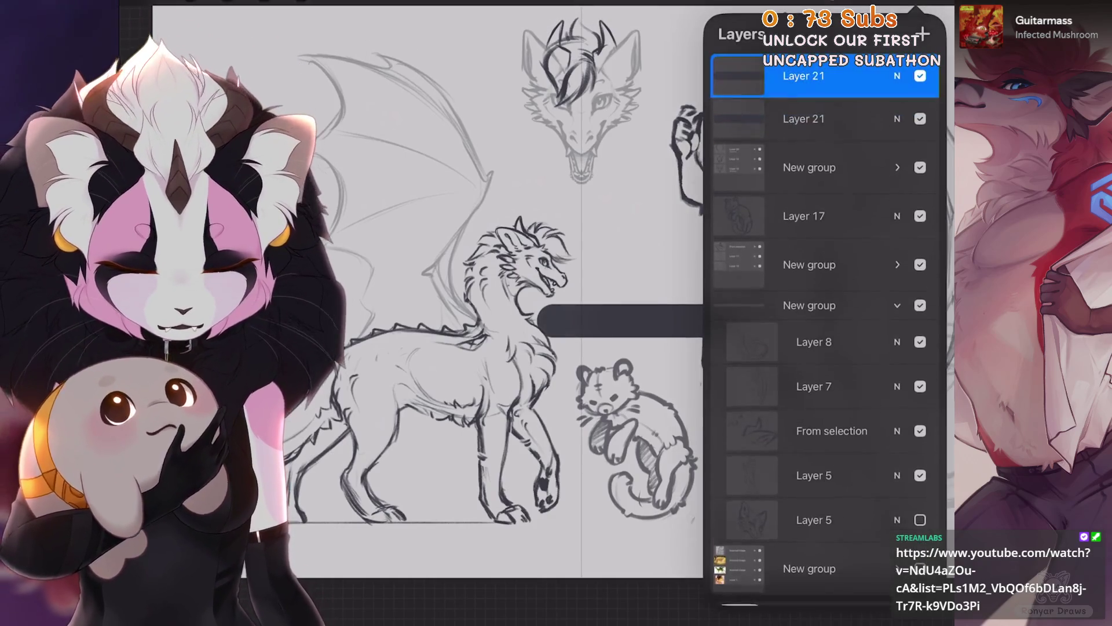
{"action": "left_click", "coordinate": [300, 2]}
{"action": "left_click", "coordinate": [914, 8]}
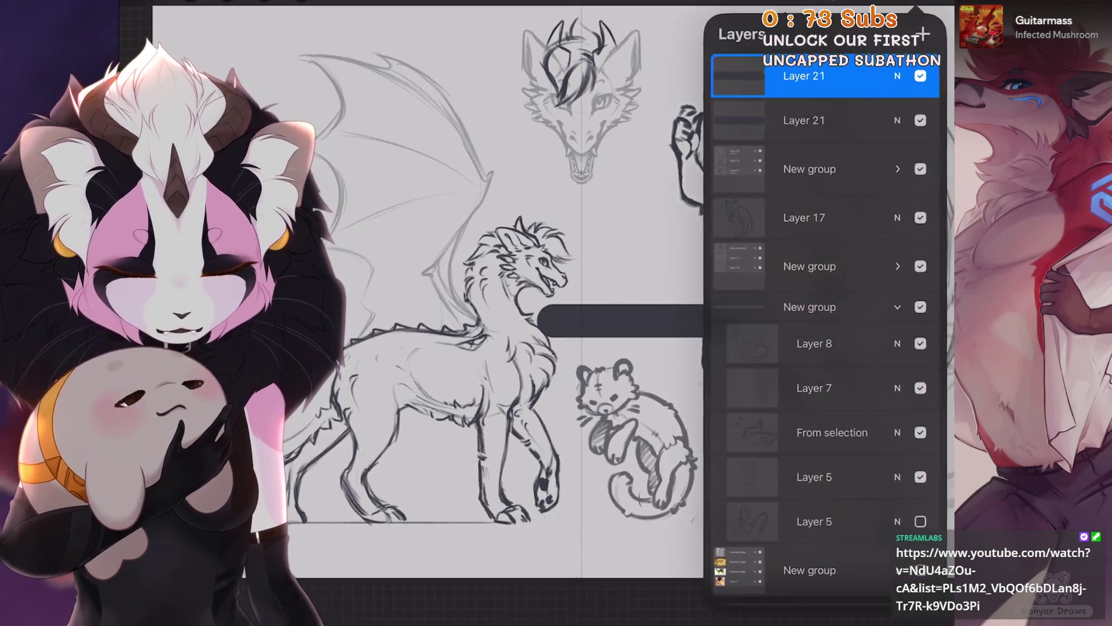
{"action": "left_click", "coordinate": [805, 75]}
{"action": "left_click", "coordinate": [666, 293]}
{"action": "left_click", "coordinate": [806, 76]}
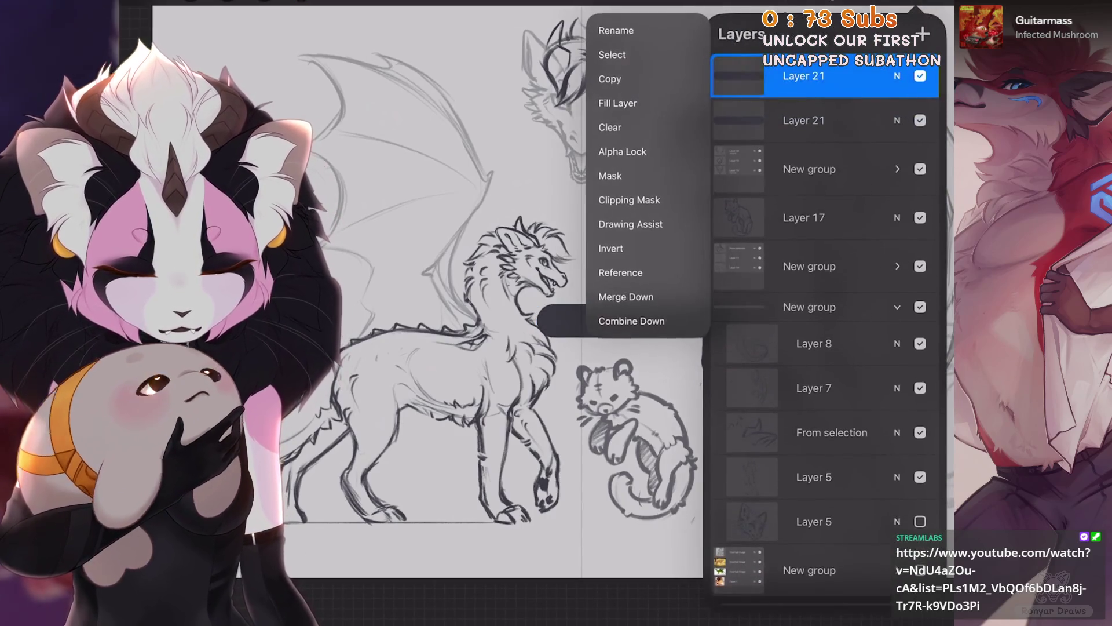
{"action": "left_click", "coordinate": [626, 417]}
Add the text 'Isegrim' in a condensed capital font and drag a copy below it.
{"action": "left_click", "coordinate": [190, 2]}
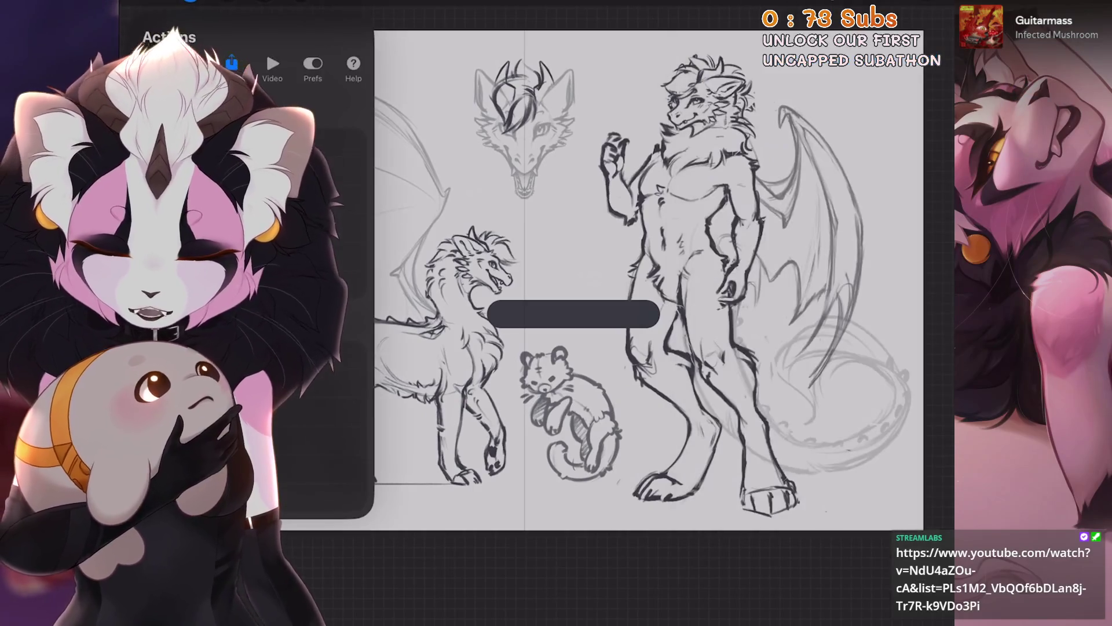
{"action": "left_click", "coordinate": [325, 197]}
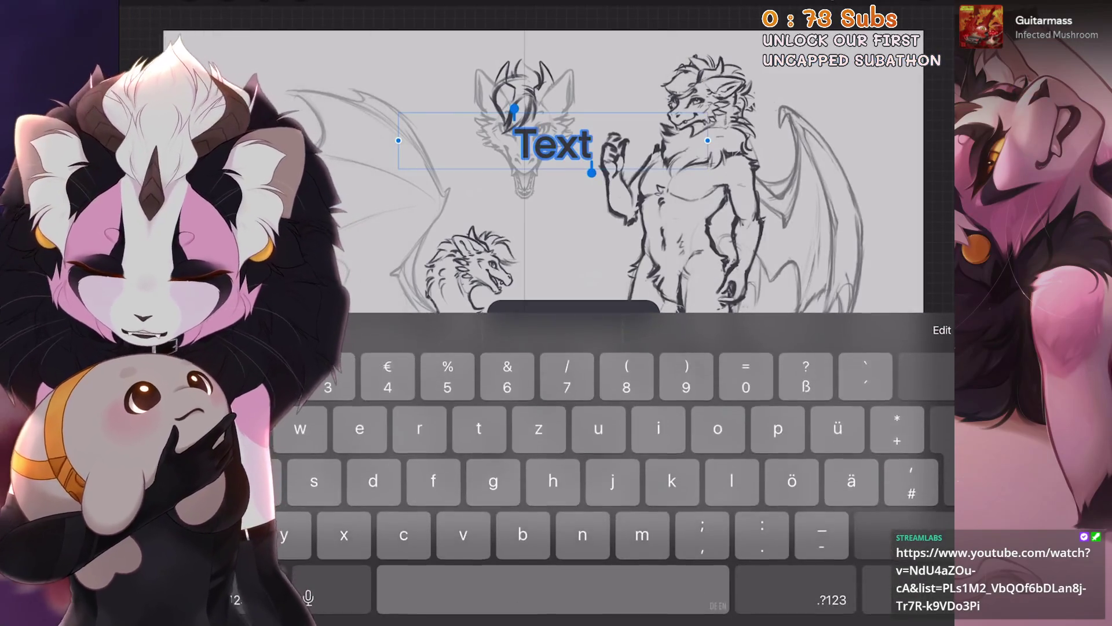
{"action": "type", "text": "Isegrim"}
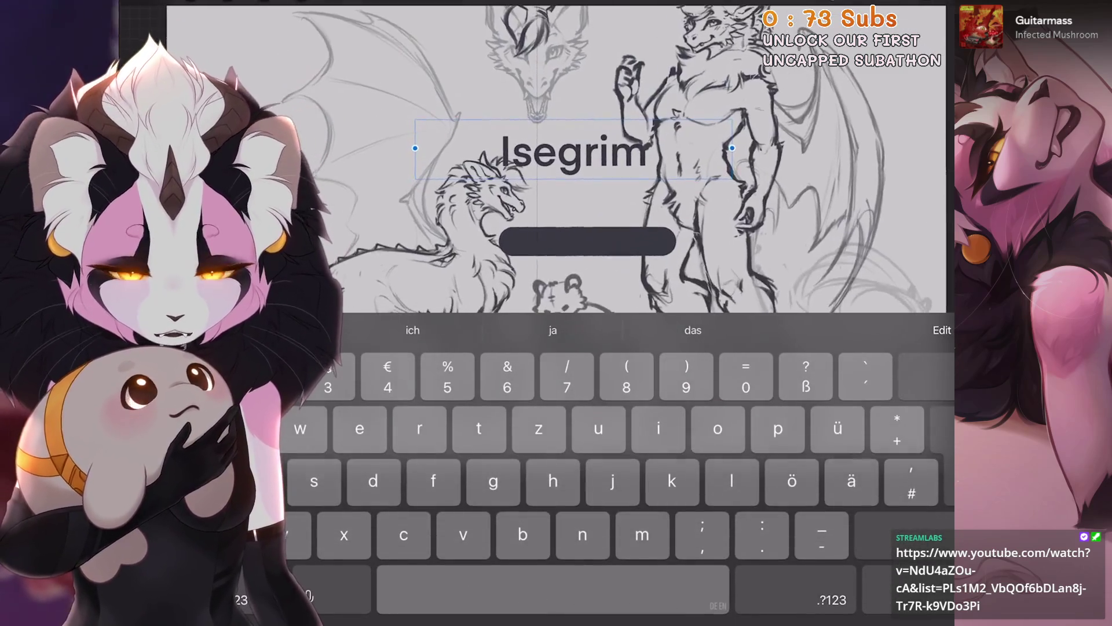
{"action": "left_click", "coordinate": [943, 338]}
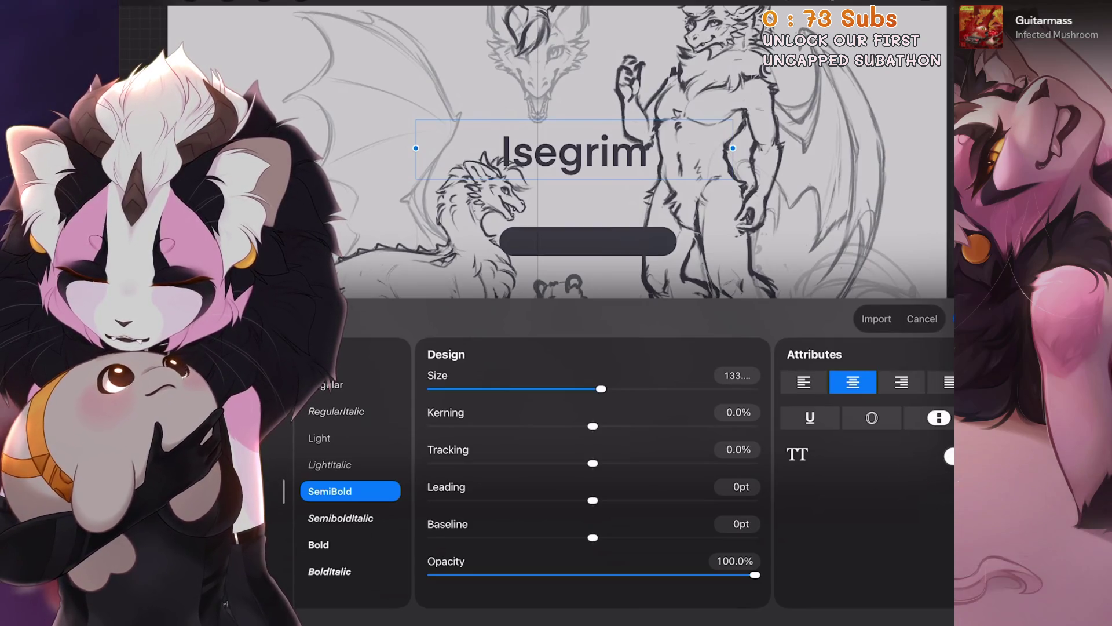
{"action": "left_click", "coordinate": [272, 488]}
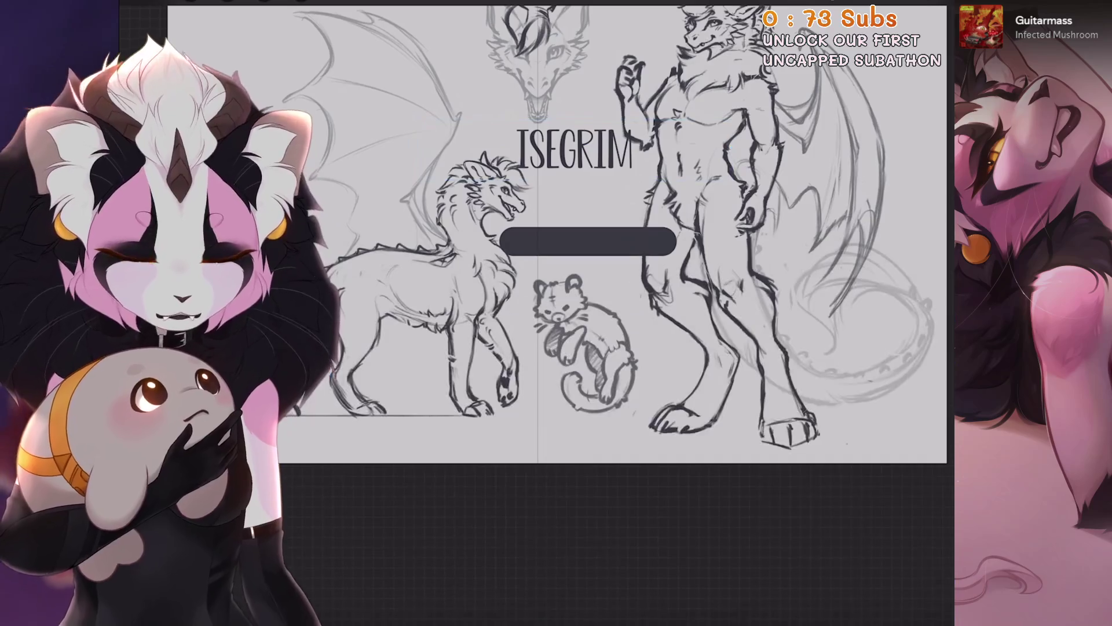
{"action": "left_click_drag", "start_coordinate": [574, 149], "coordinate": [573, 196]}
Change the copied text to 'TIGER DRAGON' in a different font at about 70 pt.
{"action": "left_click", "coordinate": [347, 588]}
{"action": "double_click", "coordinate": [573, 196]}
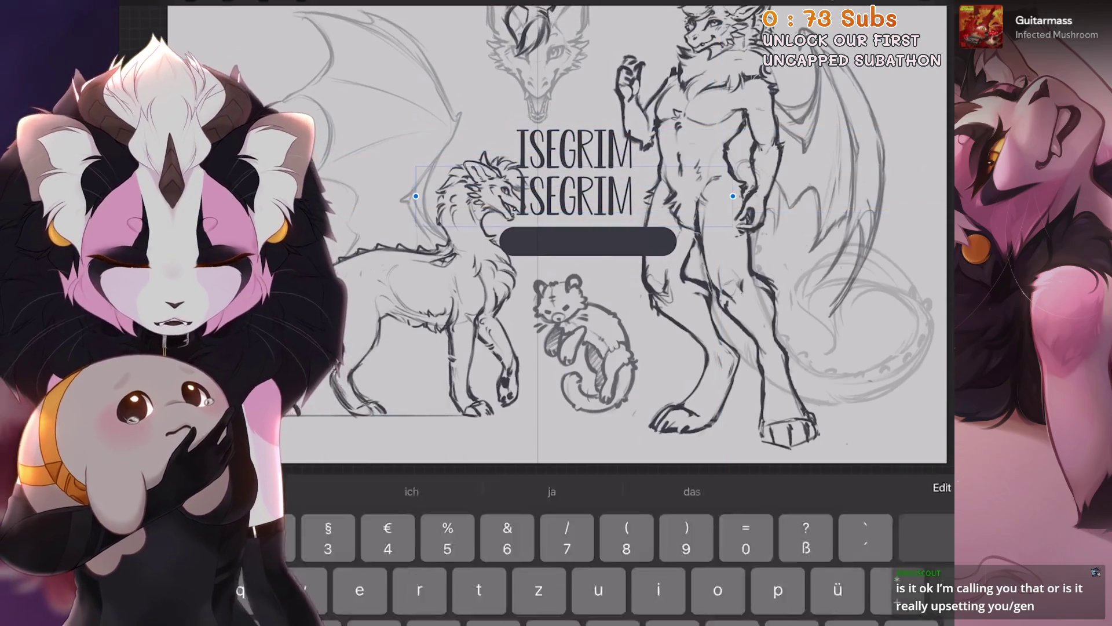
{"action": "key", "text": "BackSpace"}
{"action": "key", "text": "BackSpace"}
{"action": "key", "text": "BackSpace"}
{"action": "key", "text": "BackSpace"}
{"action": "key", "text": "BackSpace"}
{"action": "key", "text": "BackSpace"}
{"action": "key", "text": "BackSpace"}
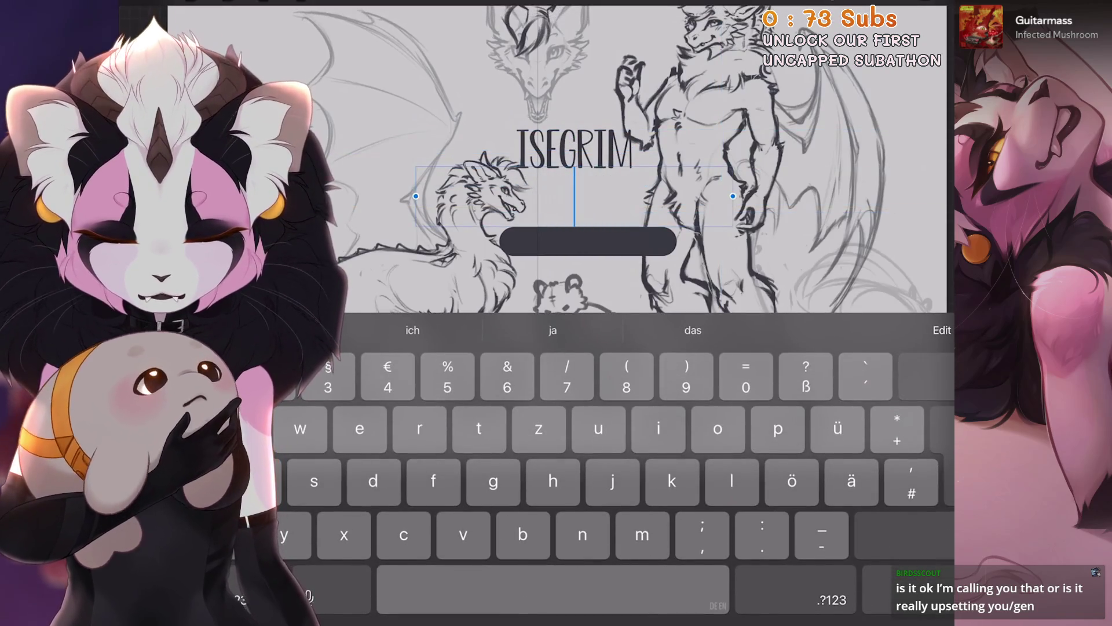
{"action": "type", "text": "TIGER"}
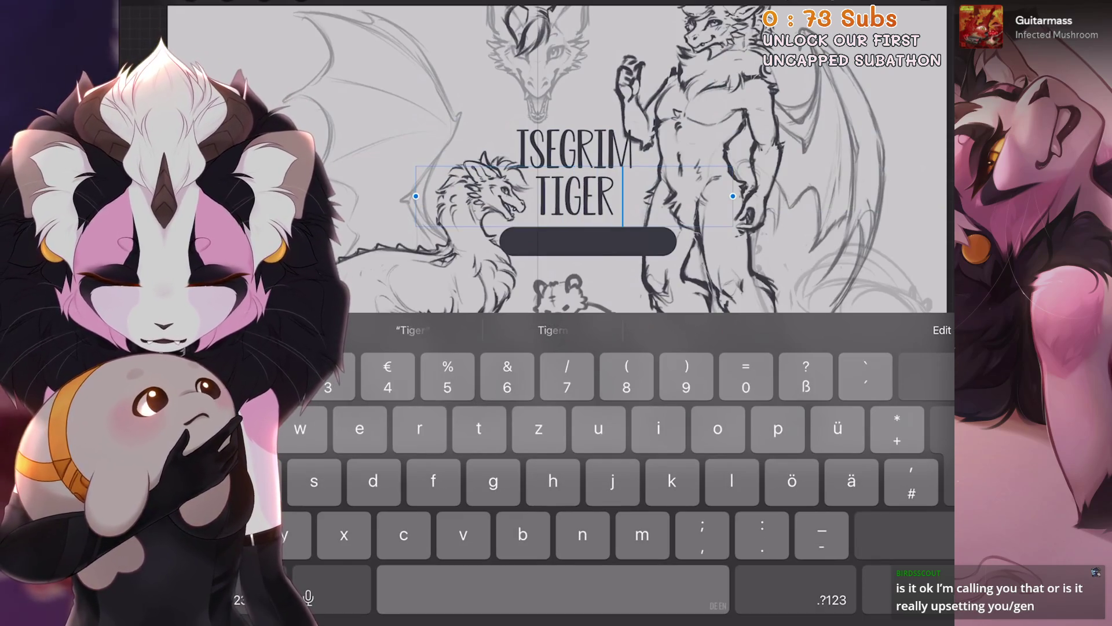
{"action": "type", "text": " DRAGON"}
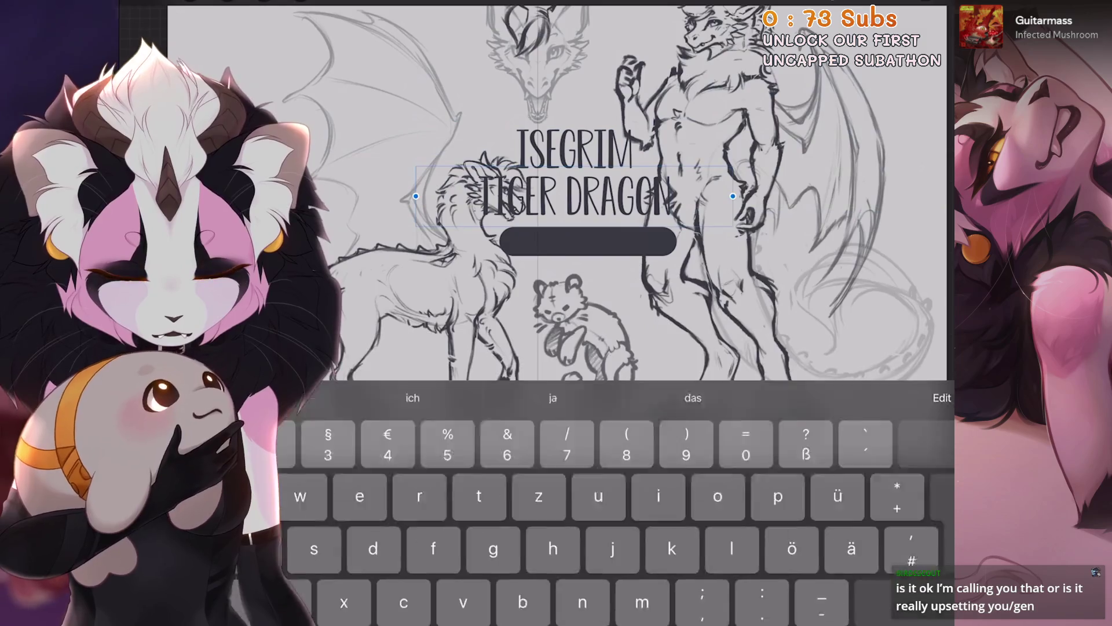
{"action": "left_click", "coordinate": [943, 397]}
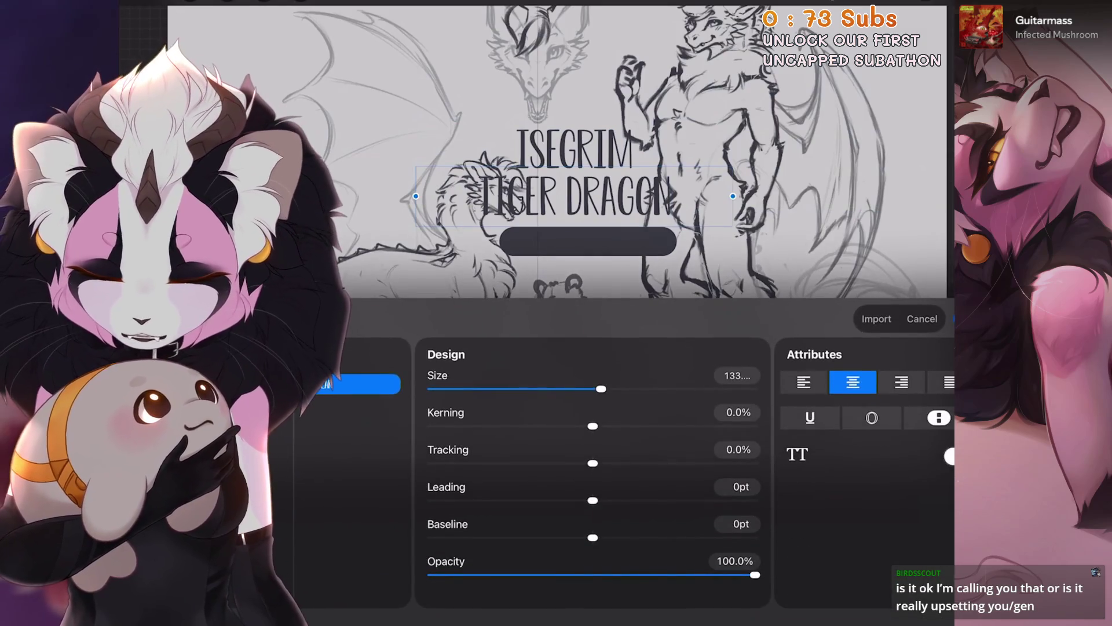
{"action": "left_click", "coordinate": [356, 383]}
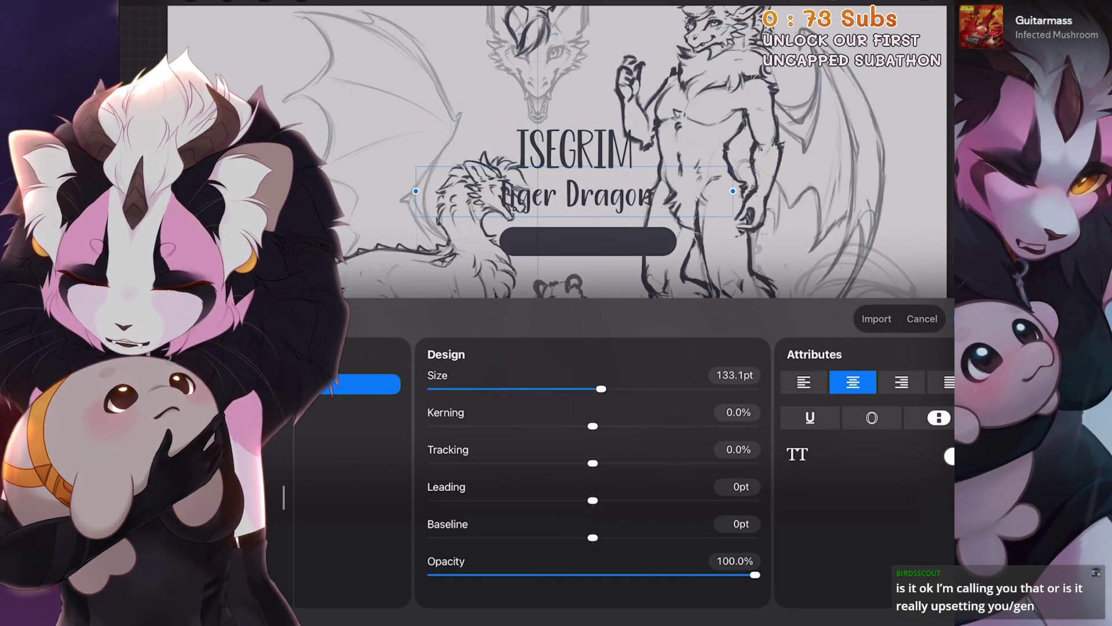
{"action": "left_click", "coordinate": [255, 488]}
{"action": "left_click_drag", "start_coordinate": [601, 389], "coordinate": [558, 388]}
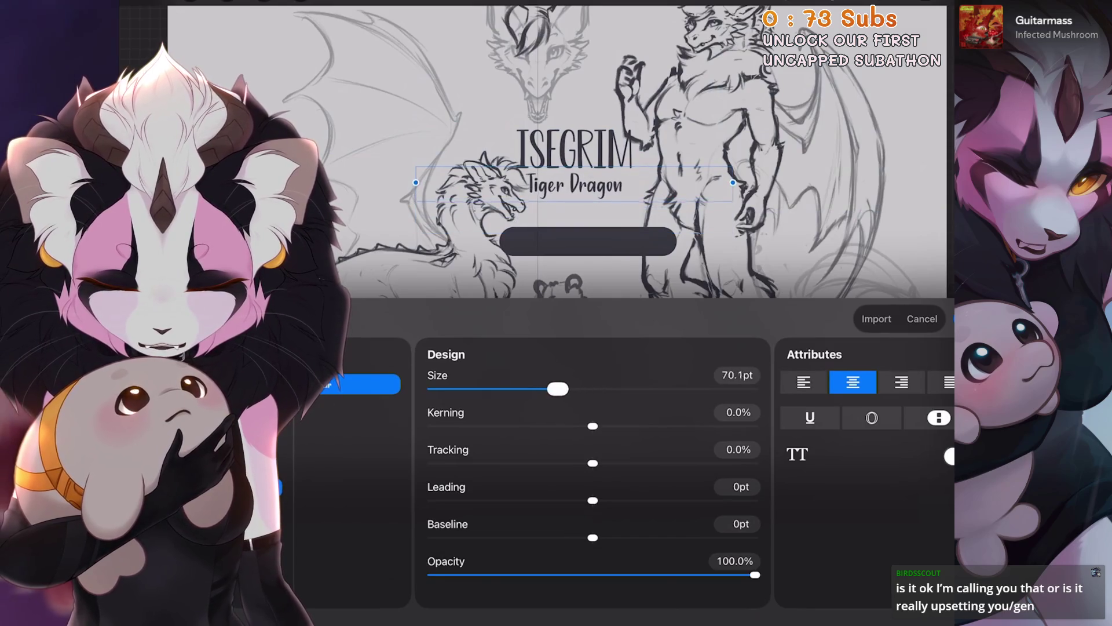
{"action": "left_click", "coordinate": [962, 318]}
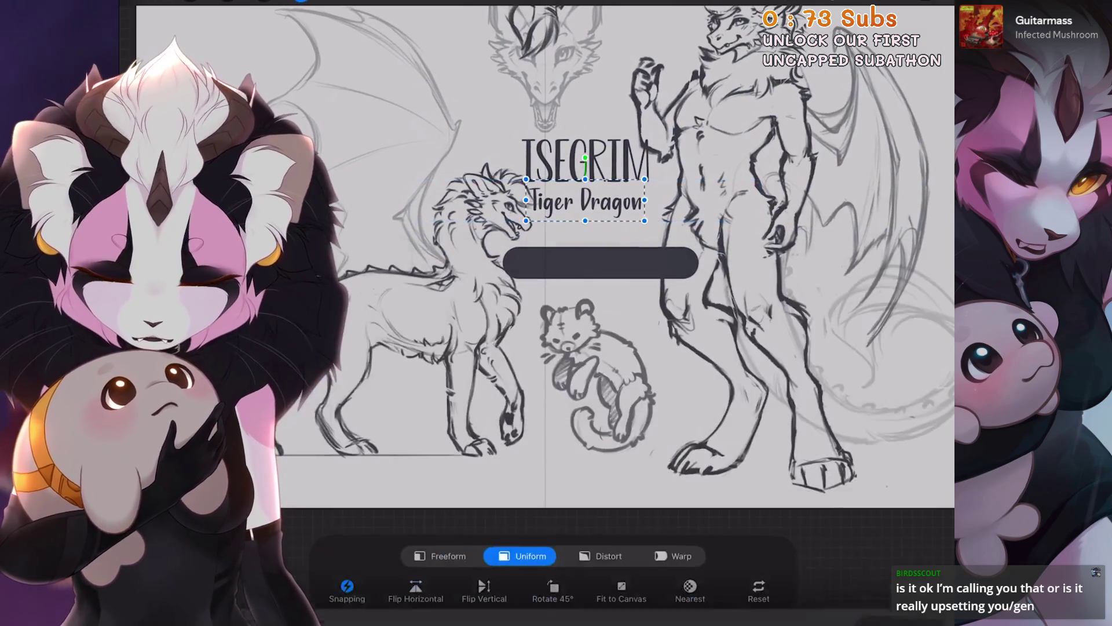
Centre ISEGRIM and Tiger Dragon together just above the dark bar and zoom out.
{"action": "left_click_drag", "start_coordinate": [585, 197], "coordinate": [580, 205]}
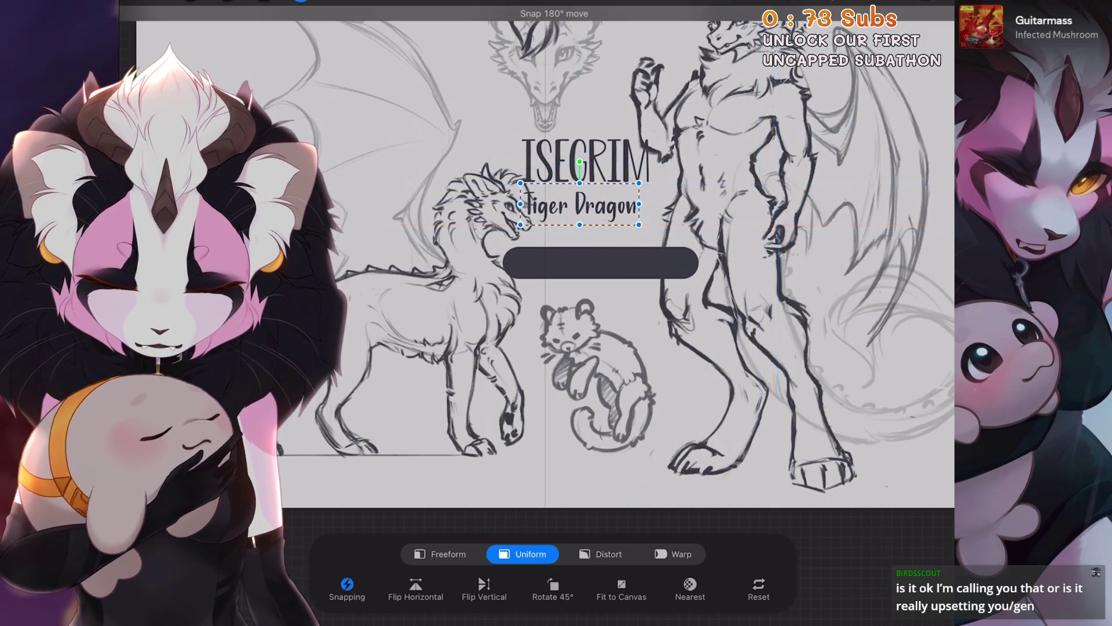
{"action": "key", "text": "ctrl+z"}
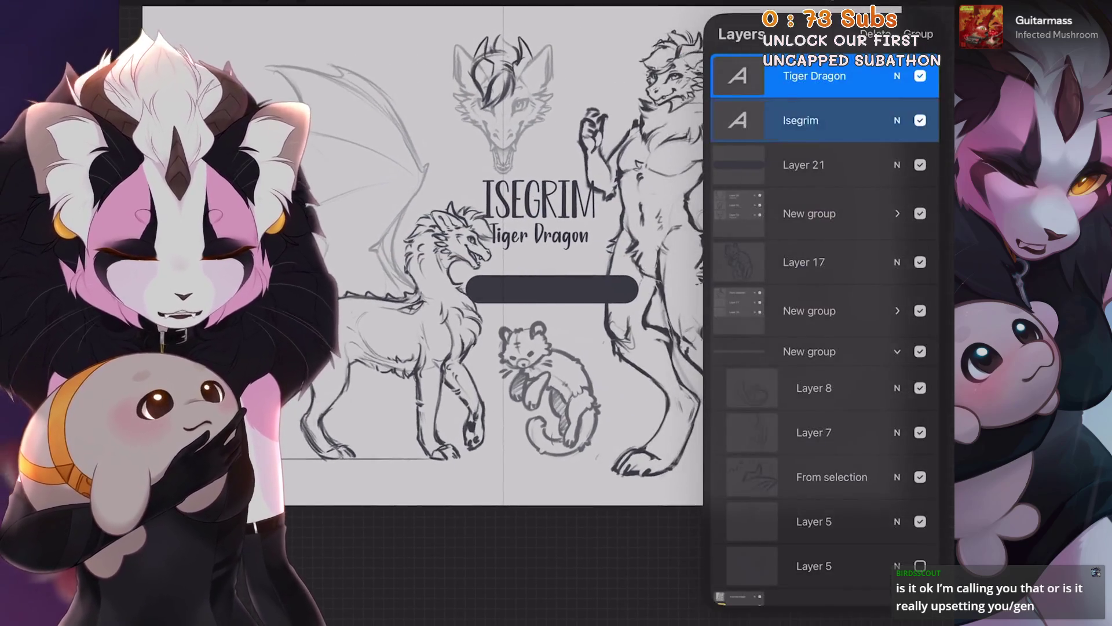
{"action": "key", "text": "v"}
{"action": "left_click_drag", "start_coordinate": [539, 214], "coordinate": [554, 226]}
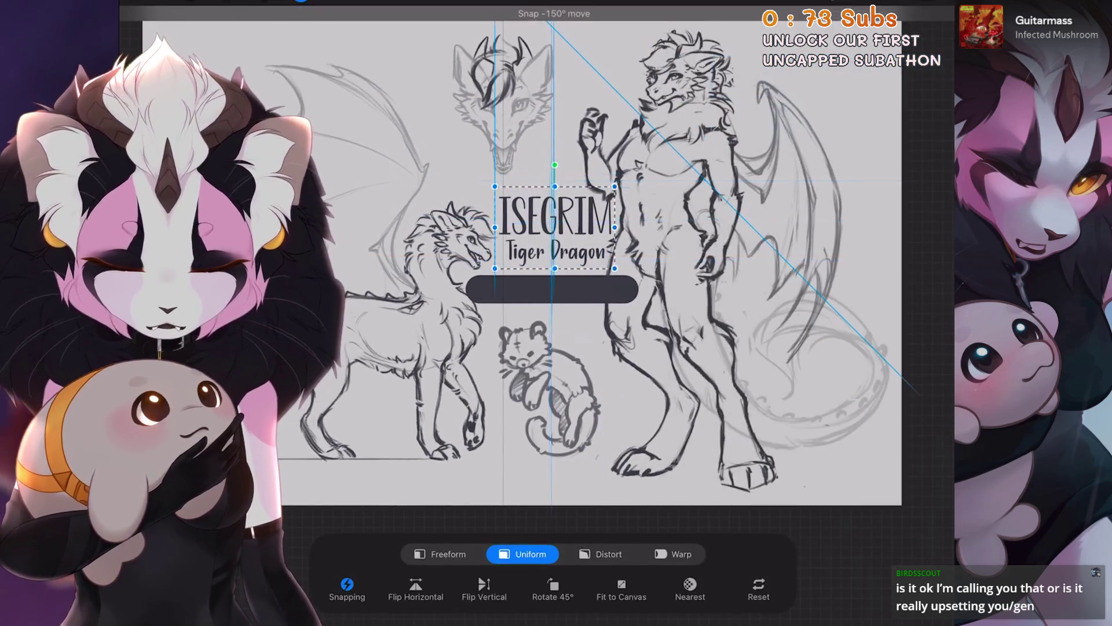
{"action": "key", "text": "v"}
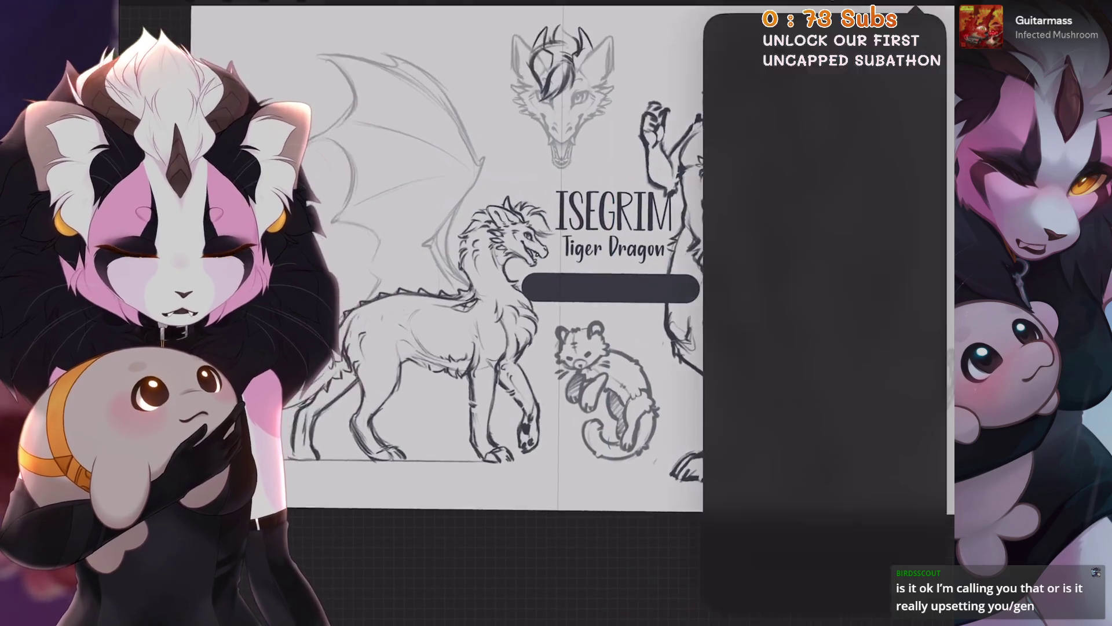
{"action": "key", "text": "l"}
{"action": "key", "text": "l"}
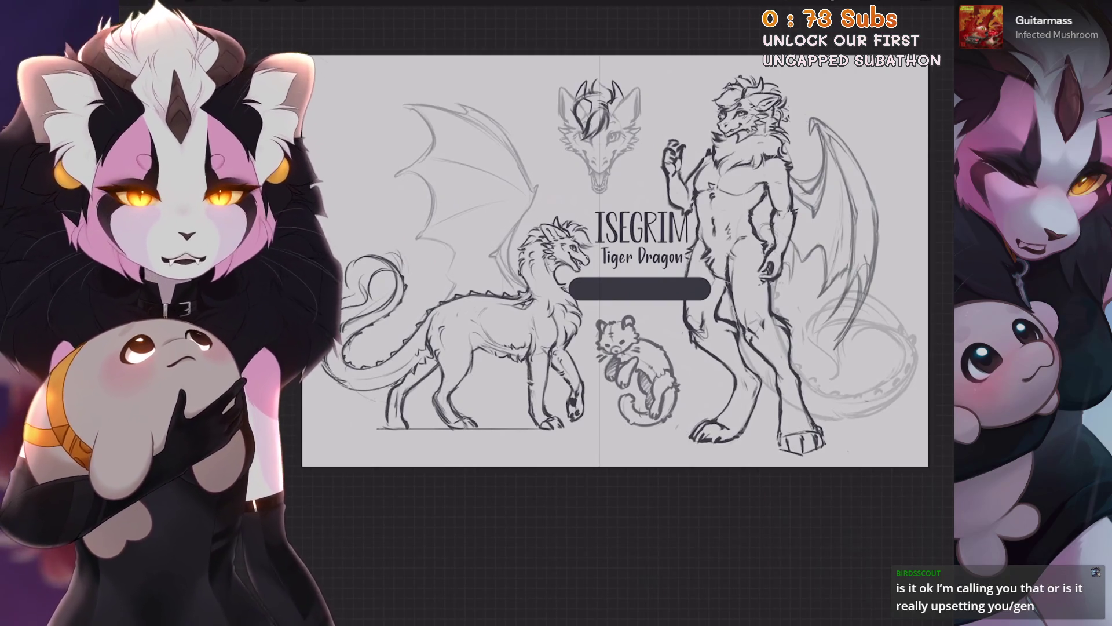
{"action": "left_click_drag", "start_coordinate": [614, 261], "coordinate": [561, 254]}
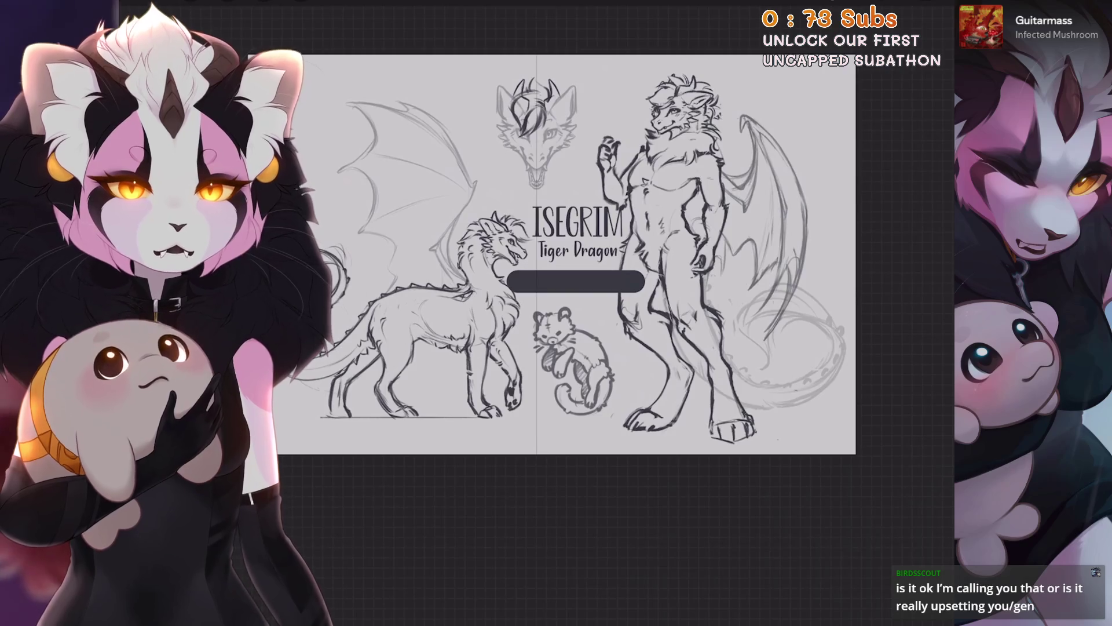
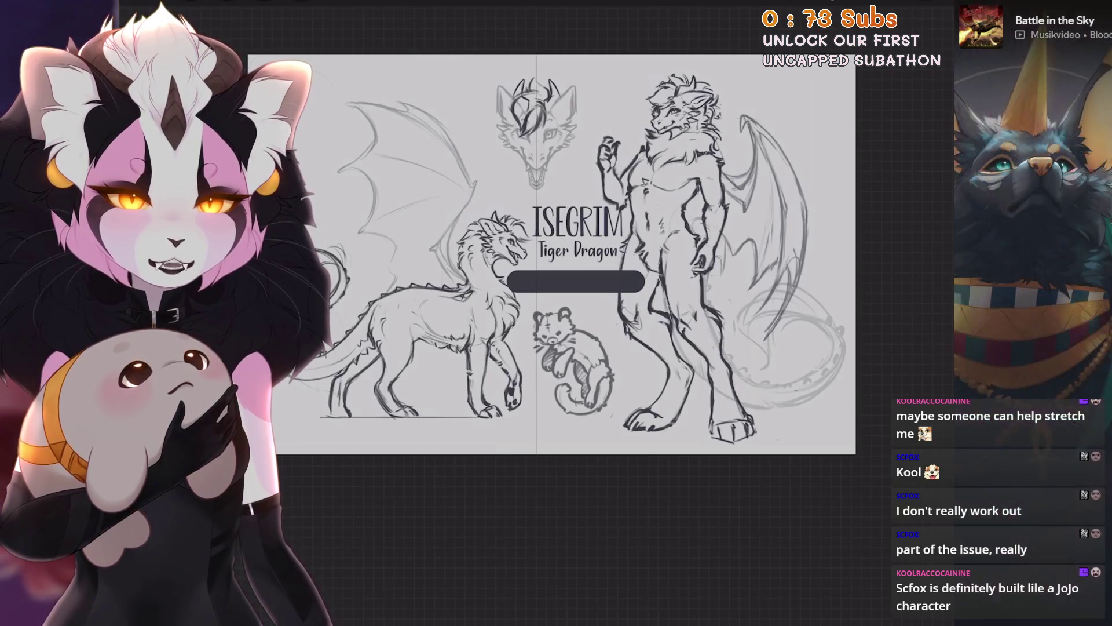
Duplicate the four-legged dragon sketch group.
{"action": "scroll", "coordinate": [551, 255], "scroll_direction": "down", "scroll_amount": 1}
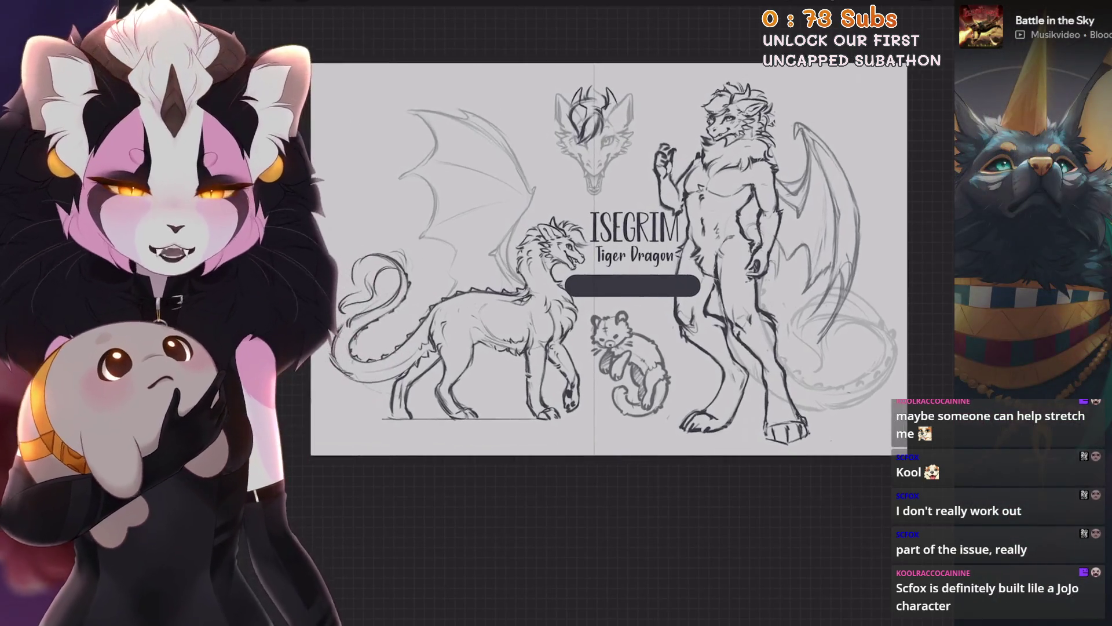
{"action": "scroll", "coordinate": [550, 255], "scroll_direction": "down", "scroll_amount": 1}
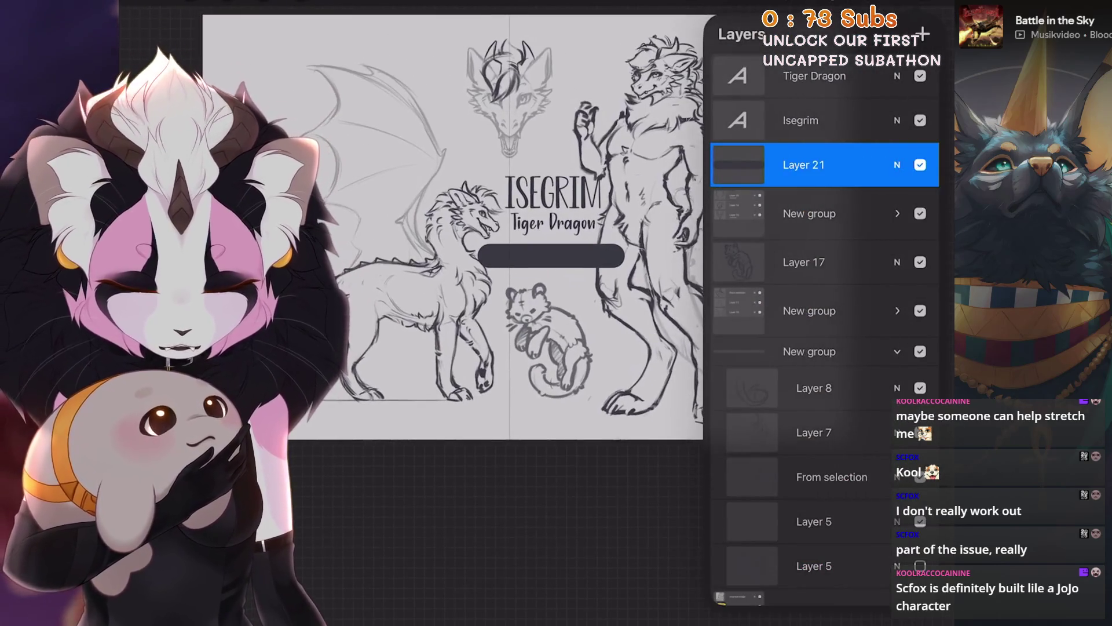
{"action": "left_click", "coordinate": [897, 351]}
{"action": "left_click", "coordinate": [810, 310]}
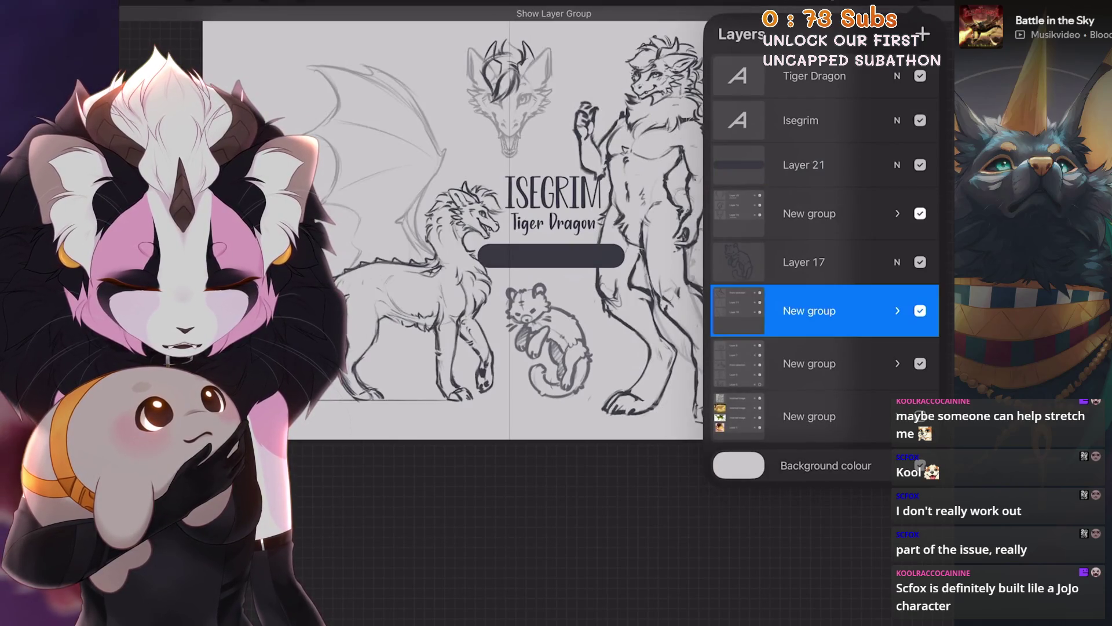
{"action": "left_click_drag", "start_coordinate": [869, 310], "coordinate": [771, 310]}
{"action": "left_click", "coordinate": [852, 310]}
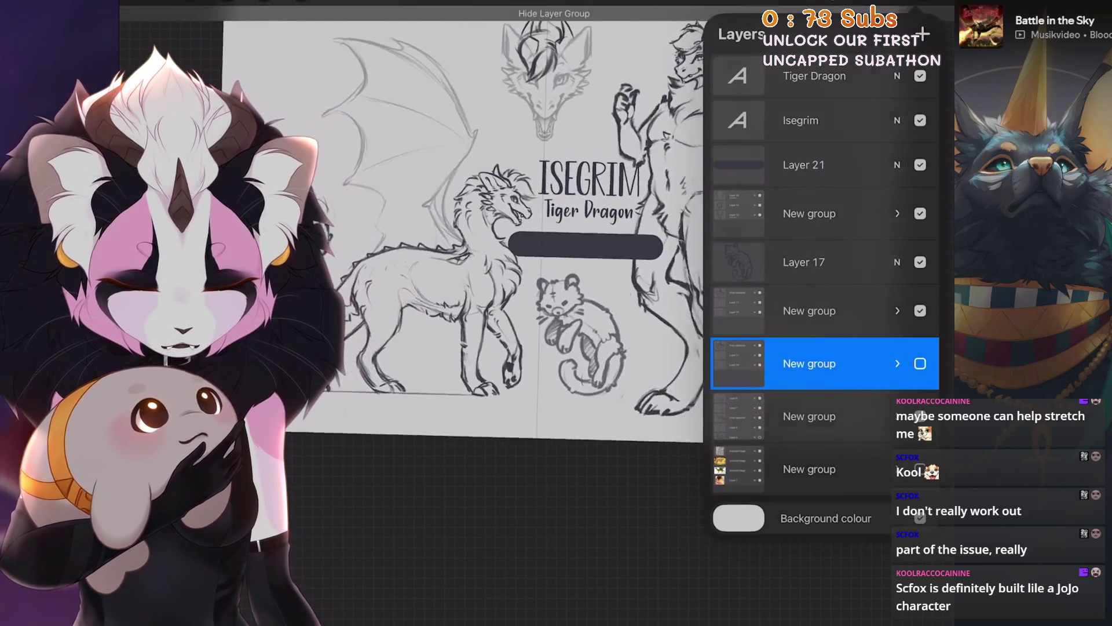
Hide the original dragon group so only the copy is visible.
{"action": "key", "text": "v"}
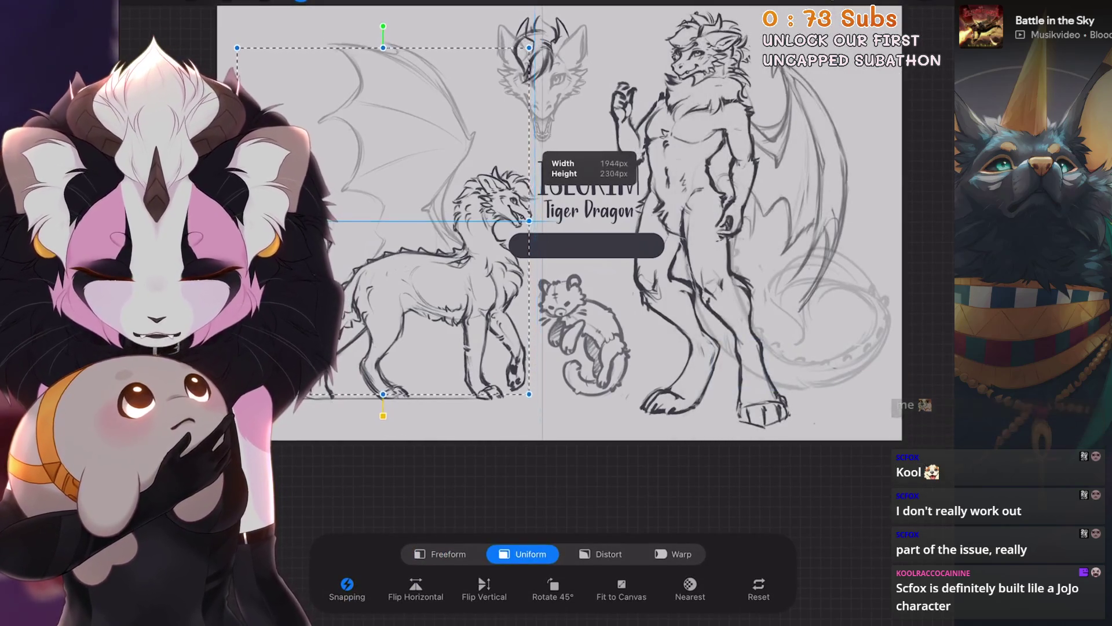
{"action": "key", "text": "l"}
{"action": "left_click", "coordinate": [920, 311]}
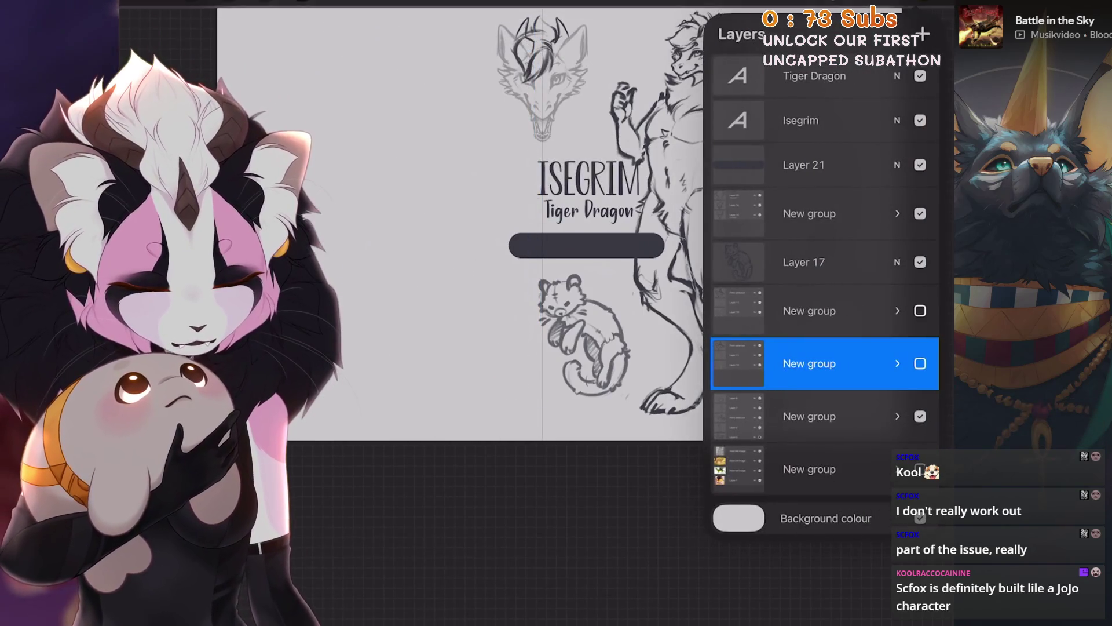
{"action": "left_click", "coordinate": [920, 363]}
Reposition the copied dragon sketch, undoing the last leftward move.
{"action": "key", "text": "v"}
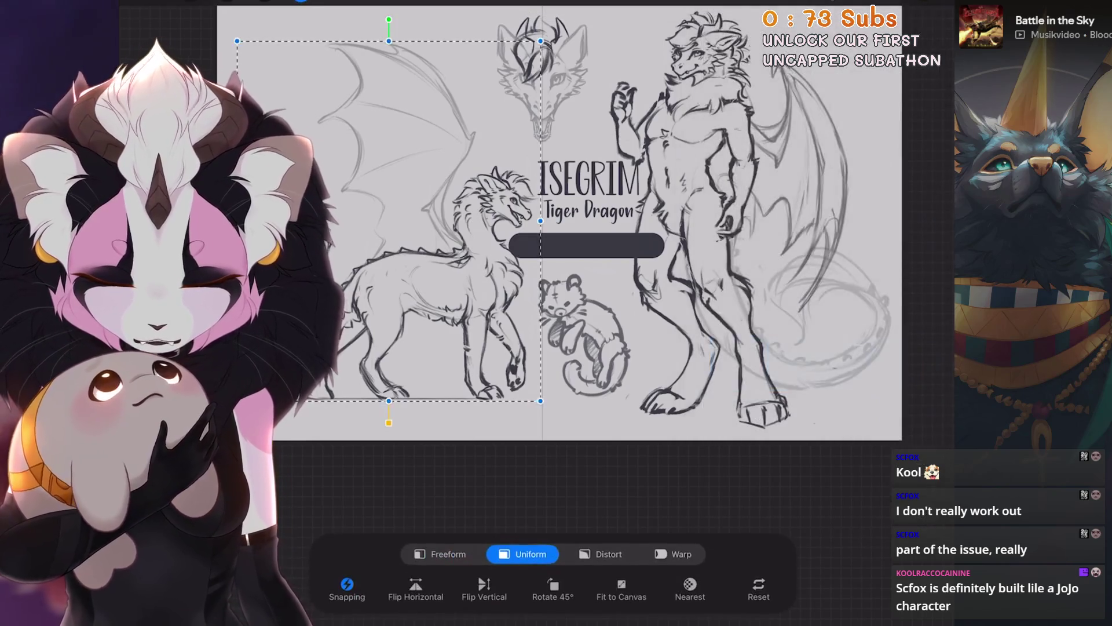
{"action": "left_click_drag", "start_coordinate": [377, 232], "coordinate": [375, 256]}
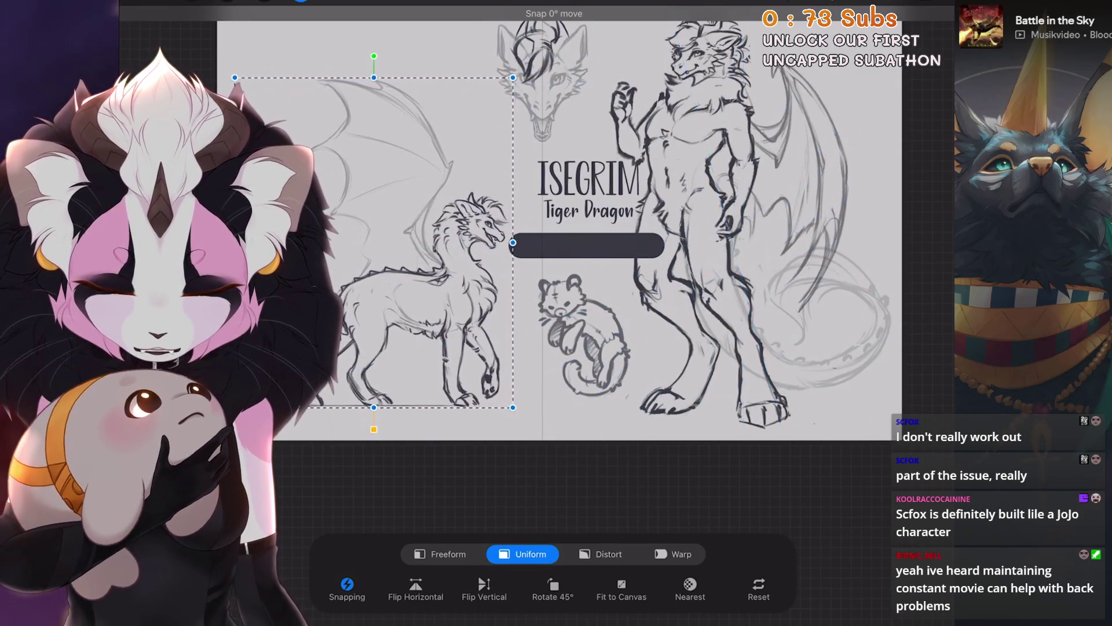
{"action": "left_click_drag", "start_coordinate": [375, 255], "coordinate": [394, 258]}
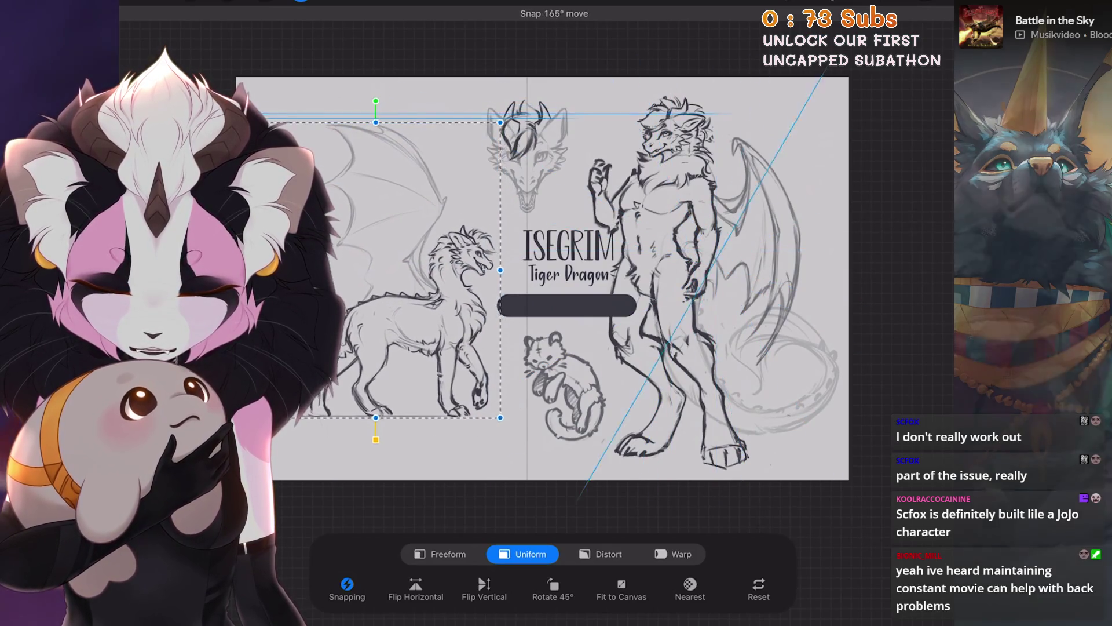
{"action": "left_click_drag", "start_coordinate": [393, 258], "coordinate": [358, 298]}
{"action": "key", "text": "ctrl+z"}
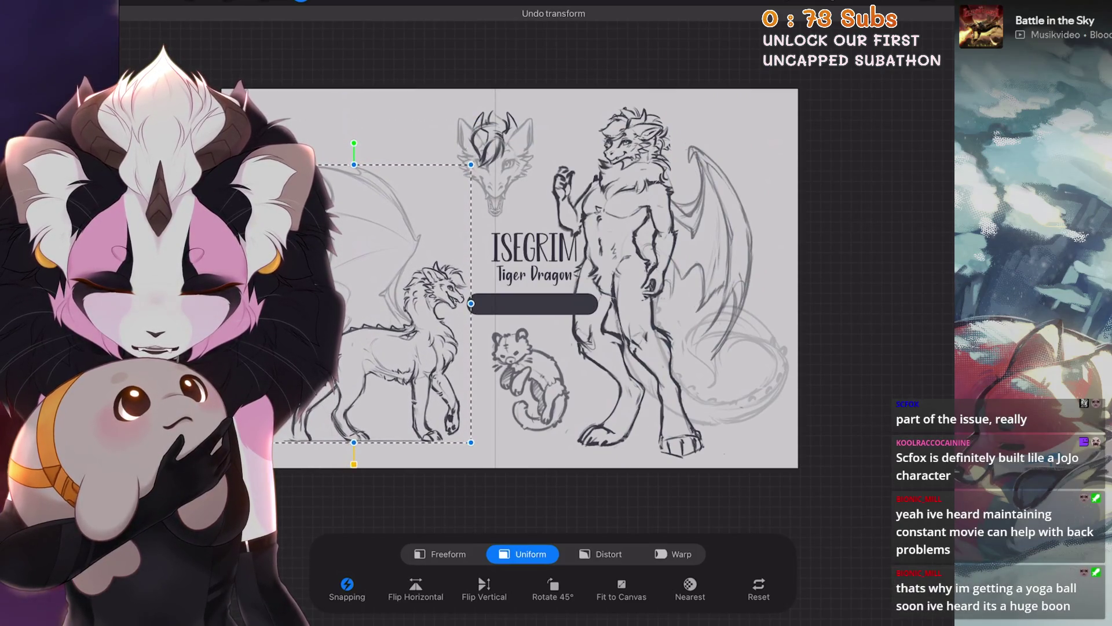
{"action": "scroll", "coordinate": [582, 261], "scroll_direction": "up", "scroll_amount": 2}
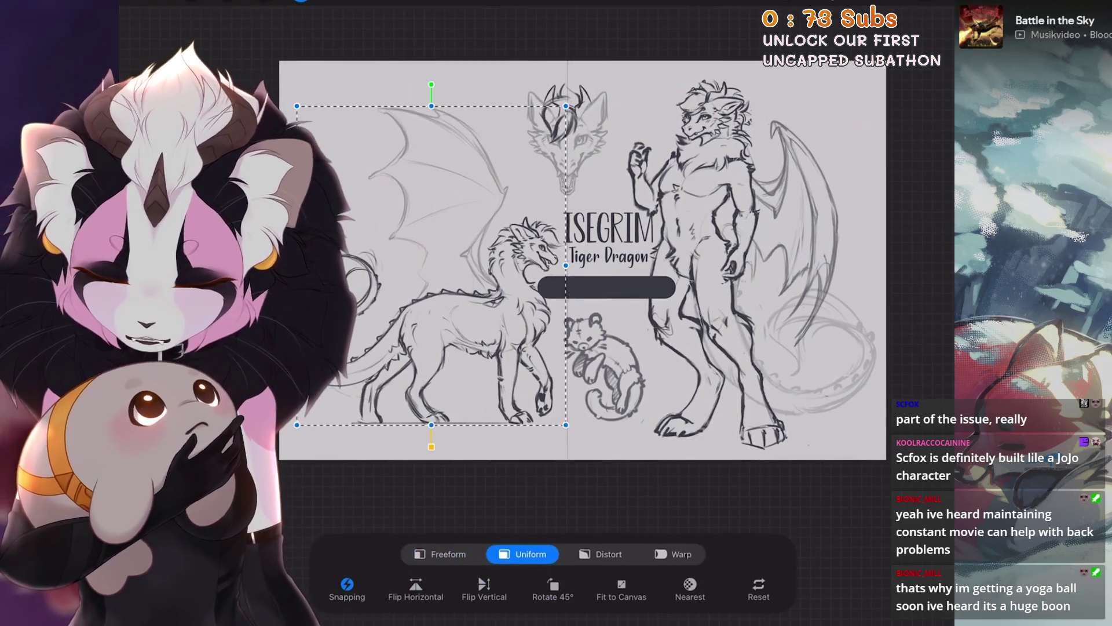
Apply Crop and Resize to the canvas.
{"action": "left_click", "coordinate": [191, 3]}
{"action": "left_click", "coordinate": [191, 99]}
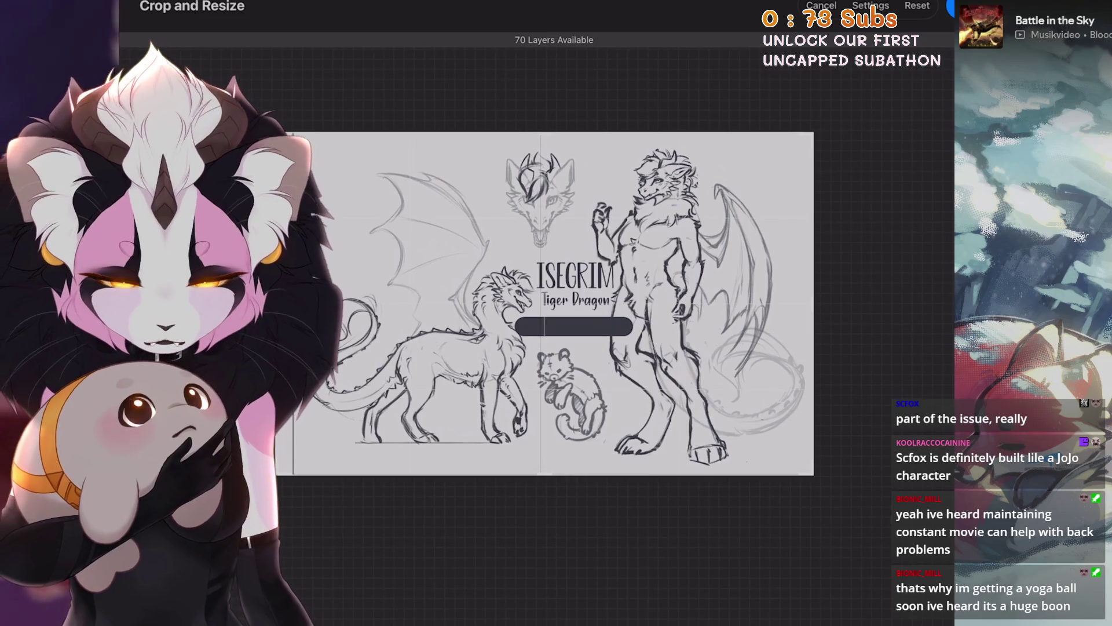
{"action": "left_click", "coordinate": [953, 5]}
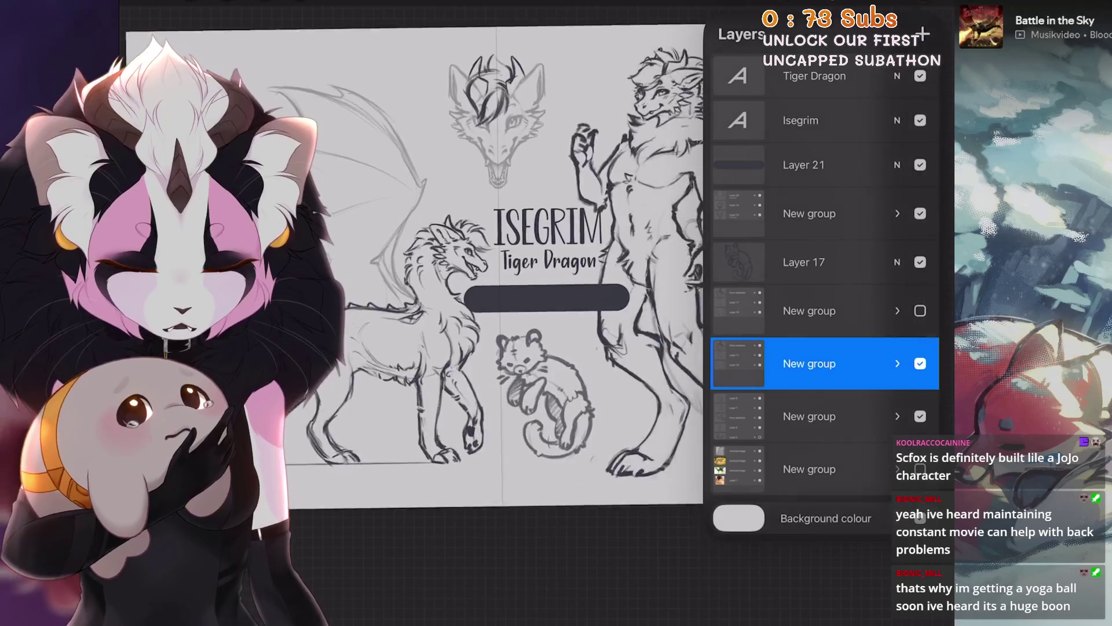
{"action": "left_click", "coordinate": [822, 164]}
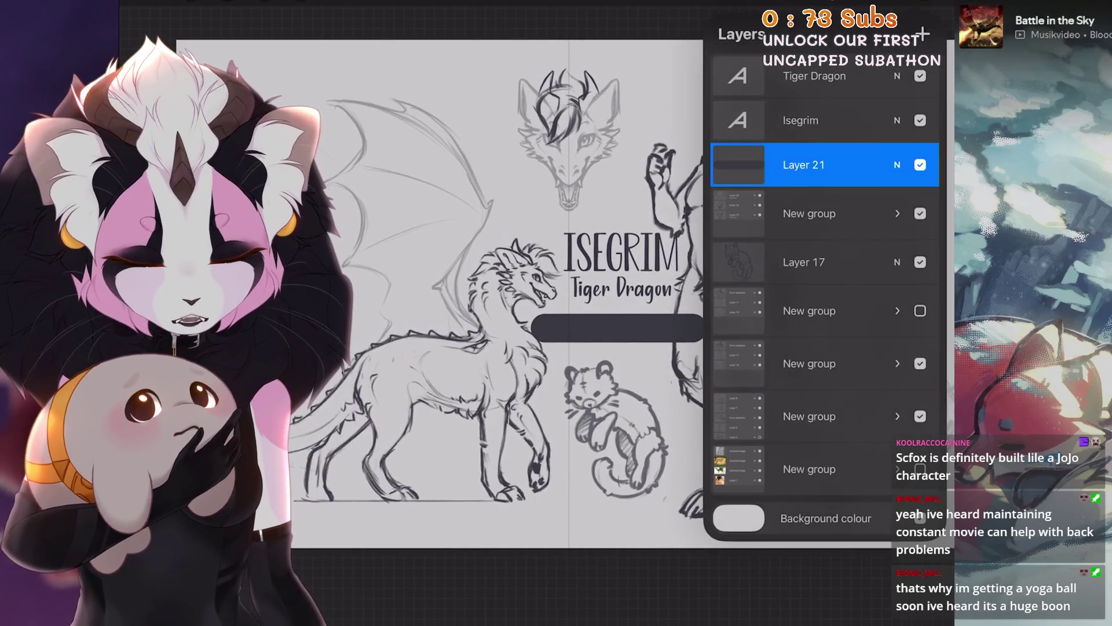
Drag the dark name bar up under the ISEGRIM title, then nudge it slightly down and right.
{"action": "left_click", "coordinate": [301, 2]}
{"action": "mouse_move", "coordinate": [618, 327]}
{"action": "left_mouse_down"}
{"action": "mouse_move", "coordinate": [394, 218]}
{"action": "mouse_move", "coordinate": [326, 166]}
{"action": "mouse_move", "coordinate": [341, 180]}
{"action": "left_mouse_up"}
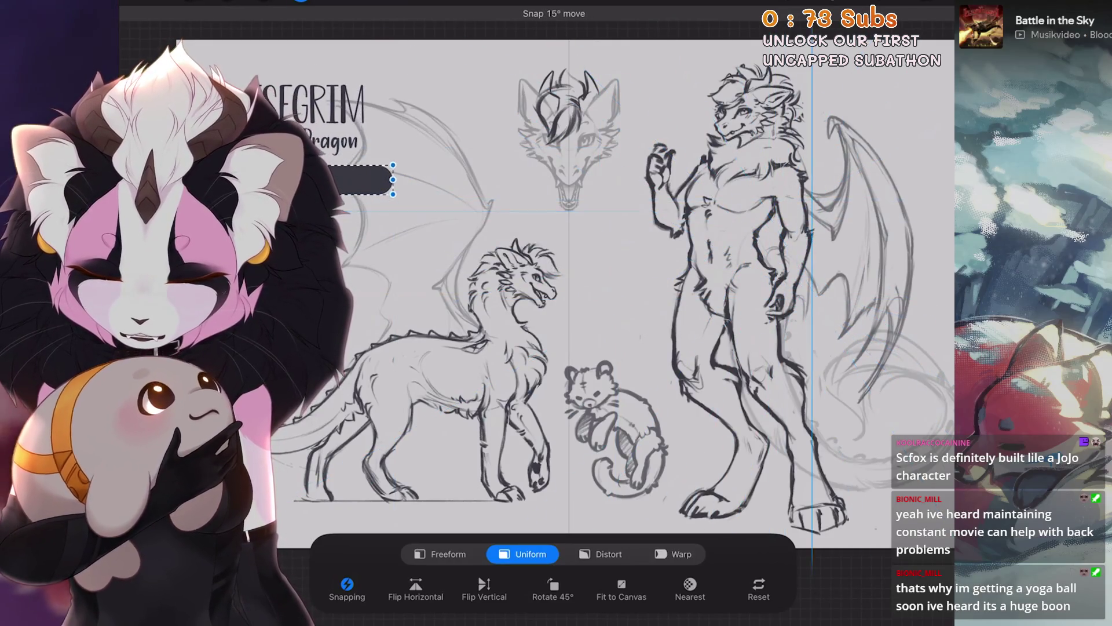
{"action": "left_click_drag", "start_coordinate": [341, 180], "coordinate": [341, 217]}
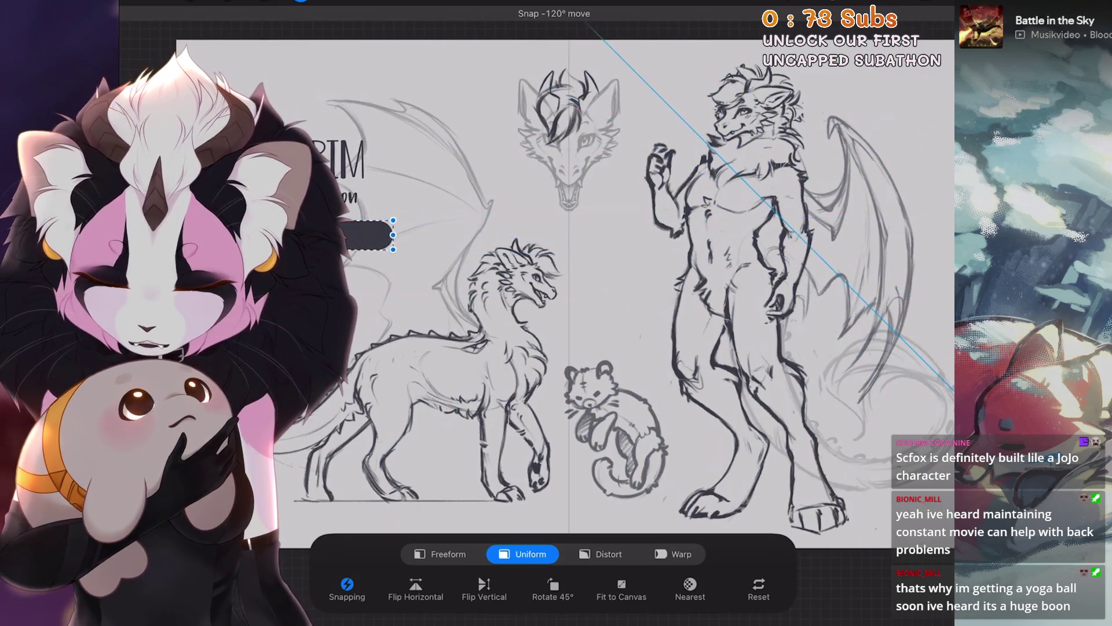
{"action": "scroll", "coordinate": [564, 278], "scroll_direction": "up", "scroll_amount": 1}
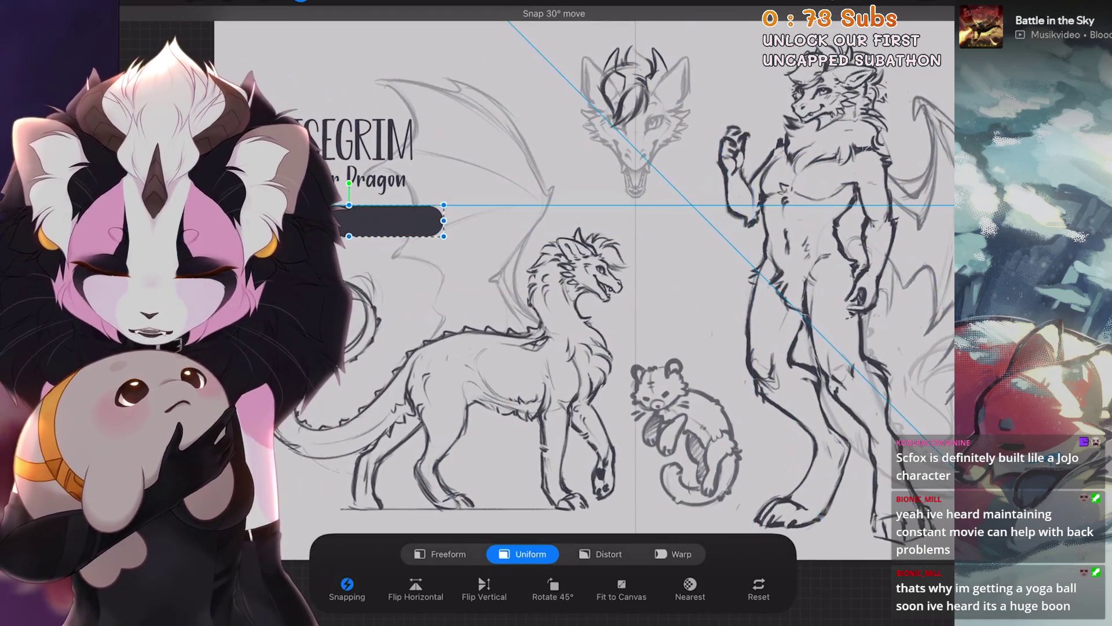
{"action": "scroll", "coordinate": [565, 279], "scroll_direction": "up", "scroll_amount": 1}
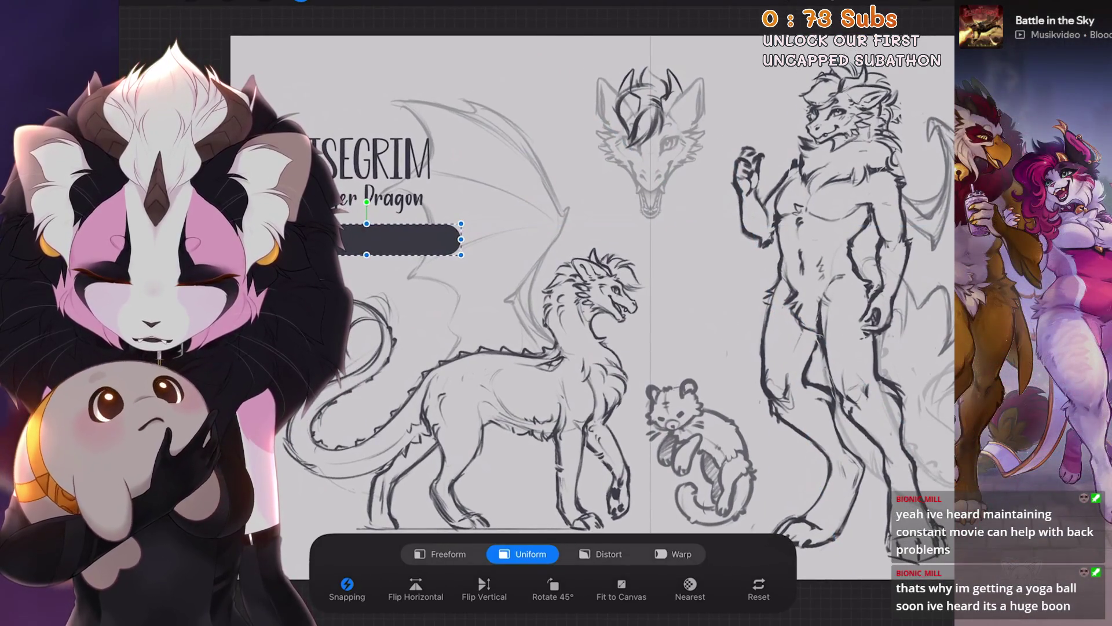
{"action": "left_click_drag", "start_coordinate": [400, 238], "coordinate": [397, 246]}
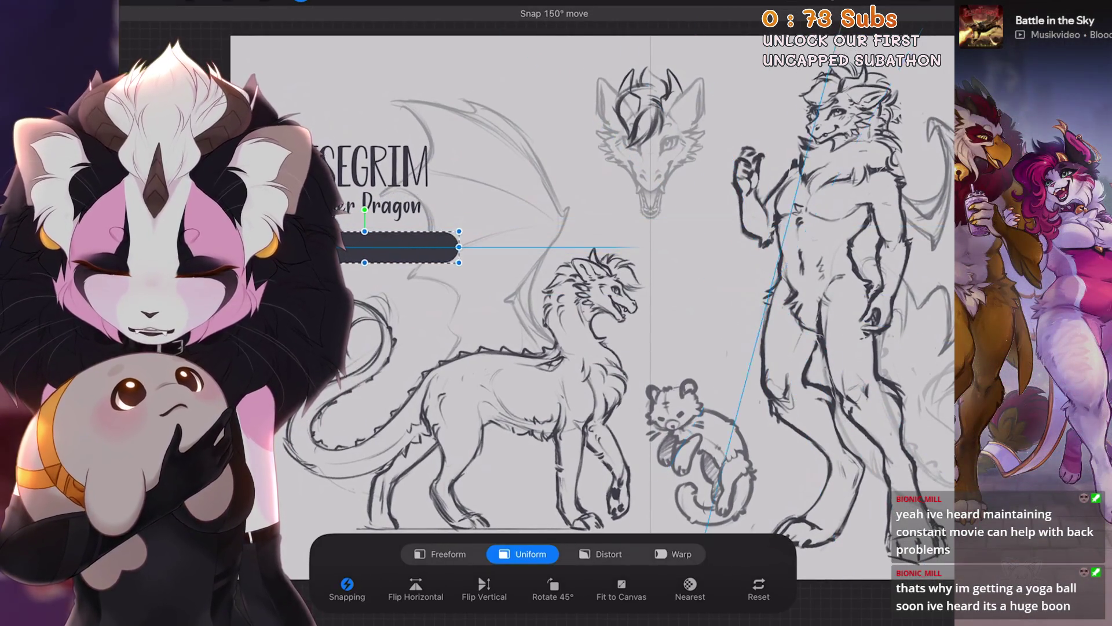
{"action": "mouse_move", "coordinate": [397, 247]}
{"action": "left_mouse_down"}
{"action": "mouse_move", "coordinate": [412, 247]}
{"action": "mouse_move", "coordinate": [409, 233]}
{"action": "left_mouse_up"}
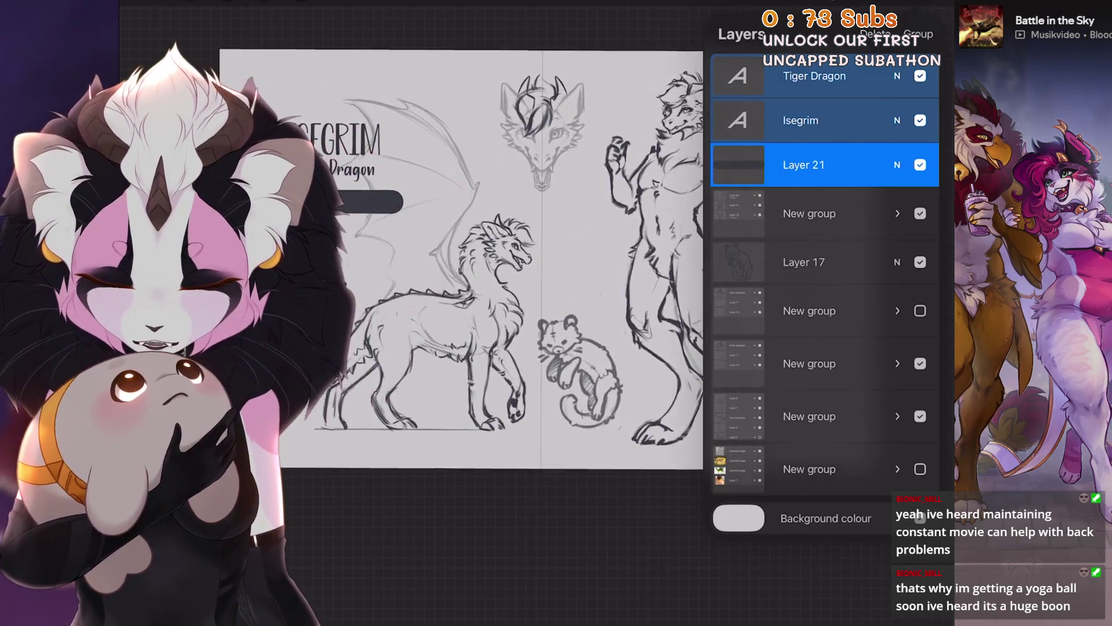
Move the walking dragon sketch group slightly left.
{"action": "left_click", "coordinate": [809, 363]}
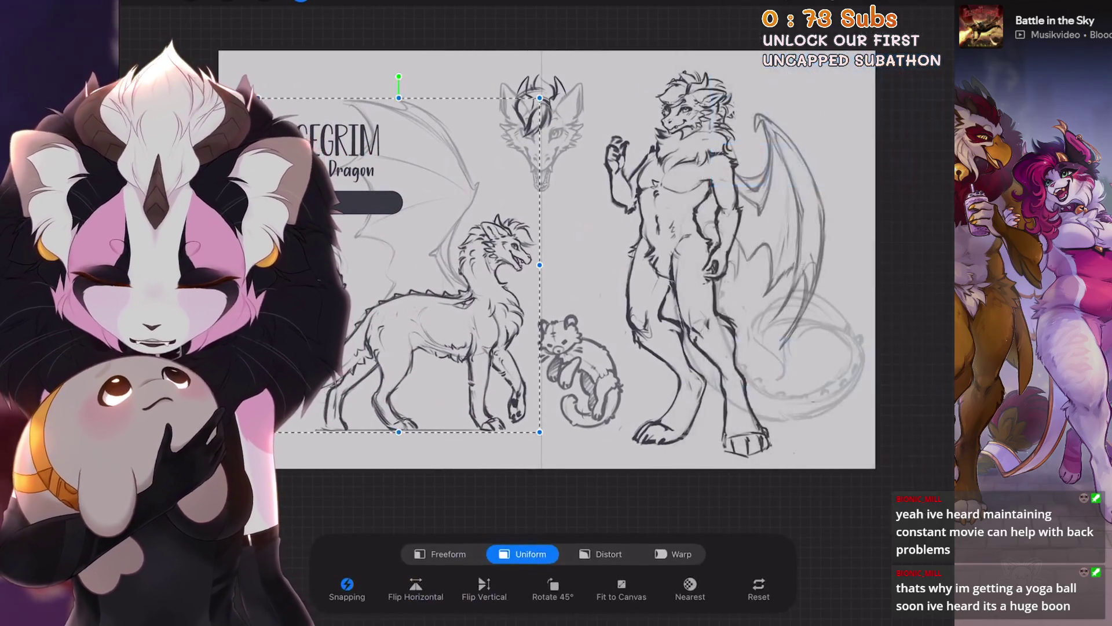
{"action": "left_click_drag", "start_coordinate": [440, 290], "coordinate": [423, 289]}
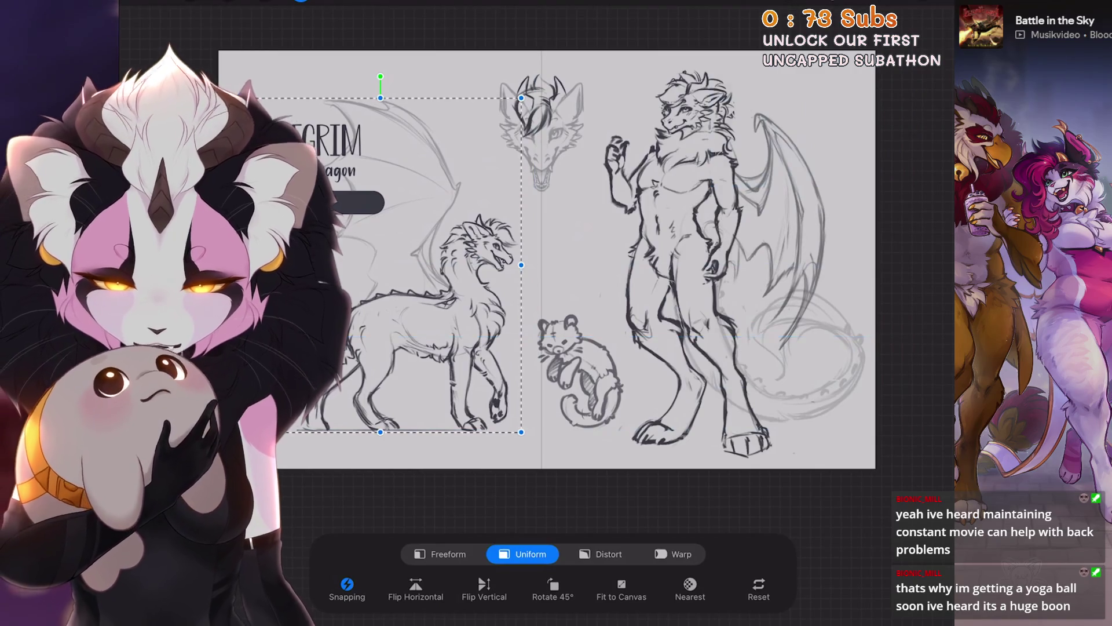
{"action": "key", "text": "l"}
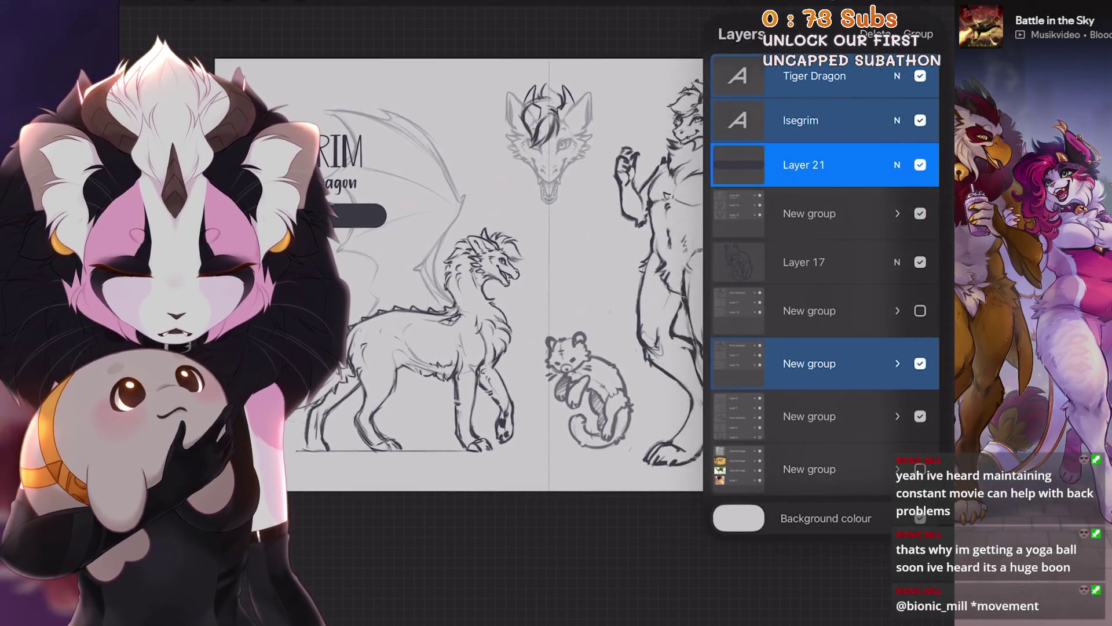
{"action": "scroll", "coordinate": [464, 278], "scroll_direction": "up", "scroll_amount": 3}
Shift the walking dragon back to the right, confirm the position and redo the move.
{"action": "left_click", "coordinate": [809, 363]}
{"action": "left_click", "coordinate": [300, 3]}
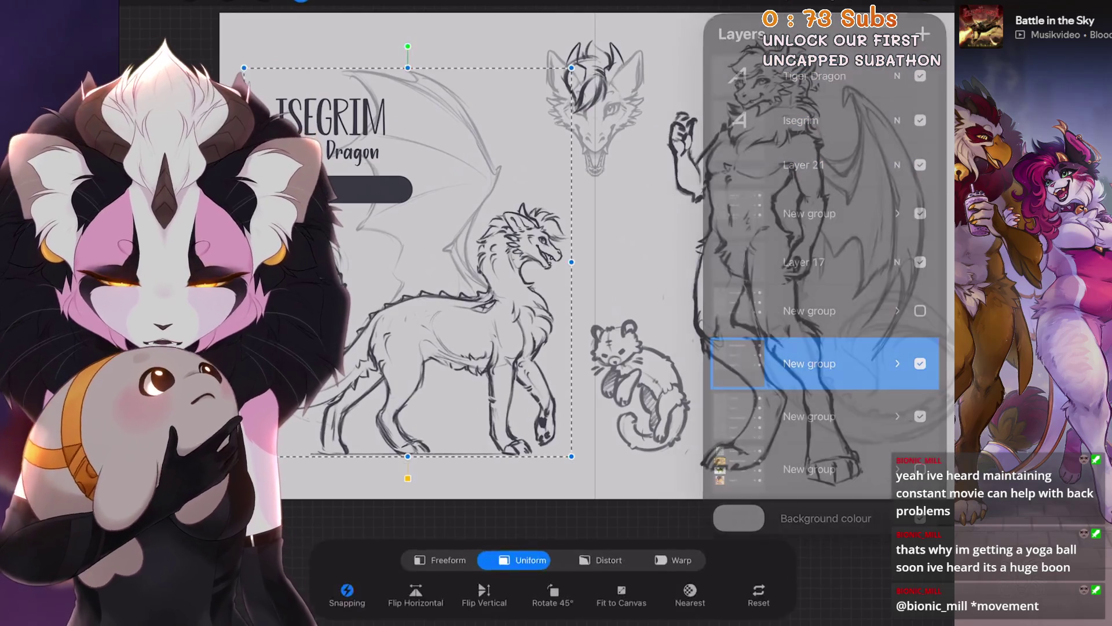
{"action": "left_click_drag", "start_coordinate": [434, 289], "coordinate": [446, 289]}
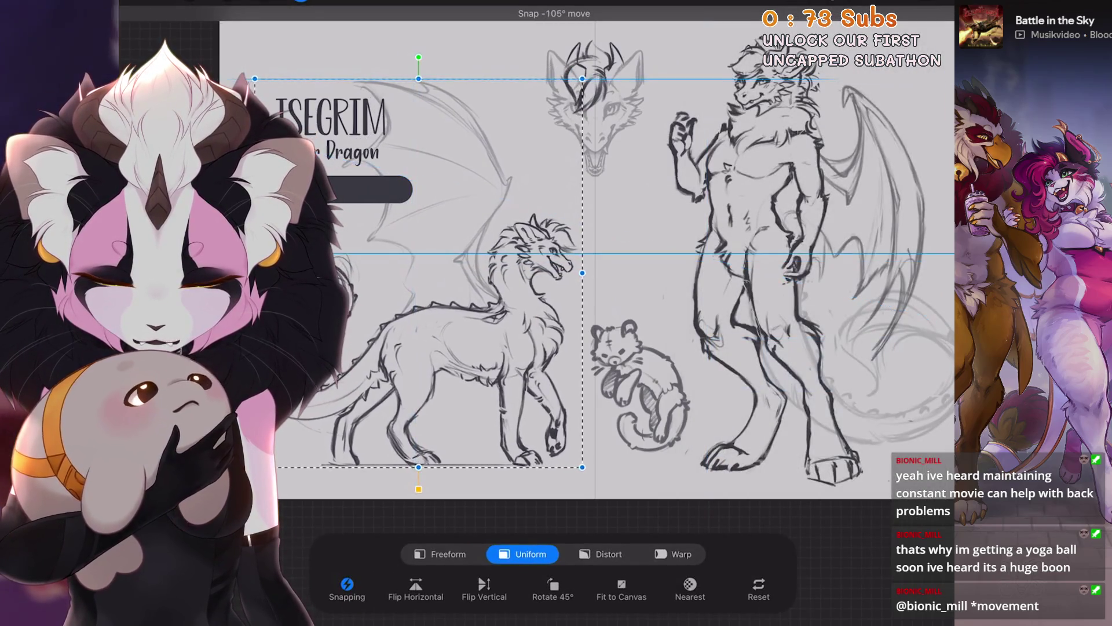
{"action": "left_click_drag", "start_coordinate": [420, 272], "coordinate": [431, 273]}
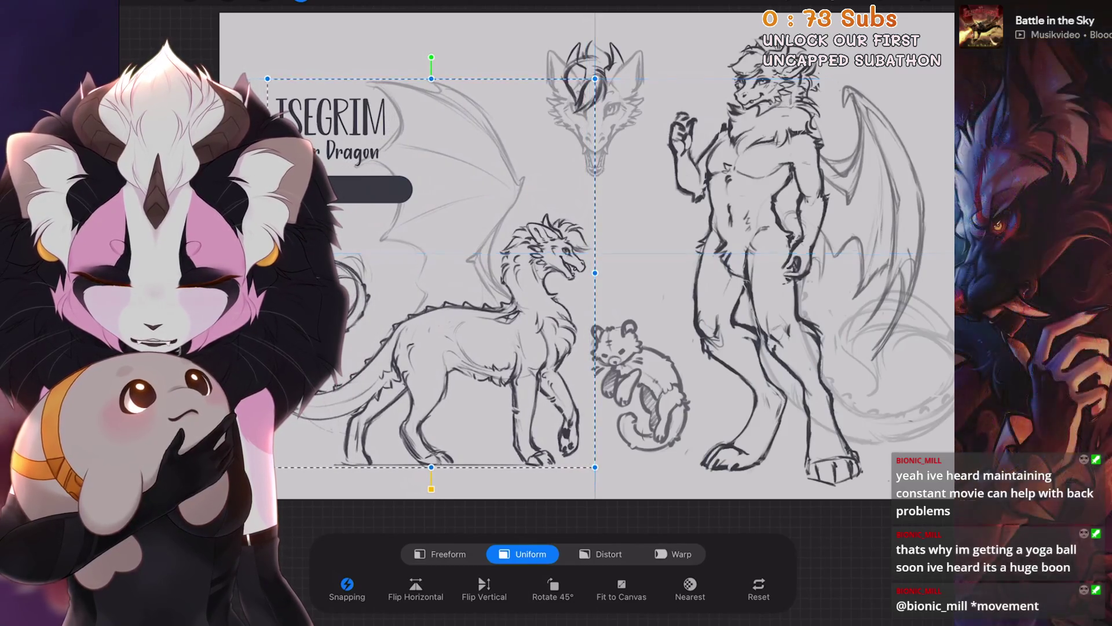
{"action": "key", "text": "v"}
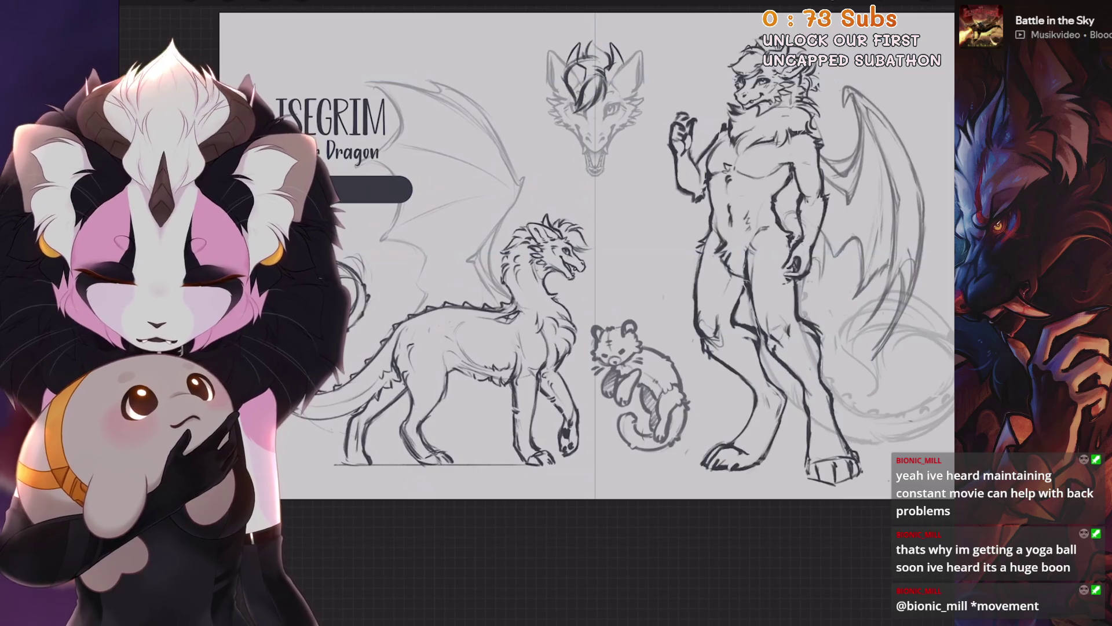
{"action": "key", "text": "ctrl+shift+z"}
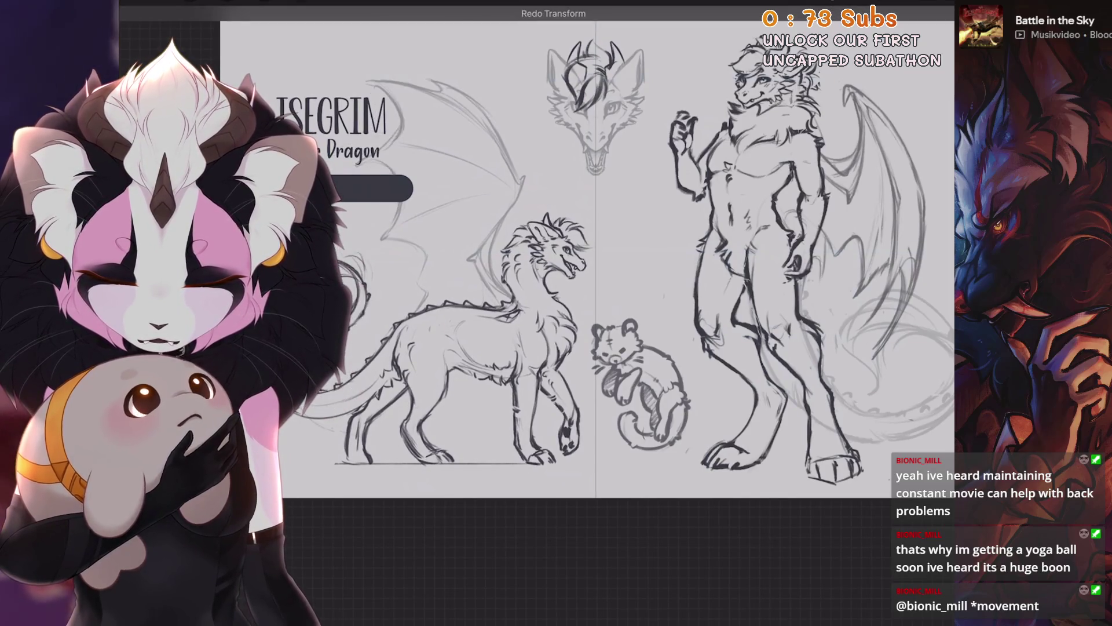
{"action": "scroll", "coordinate": [557, 260], "scroll_direction": "up", "scroll_amount": 3}
Left-align both the Tiger Dragon and ISEGRIM text lines.
{"action": "key", "text": "l"}
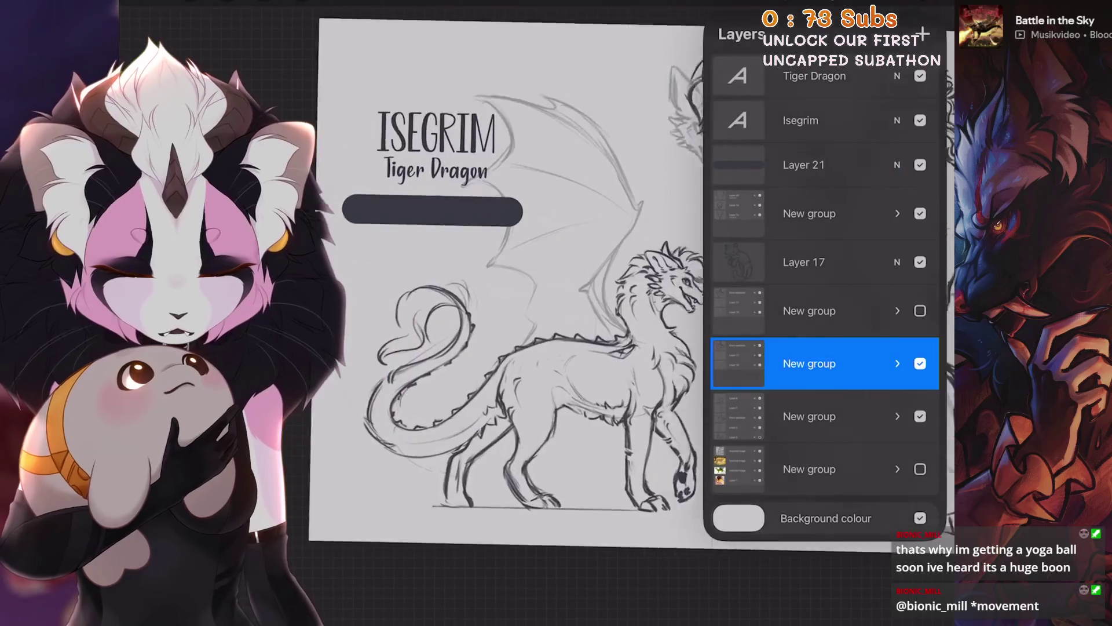
{"action": "double_click", "coordinate": [449, 178]}
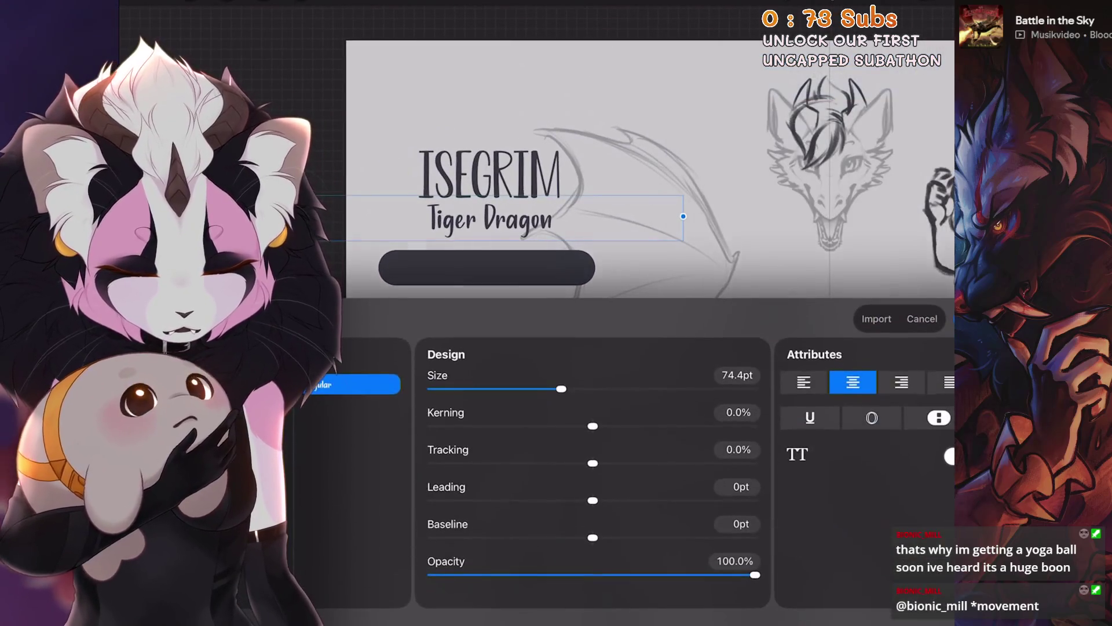
{"action": "left_click", "coordinate": [804, 382]}
{"action": "left_click", "coordinate": [877, 318]}
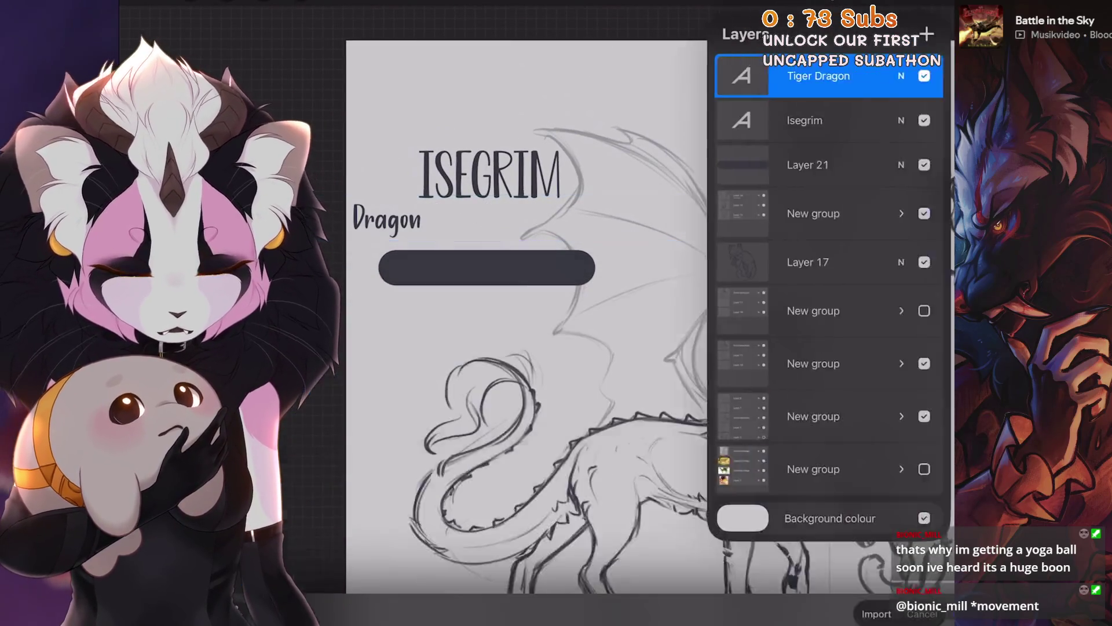
{"action": "left_click", "coordinate": [820, 116]}
{"action": "double_click", "coordinate": [490, 173]}
{"action": "left_click", "coordinate": [942, 330]}
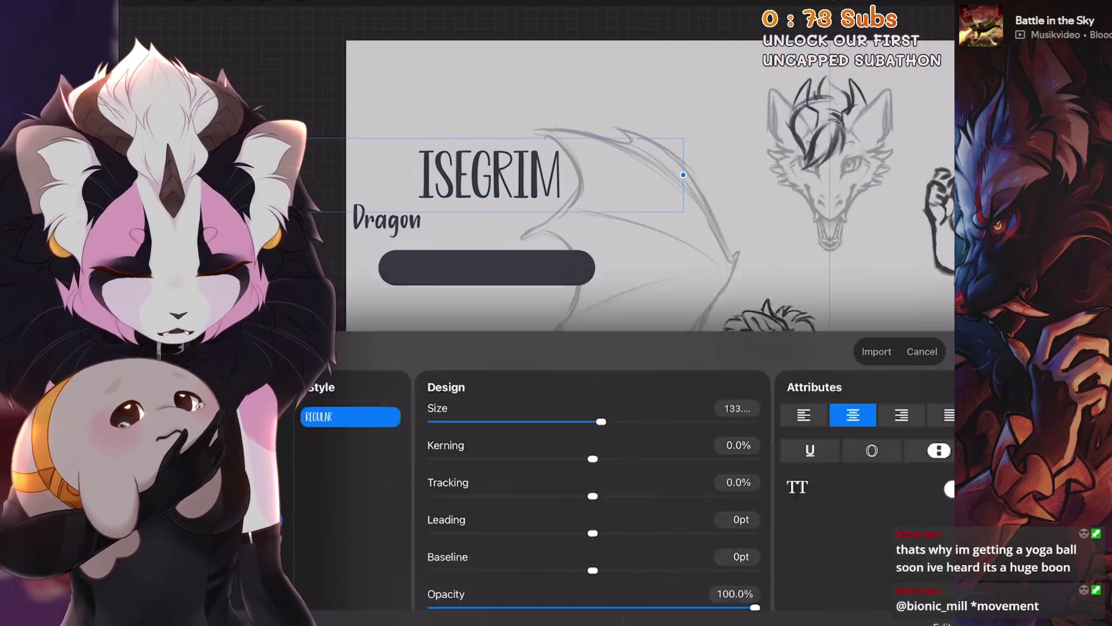
{"action": "left_click", "coordinate": [808, 413]}
{"action": "left_click", "coordinate": [922, 355]}
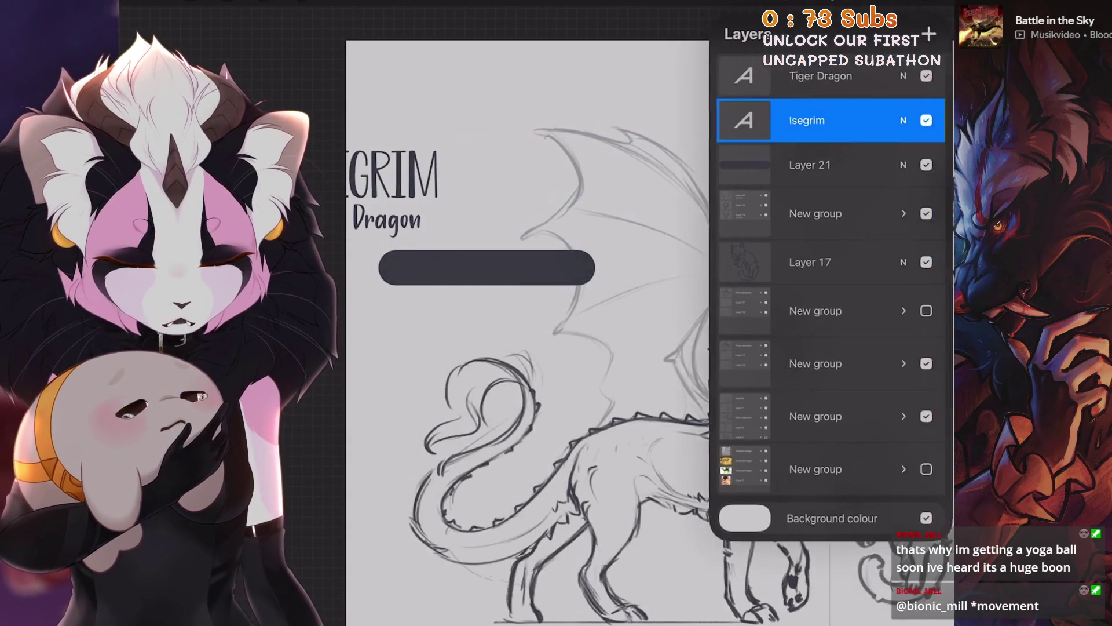
Move the title block right to line up with the name bar's left edge.
{"action": "left_click", "coordinate": [300, 3]}
{"action": "left_click_drag", "start_coordinate": [408, 188], "coordinate": [493, 188]}
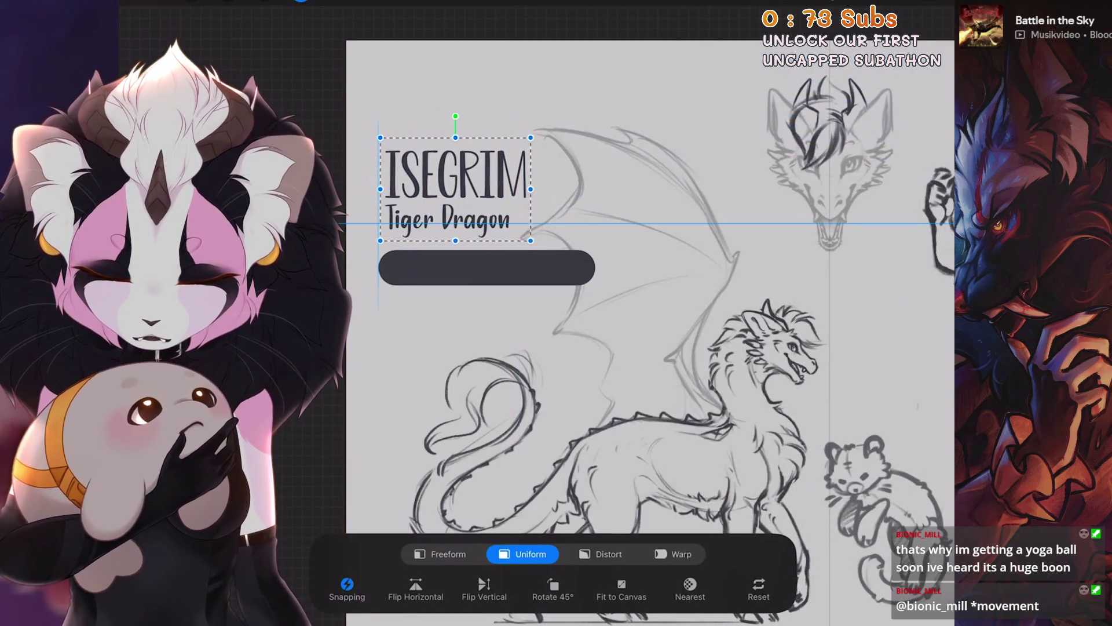
{"action": "left_click", "coordinate": [300, 3]}
{"action": "scroll", "coordinate": [649, 324], "scroll_direction": "up", "scroll_amount": 2}
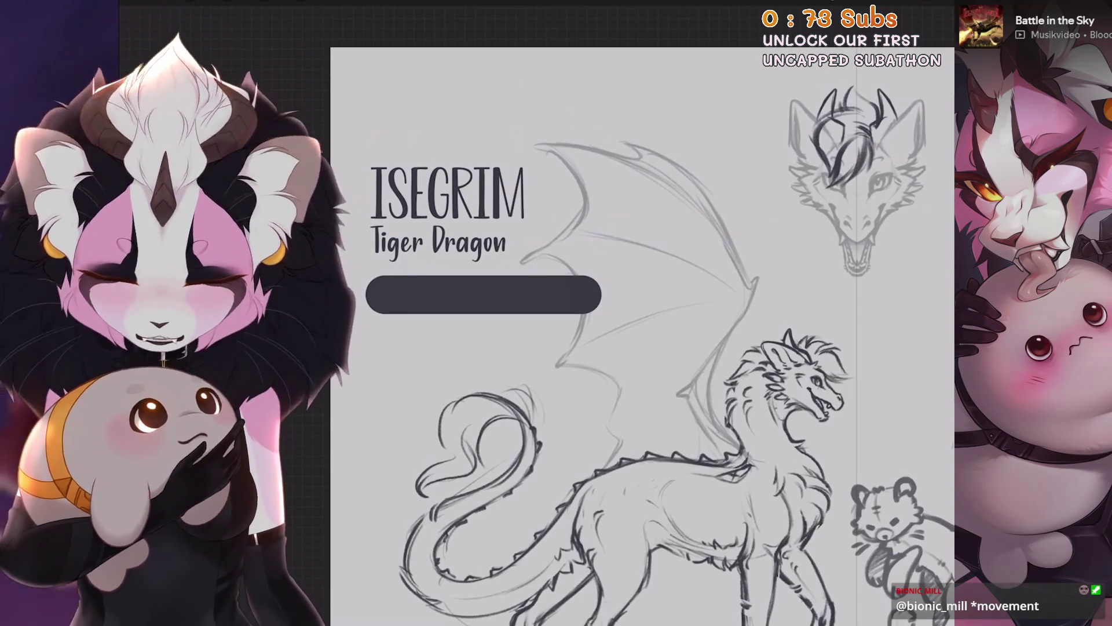
Show the layers list and zoom out to view the whole reference sheet.
{"action": "key", "text": "l"}
{"action": "scroll", "coordinate": [522, 319], "scroll_direction": "right", "scroll_amount": 5}
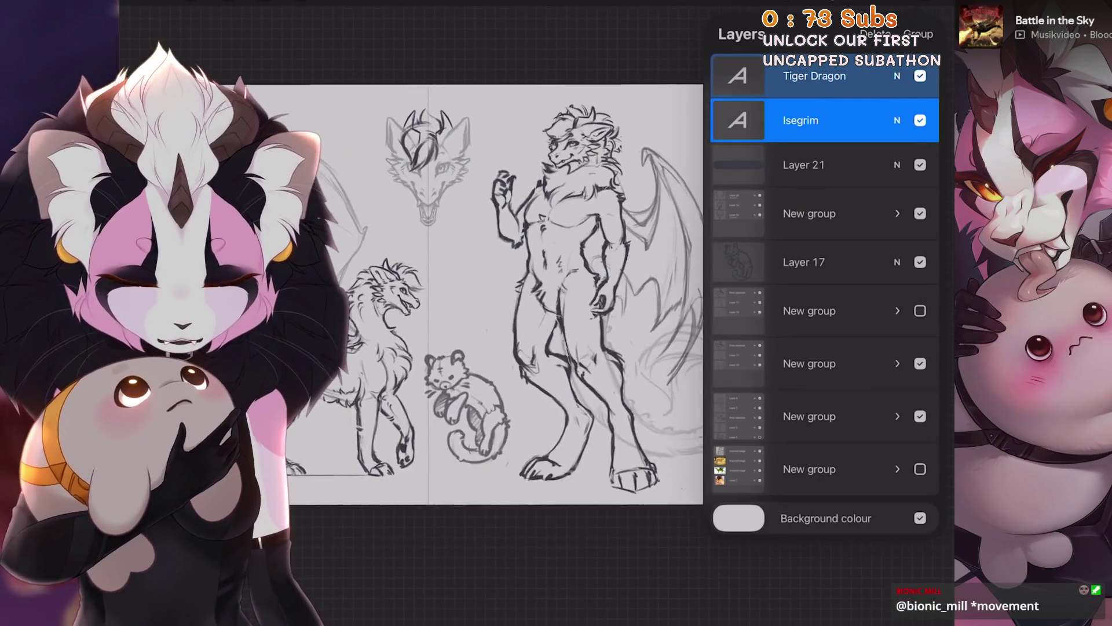
{"action": "scroll", "coordinate": [493, 289], "scroll_direction": "down", "scroll_amount": 5}
{"action": "scroll", "coordinate": [499, 284], "scroll_direction": "down", "scroll_amount": 2}
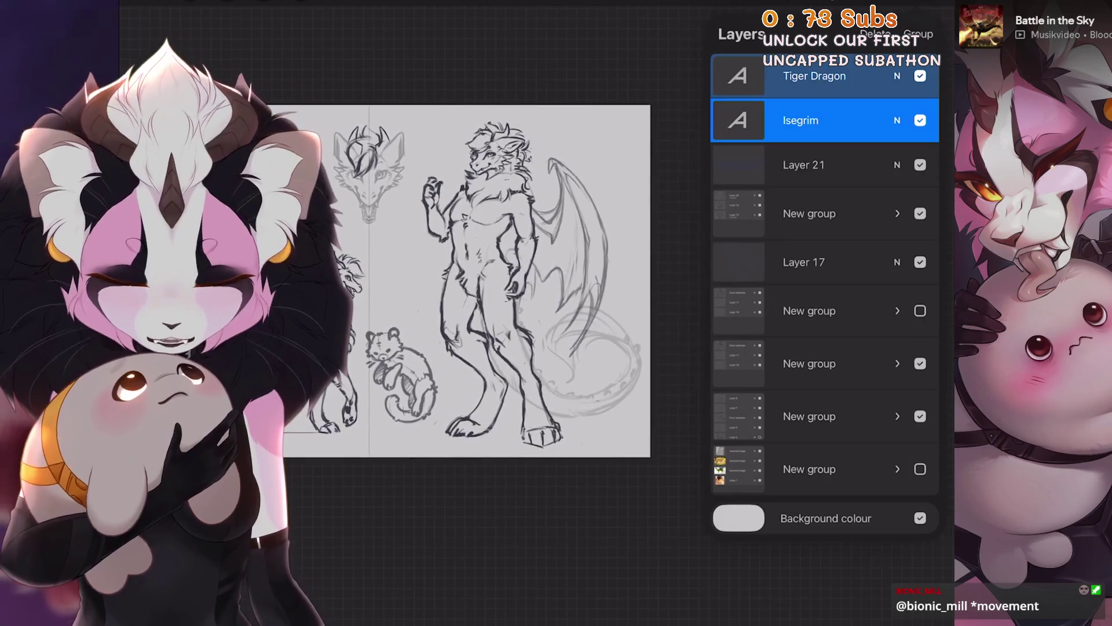
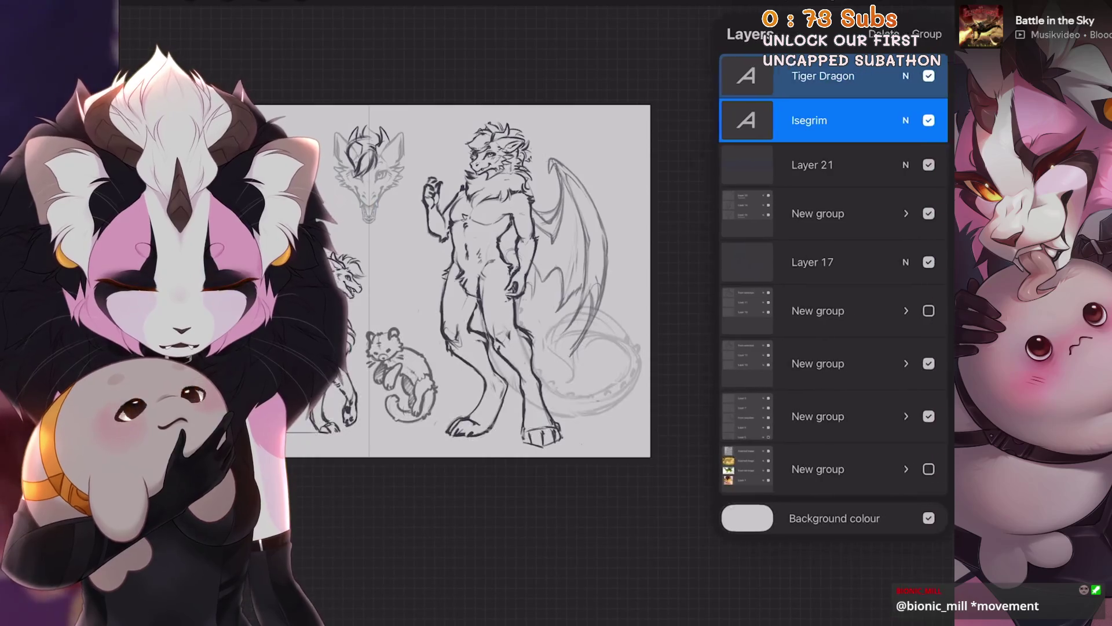
Show the winged figure's group, freehand-select the wing and tail, then undo a trial flip.
{"action": "scroll", "coordinate": [423, 249], "scroll_direction": "left", "scroll_amount": 3}
{"action": "left_click", "coordinate": [920, 416]}
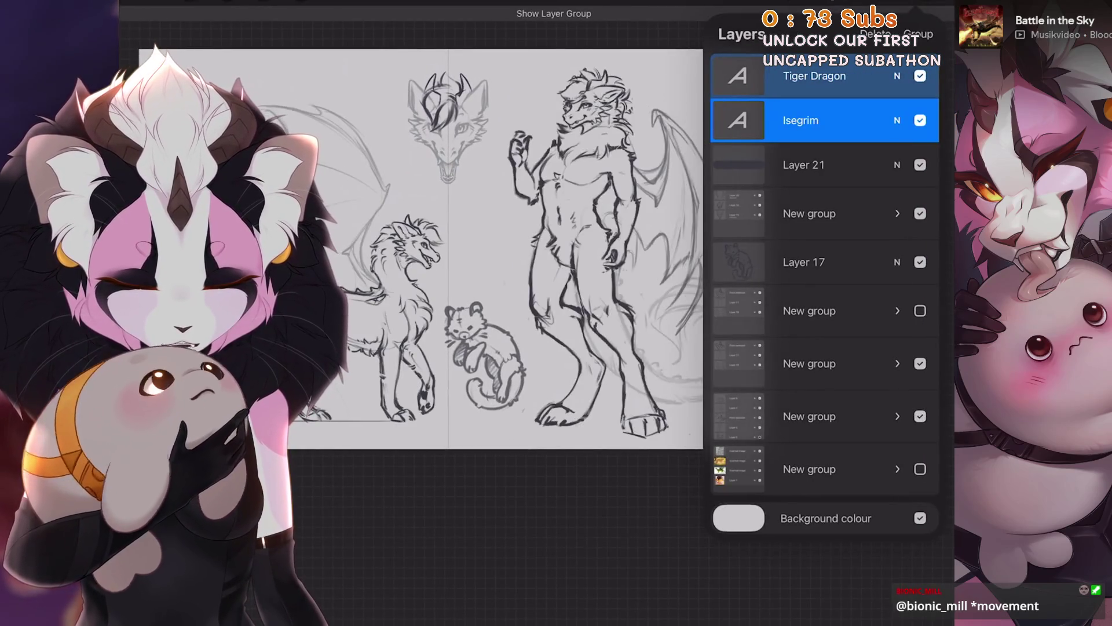
{"action": "left_click", "coordinate": [822, 416]}
{"action": "left_click", "coordinate": [264, 1]}
{"action": "left_click_drag", "start_coordinate": [814, 338], "coordinate": [771, 250]}
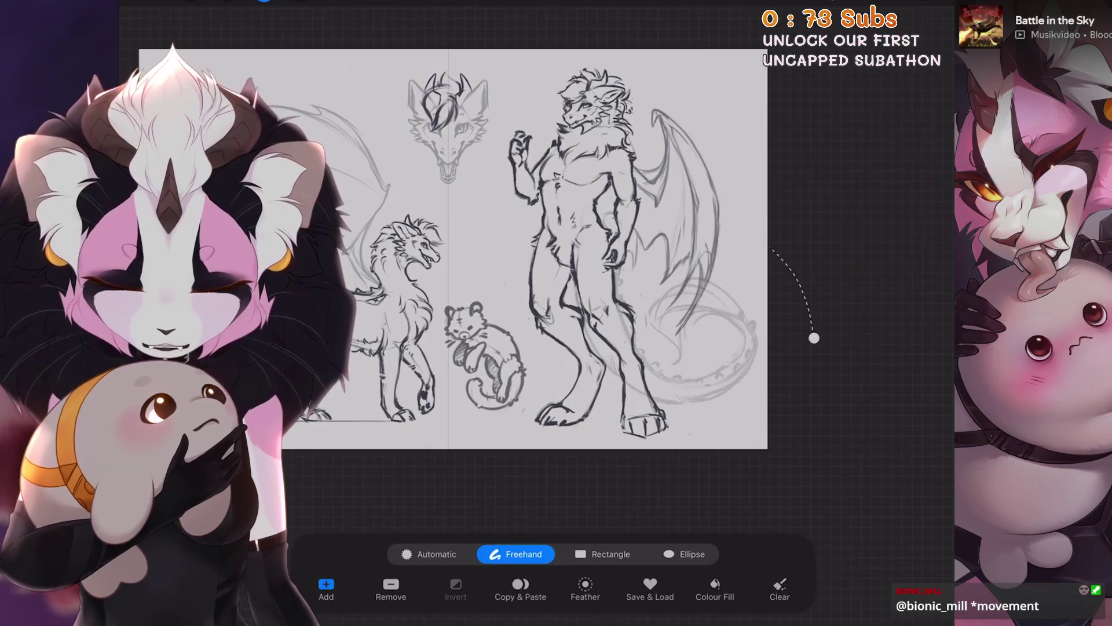
{"action": "left_click", "coordinate": [300, 1]}
{"action": "left_click", "coordinate": [415, 585]}
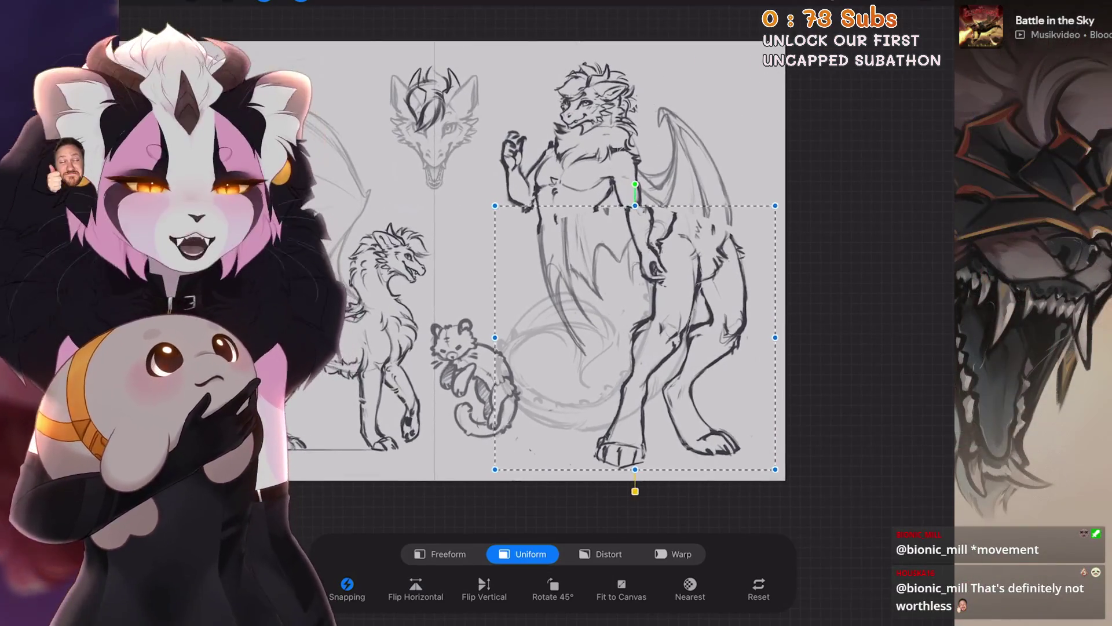
{"action": "key", "text": "ctrl+z"}
Select Layer 8 with the tail, try moving it left, then undo the move.
{"action": "key", "text": "l"}
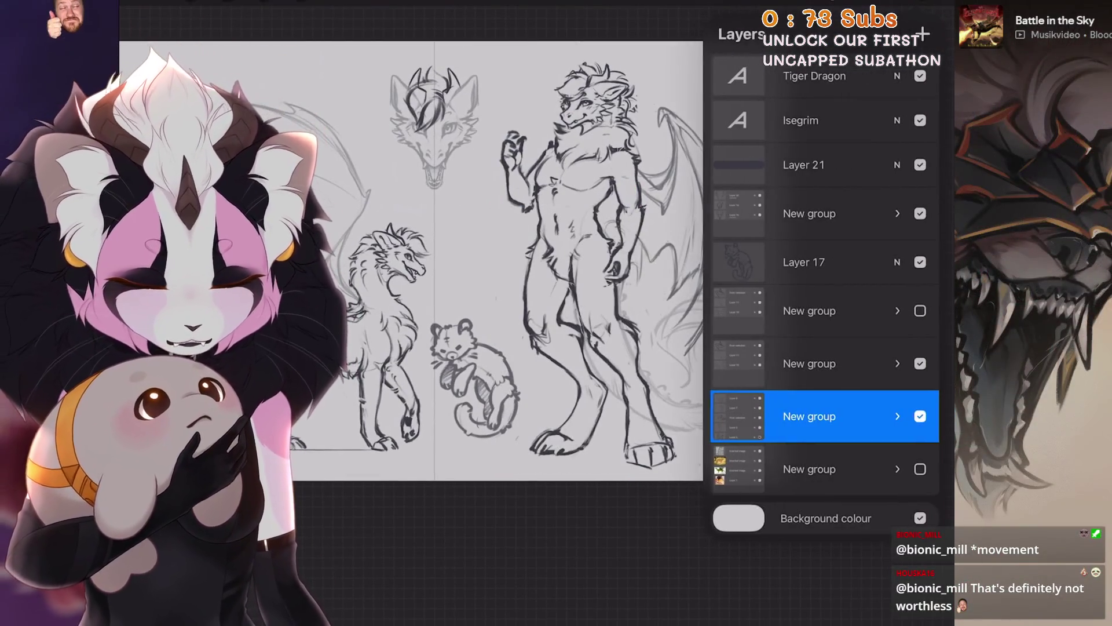
{"action": "left_click", "coordinate": [897, 416]}
{"action": "scroll", "coordinate": [825, 348], "scroll_direction": "down", "scroll_amount": 2}
{"action": "left_click", "coordinate": [812, 333]}
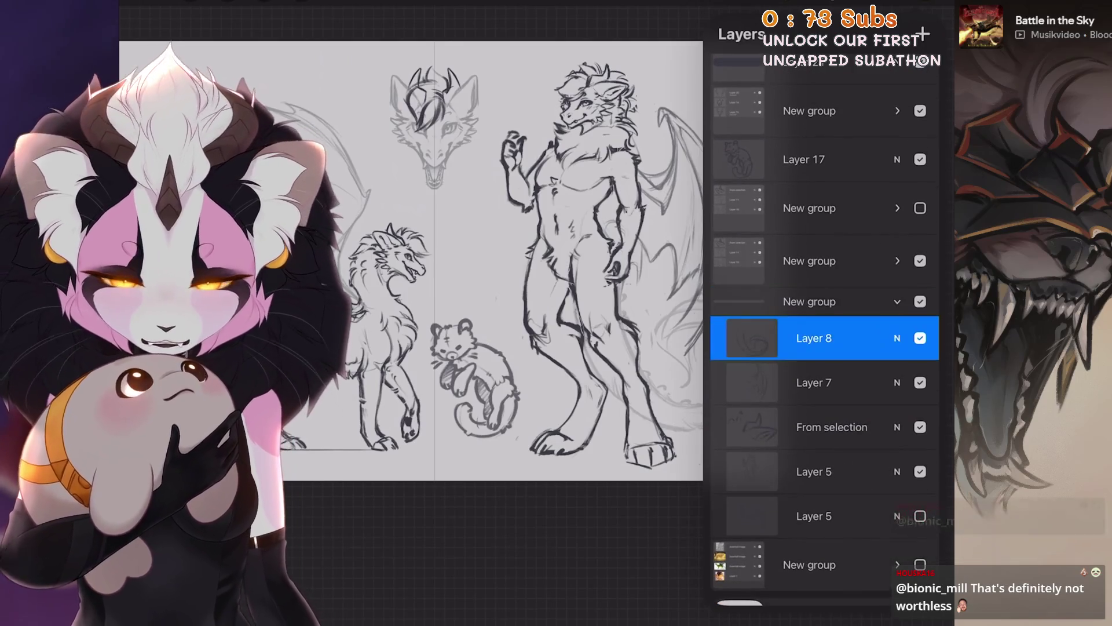
{"action": "key", "text": "v"}
{"action": "left_click_drag", "start_coordinate": [673, 317], "coordinate": [521, 326]}
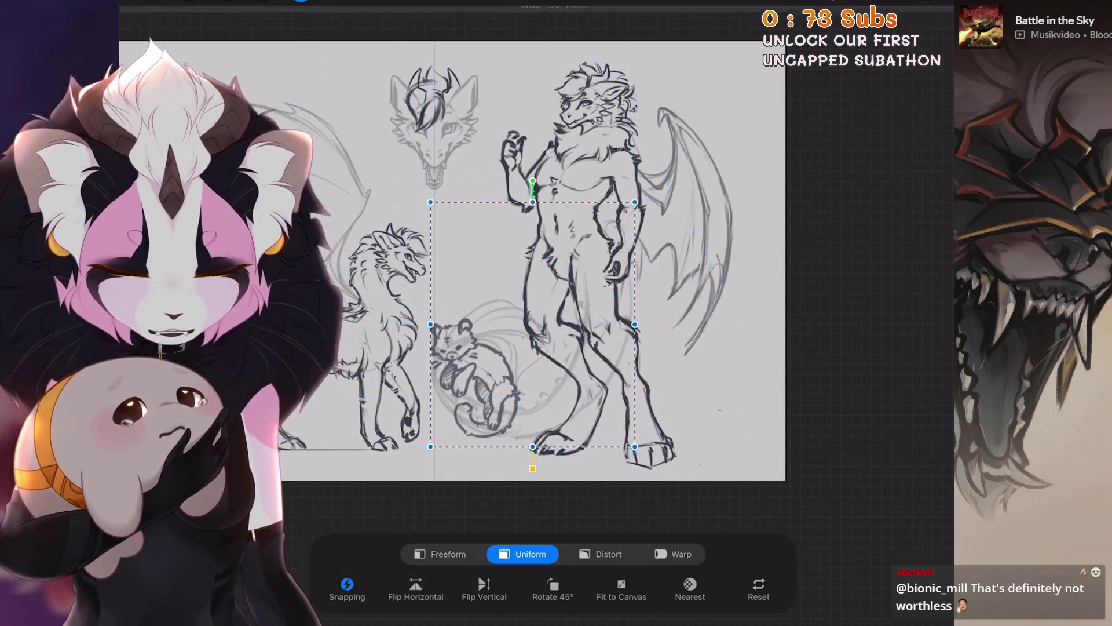
{"action": "key", "text": "v"}
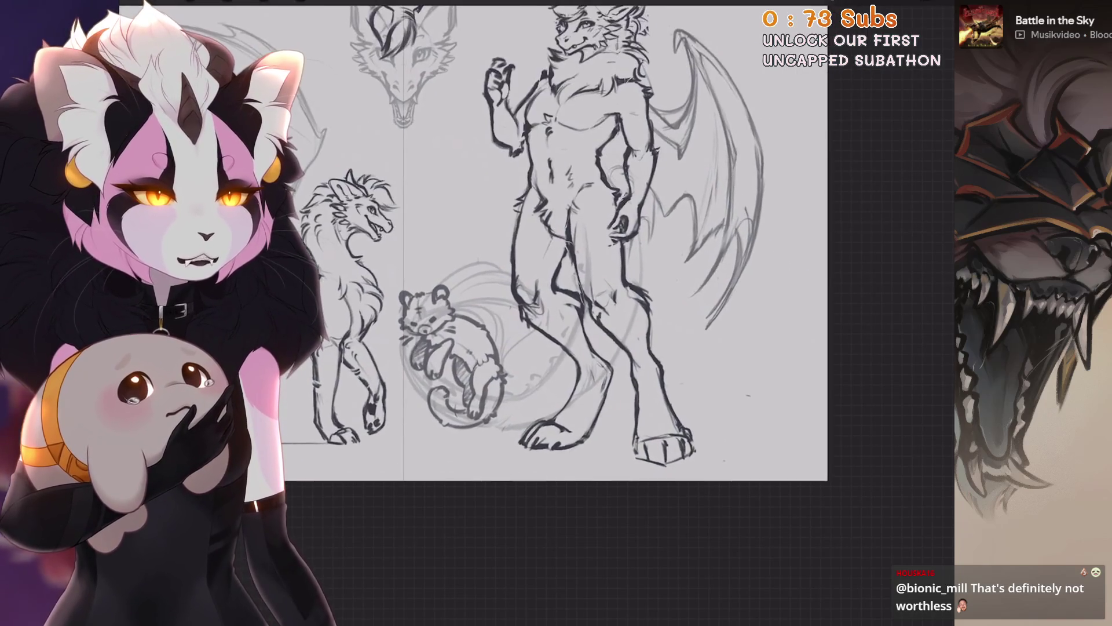
{"action": "key", "text": "ctrl+z"}
With Magnetics snapping off, rotate the tail about 6° clockwise and commit.
{"action": "key", "text": "v"}
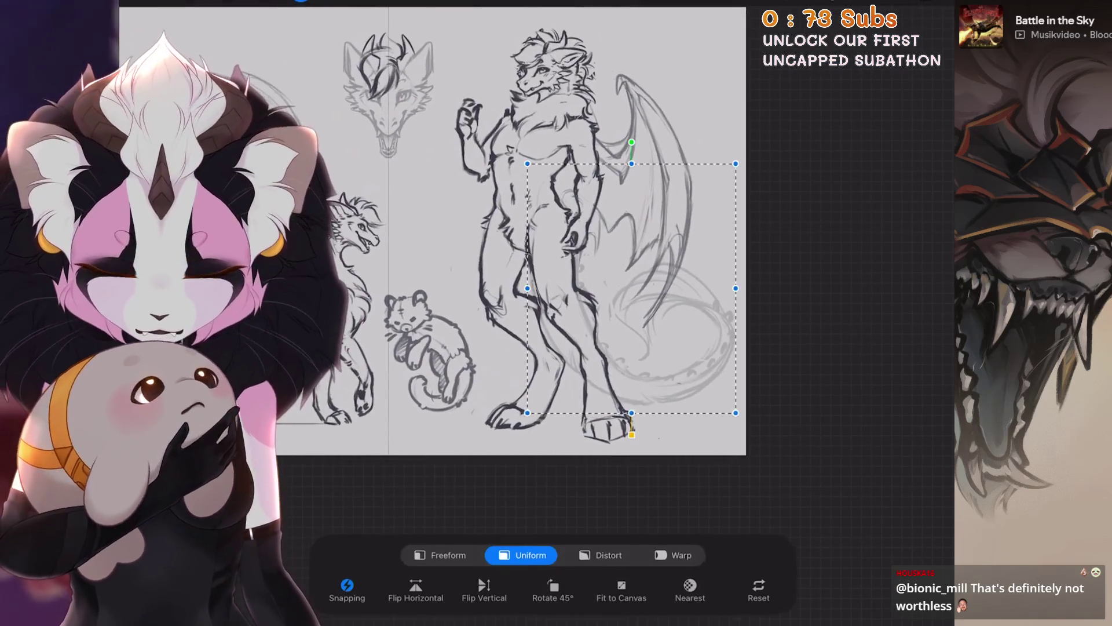
{"action": "left_click", "coordinate": [347, 585]}
{"action": "left_click", "coordinate": [402, 420]}
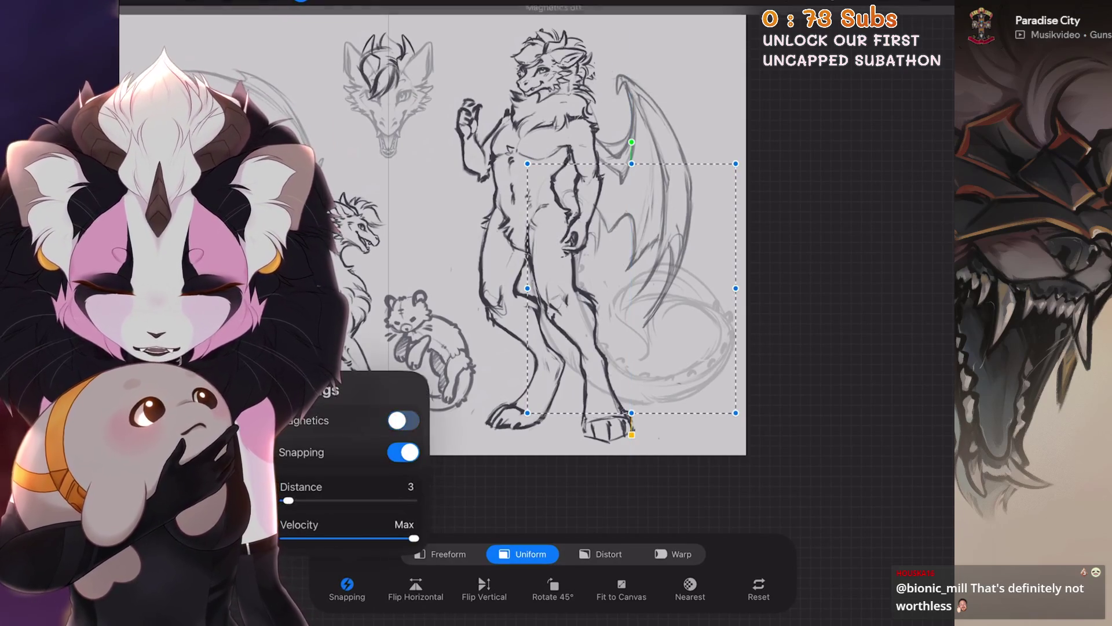
{"action": "left_click", "coordinate": [347, 585]}
{"action": "left_click_drag", "start_coordinate": [631, 142], "coordinate": [636, 143]}
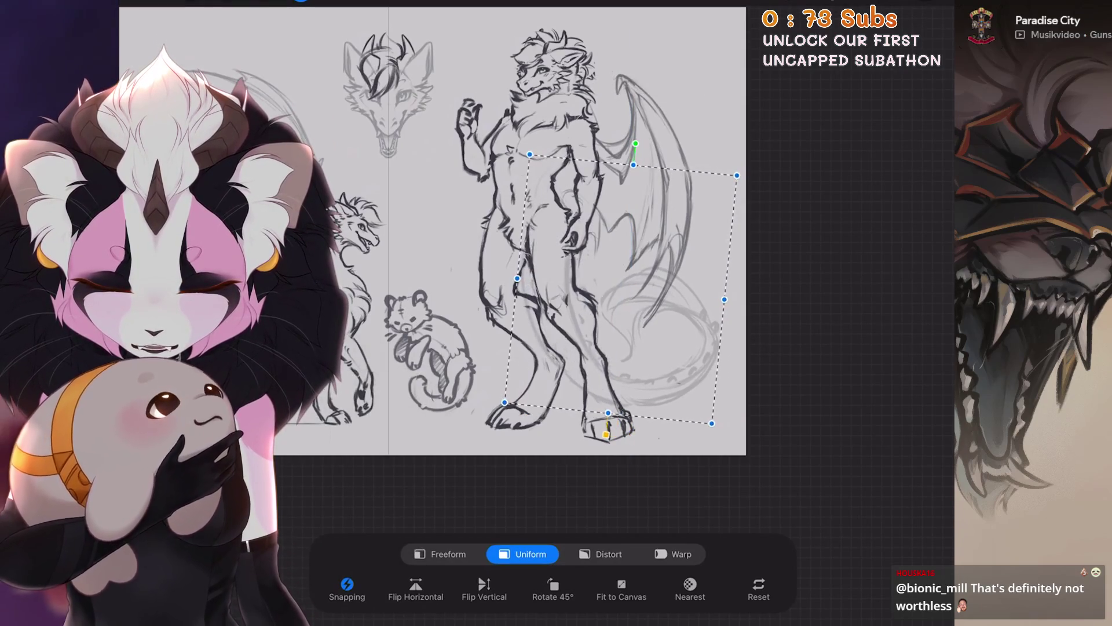
{"action": "scroll", "coordinate": [432, 232], "scroll_direction": "down", "scroll_amount": 3}
{"action": "key", "text": "v"}
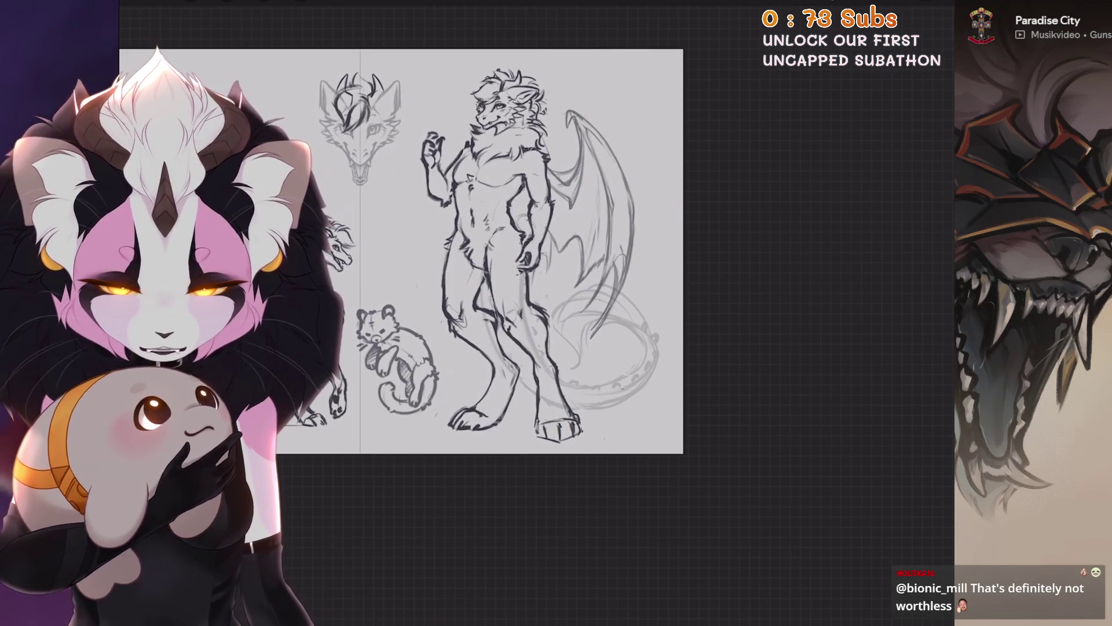
{"action": "scroll", "coordinate": [406, 250], "scroll_direction": "up", "scroll_amount": 3}
Warp the tail's lower mesh handles down and left to stretch and bend its lower curve.
{"action": "key", "text": "v"}
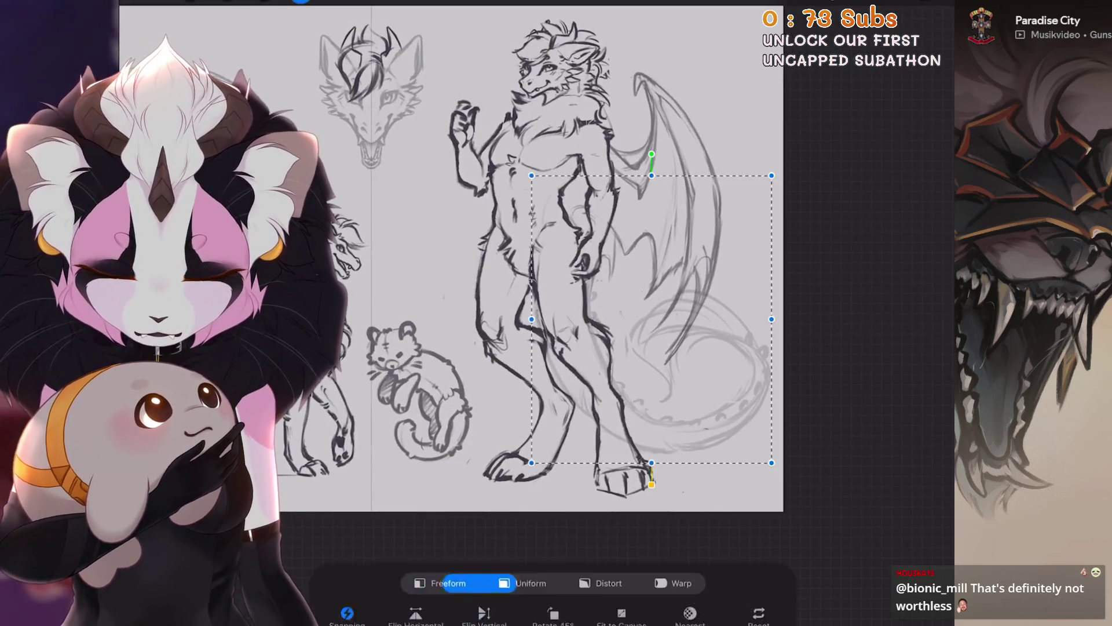
{"action": "scroll", "coordinate": [452, 260], "scroll_direction": "down", "scroll_amount": 2}
{"action": "left_click", "coordinate": [674, 554]}
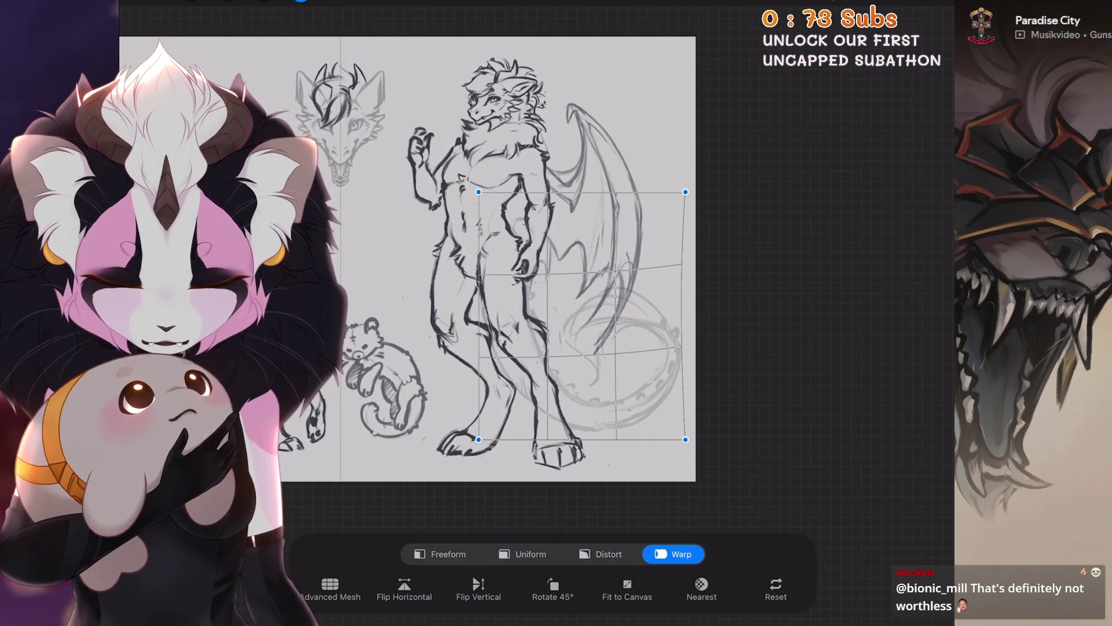
{"action": "key", "text": "ctrl+z"}
{"action": "key", "text": "ctrl+z"}
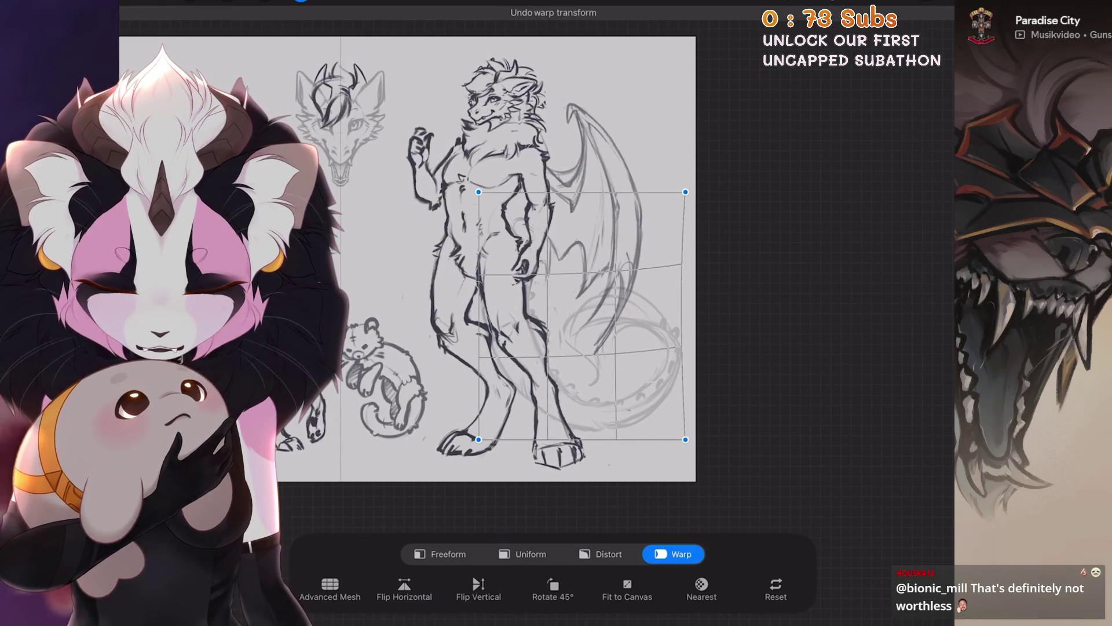
{"action": "left_click_drag", "start_coordinate": [686, 440], "coordinate": [685, 450]}
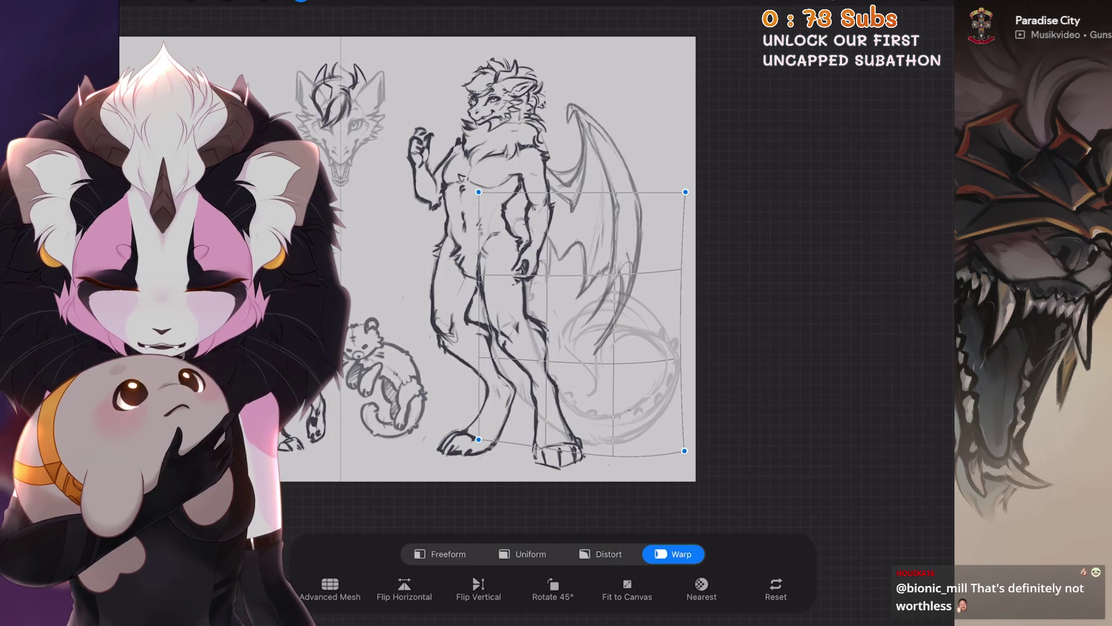
{"action": "mouse_move", "coordinate": [547, 371]}
{"action": "left_mouse_down"}
{"action": "mouse_move", "coordinate": [526, 373]}
{"action": "mouse_move", "coordinate": [541, 347]}
{"action": "left_mouse_up"}
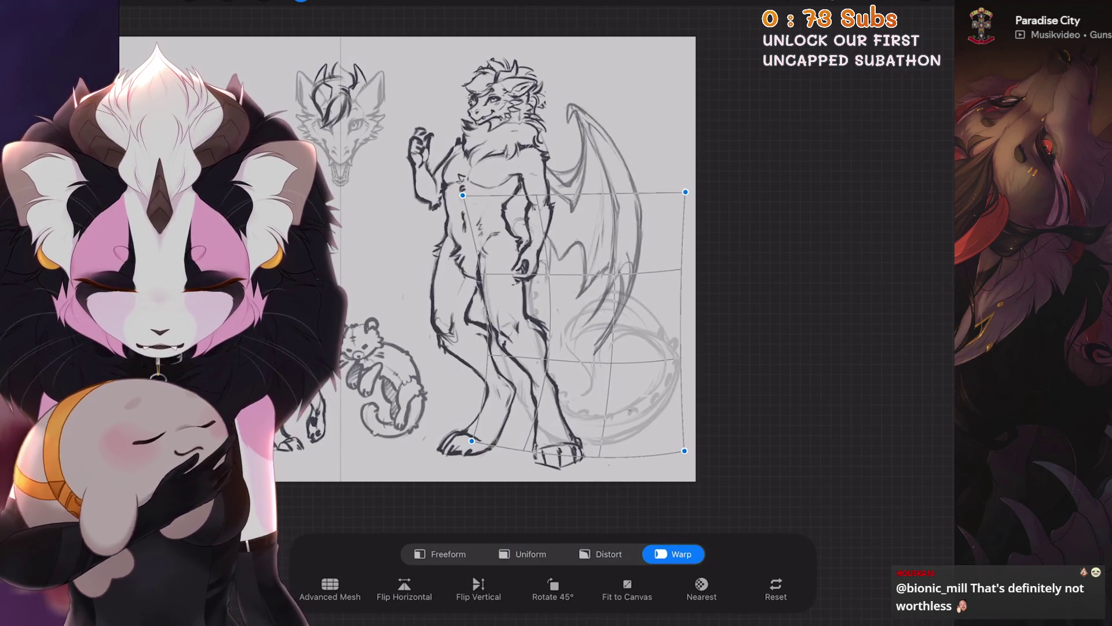
{"action": "scroll", "coordinate": [406, 261], "scroll_direction": "down", "scroll_amount": 1}
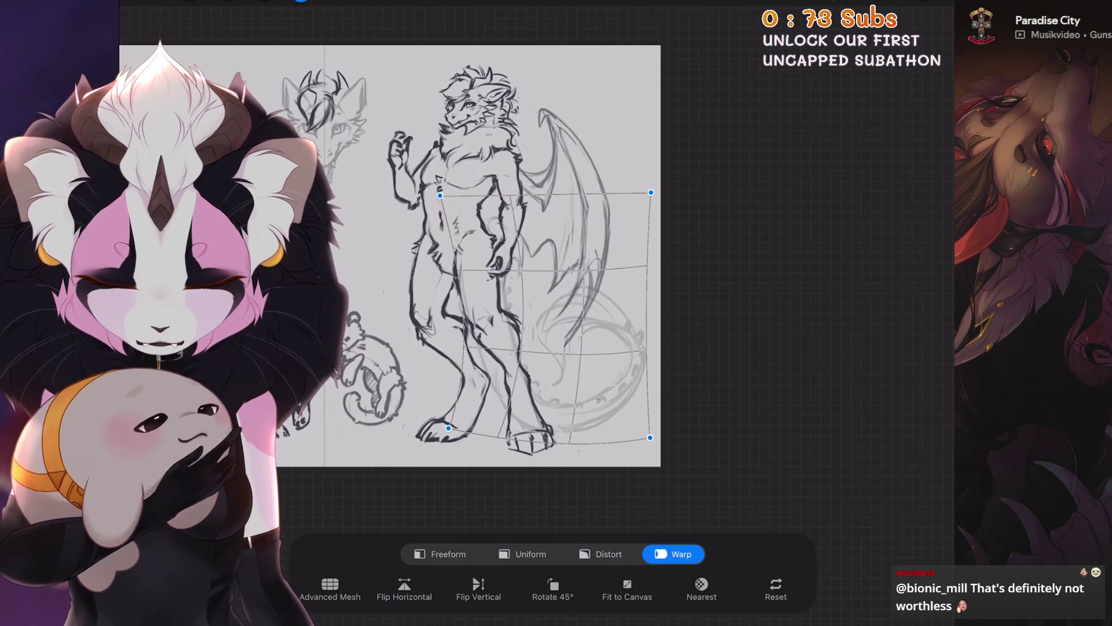
{"action": "left_click_drag", "start_coordinate": [650, 437], "coordinate": [652, 447]}
{"action": "mouse_move", "coordinate": [614, 360]}
{"action": "left_mouse_down"}
{"action": "mouse_move", "coordinate": [617, 347]}
{"action": "mouse_move", "coordinate": [547, 348]}
{"action": "left_mouse_up"}
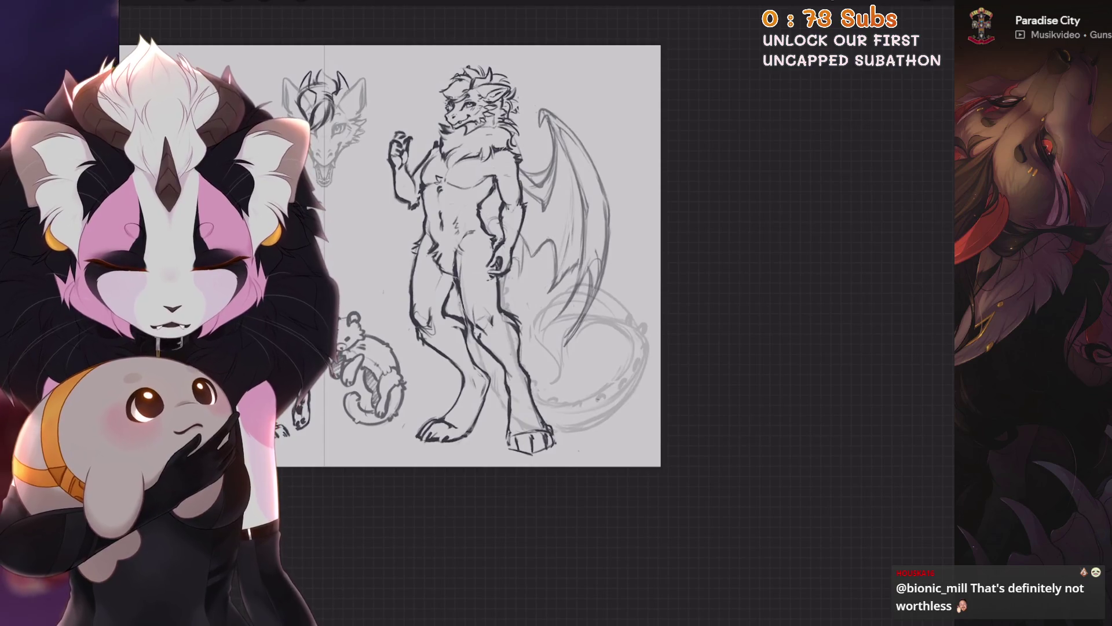
{"action": "scroll", "coordinate": [521, 255], "scroll_direction": "up", "scroll_amount": 2}
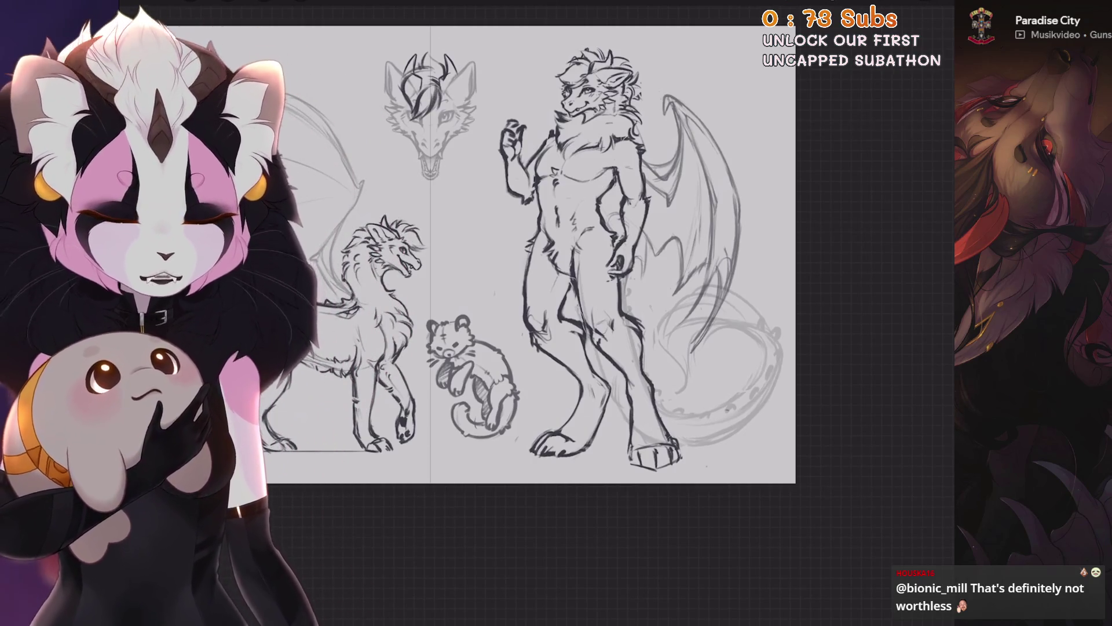
On Layer 5, select the raised arm for a Uniform transform.
{"action": "key", "text": "l"}
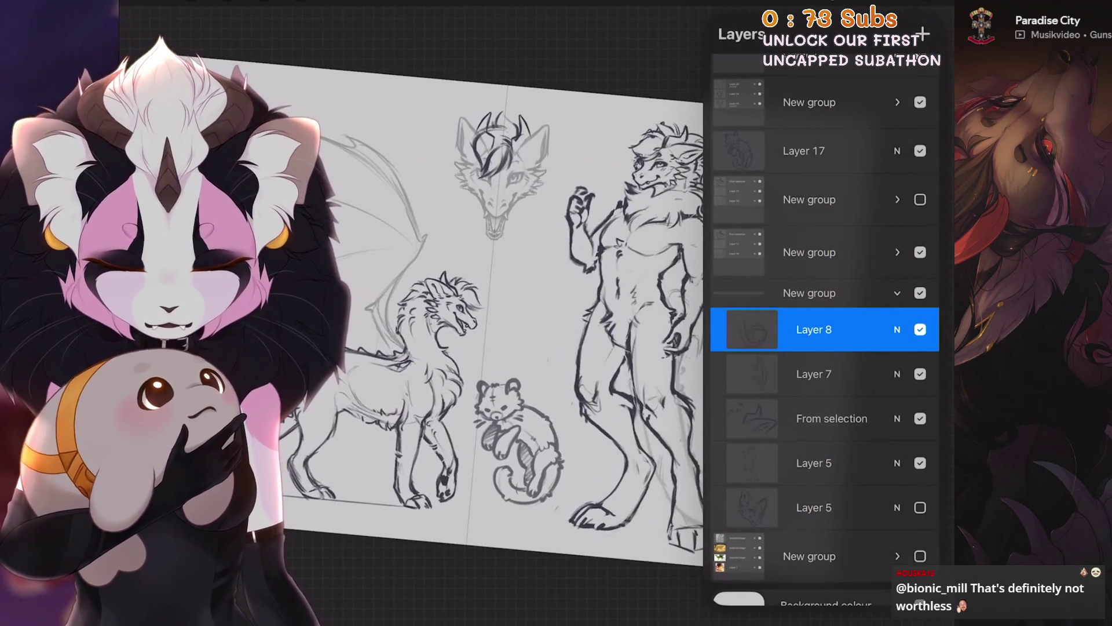
{"action": "left_click", "coordinate": [814, 463]}
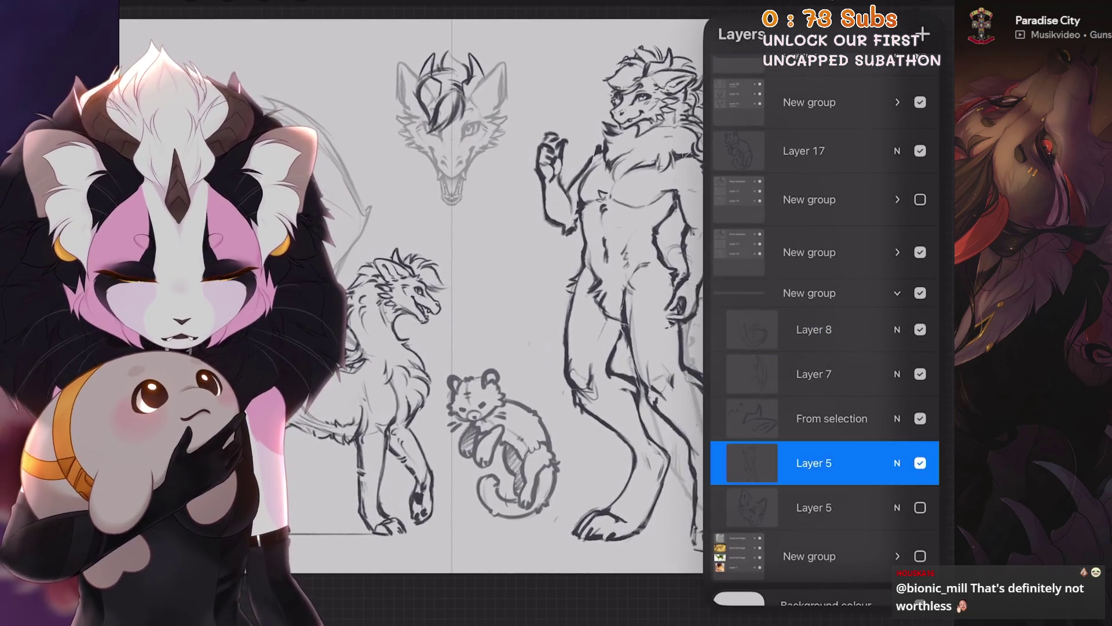
{"action": "key", "text": "s"}
{"action": "left_click", "coordinate": [300, 2]}
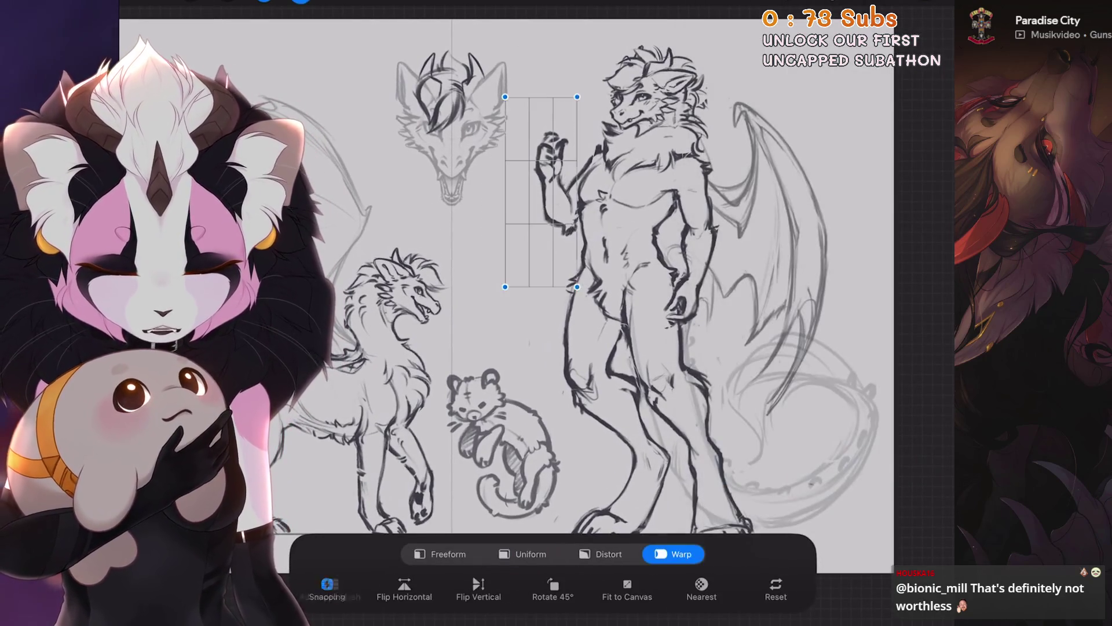
{"action": "left_click", "coordinate": [523, 554]}
Swing the arm outward into an open-palm pose and commit, then undo to restore it.
{"action": "mouse_move", "coordinate": [544, 114]}
{"action": "left_mouse_down"}
{"action": "mouse_move", "coordinate": [527, 116]}
{"action": "mouse_move", "coordinate": [465, 208]}
{"action": "mouse_move", "coordinate": [461, 234]}
{"action": "left_mouse_up"}
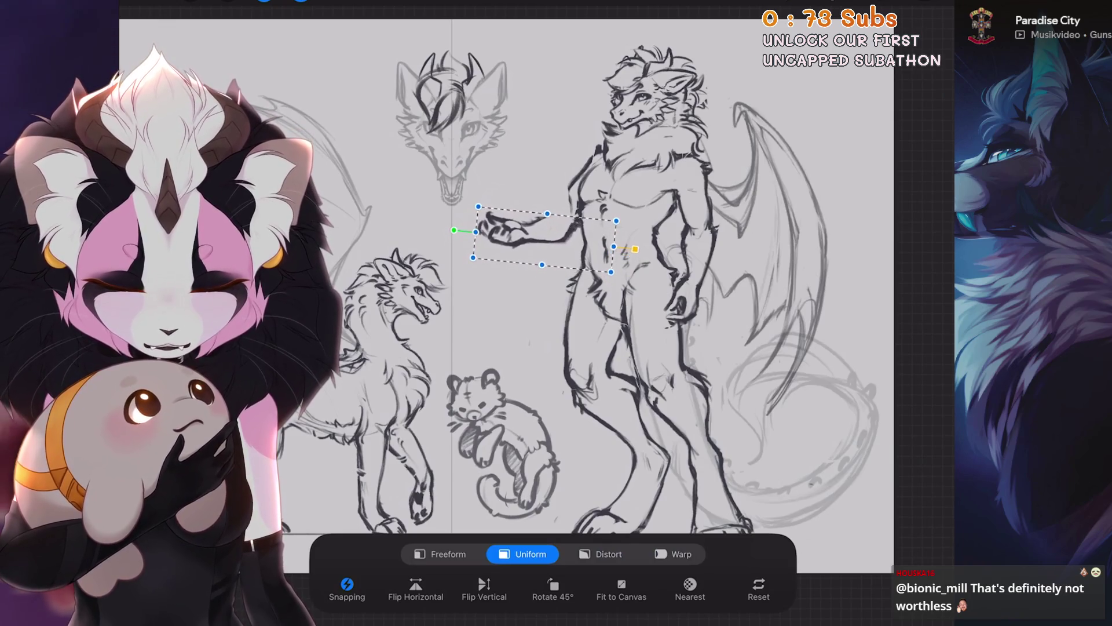
{"action": "left_click_drag", "start_coordinate": [460, 221], "coordinate": [465, 272]}
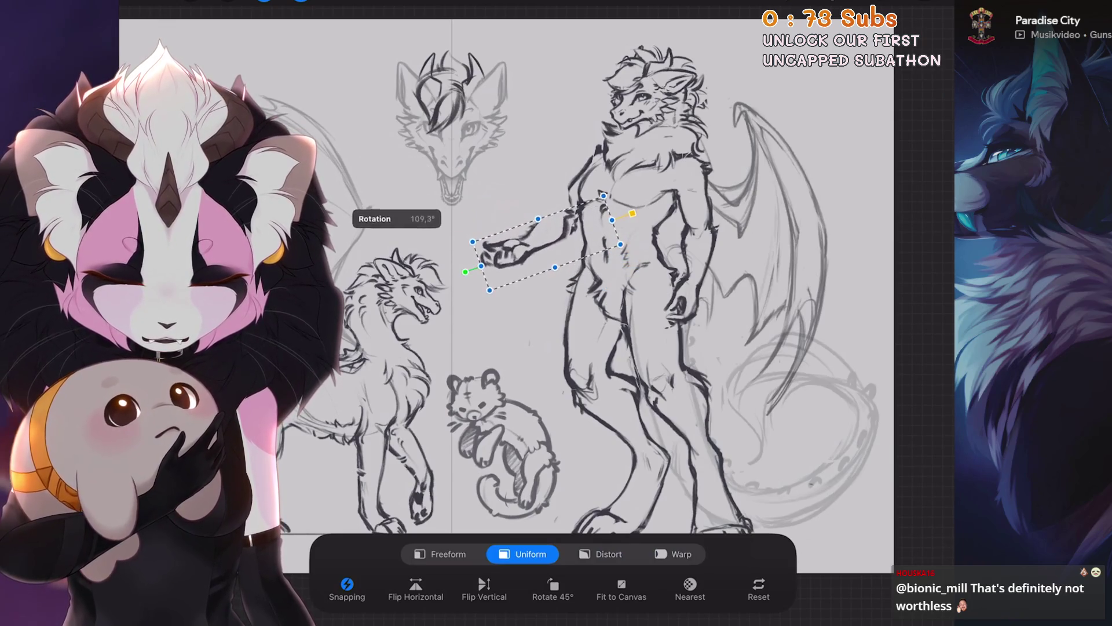
{"action": "key", "text": "Return"}
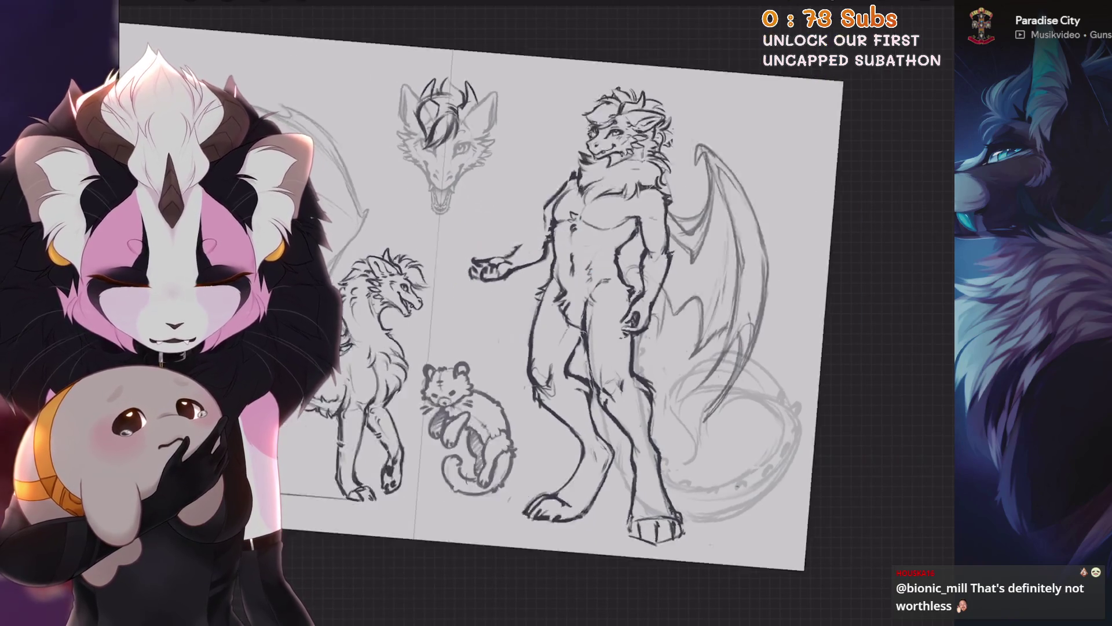
{"action": "scroll", "coordinate": [507, 290], "scroll_direction": "down", "scroll_amount": 2}
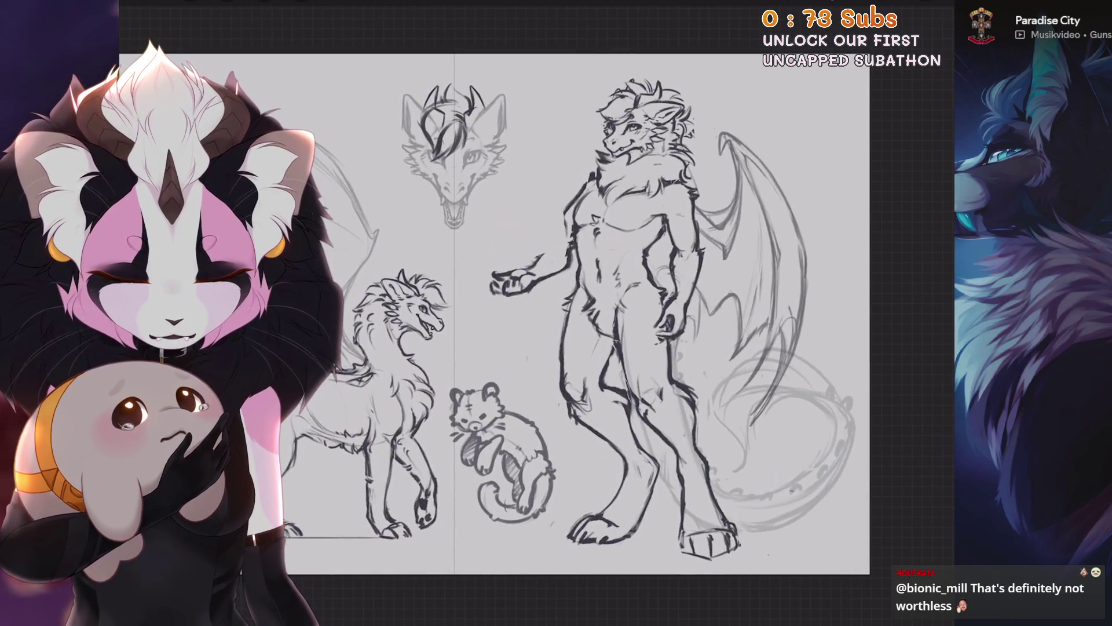
{"action": "key", "text": "ctrl+z"}
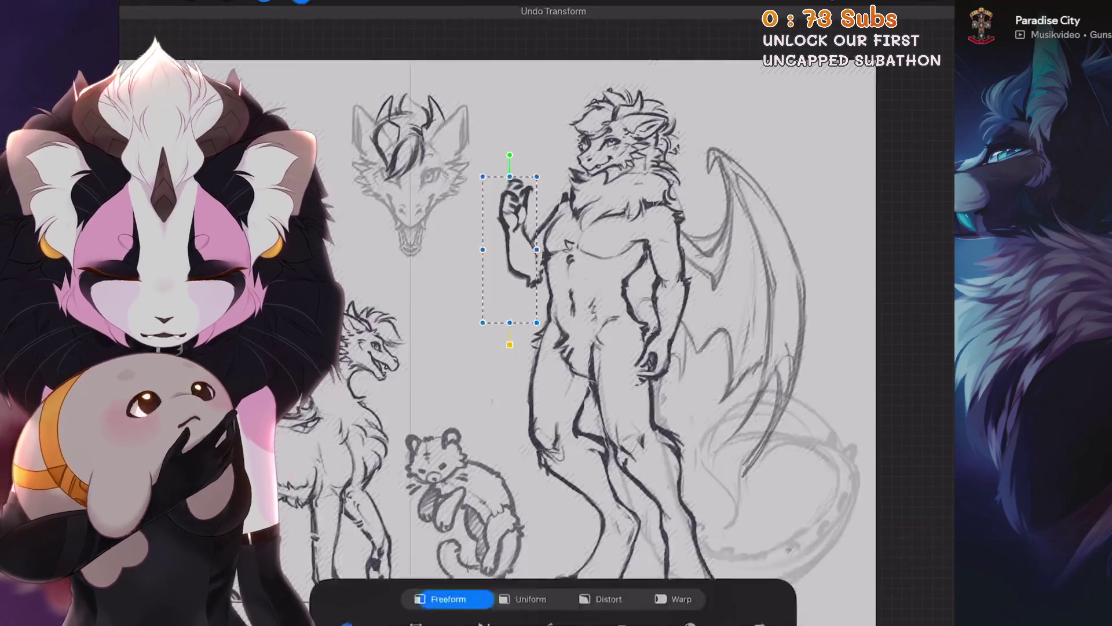
Tilt the raised arm slightly, shift it up and left, and commit the transform.
{"action": "left_click_drag", "start_coordinate": [530, 155], "coordinate": [540, 158]}
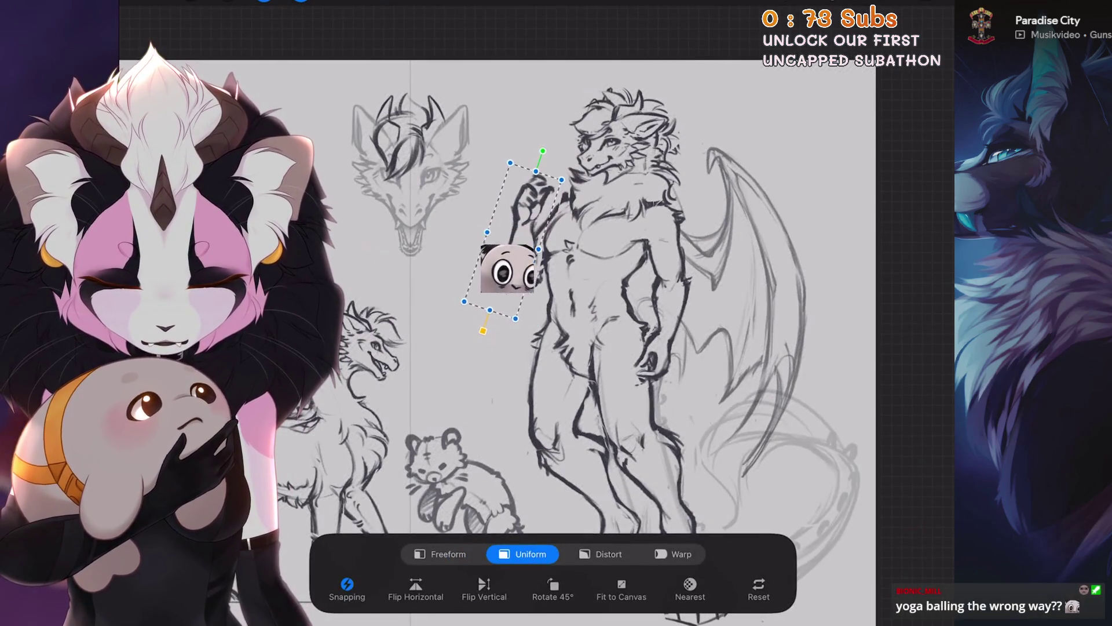
{"action": "left_click_drag", "start_coordinate": [507, 270], "coordinate": [413, 579]}
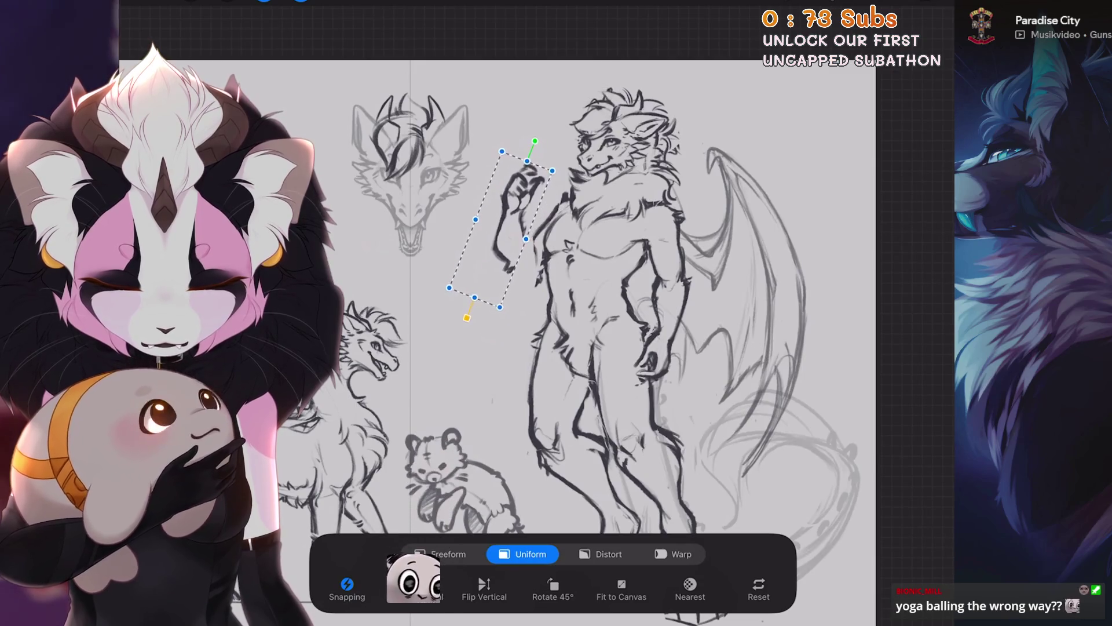
{"action": "key", "text": "s"}
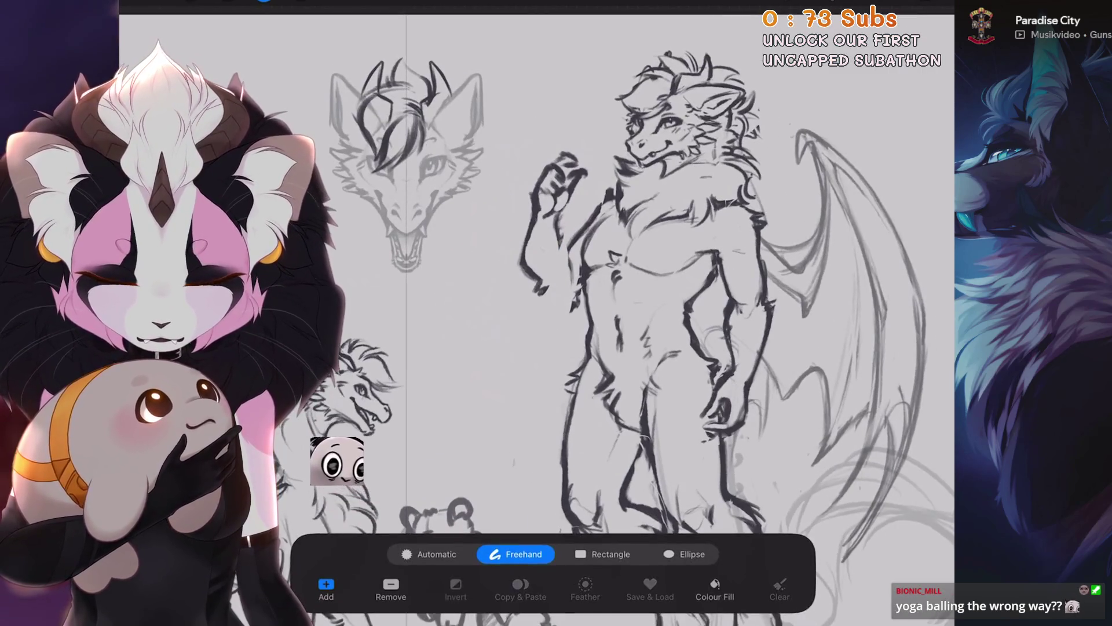
{"action": "key", "text": "v"}
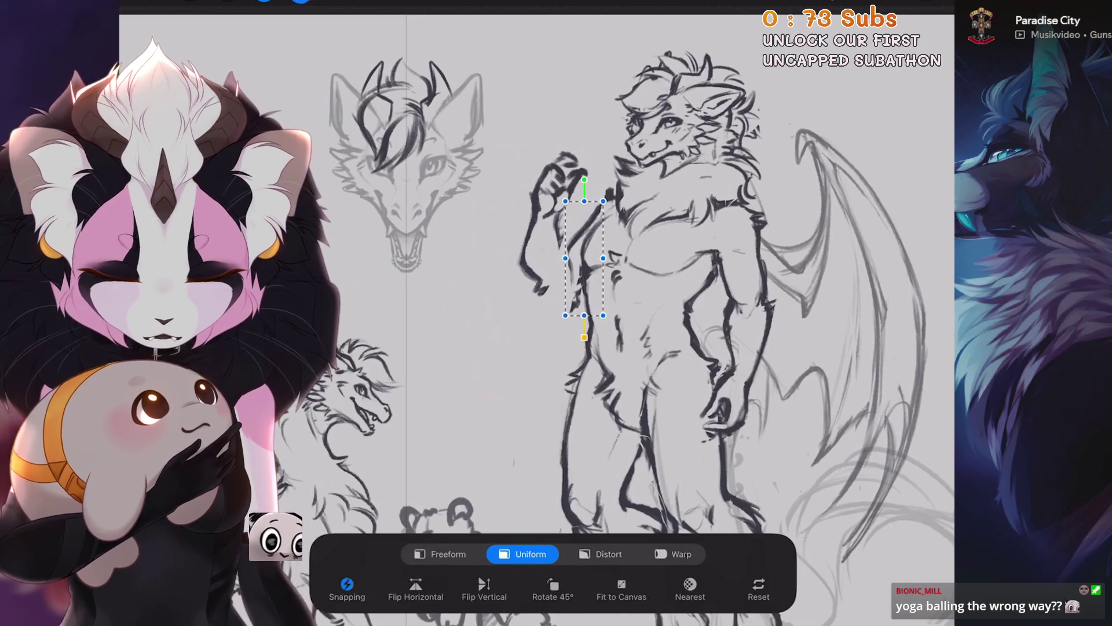
{"action": "key", "text": "v"}
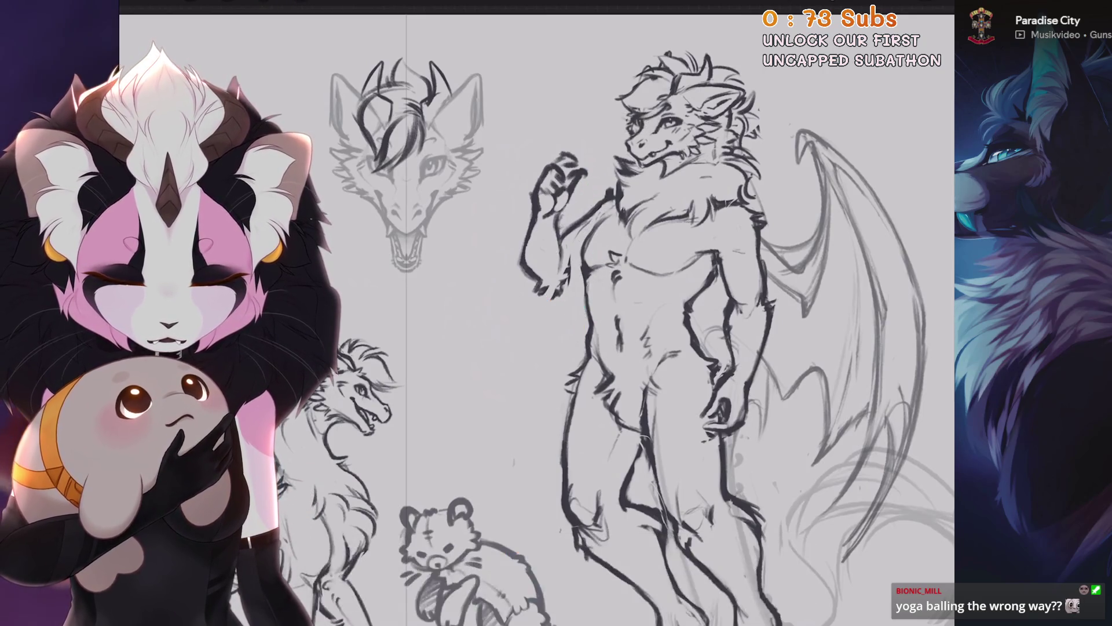
{"action": "scroll", "coordinate": [544, 290], "scroll_direction": "down", "scroll_amount": 3}
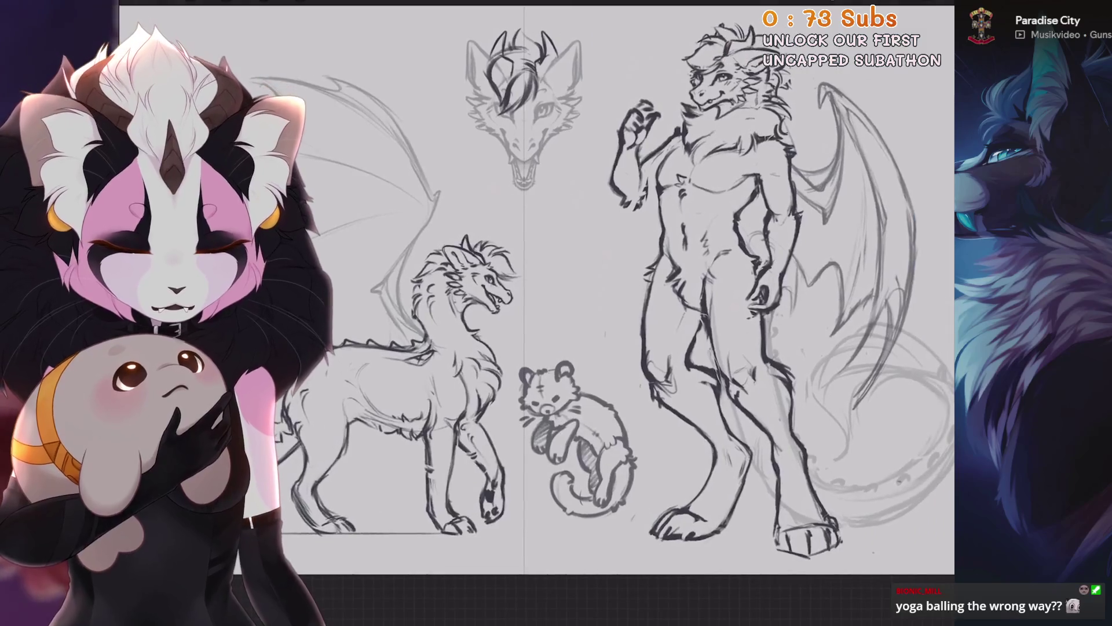
Expand the dragon layer group and make the group and From selection layer visible.
{"action": "key", "text": "l"}
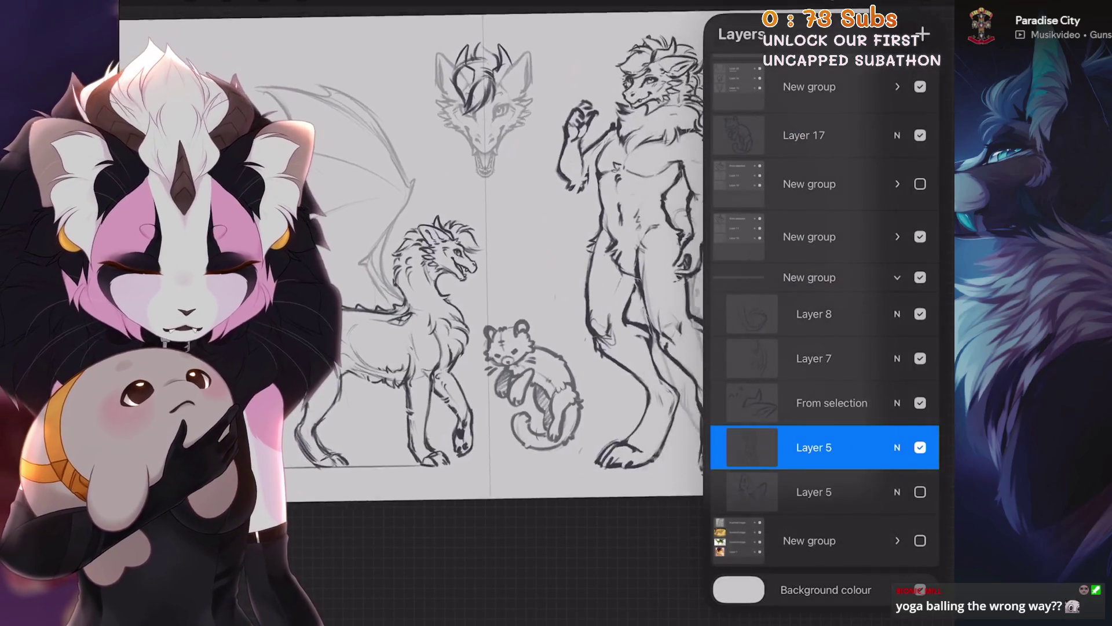
{"action": "scroll", "coordinate": [492, 260], "scroll_direction": "down", "scroll_amount": 2}
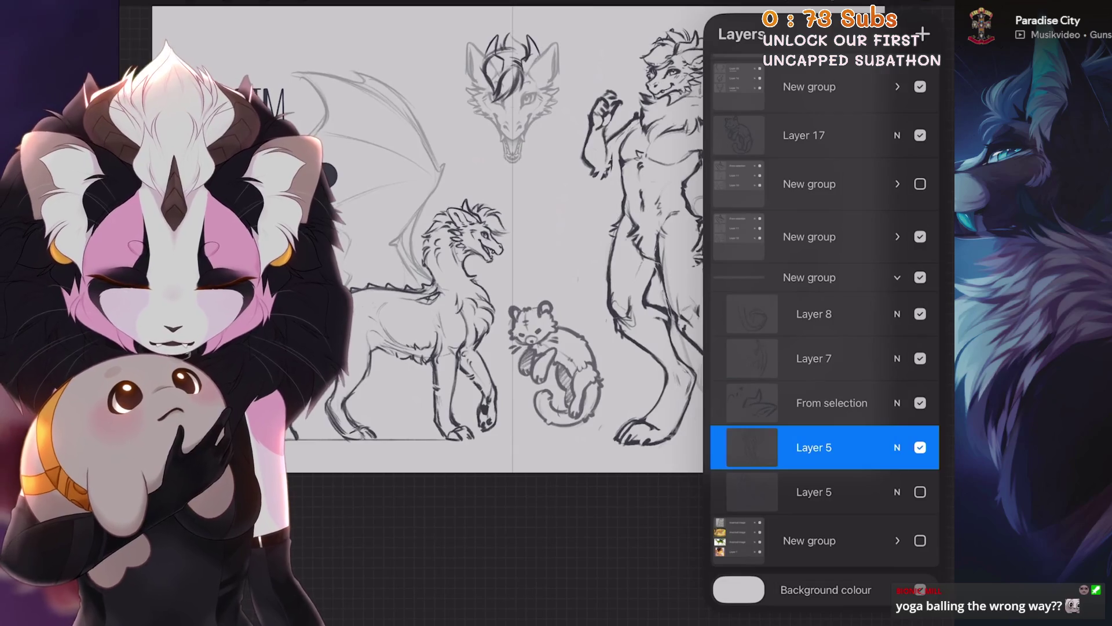
{"action": "scroll", "coordinate": [492, 260], "scroll_direction": "up", "scroll_amount": 1}
{"action": "left_click", "coordinate": [897, 236]}
{"action": "left_click", "coordinate": [920, 224]}
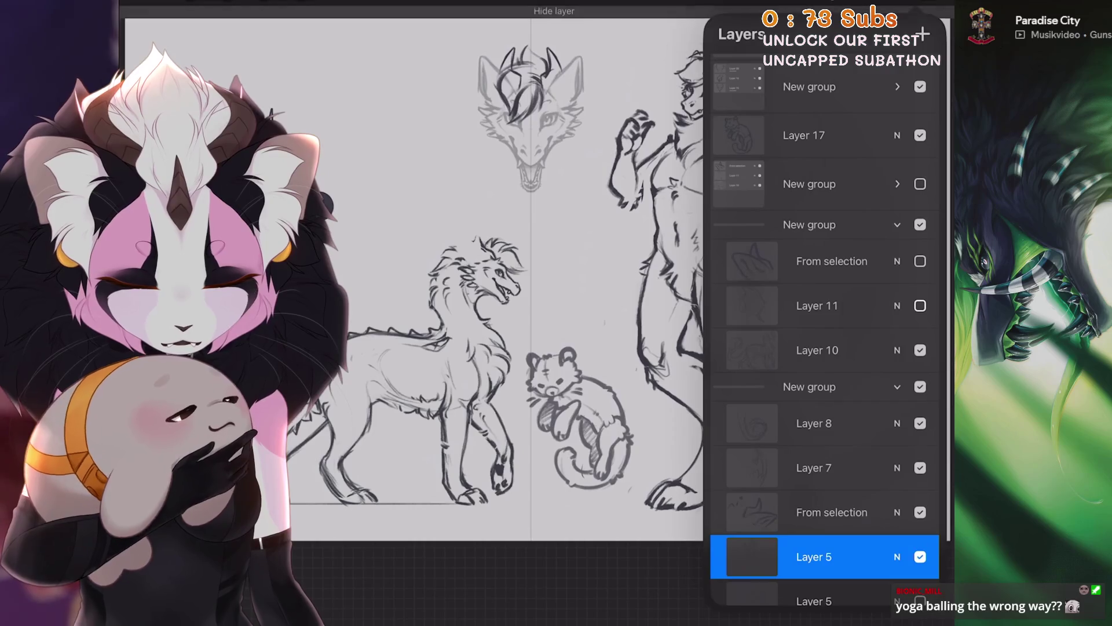
{"action": "left_click", "coordinate": [920, 260]}
Move Layer 11 above the From selection layer.
{"action": "left_click", "coordinate": [823, 306]}
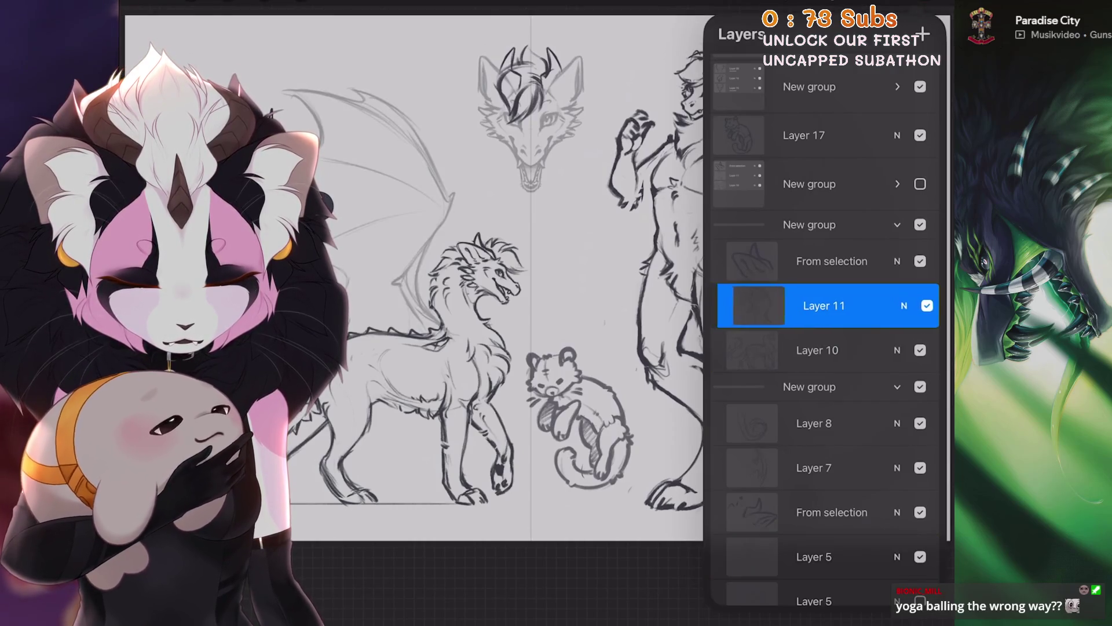
{"action": "mouse_move", "coordinate": [870, 305]}
{"action": "left_mouse_down"}
{"action": "mouse_move", "coordinate": [747, 305]}
{"action": "mouse_move", "coordinate": [869, 305]}
{"action": "mouse_move", "coordinate": [806, 296]}
{"action": "mouse_move", "coordinate": [811, 259]}
{"action": "left_mouse_up"}
{"action": "left_click", "coordinate": [898, 259]}
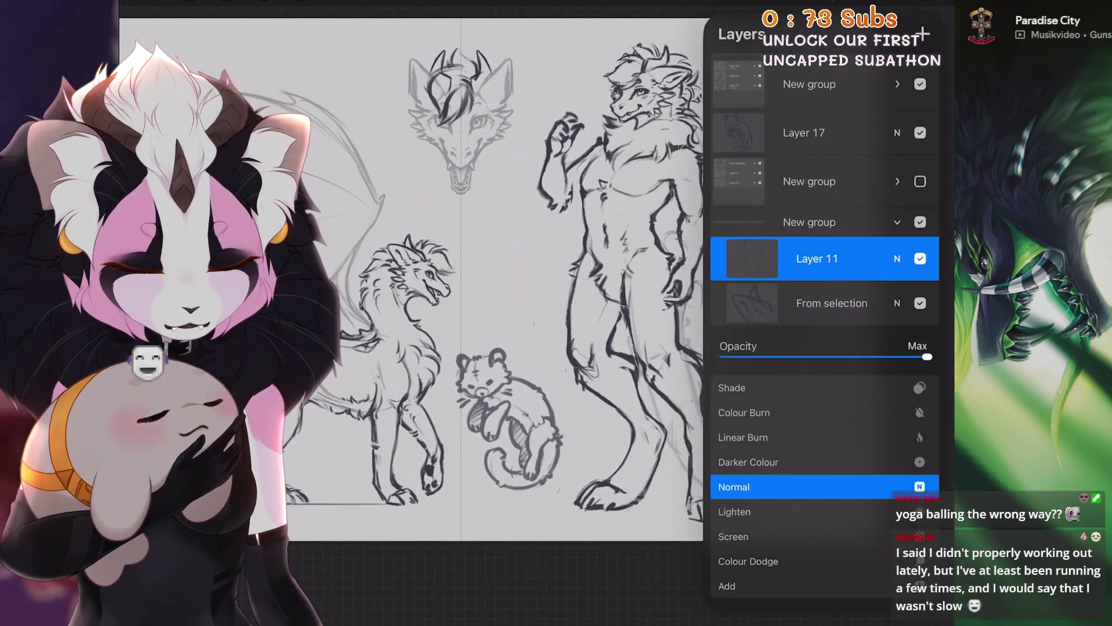
{"action": "left_click", "coordinate": [898, 260]}
{"action": "left_click_drag", "start_coordinate": [822, 406], "coordinate": [823, 360]}
{"action": "left_click", "coordinate": [897, 214]}
Merge From selection down into Layer 10, collapse the group, and add new Layer 27.
{"action": "left_click", "coordinate": [832, 258]}
{"action": "left_click", "coordinate": [832, 259]}
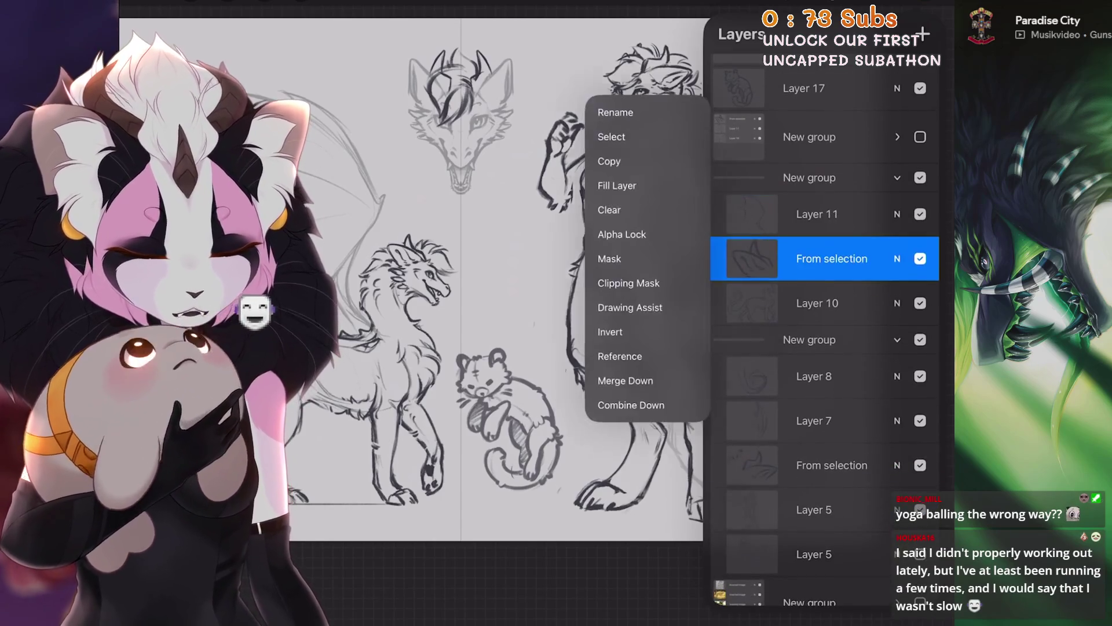
{"action": "left_click", "coordinate": [614, 406]}
{"action": "scroll", "coordinate": [463, 290], "scroll_direction": "up", "scroll_amount": 2}
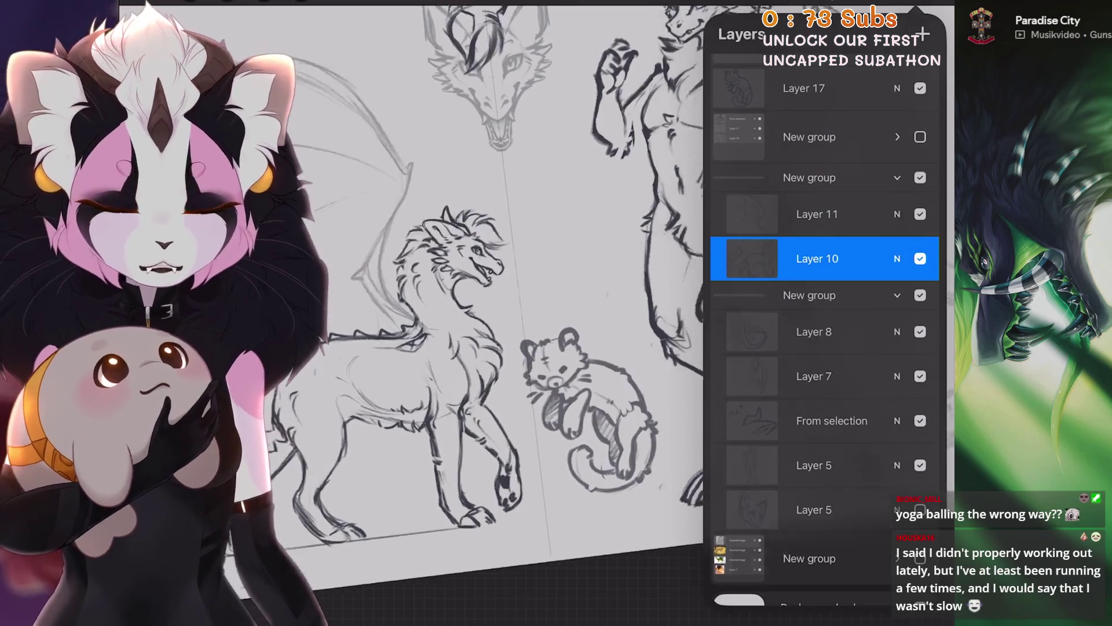
{"action": "left_click", "coordinate": [817, 213]}
{"action": "left_click", "coordinate": [809, 177]}
{"action": "left_click", "coordinate": [898, 177]}
{"action": "left_click", "coordinate": [921, 33]}
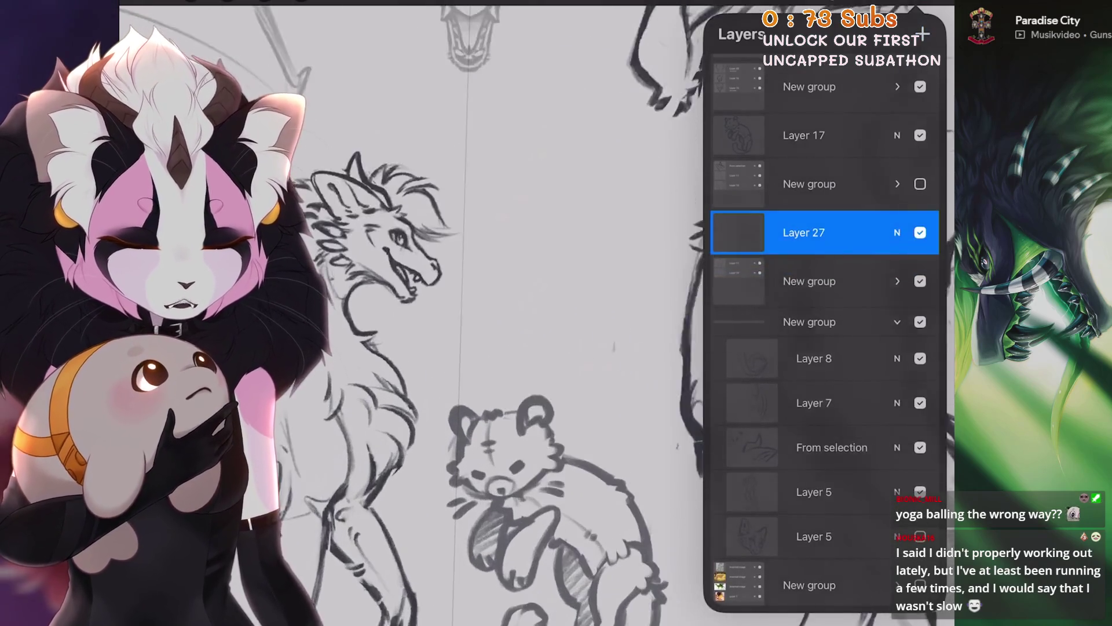
With a Sketching brush, draw a circle that snaps into a clean ellipse.
{"action": "left_click", "coordinate": [707, 132]}
{"action": "left_click", "coordinate": [707, 92]}
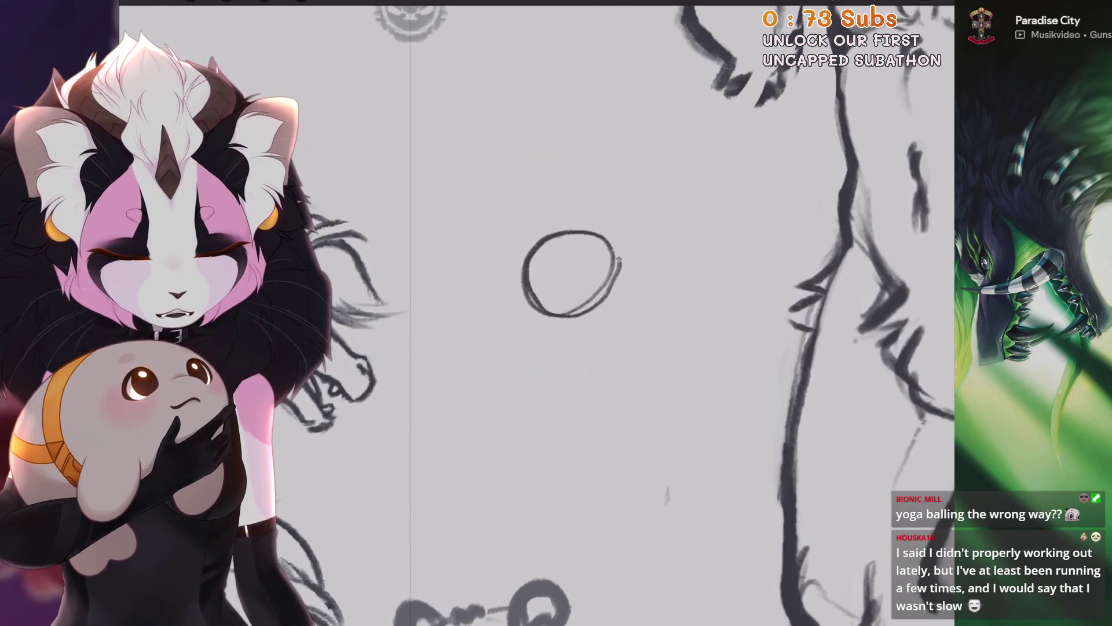
{"action": "key", "text": "ctrl+z"}
{"action": "left_click_drag", "start_coordinate": [568, 238], "coordinate": [571, 240]}
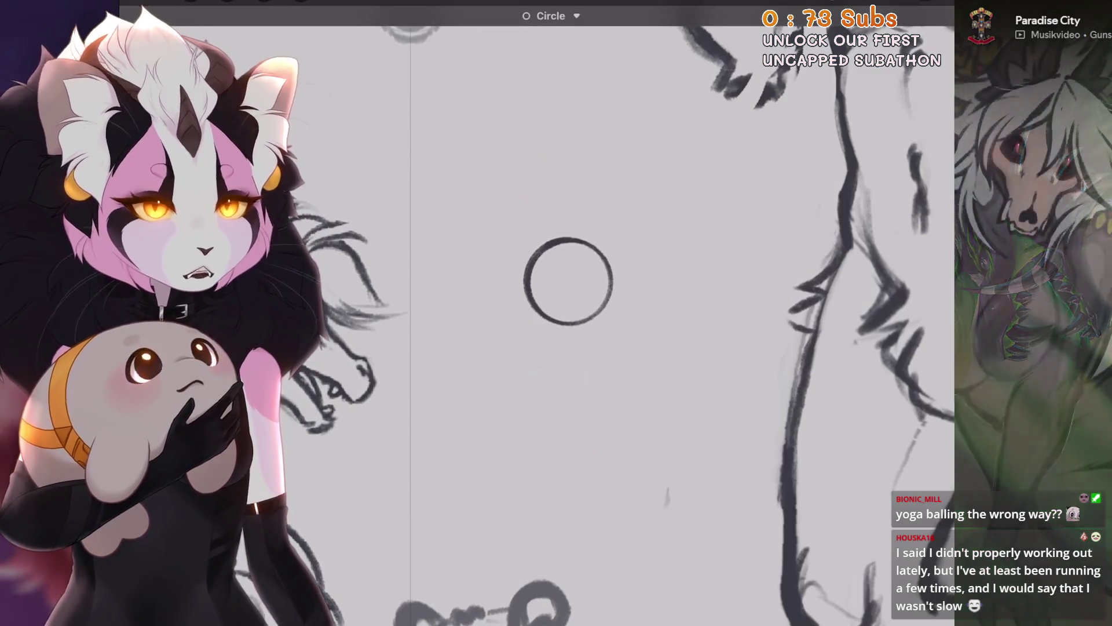
{"action": "scroll", "coordinate": [544, 296], "scroll_direction": "up", "scroll_amount": 3}
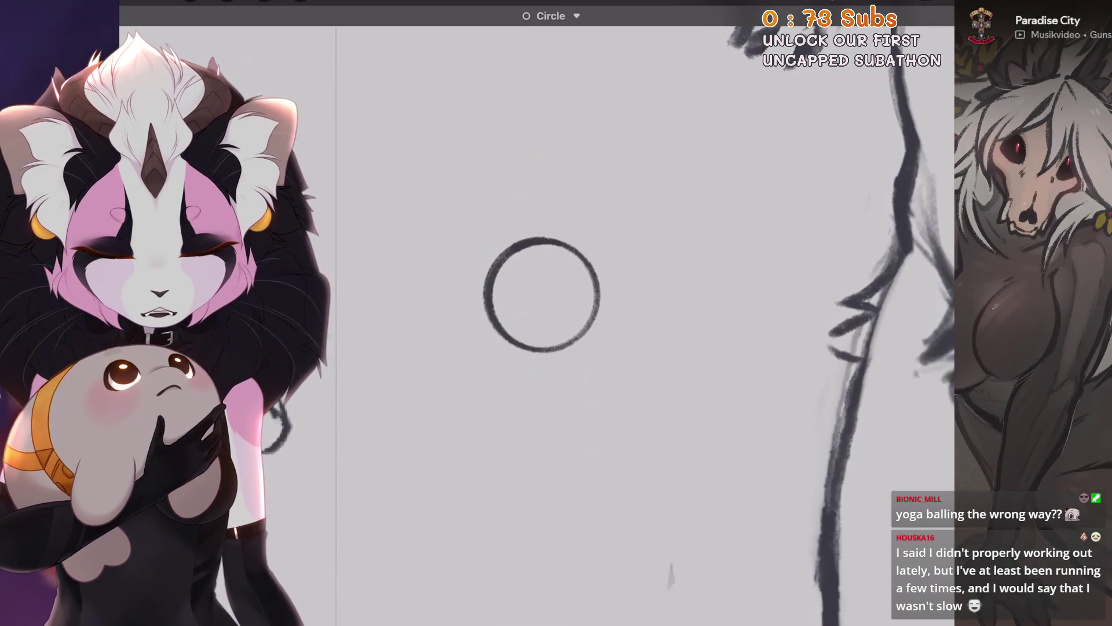
Draw an arc sweeping from a small circle over the big one.
{"action": "mouse_move", "coordinate": [441, 255]}
{"action": "left_mouse_down"}
{"action": "mouse_move", "coordinate": [524, 224]}
{"action": "mouse_move", "coordinate": [616, 232]}
{"action": "left_mouse_up"}
{"action": "key", "text": "ctrl+z"}
{"action": "key", "text": "ctrl+z"}
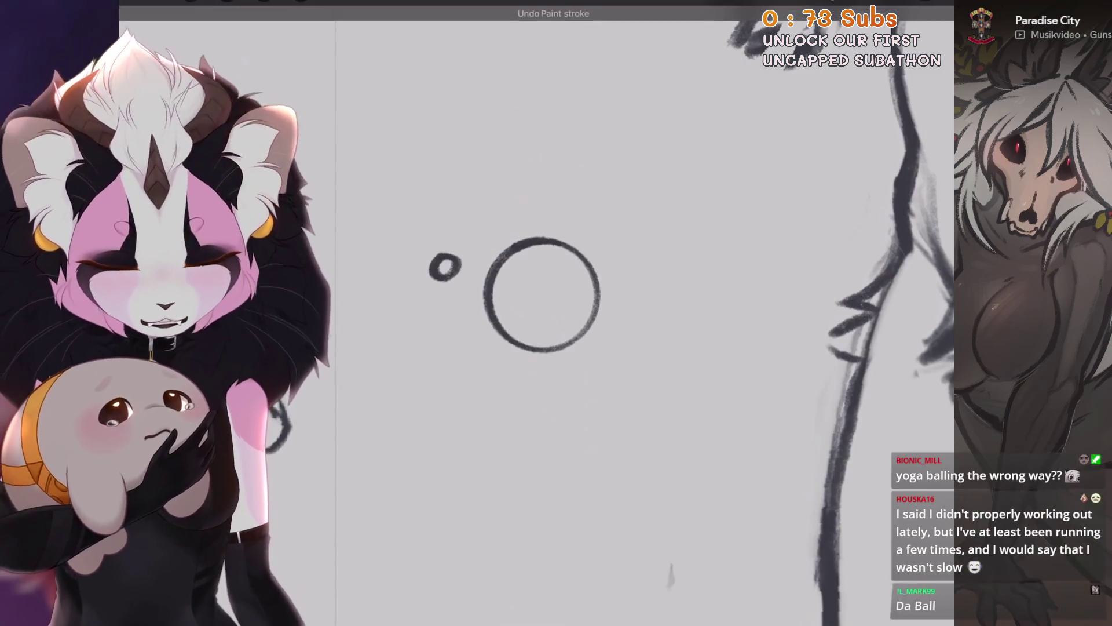
{"action": "mouse_move", "coordinate": [460, 259]}
{"action": "left_mouse_down"}
{"action": "mouse_move", "coordinate": [522, 235]}
{"action": "mouse_move", "coordinate": [628, 265]}
{"action": "left_mouse_up"}
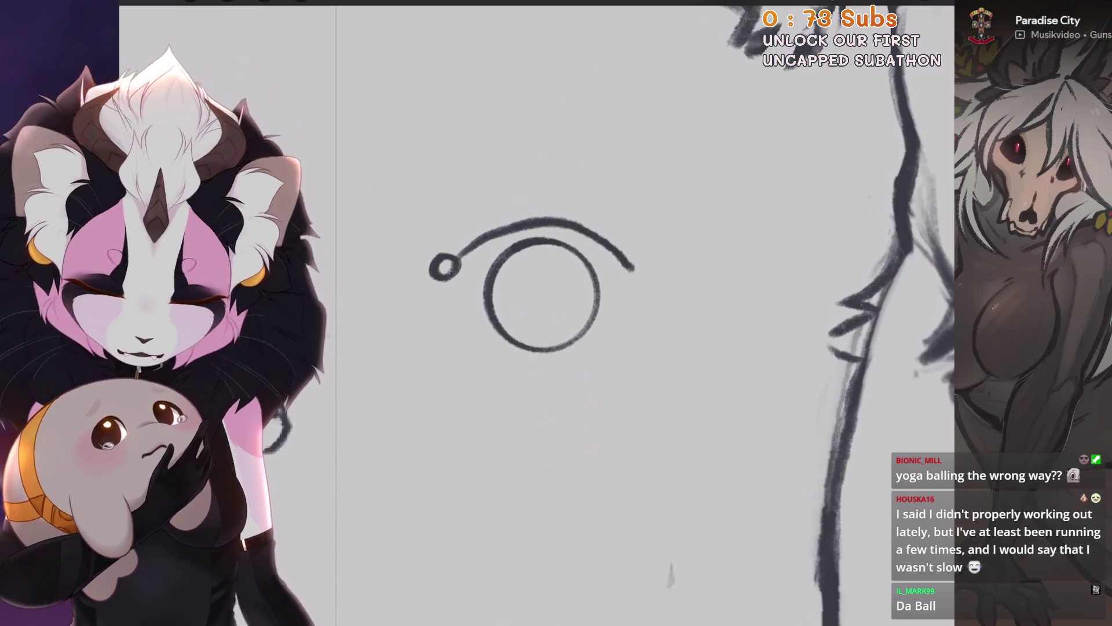
{"action": "scroll", "coordinate": [538, 301], "scroll_direction": "up", "scroll_amount": 1}
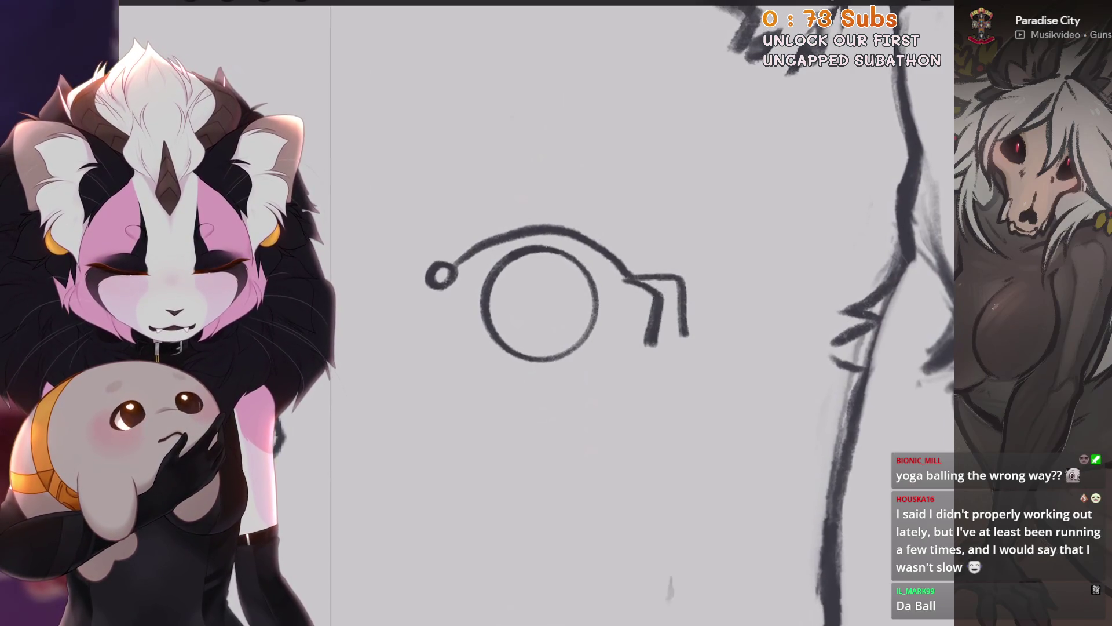
{"action": "scroll", "coordinate": [574, 301], "scroll_direction": "up", "scroll_amount": 1}
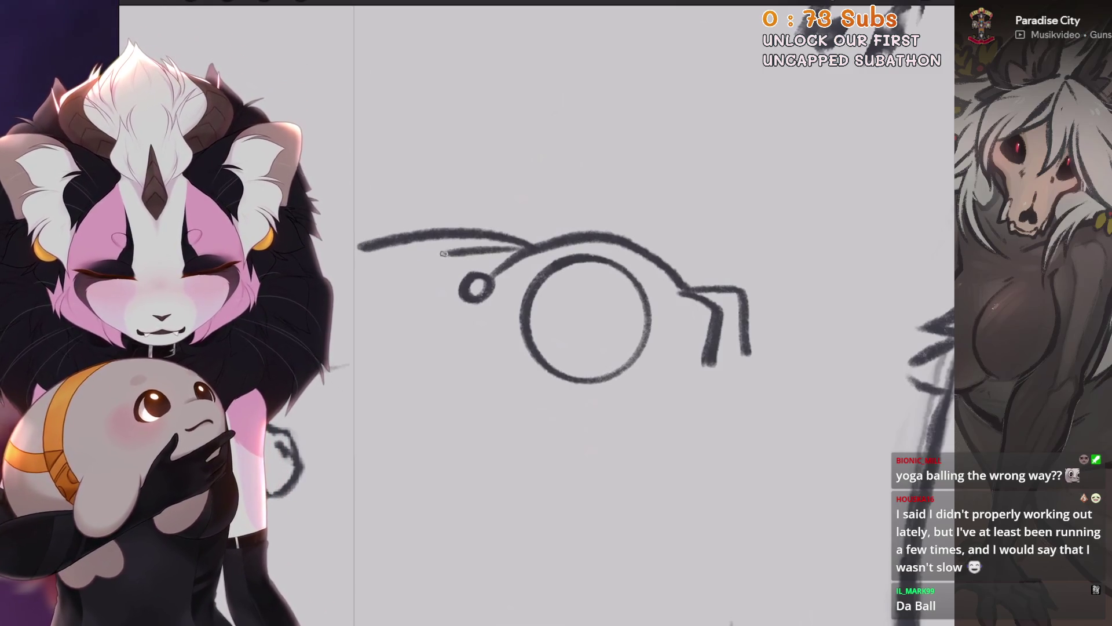
{"action": "left_click_drag", "start_coordinate": [585, 319], "coordinate": [566, 346]}
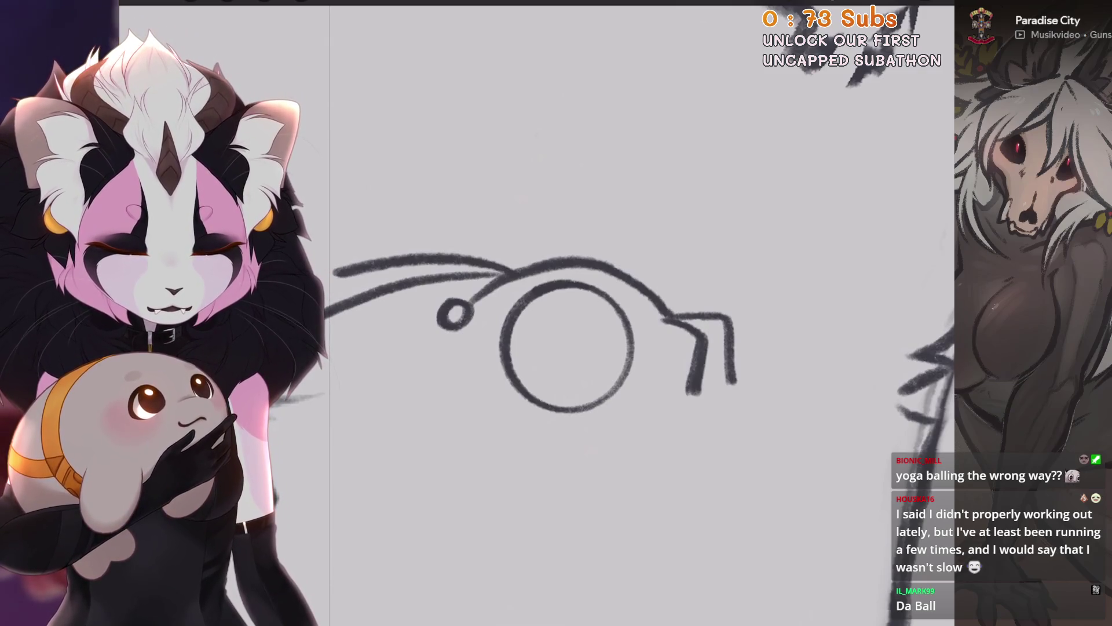
Try a dot, an arrowhead and a vertical line on the doodle, undoing unwanted strokes.
{"action": "left_click", "coordinate": [605, 262]}
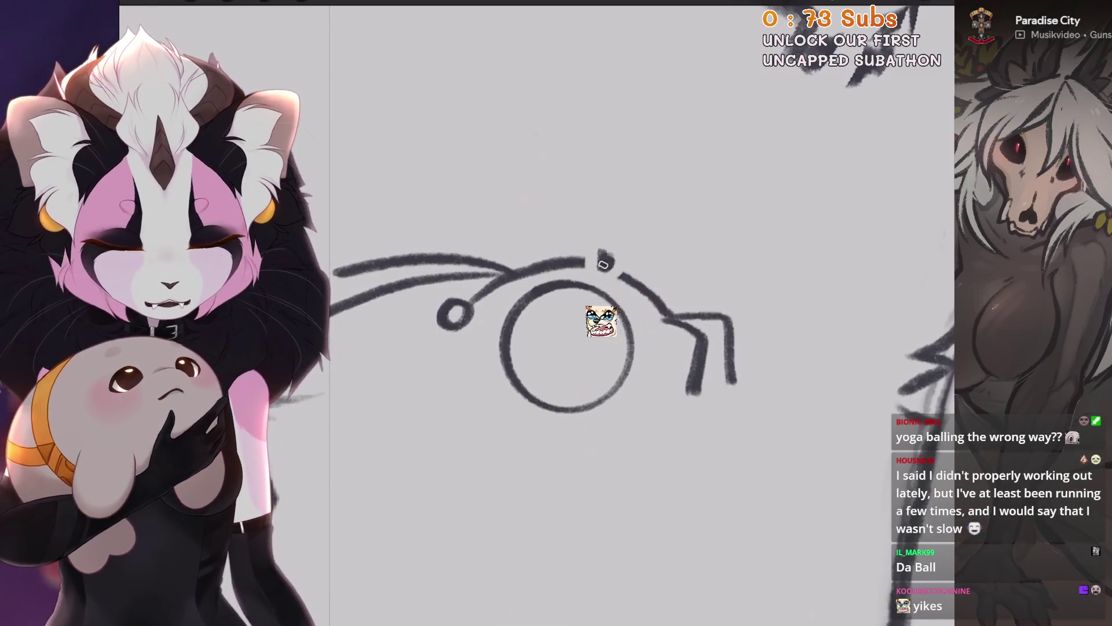
{"action": "key", "text": "ctrl+z"}
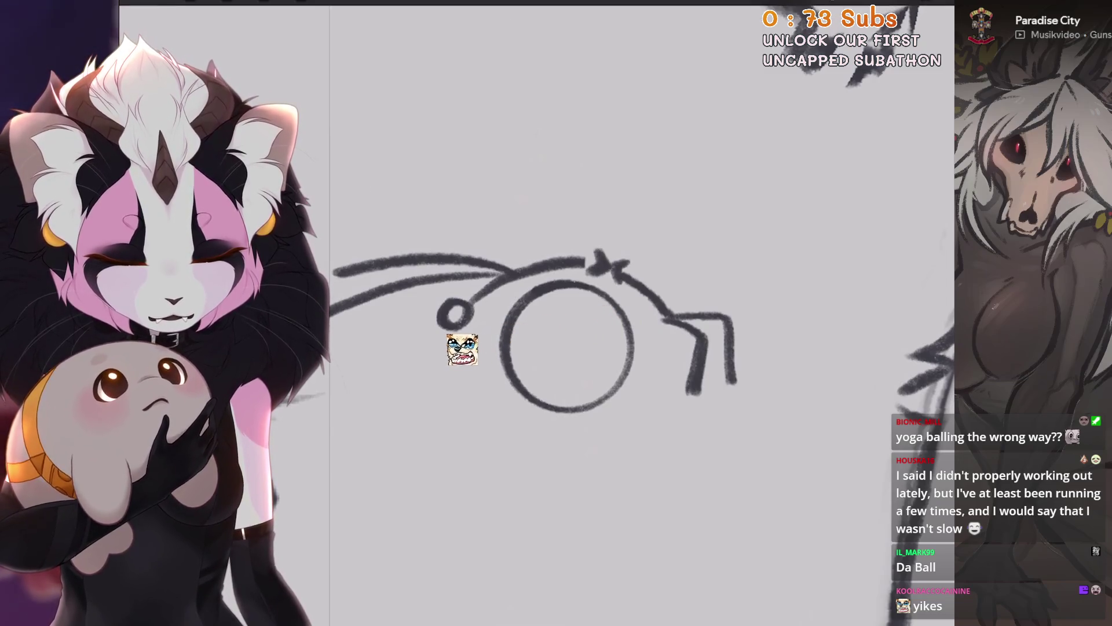
{"action": "key", "text": "ctrl+z"}
{"action": "left_click_drag", "start_coordinate": [590, 248], "coordinate": [584, 277]}
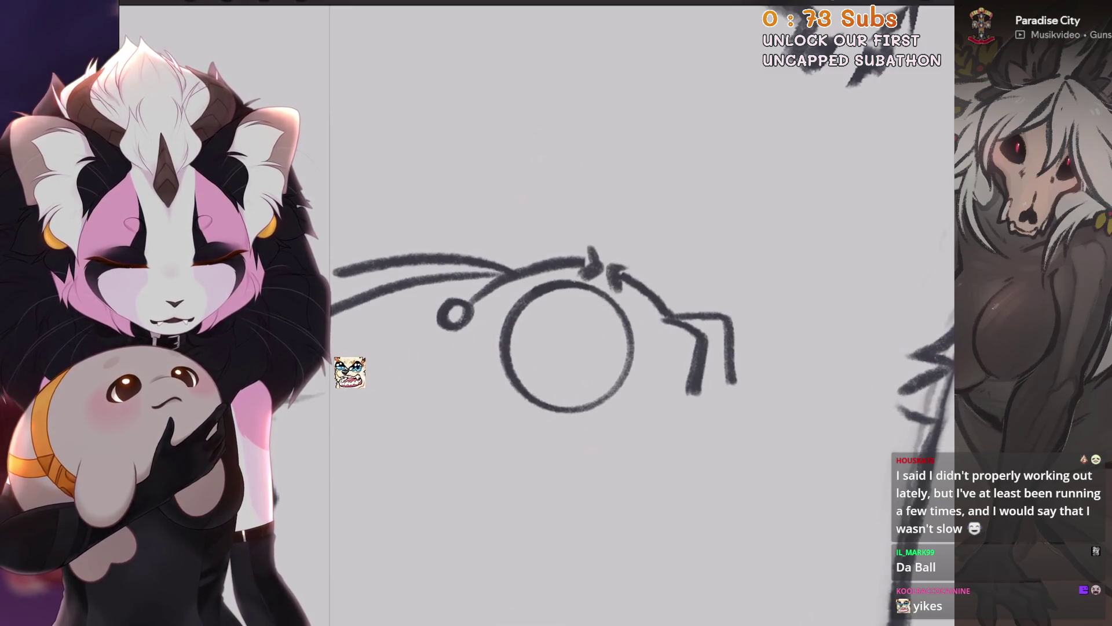
{"action": "left_click_drag", "start_coordinate": [567, 348], "coordinate": [603, 351]}
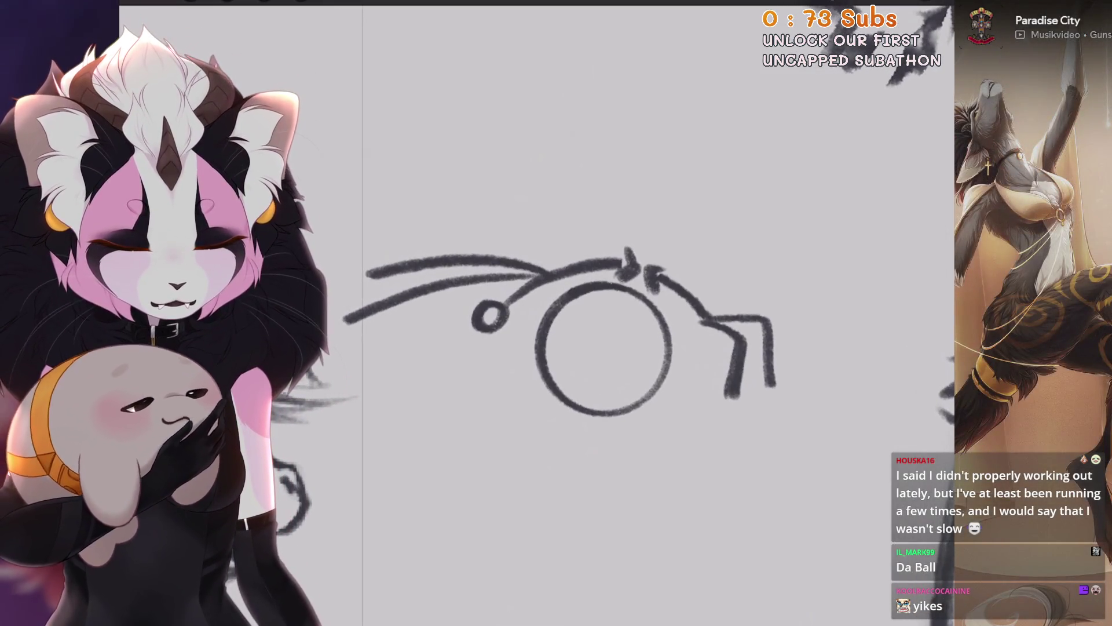
{"action": "left_click_drag", "start_coordinate": [580, 347], "coordinate": [550, 370]}
{"action": "key", "text": "ctrl+z"}
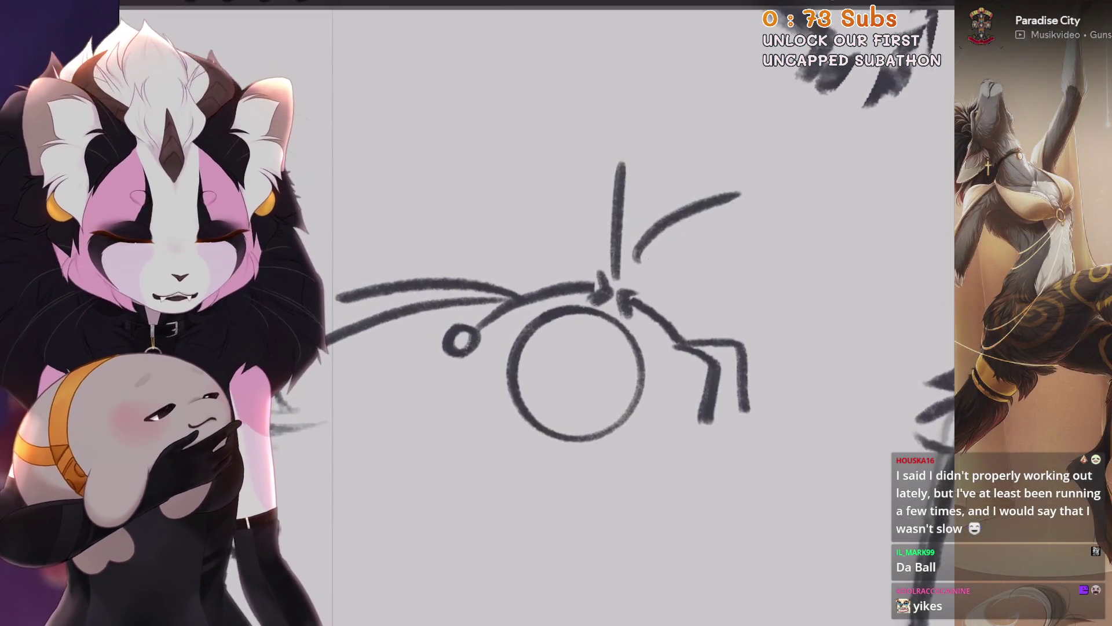
{"action": "key", "text": "ctrl+z"}
Redraw strokes right of the circle, then undo them and the arrowhead marks.
{"action": "mouse_move", "coordinate": [637, 148]}
{"action": "left_mouse_down"}
{"action": "mouse_move", "coordinate": [617, 226]}
{"action": "mouse_move", "coordinate": [747, 190]}
{"action": "left_mouse_up"}
{"action": "left_click_drag", "start_coordinate": [664, 250], "coordinate": [744, 219]}
{"action": "key", "text": "ctrl+z"}
{"action": "key", "text": "ctrl+z"}
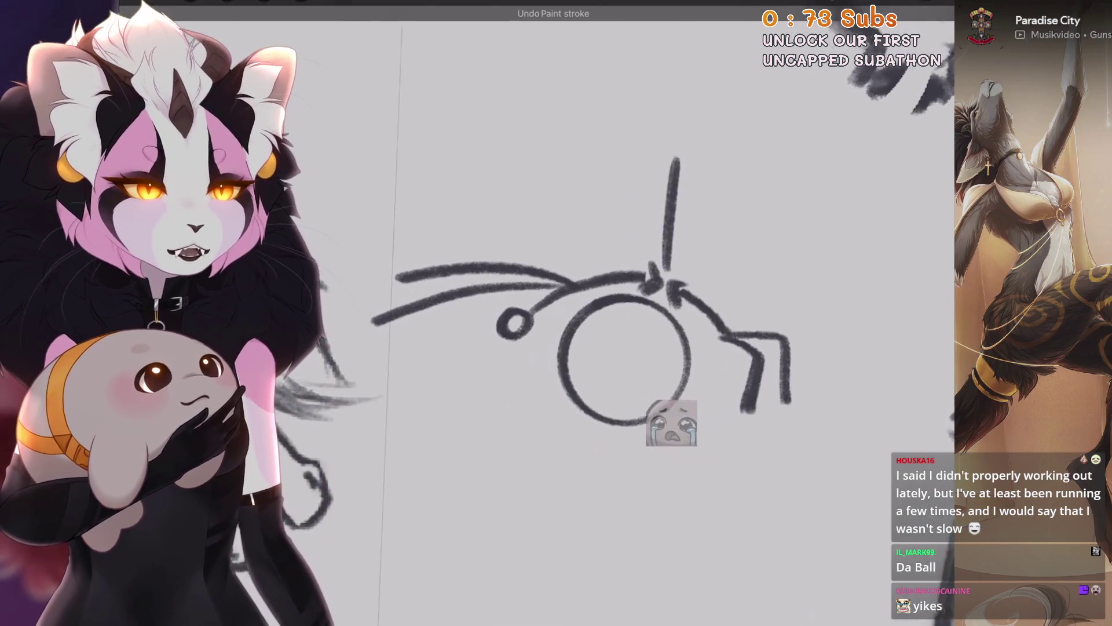
{"action": "key", "text": "ctrl+z"}
{"action": "left_click_drag", "start_coordinate": [580, 348], "coordinate": [560, 349]}
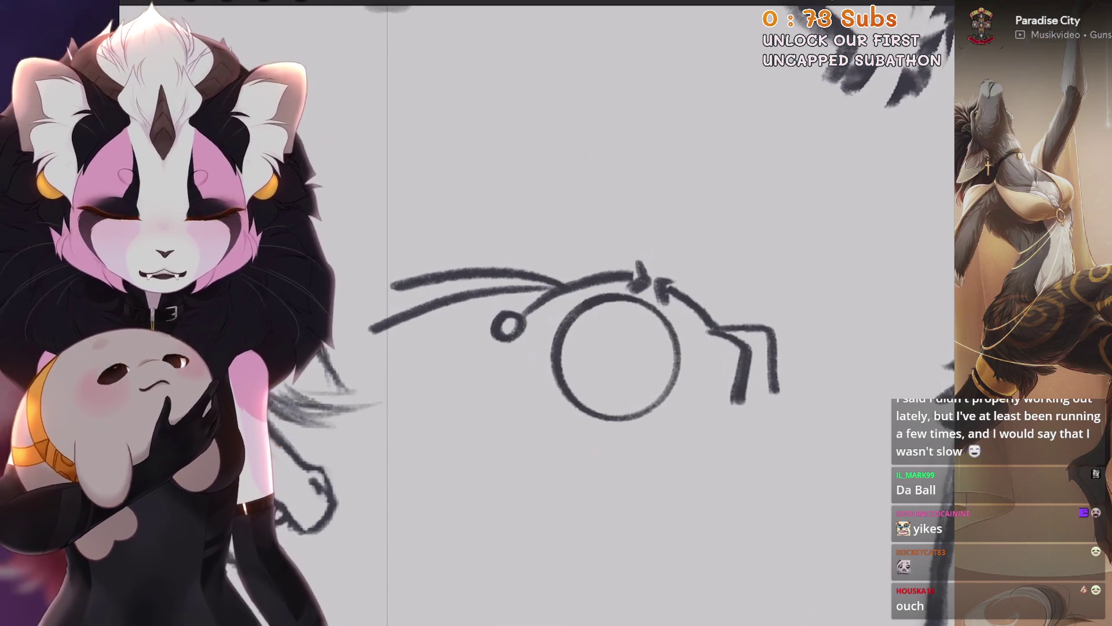
{"action": "key", "text": "ctrl+z"}
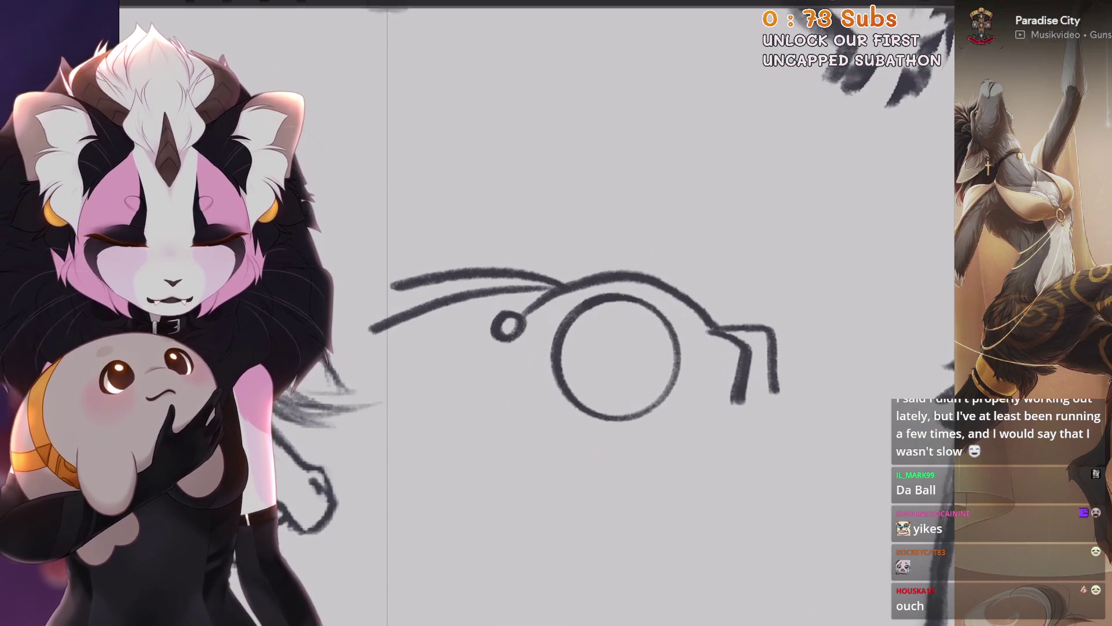
{"action": "left_click", "coordinate": [932, 3]}
{"action": "scroll", "coordinate": [556, 359], "scroll_direction": "down", "scroll_amount": 1}
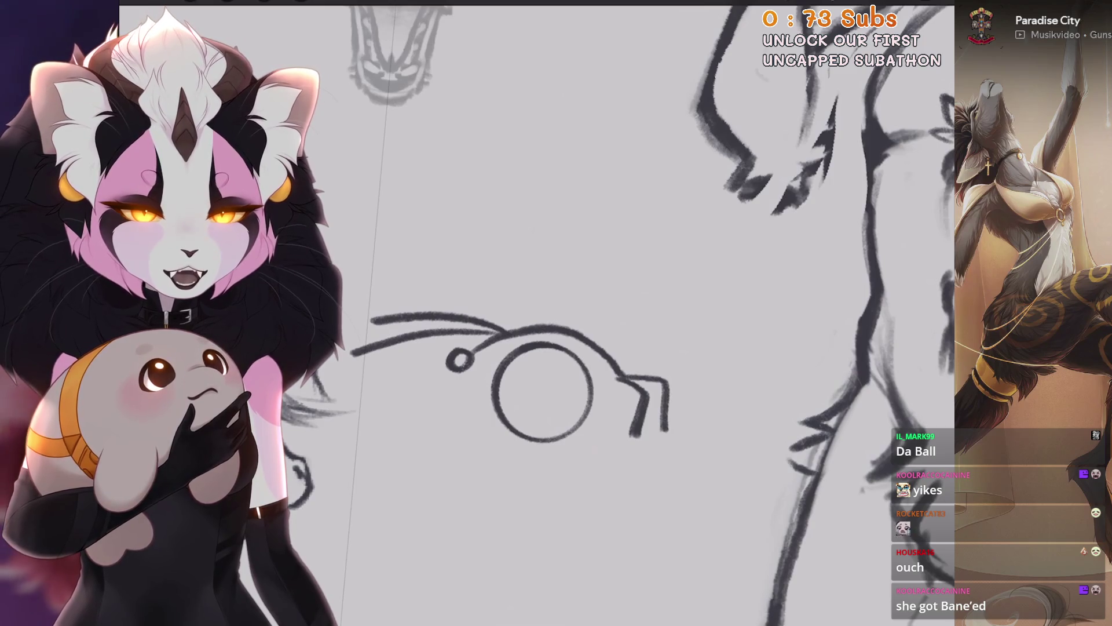
Undo the ball doodle strokes and zoom back out to the full character sheet.
{"action": "key", "text": "ctrl+z"}
{"action": "key", "text": "ctrl+z"}
{"action": "key", "text": "ctrl+z"}
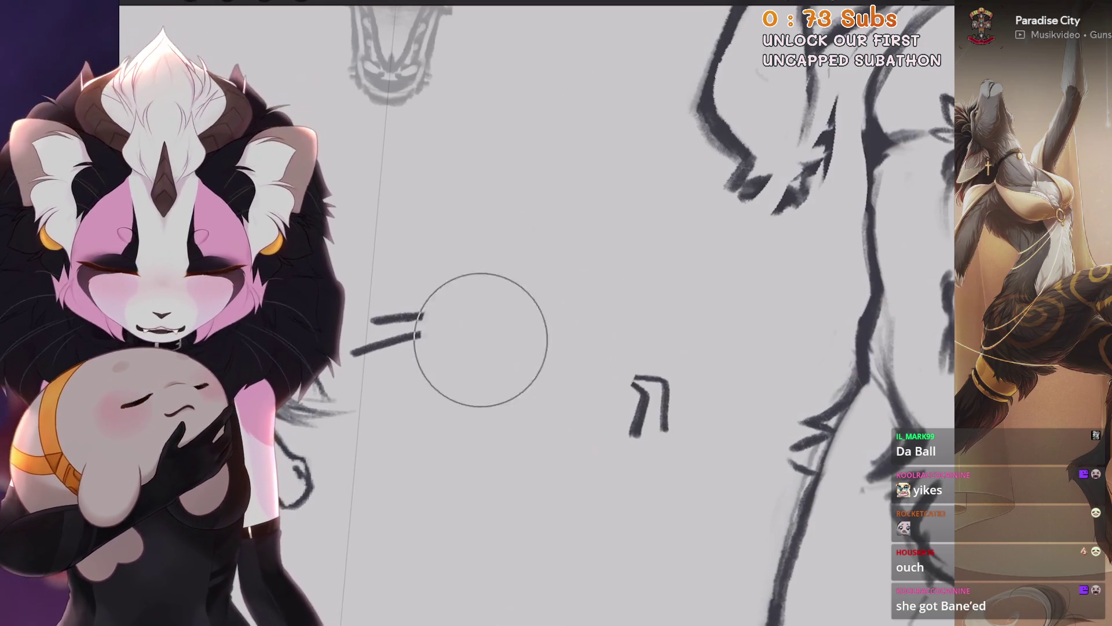
{"action": "key", "text": "ctrl+z"}
{"action": "key", "text": "ctrl+z"}
{"action": "key", "text": "ctrl+z"}
{"action": "key", "text": "ctrl+0"}
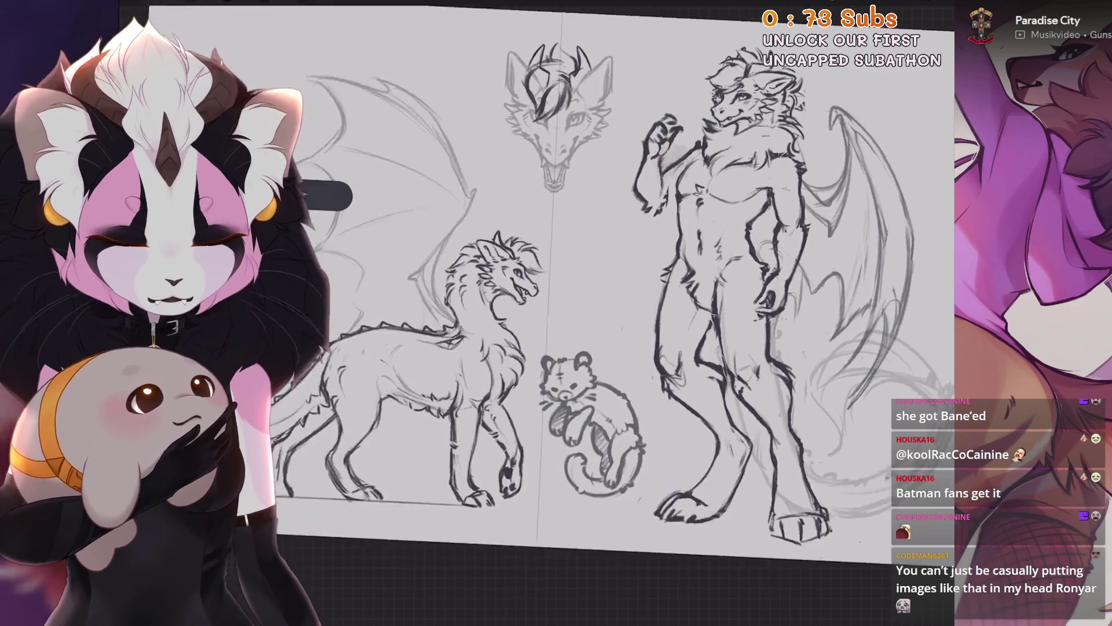
{"action": "scroll", "coordinate": [580, 289], "scroll_direction": "down", "scroll_amount": 2}
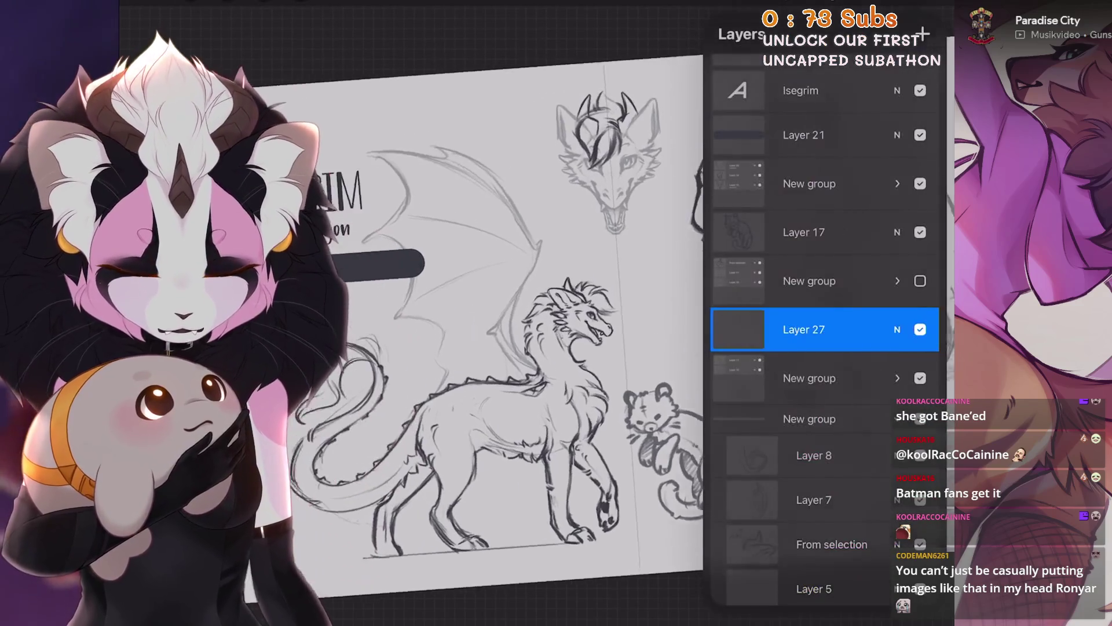
Rotate the wing sketch slightly and warp its top-left corner, then apply.
{"action": "scroll", "coordinate": [826, 318], "scroll_direction": "down", "scroll_amount": 3}
{"action": "left_click", "coordinate": [921, 237]}
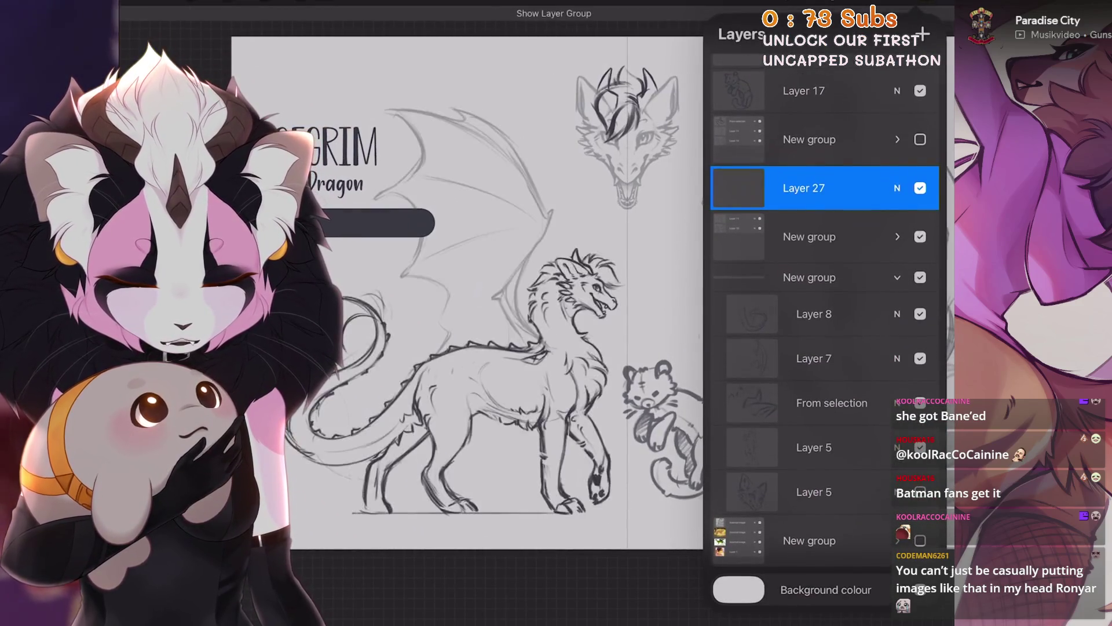
{"action": "left_click", "coordinate": [897, 236]}
{"action": "left_click", "coordinate": [811, 255]}
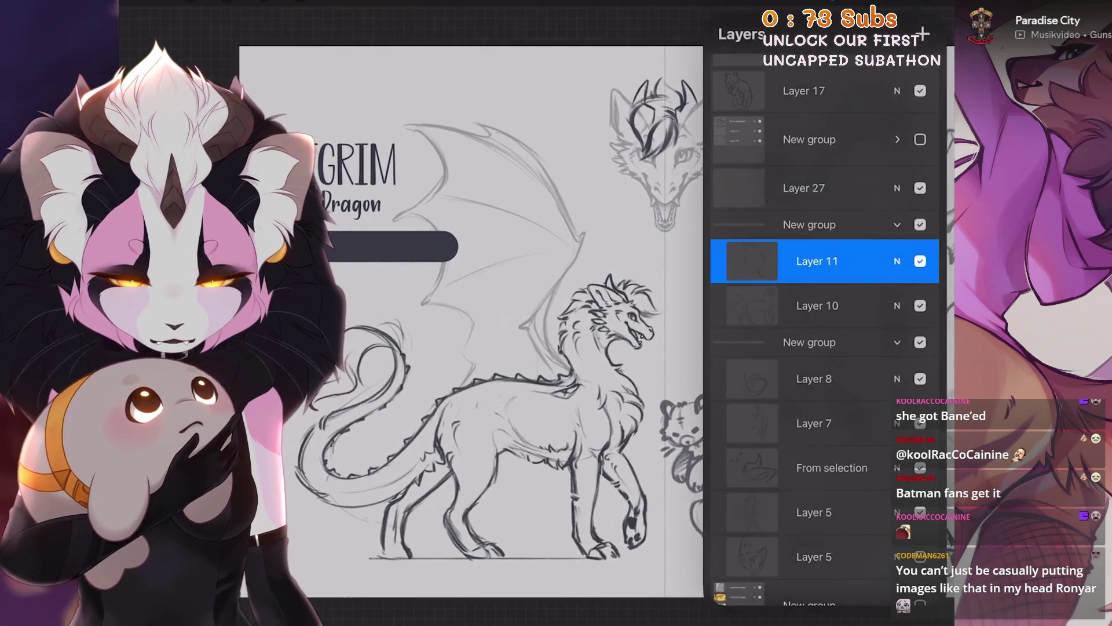
{"action": "left_click", "coordinate": [301, 3]}
{"action": "left_click_drag", "start_coordinate": [492, 258], "coordinate": [504, 256]}
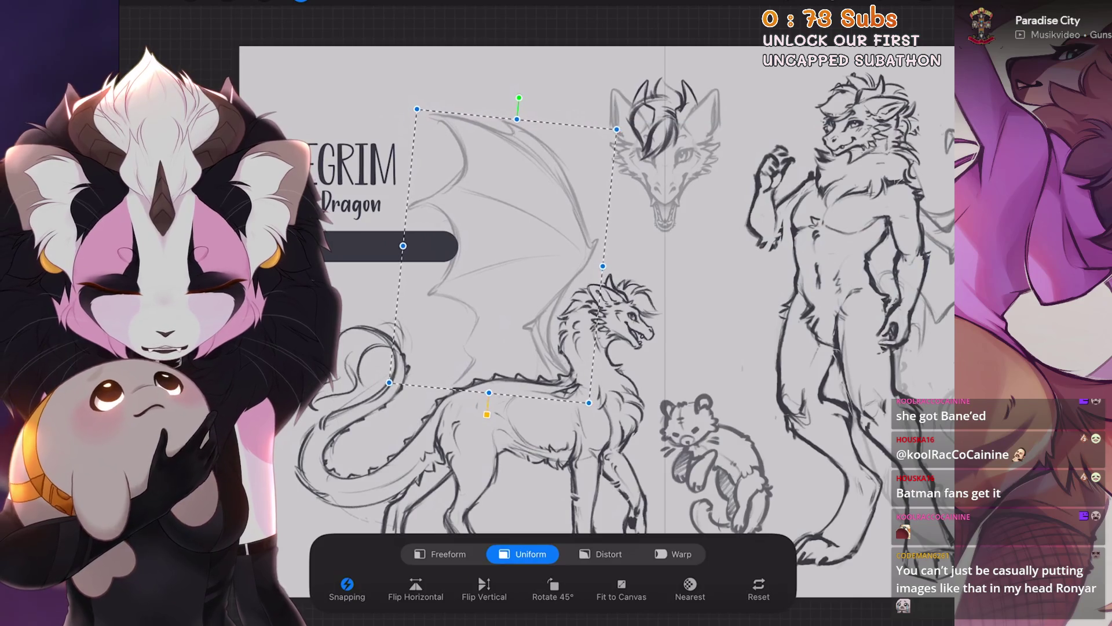
{"action": "left_click", "coordinate": [675, 554]}
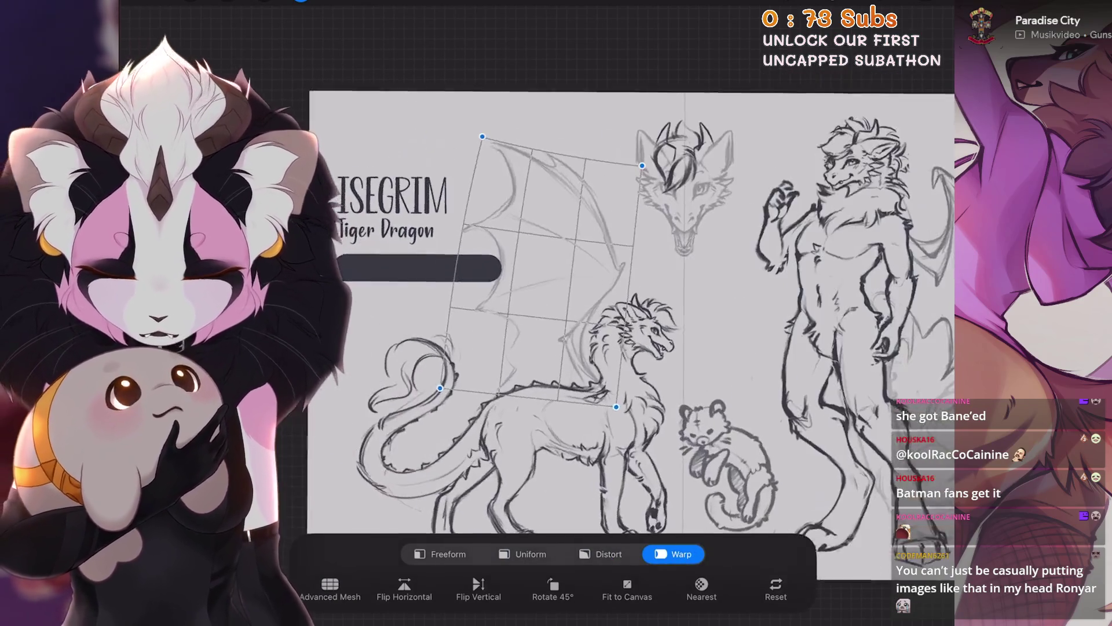
{"action": "left_click_drag", "start_coordinate": [482, 136], "coordinate": [485, 140]}
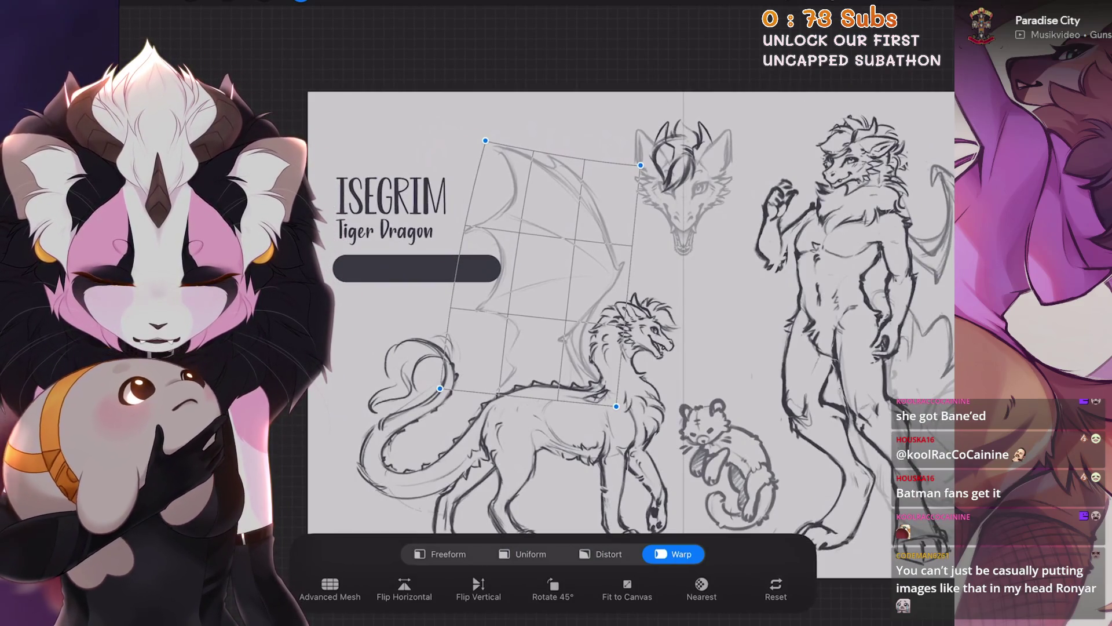
{"action": "key", "text": "Return"}
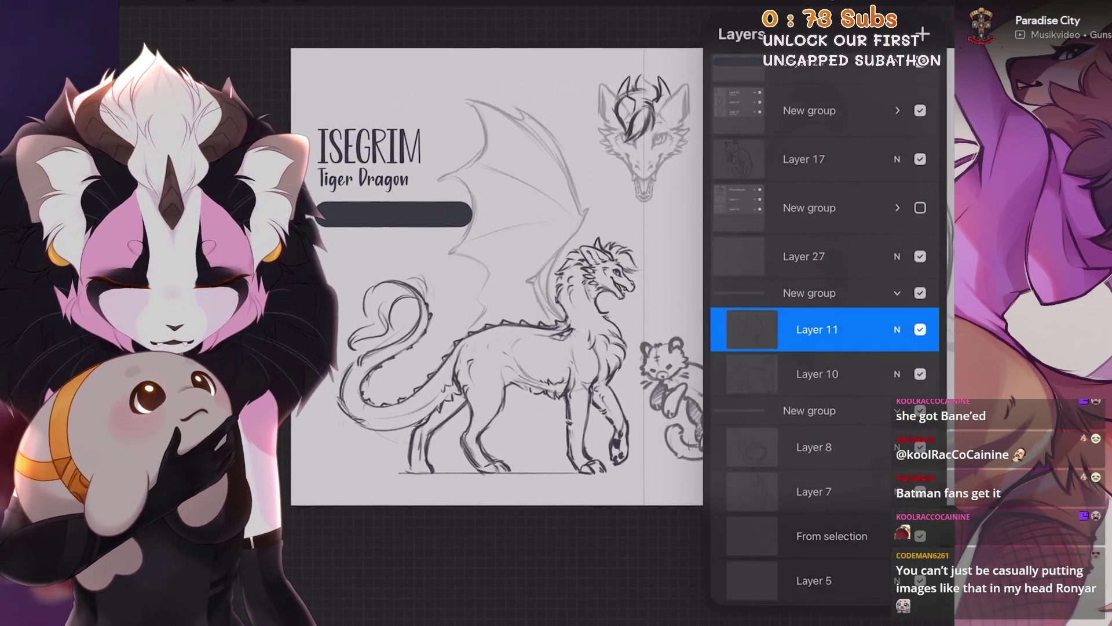
Move the feral dragon group slightly left in Uniform mode and apply.
{"action": "left_click", "coordinate": [811, 293]}
{"action": "left_click", "coordinate": [300, 3]}
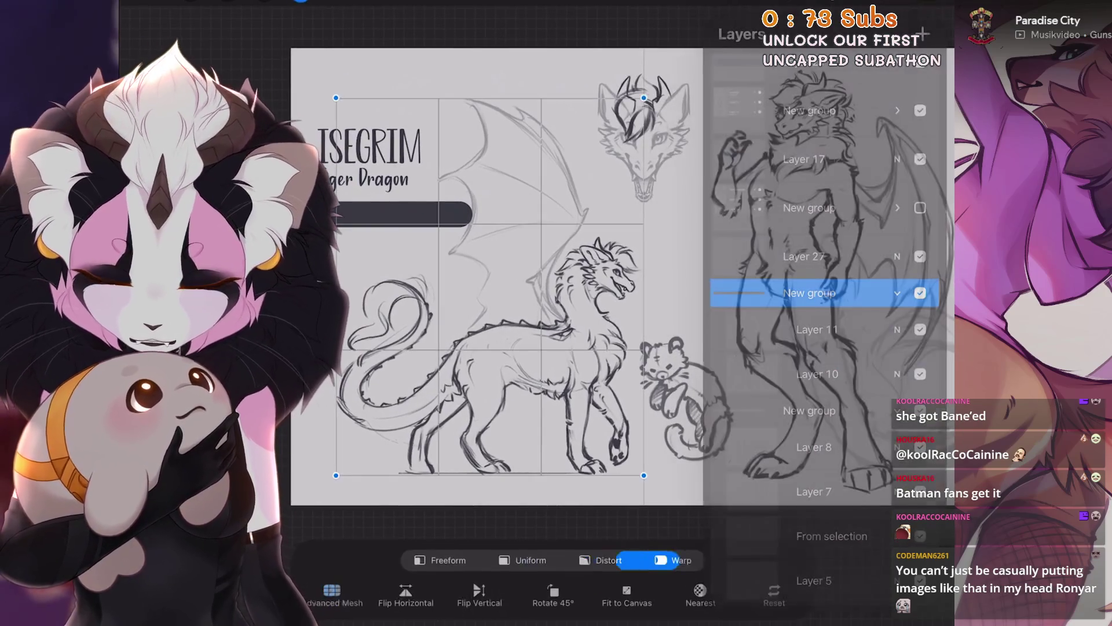
{"action": "left_click", "coordinate": [522, 560]}
{"action": "left_click_drag", "start_coordinate": [490, 287], "coordinate": [467, 287]}
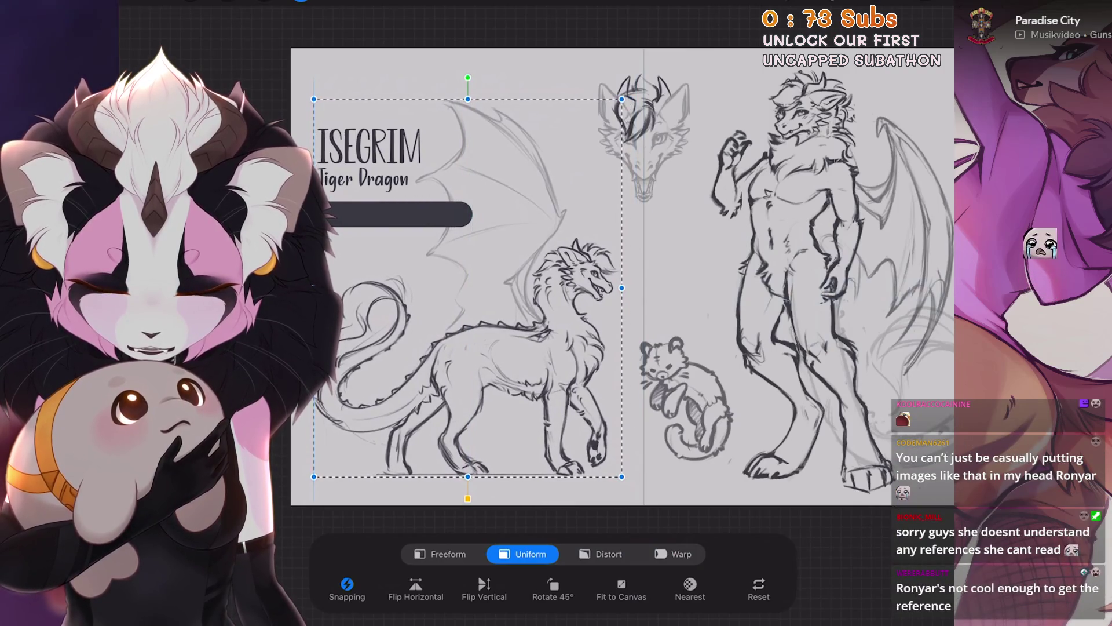
{"action": "key", "text": "Return"}
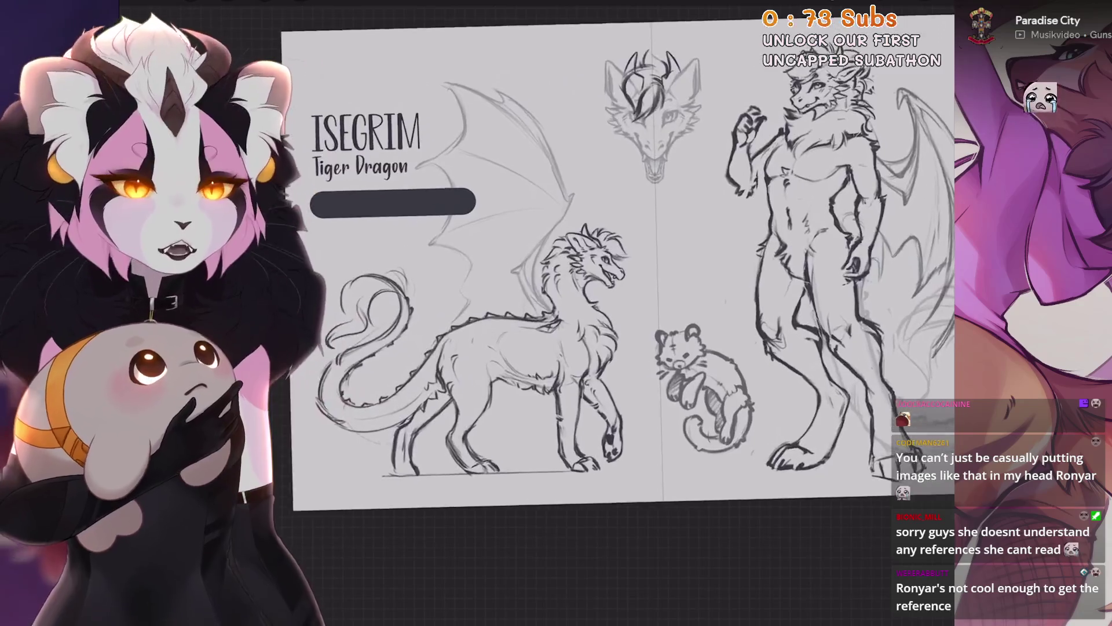
Show the layers list and select Layer 10 inside the dragon group.
{"action": "scroll", "coordinate": [347, 156], "scroll_direction": "up", "scroll_amount": 5}
{"action": "scroll", "coordinate": [348, 157], "scroll_direction": "up", "scroll_amount": 2}
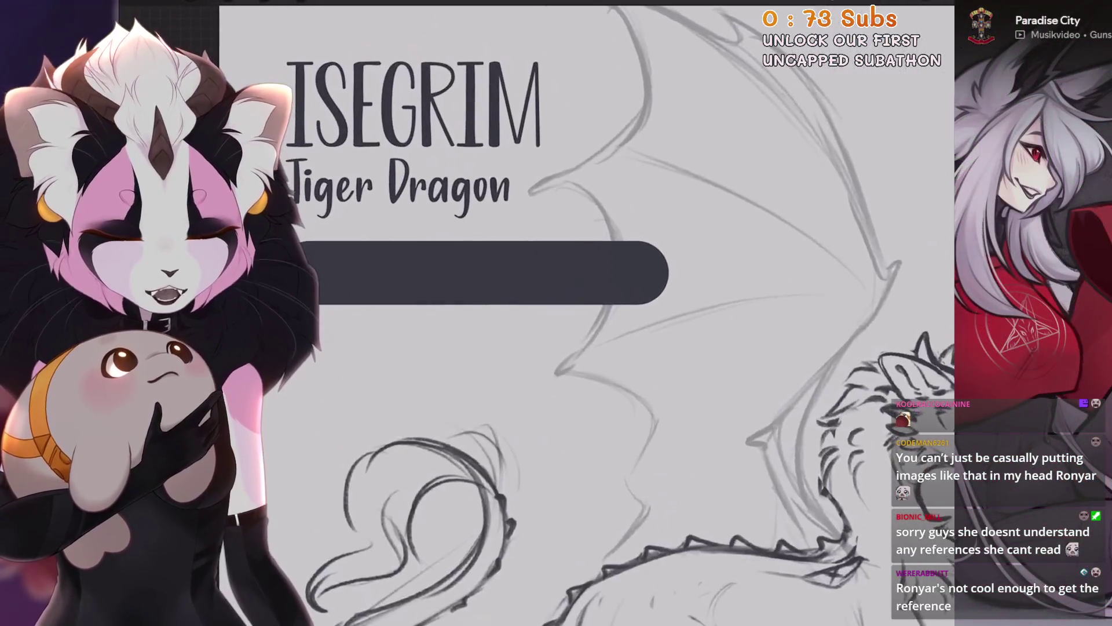
{"action": "scroll", "coordinate": [579, 313], "scroll_direction": "down", "scroll_amount": 5}
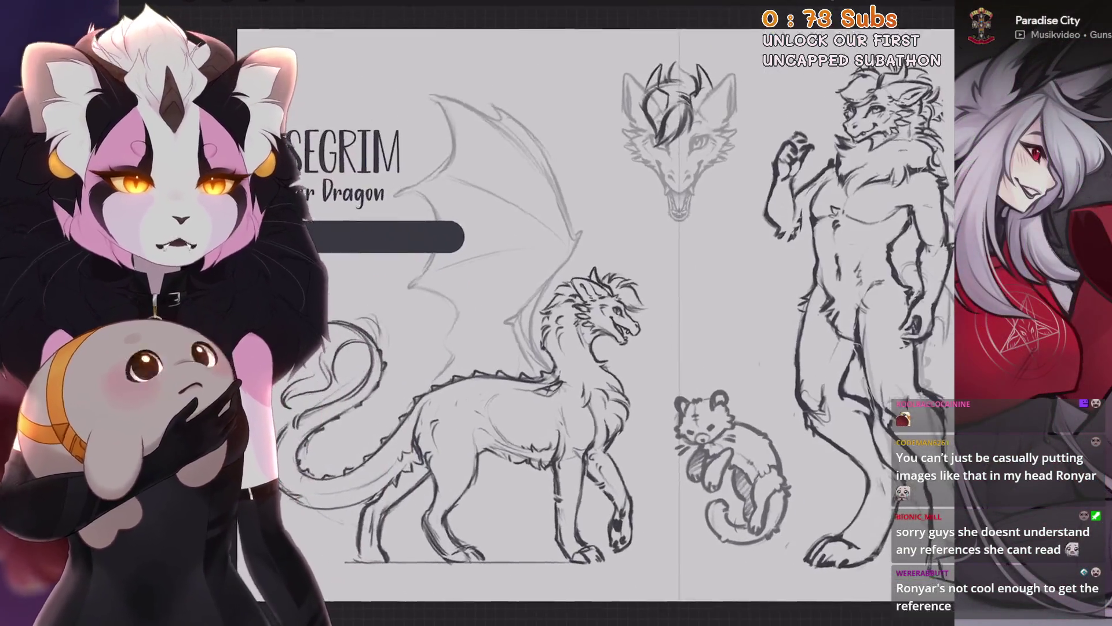
{"action": "scroll", "coordinate": [580, 313], "scroll_direction": "down", "scroll_amount": 1}
{"action": "key", "text": "l"}
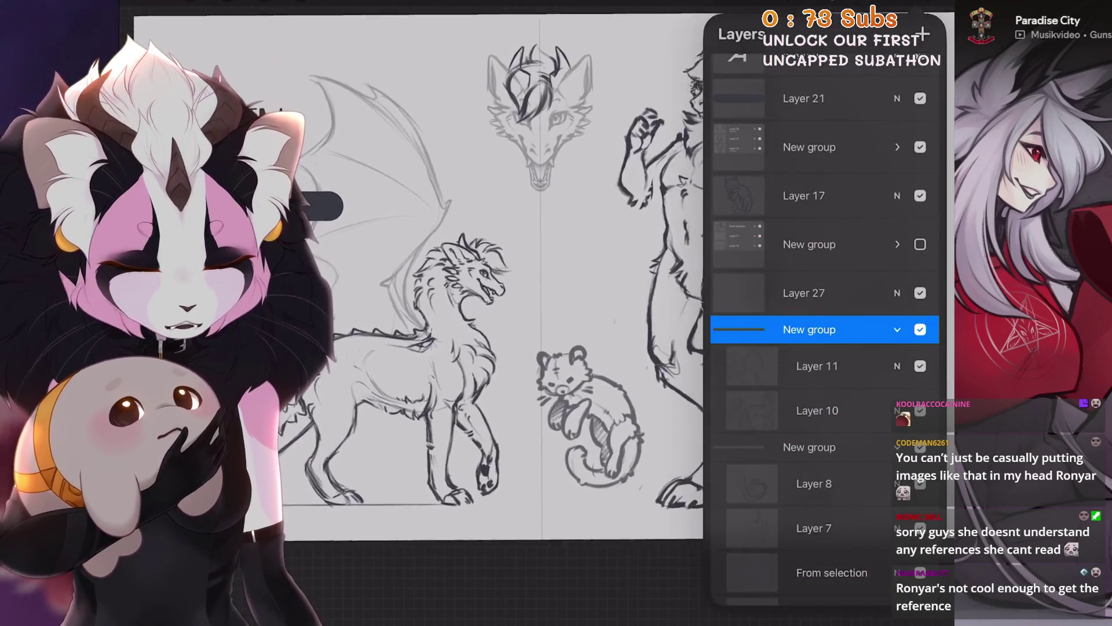
{"action": "left_click", "coordinate": [817, 411]}
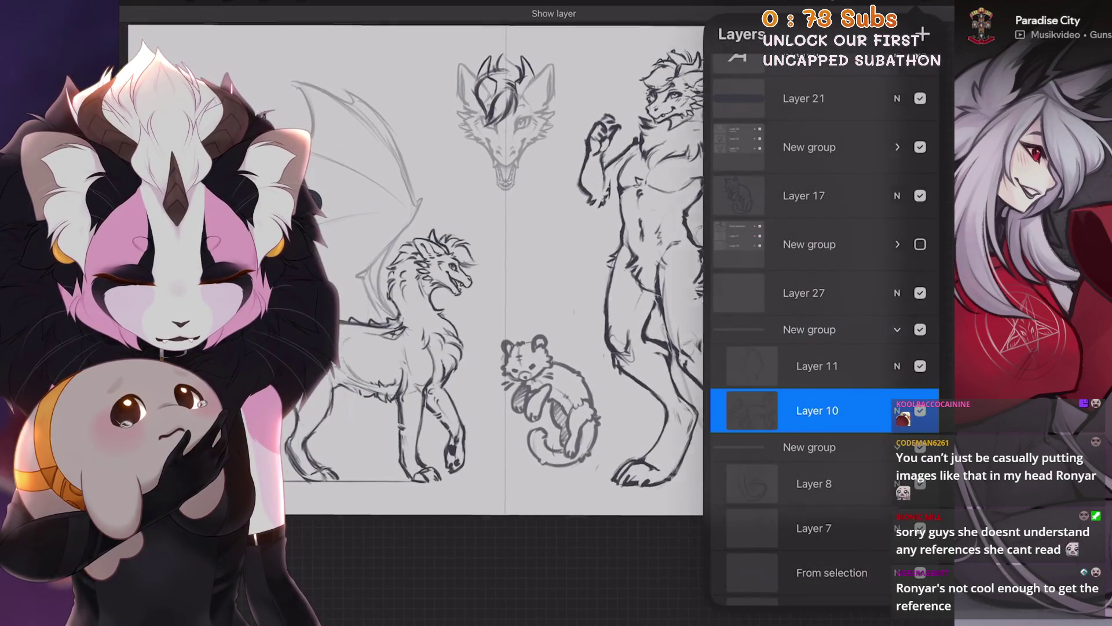
Collapse the Layer 10/11 group and move the dragon head sketch slightly left and up.
{"action": "scroll", "coordinate": [499, 272], "scroll_direction": "up", "scroll_amount": 1}
{"action": "scroll", "coordinate": [423, 272], "scroll_direction": "down", "scroll_amount": 1}
{"action": "scroll", "coordinate": [423, 284], "scroll_direction": "down", "scroll_amount": 1}
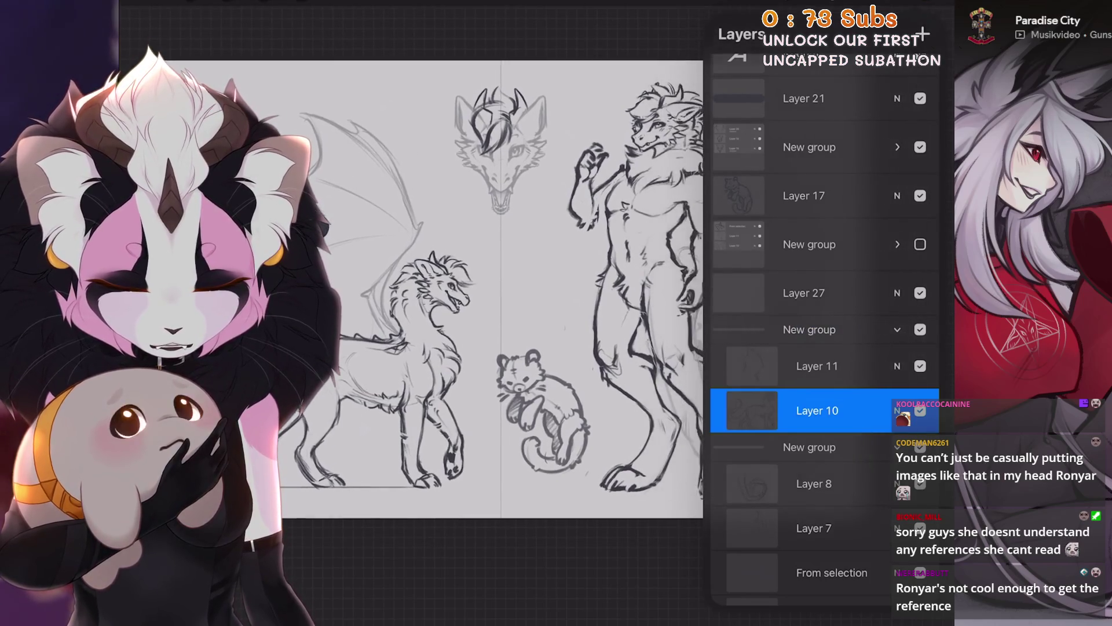
{"action": "scroll", "coordinate": [826, 330], "scroll_direction": "up", "scroll_amount": 2}
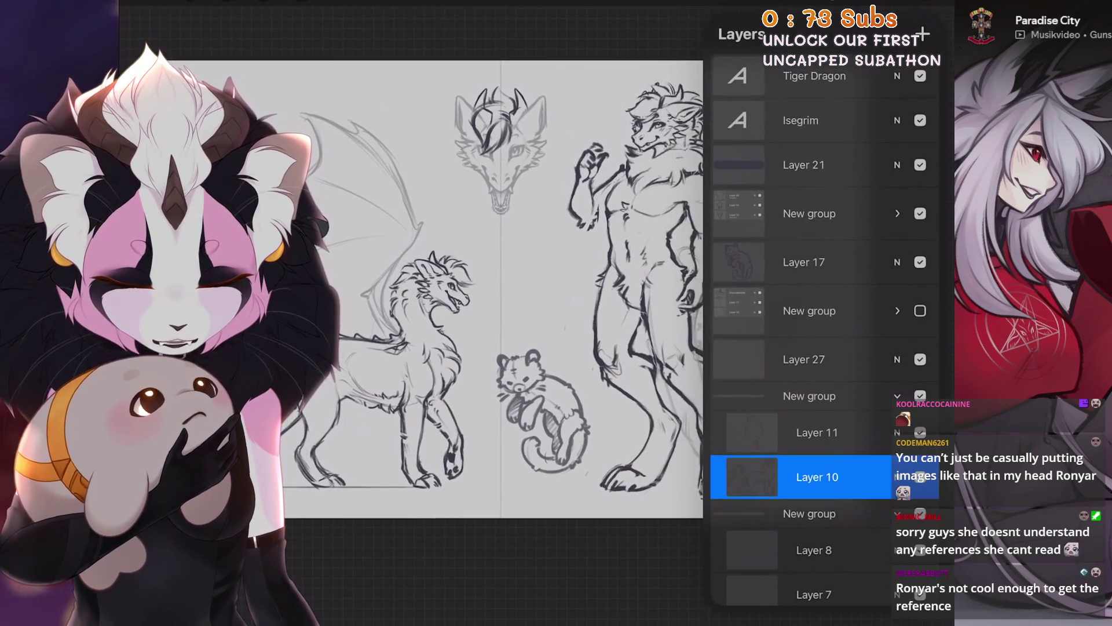
{"action": "scroll", "coordinate": [492, 278], "scroll_direction": "up", "scroll_amount": 1}
{"action": "left_click", "coordinate": [897, 395]}
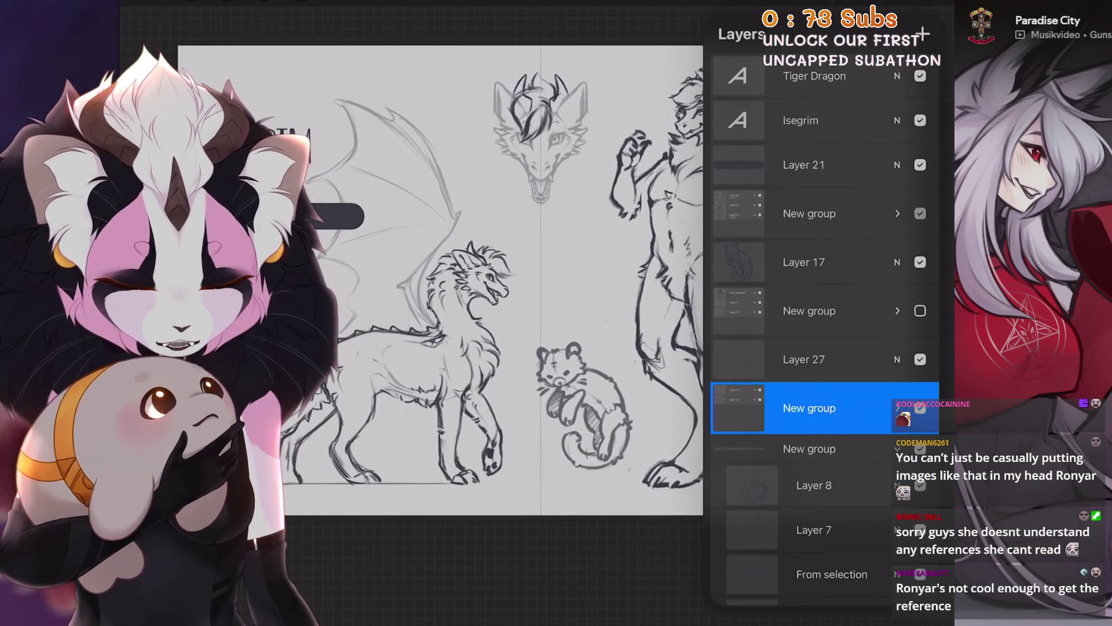
{"action": "left_click", "coordinate": [812, 213]}
{"action": "left_click", "coordinate": [302, 1]}
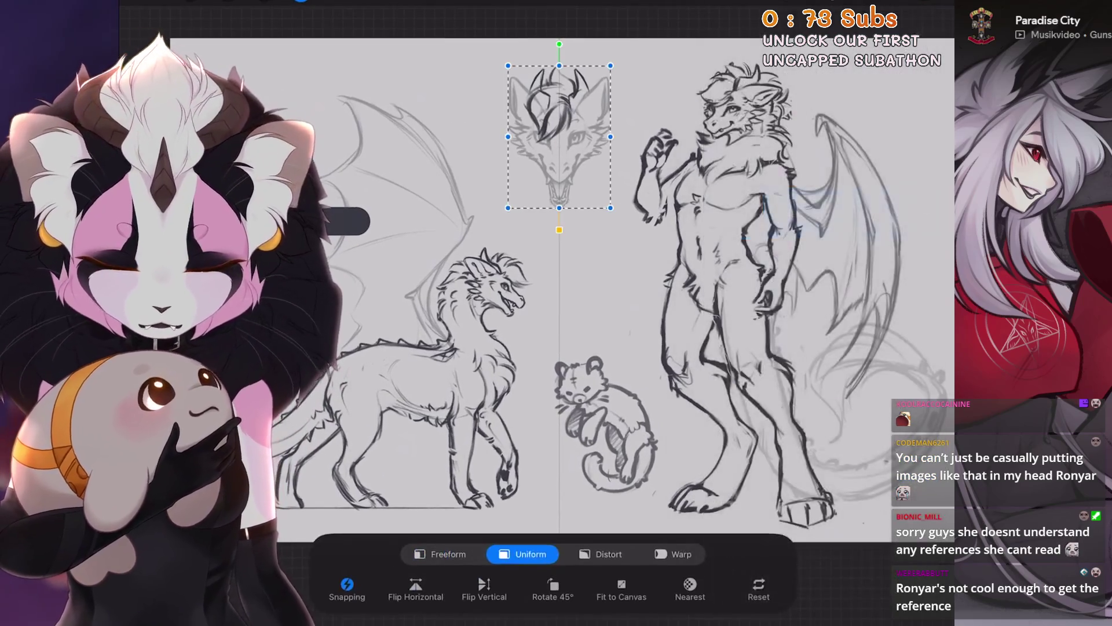
{"action": "left_click_drag", "start_coordinate": [559, 137], "coordinate": [530, 138]}
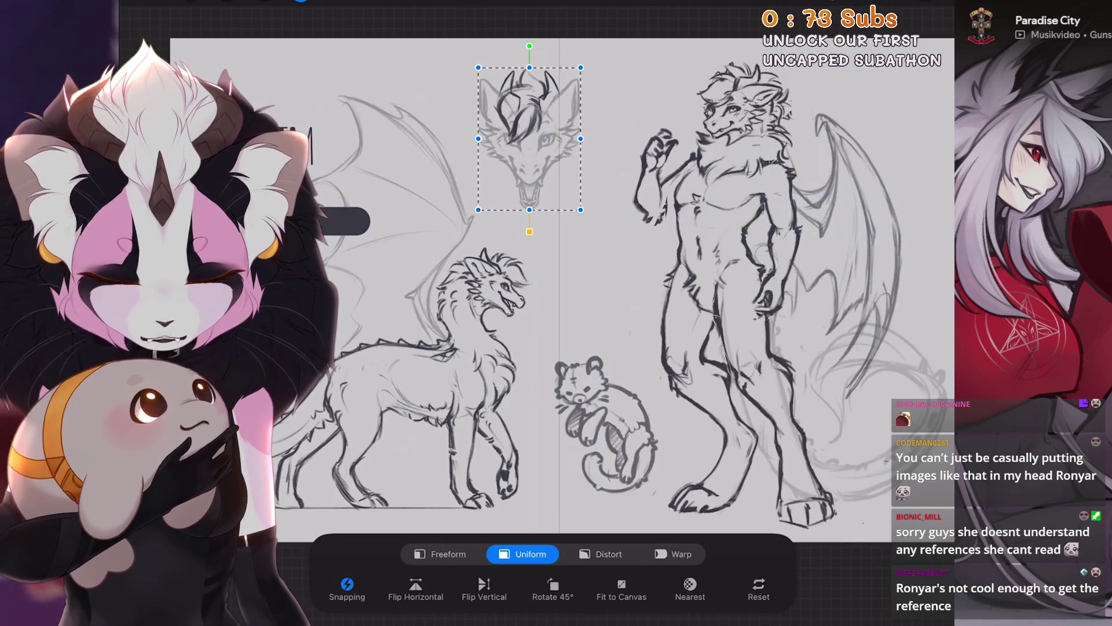
{"action": "left_click_drag", "start_coordinate": [529, 138], "coordinate": [529, 135]}
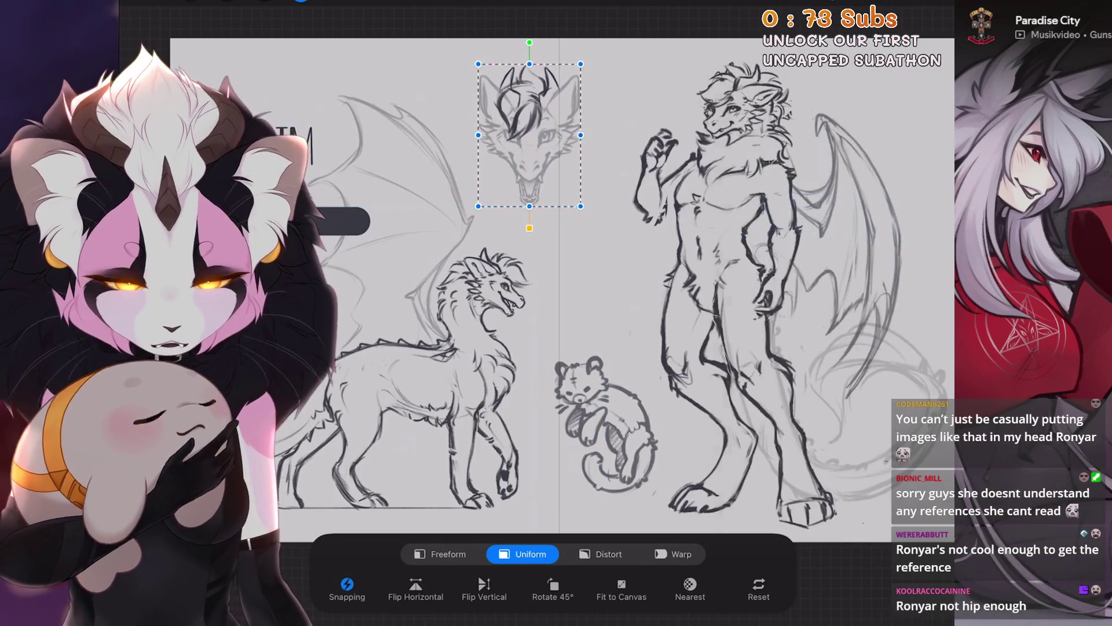
Move the red panda plush sketch on Layer 17 higher on the sheet.
{"action": "left_click", "coordinate": [918, 1]}
{"action": "left_click", "coordinate": [811, 258]}
{"action": "left_click", "coordinate": [302, 1]}
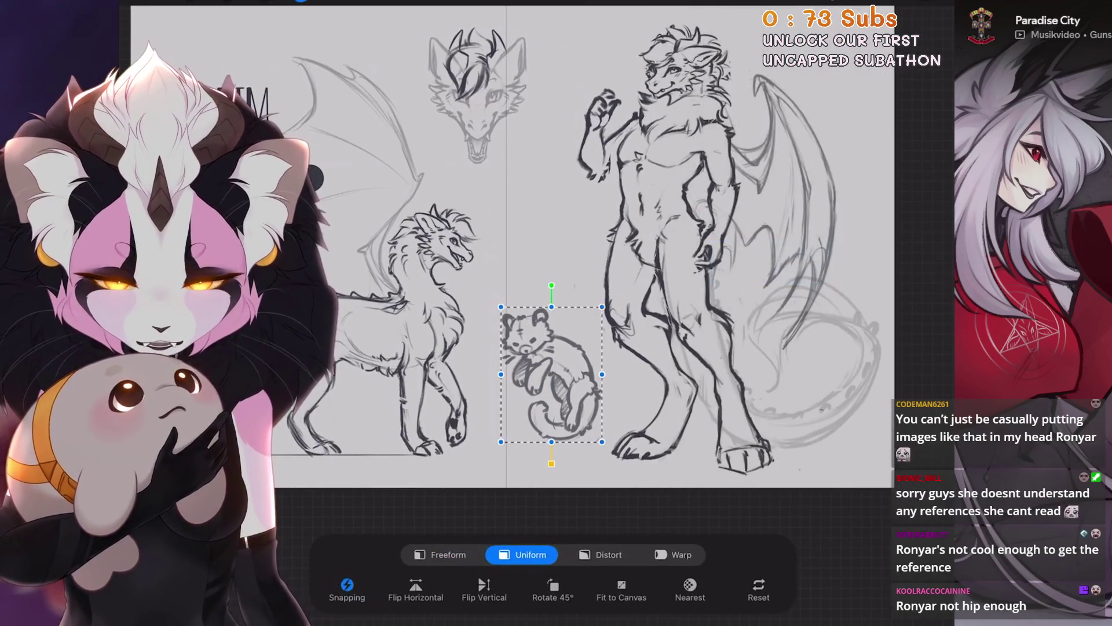
{"action": "mouse_move", "coordinate": [551, 374]}
{"action": "left_mouse_down"}
{"action": "mouse_move", "coordinate": [548, 220]}
{"action": "mouse_move", "coordinate": [528, 215]}
{"action": "mouse_move", "coordinate": [541, 235]}
{"action": "mouse_move", "coordinate": [534, 324]}
{"action": "mouse_move", "coordinate": [545, 350]}
{"action": "left_mouse_up"}
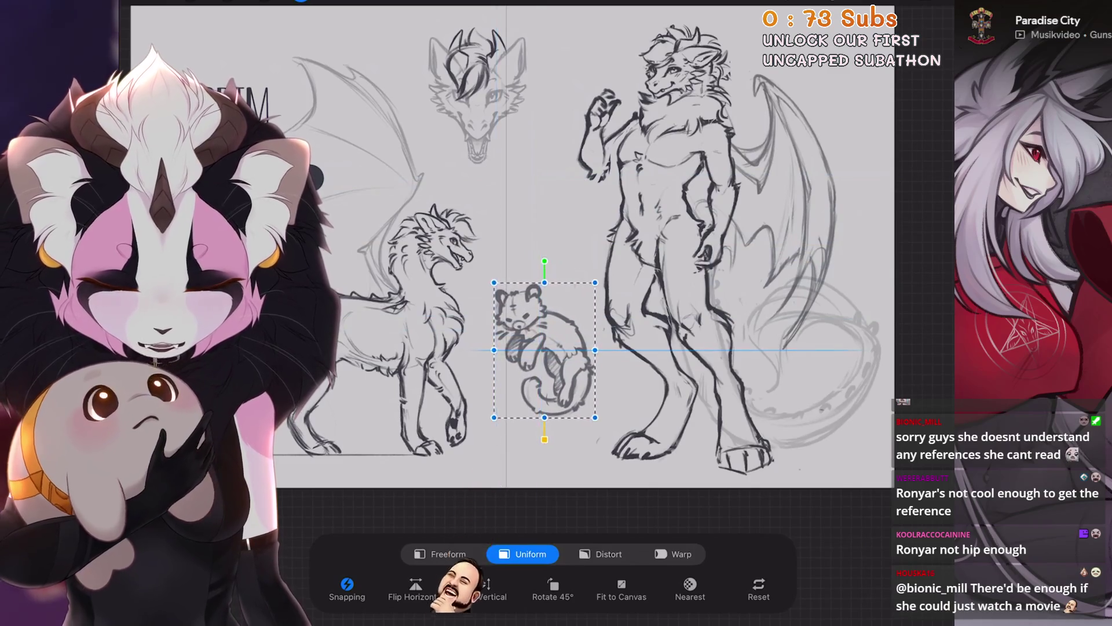
{"action": "left_click", "coordinate": [301, 1]}
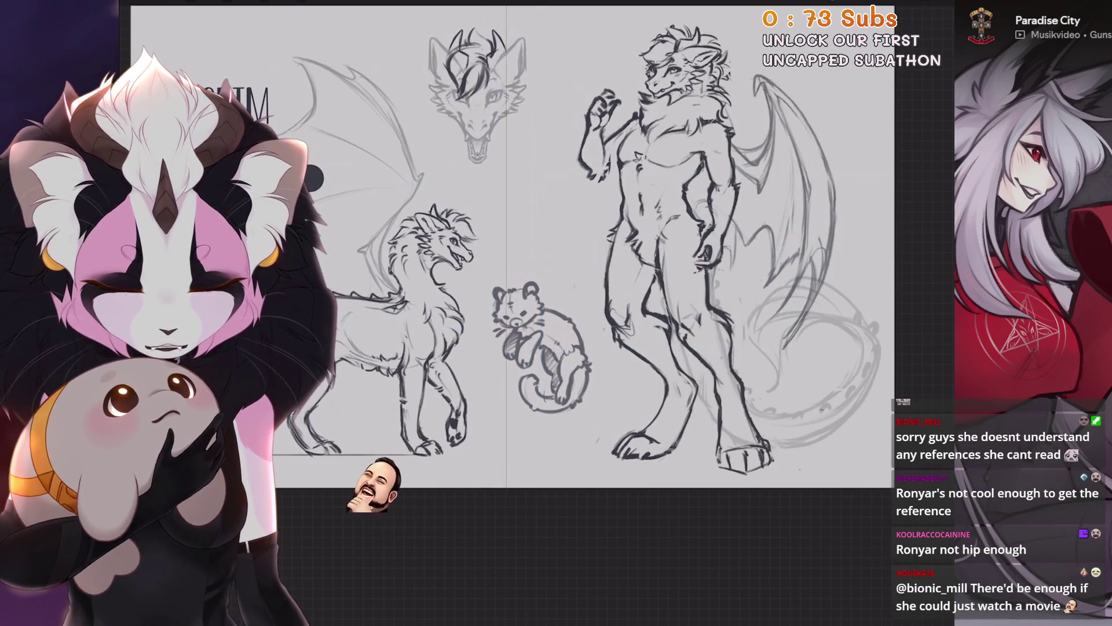
Reselect the dragon head group, trying a move down-right and a slight enlargement.
{"action": "key", "text": "l"}
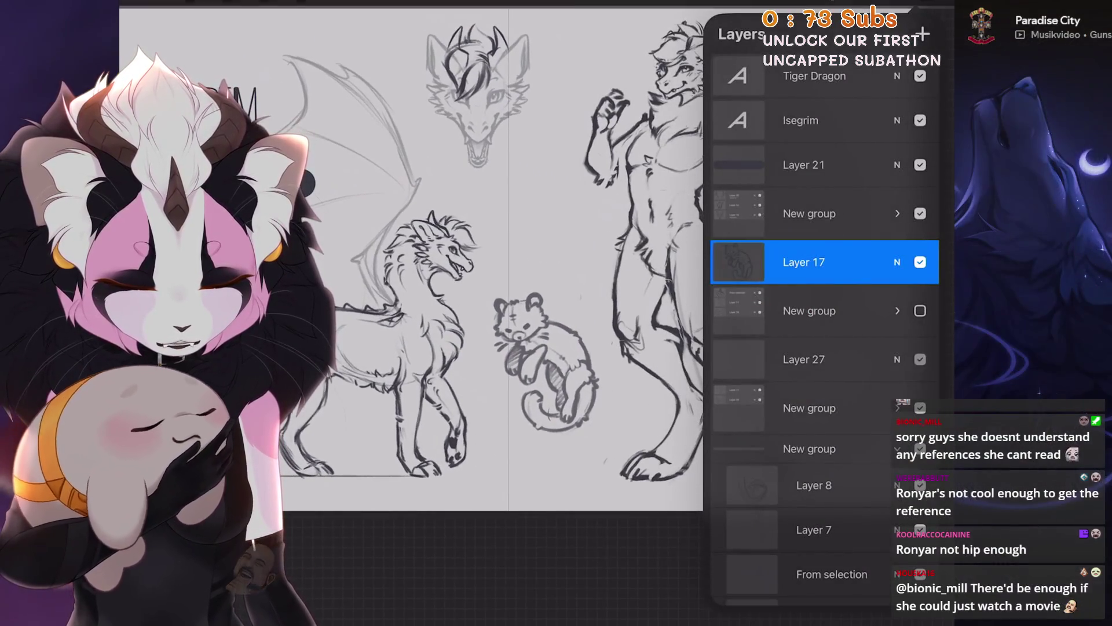
{"action": "left_click", "coordinate": [809, 213]}
{"action": "key", "text": "v"}
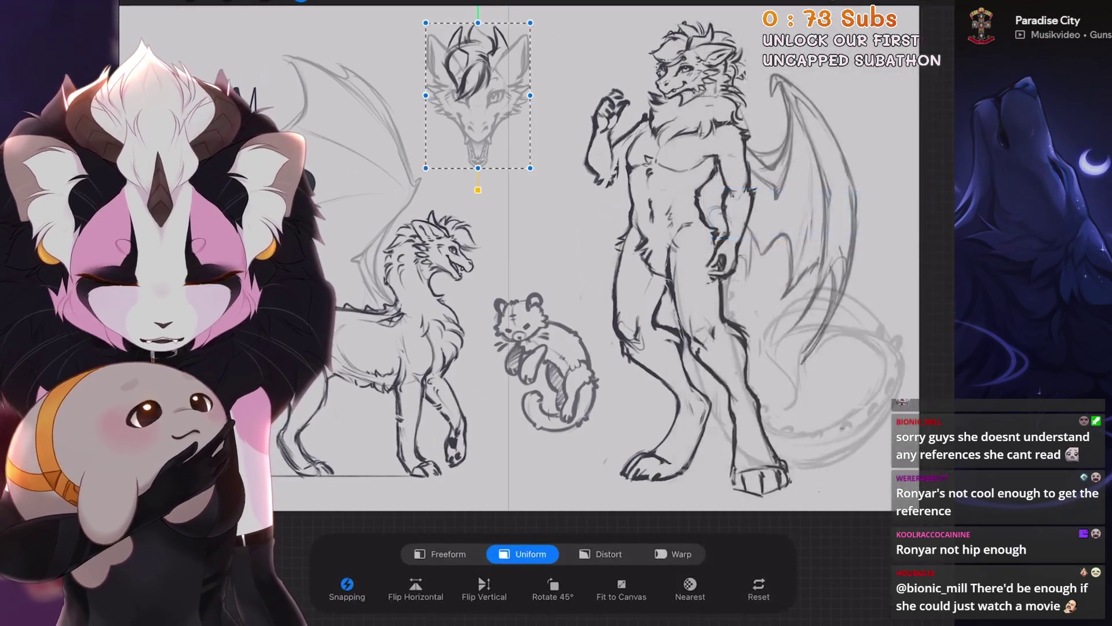
{"action": "mouse_move", "coordinate": [478, 96]}
{"action": "left_mouse_down"}
{"action": "mouse_move", "coordinate": [502, 124]}
{"action": "mouse_move", "coordinate": [505, 99]}
{"action": "mouse_move", "coordinate": [543, 161]}
{"action": "left_mouse_up"}
{"action": "key", "text": "ctrl+z"}
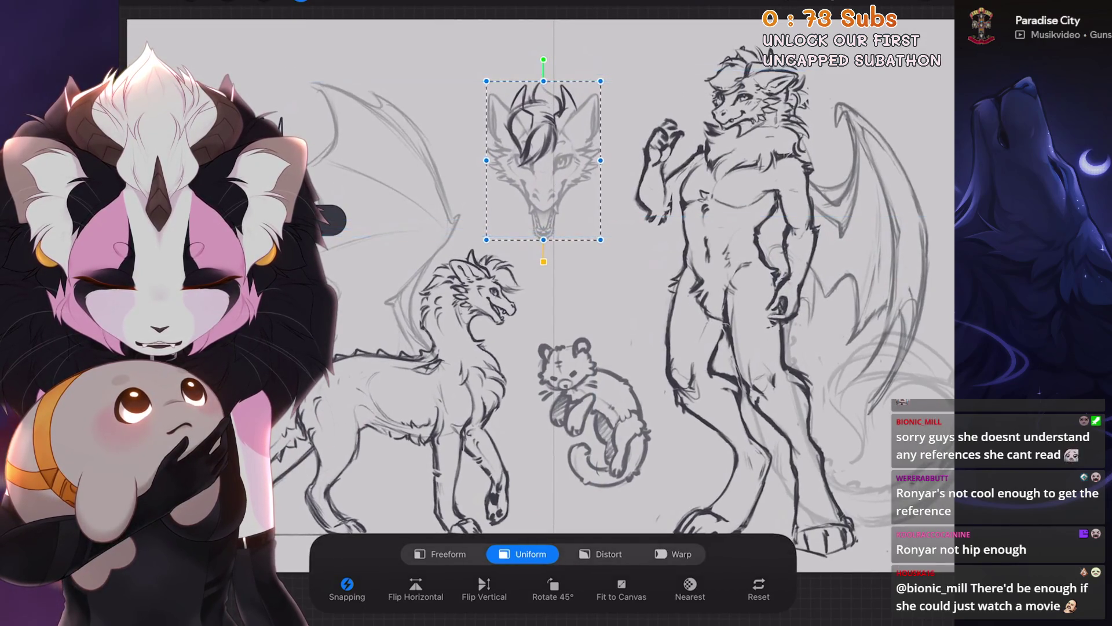
{"action": "left_click_drag", "start_coordinate": [550, 222], "coordinate": [550, 229]}
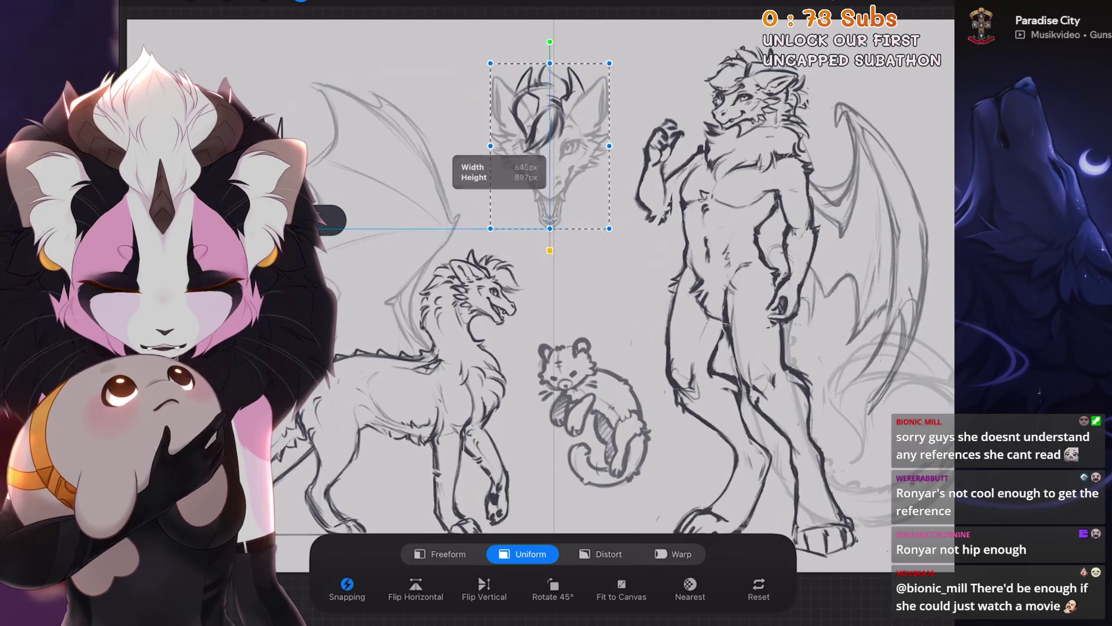
Undo the enlargement and centre the dragon head on the page, nudging it slightly left.
{"action": "scroll", "coordinate": [556, 290], "scroll_direction": "up", "scroll_amount": 2}
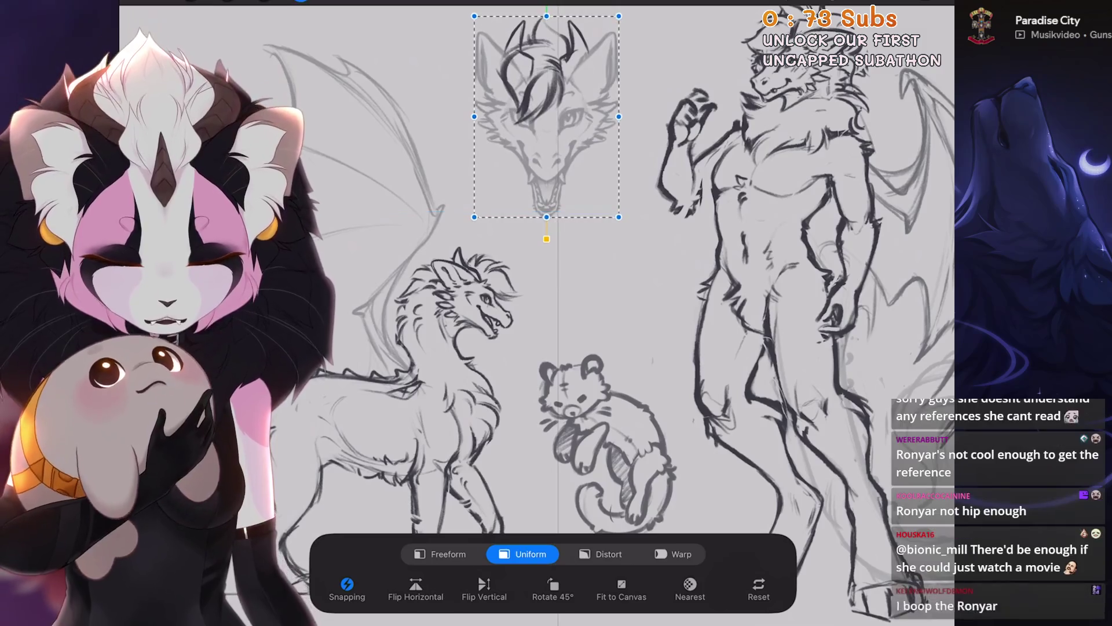
{"action": "key", "text": "ctrl+z"}
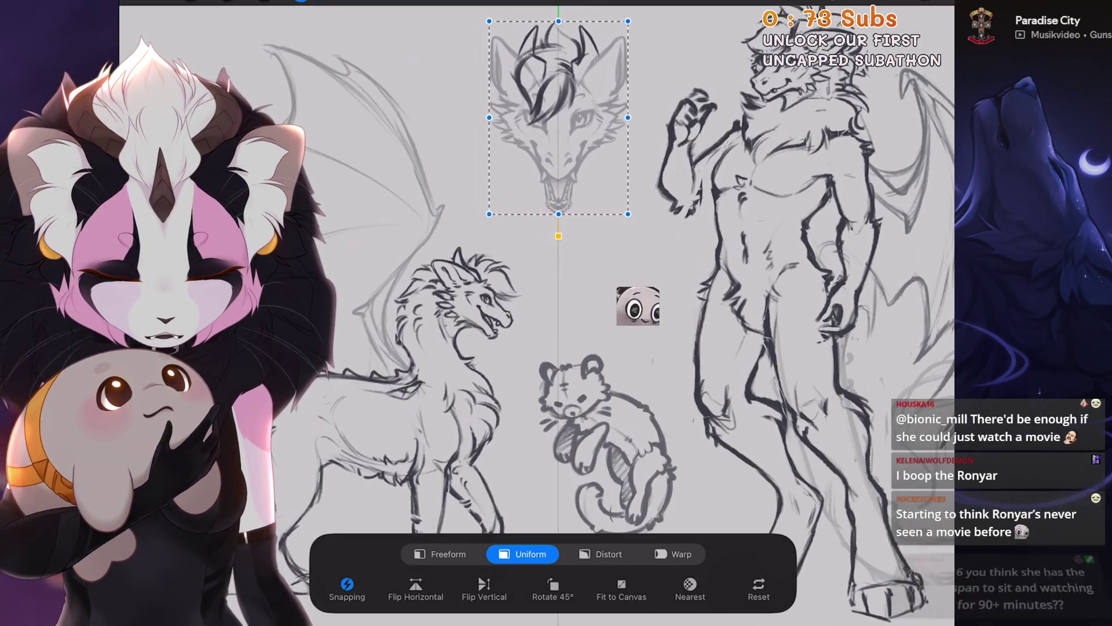
{"action": "left_click_drag", "start_coordinate": [554, 116], "coordinate": [558, 116]}
{"action": "scroll", "coordinate": [579, 291], "scroll_direction": "down", "scroll_amount": 3}
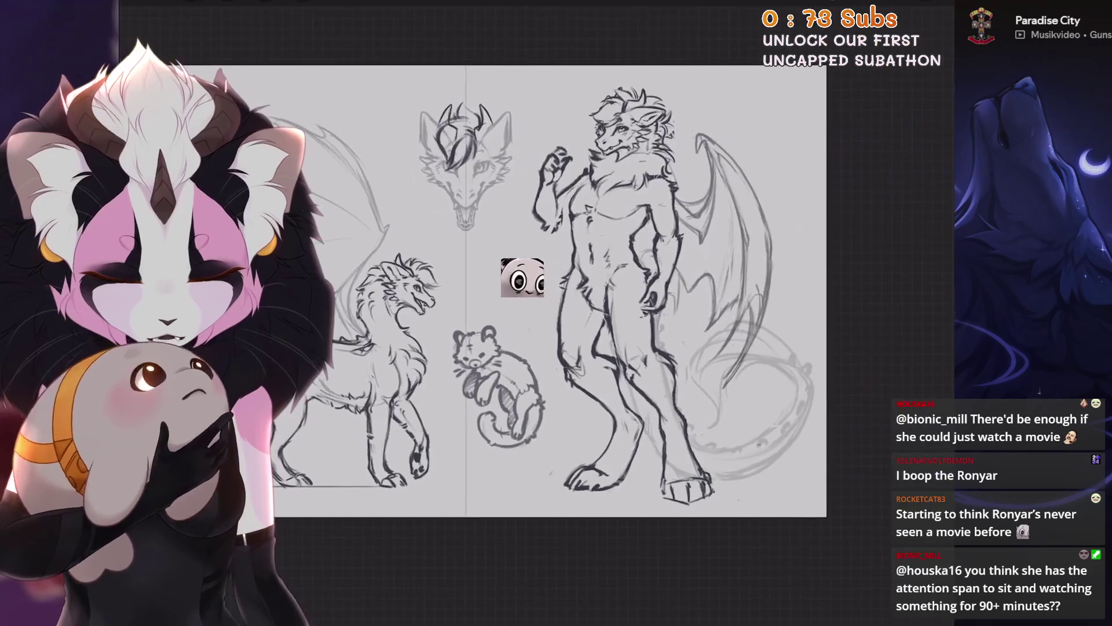
{"action": "key", "text": "ctrl+z"}
{"action": "key", "text": "ctrl+shift+z"}
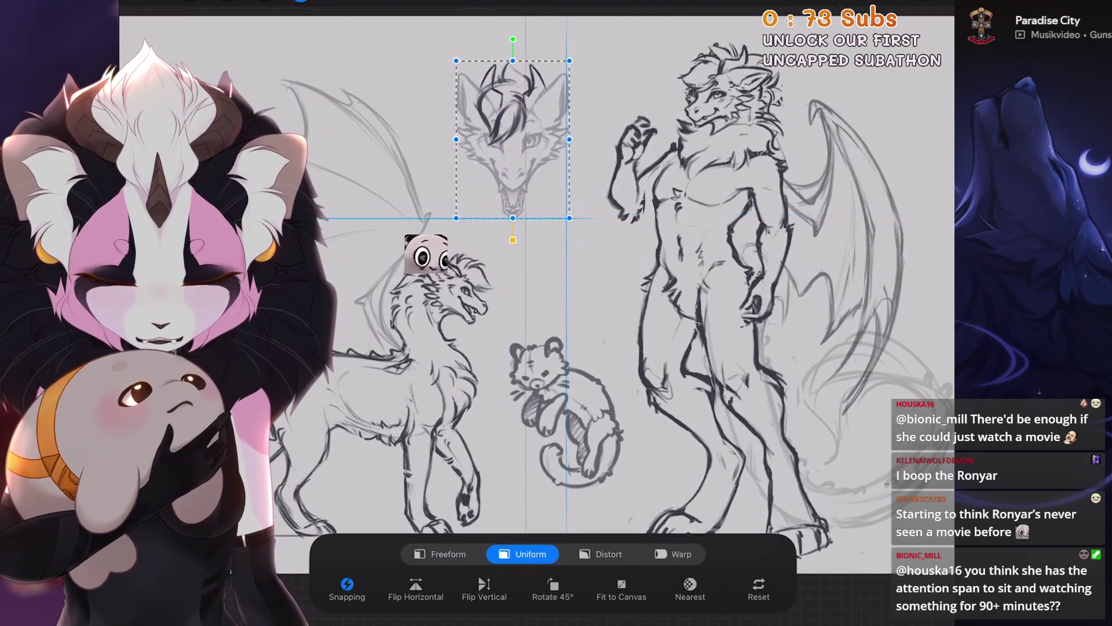
{"action": "left_click_drag", "start_coordinate": [385, 243], "coordinate": [366, 239]}
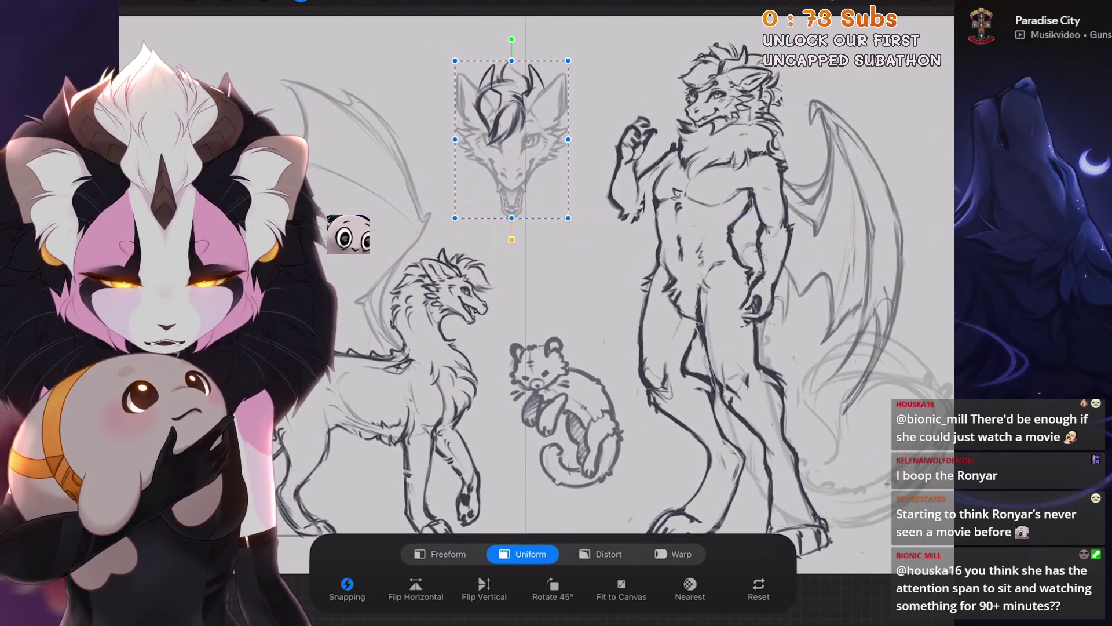
Freehand-select part of the plush sketch on Layer 17 and rotate it.
{"action": "key", "text": "l"}
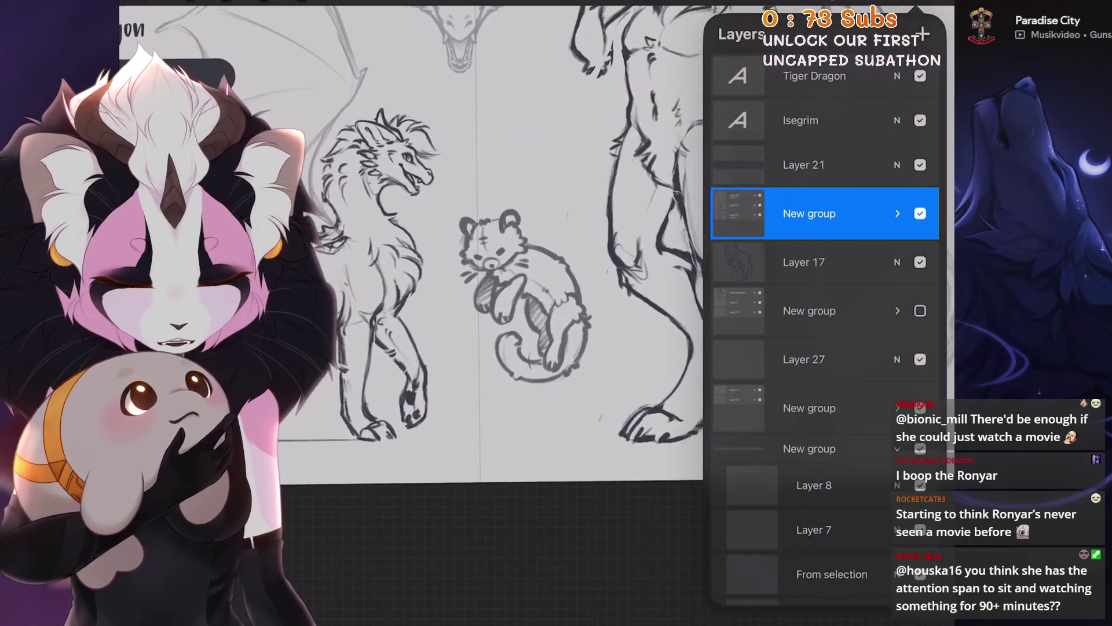
{"action": "left_click", "coordinate": [805, 262]}
{"action": "key", "text": "s"}
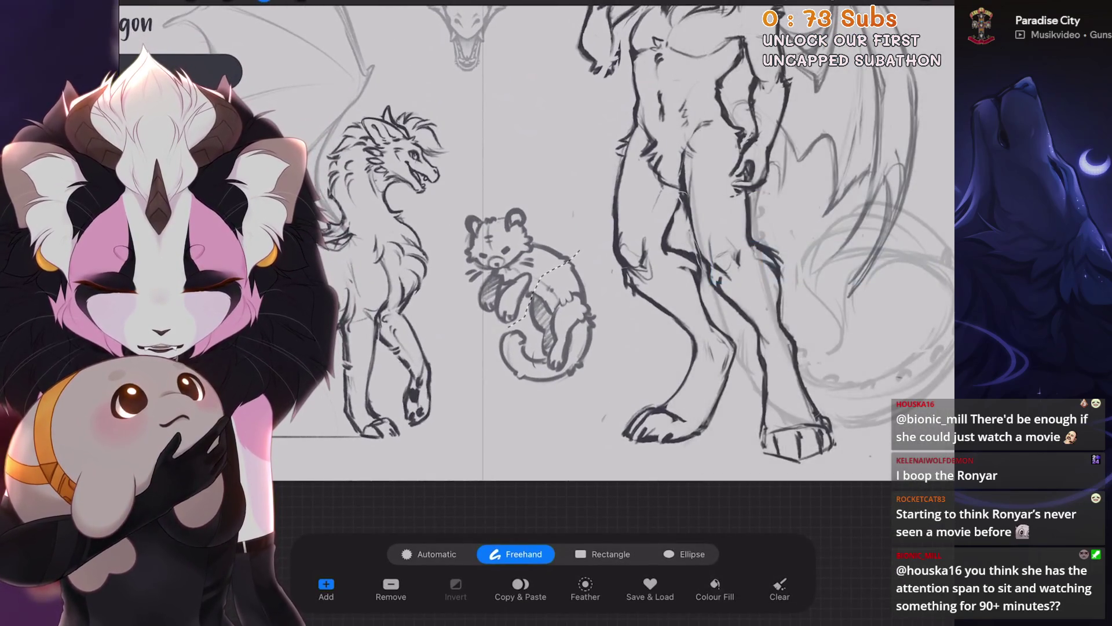
{"action": "key", "text": "v"}
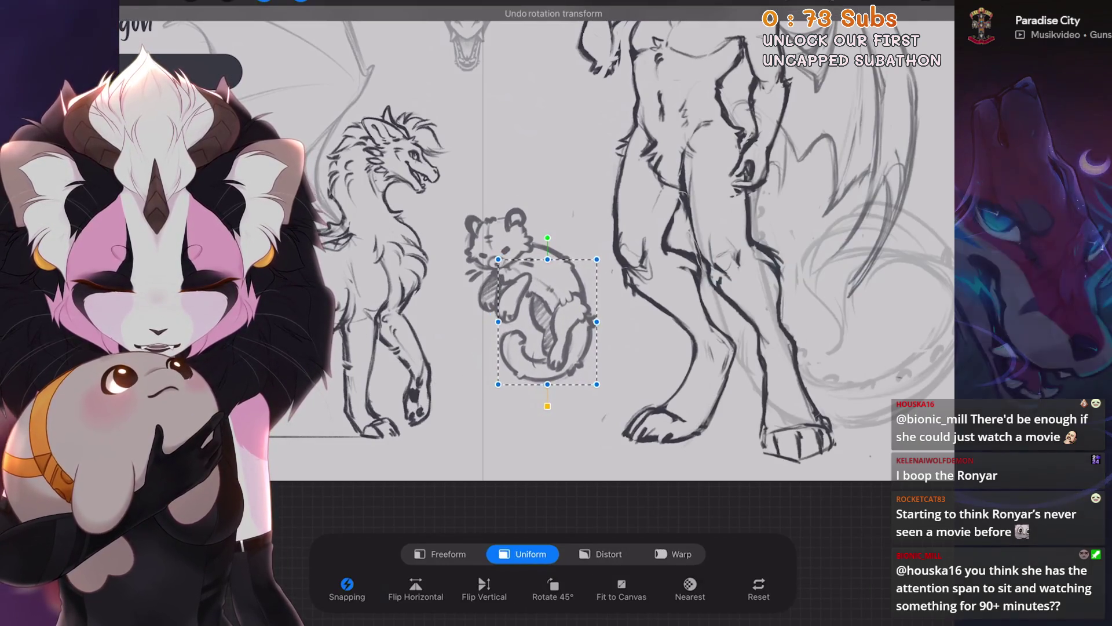
{"action": "key", "text": "v"}
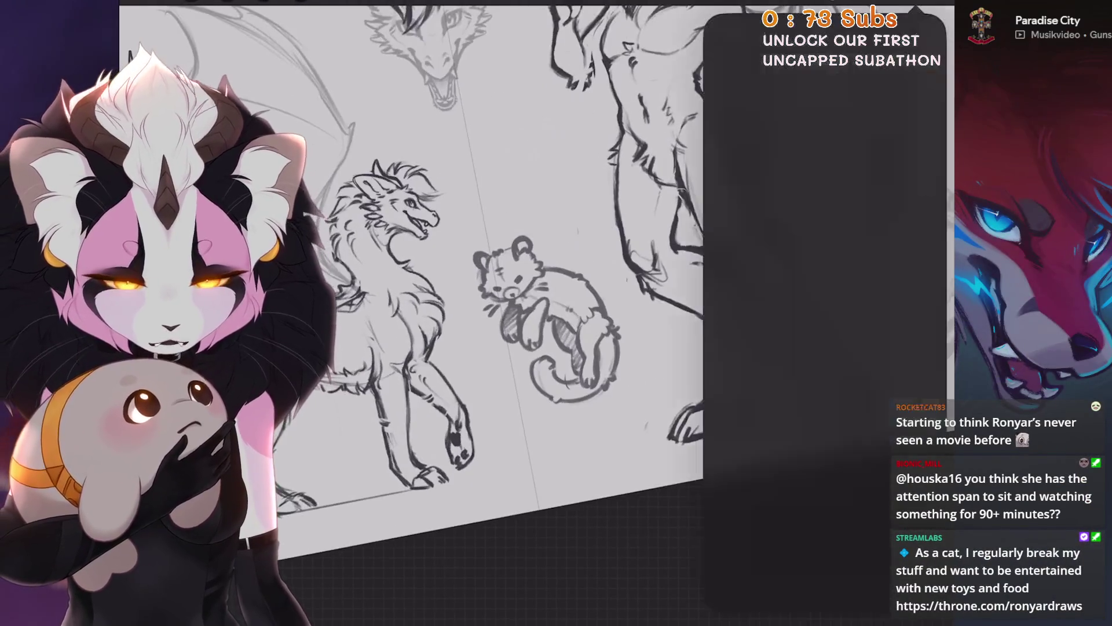
Select the Isegrim title text layer and duplicate it.
{"action": "key", "text": "l"}
{"action": "left_click", "coordinate": [823, 76]}
{"action": "left_click", "coordinate": [823, 120]}
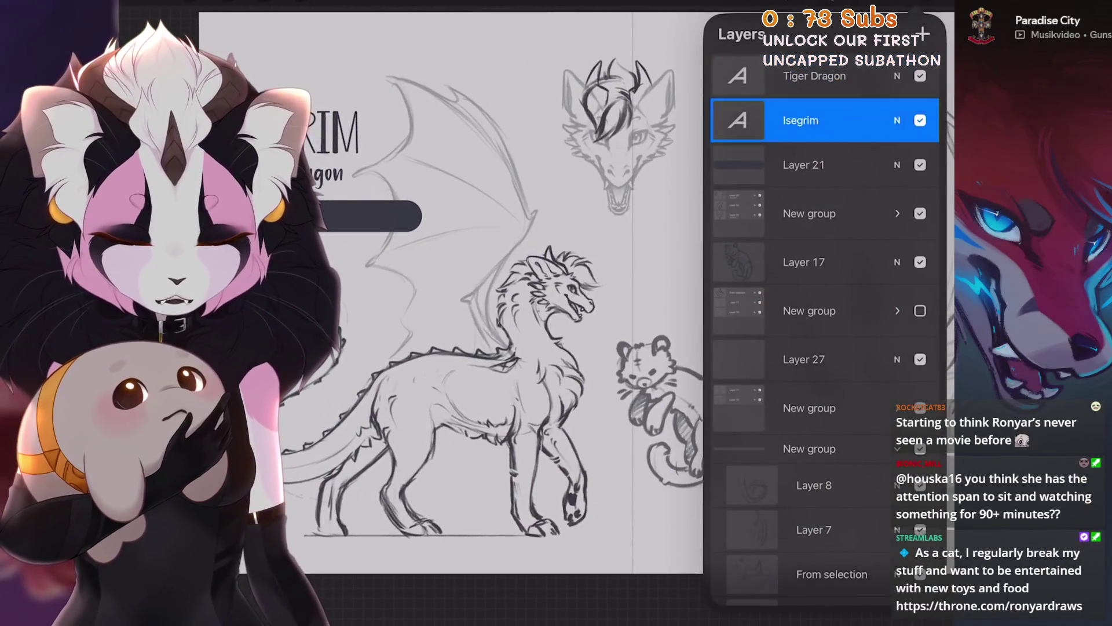
Drop the Isegrim copy and instead duplicate the Tiger Dragon text, moving it below the cat plush.
{"action": "key", "text": "v"}
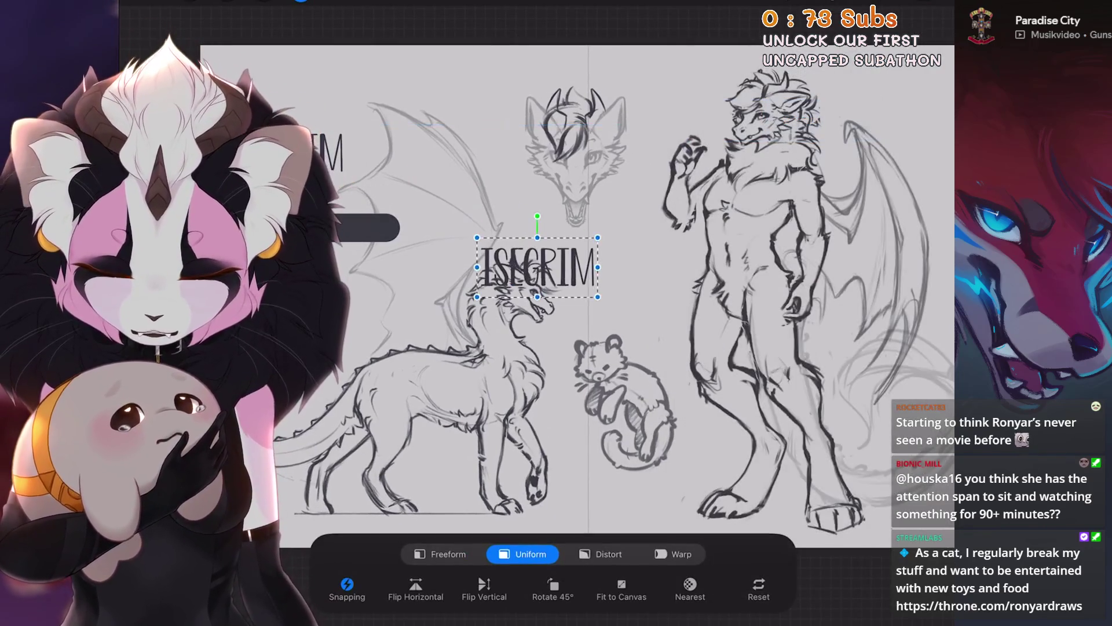
{"action": "key", "text": "l"}
{"action": "key", "text": "ctrl+z"}
{"action": "key", "text": "ctrl+z"}
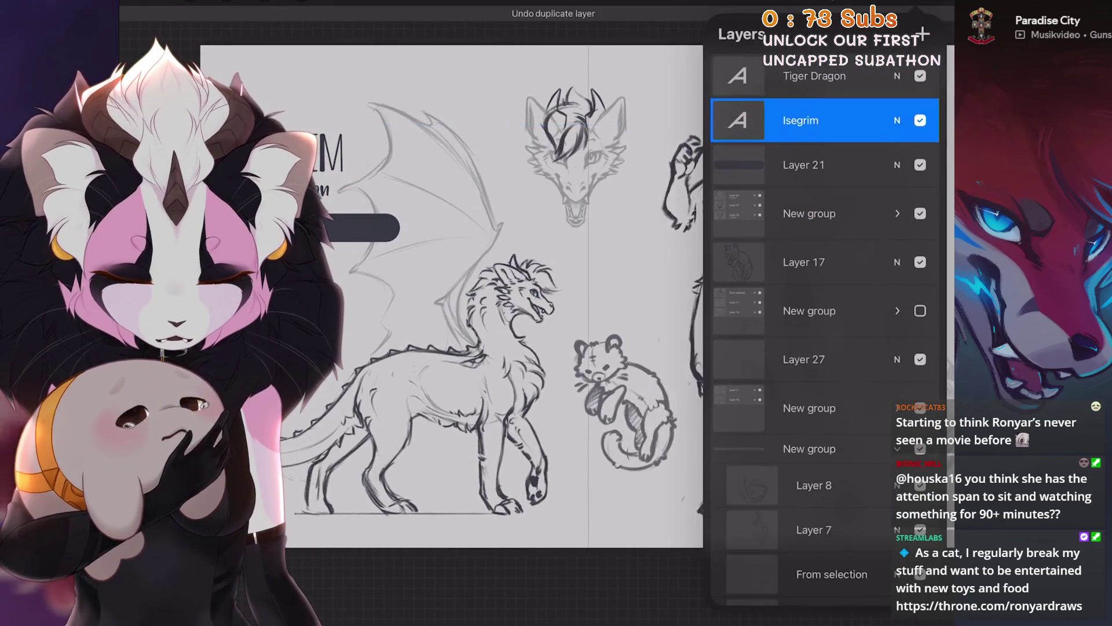
{"action": "left_click", "coordinate": [822, 76]}
{"action": "key", "text": "ctrl+j"}
{"action": "key", "text": "v"}
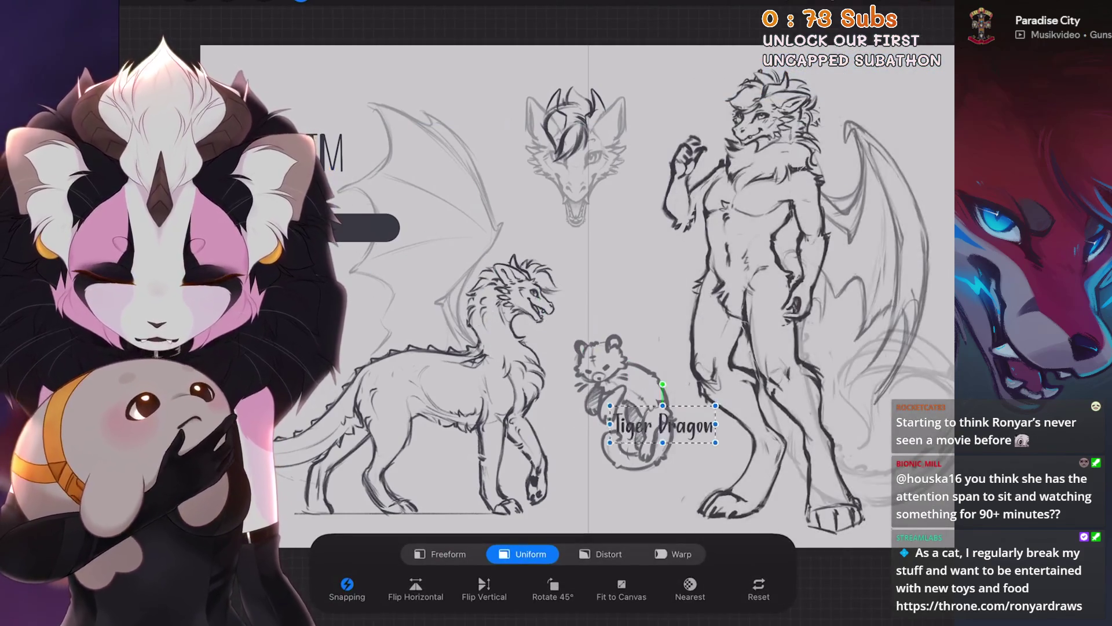
{"action": "left_click_drag", "start_coordinate": [663, 426], "coordinate": [663, 469]}
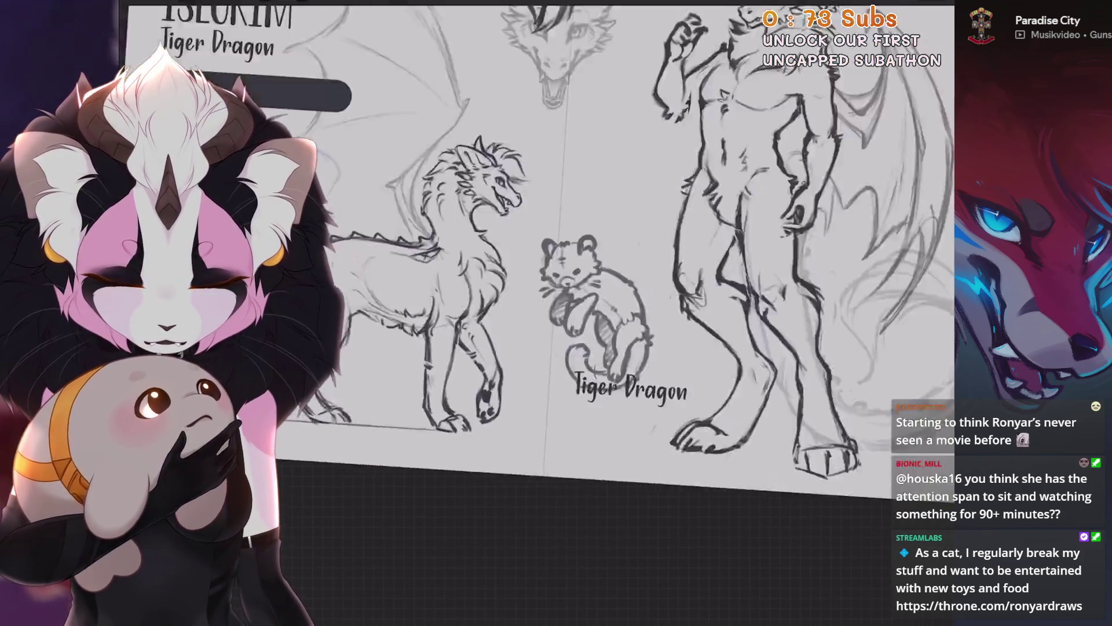
Retype the copied text as 'tiger plush'.
{"action": "key", "text": "BackSpace"}
{"action": "key", "text": "BackSpace"}
{"action": "key", "text": "BackSpace"}
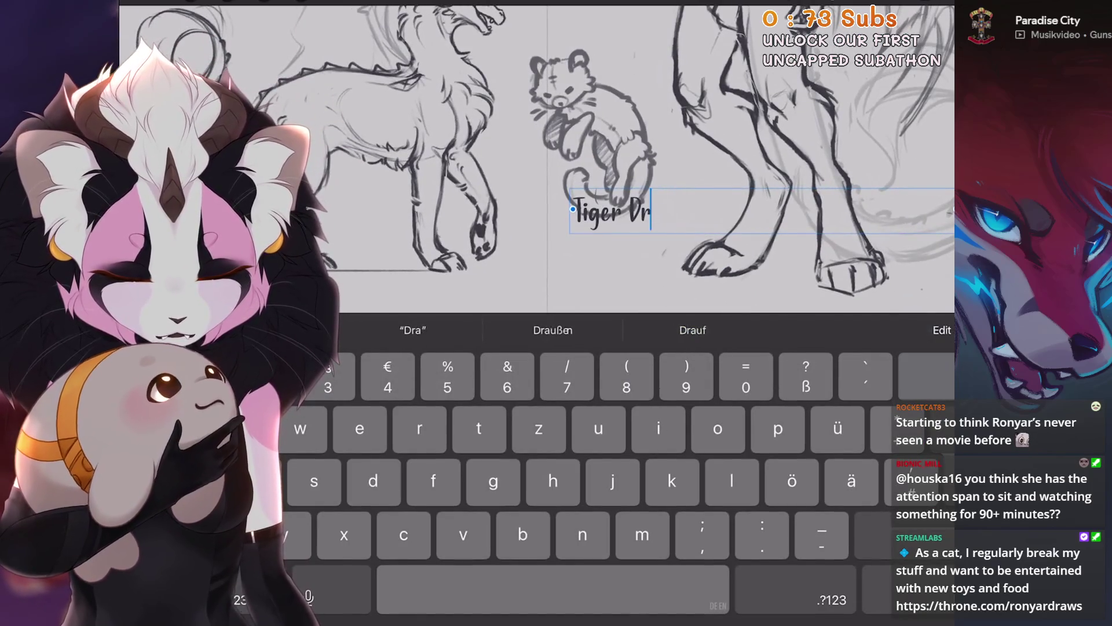
{"action": "key", "text": "BackSpace"}
{"action": "key", "text": "BackSpace"}
{"action": "key", "text": "BackSpace"}
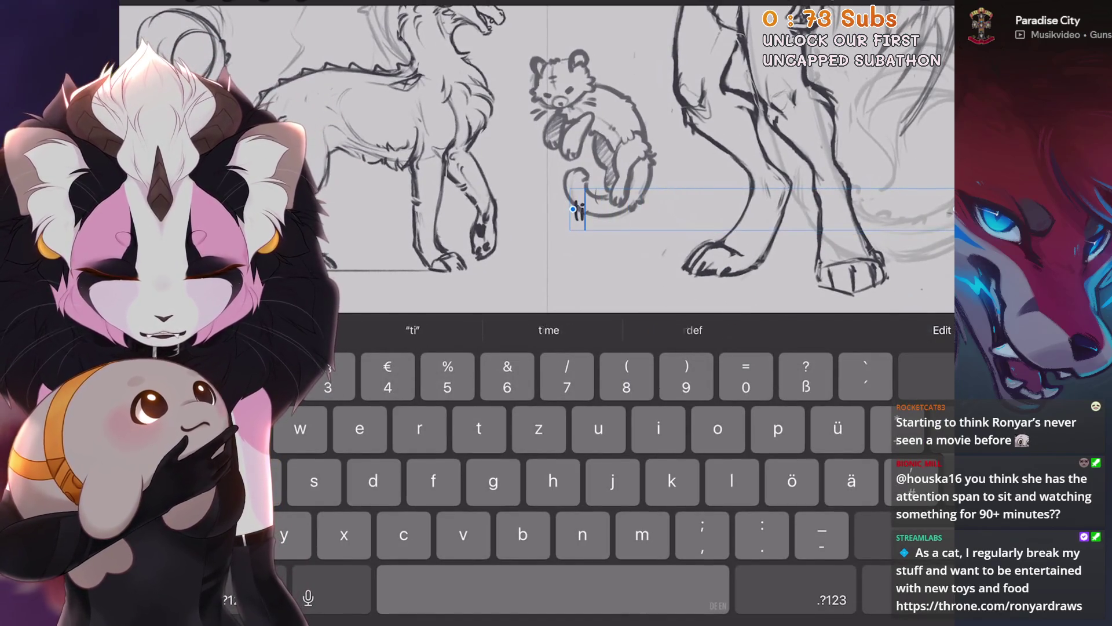
{"action": "type", "text": "ge"}
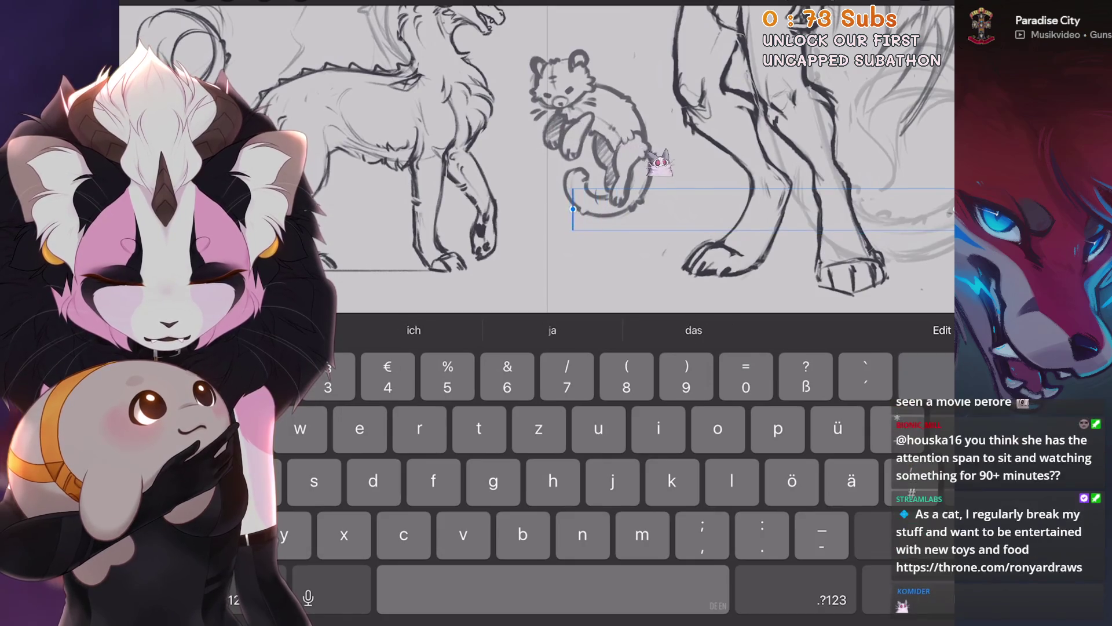
{"action": "key", "text": "BackSpace"}
{"action": "key", "text": "BackSpace"}
{"action": "key", "text": "BackSpace"}
{"action": "type", "text": "er pl"}
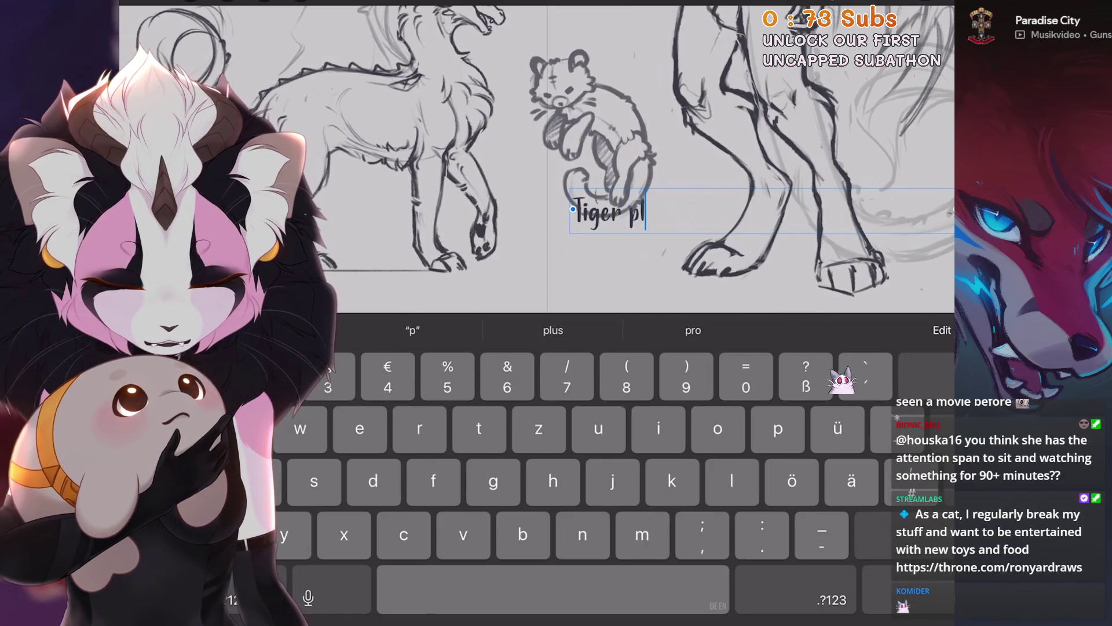
{"action": "key", "text": "BackSpace"}
{"action": "key", "text": "BackSpace"}
{"action": "type", "text": "lush"}
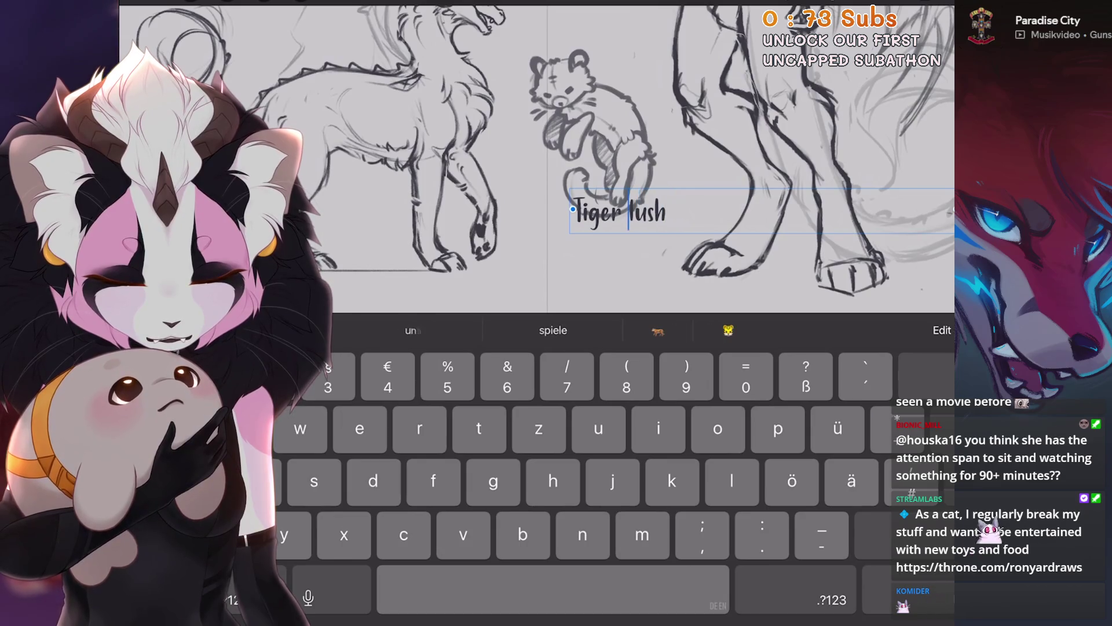
{"action": "type", "text": "p"}
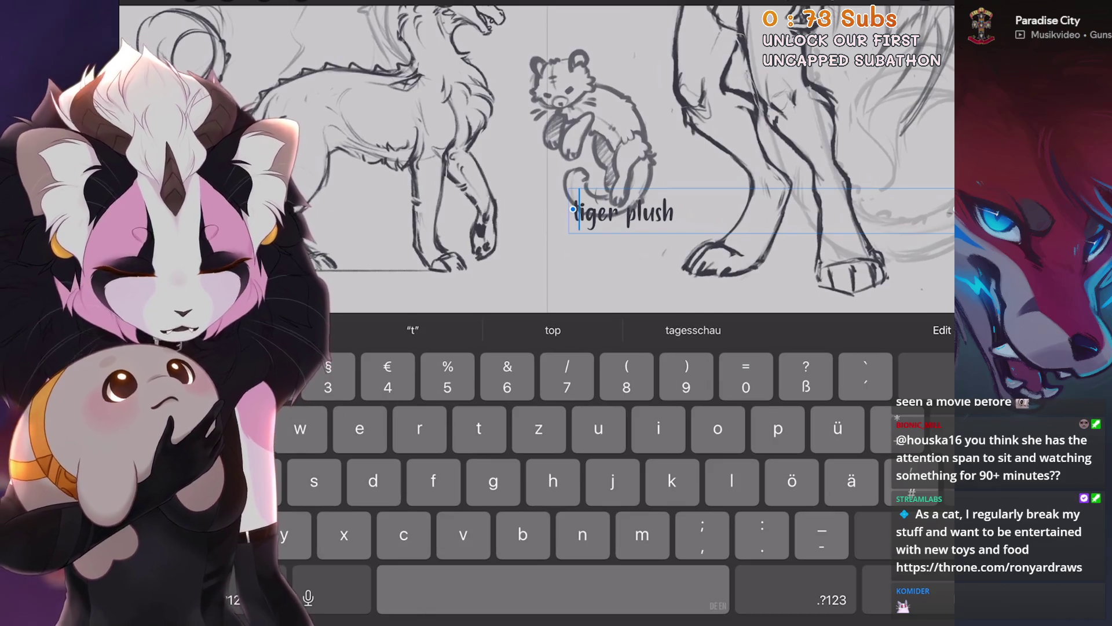
{"action": "left_click", "coordinate": [625, 212]}
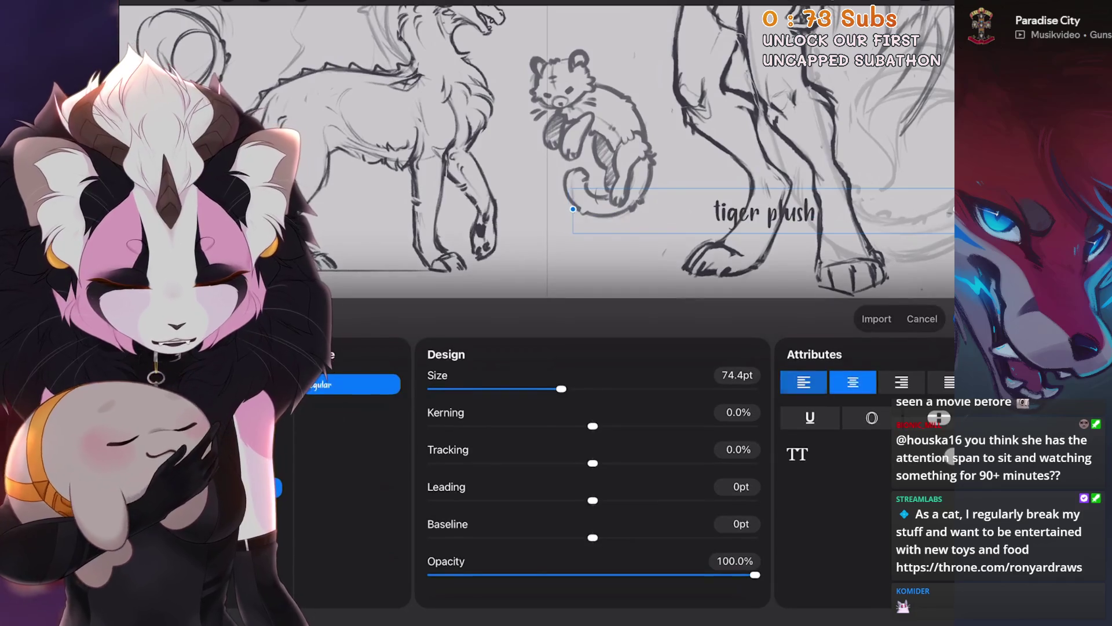
Centre the 'tiger plush' label, set it to 60pt, and place it beneath the cat plush.
{"action": "left_click", "coordinate": [852, 383]}
{"action": "left_click", "coordinate": [737, 377]}
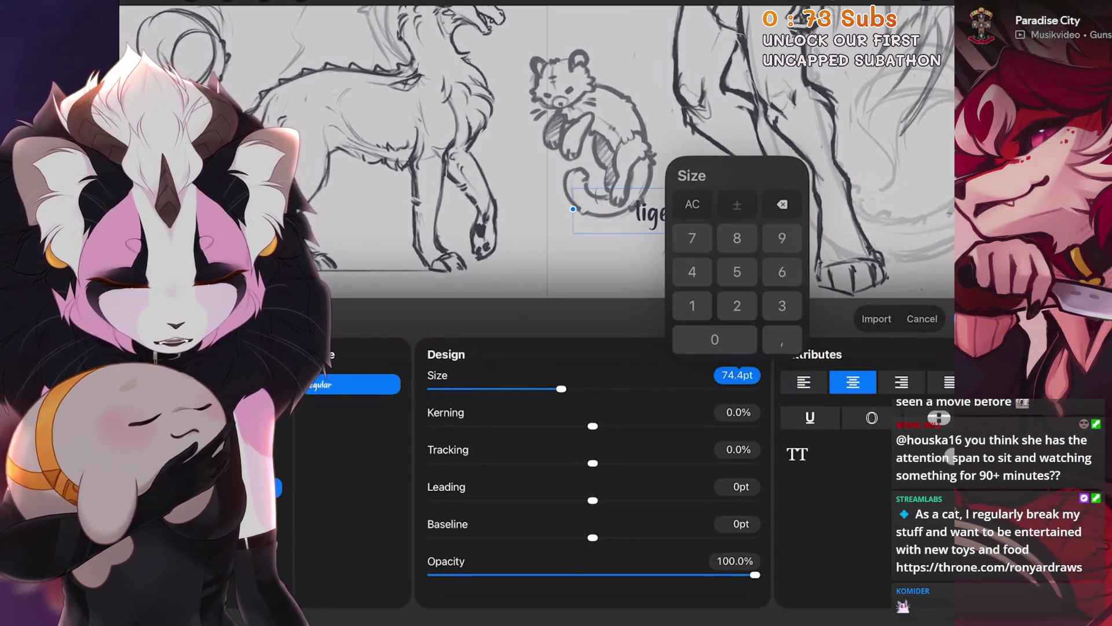
{"action": "left_click", "coordinate": [782, 272]}
{"action": "left_click", "coordinate": [715, 340]}
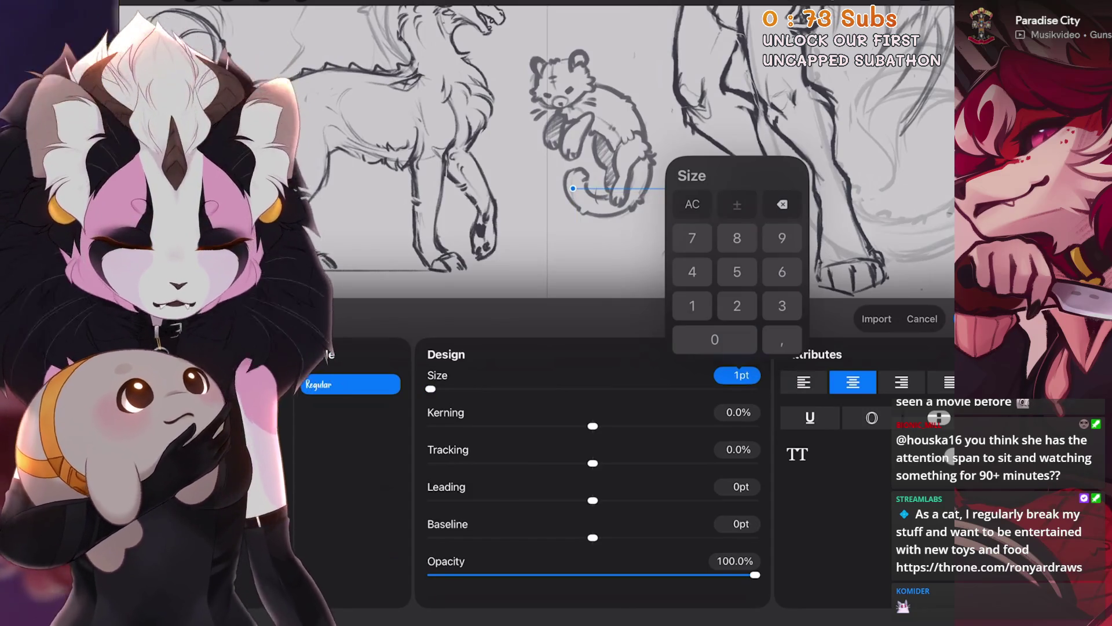
{"action": "left_click", "coordinate": [715, 340]}
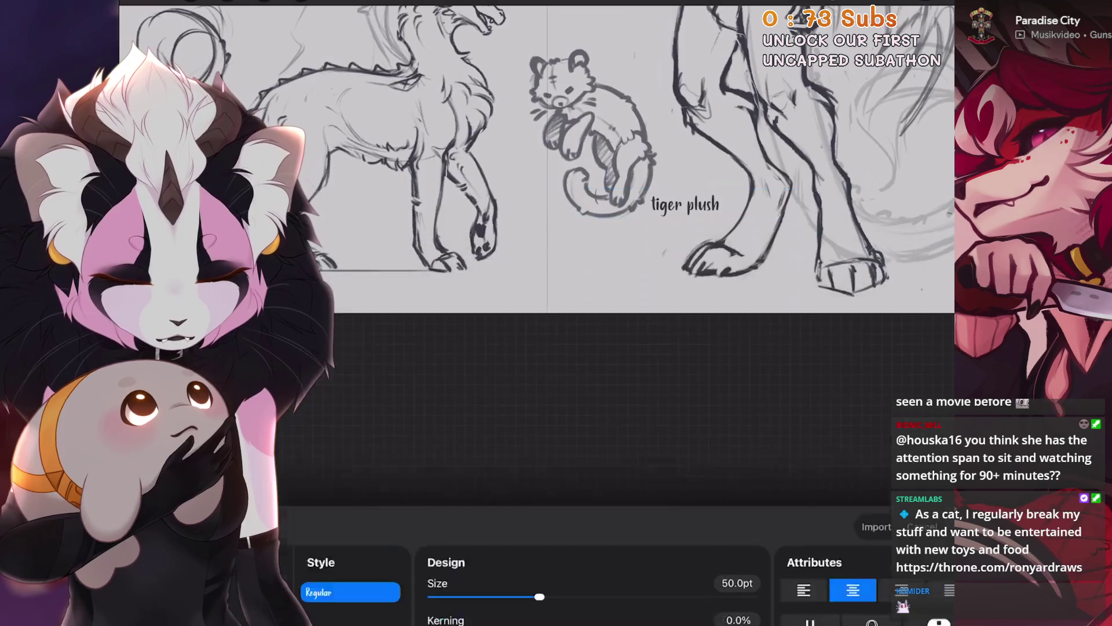
{"action": "left_click", "coordinate": [300, 1]}
{"action": "left_click_drag", "start_coordinate": [675, 284], "coordinate": [621, 311]}
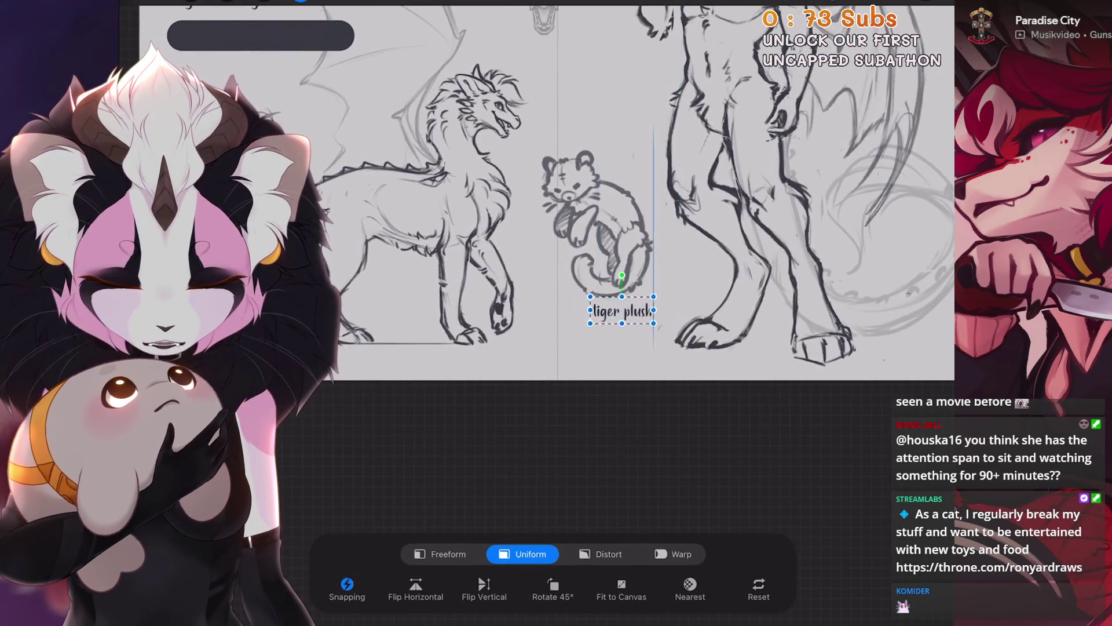
Duplicate the tiger plush text layer and place the copy near the anthro dragon's wing.
{"action": "key", "text": "l"}
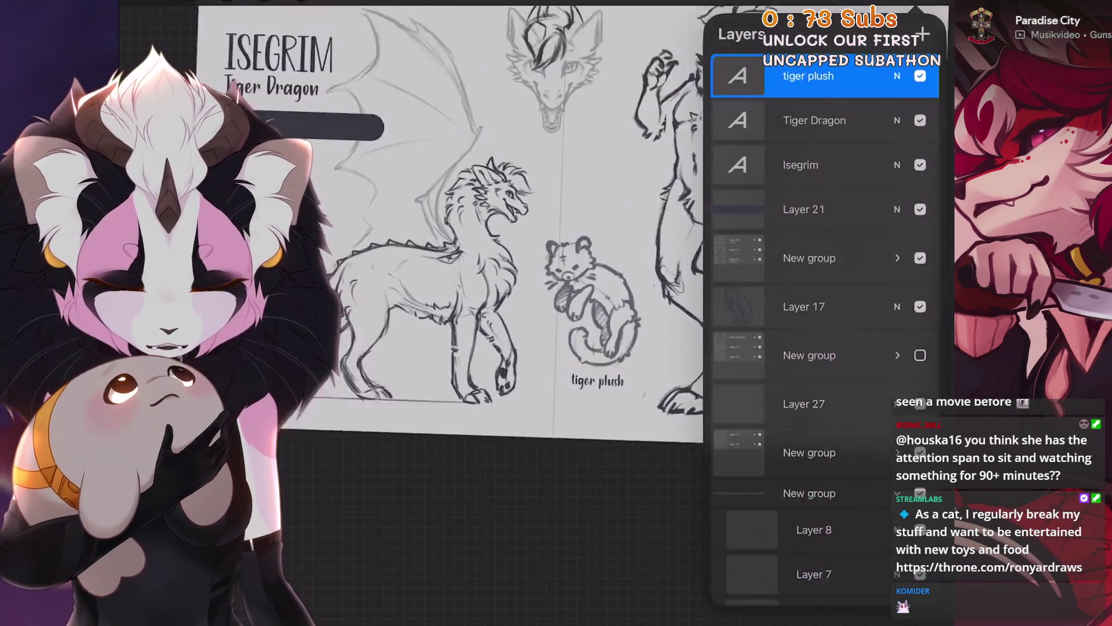
{"action": "scroll", "coordinate": [490, 324], "scroll_direction": "down", "scroll_amount": 5}
{"action": "scroll", "coordinate": [489, 325], "scroll_direction": "up", "scroll_amount": 3}
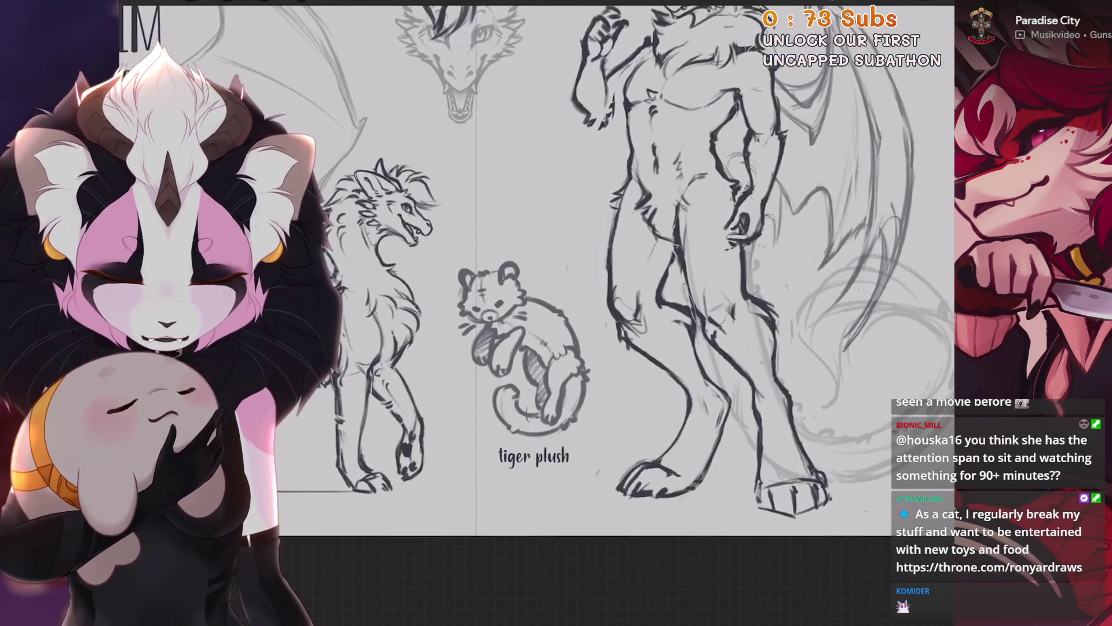
{"action": "scroll", "coordinate": [533, 290], "scroll_direction": "down", "scroll_amount": 3}
{"action": "scroll", "coordinate": [533, 290], "scroll_direction": "up", "scroll_amount": 2}
{"action": "key", "text": "l"}
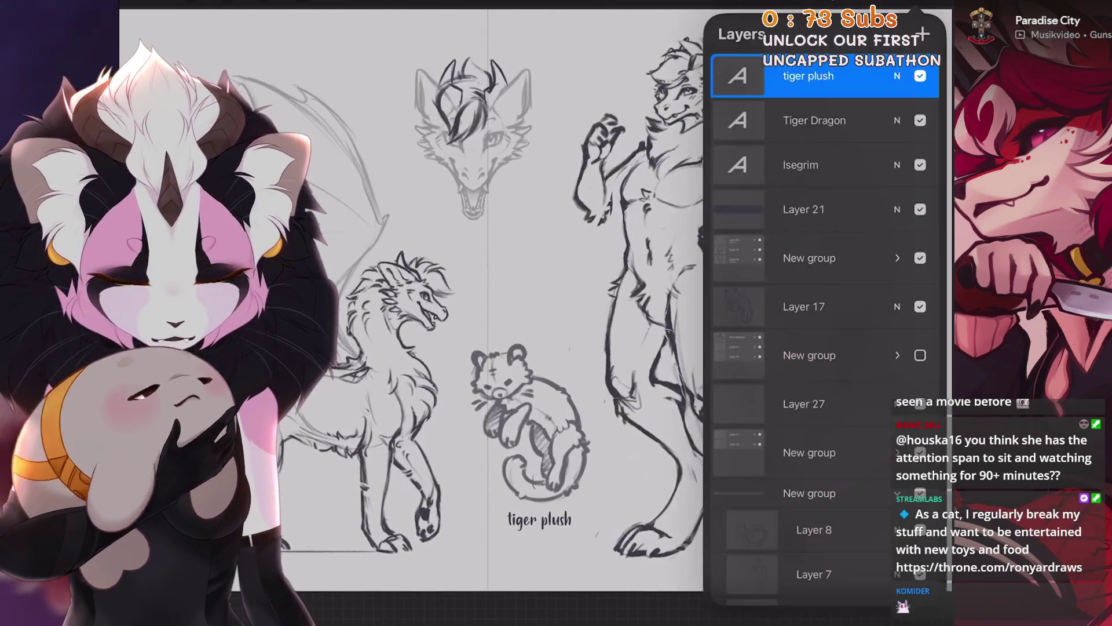
{"action": "scroll", "coordinate": [489, 289], "scroll_direction": "right", "scroll_amount": 3}
{"action": "key", "text": "ctrl+j"}
{"action": "key", "text": "v"}
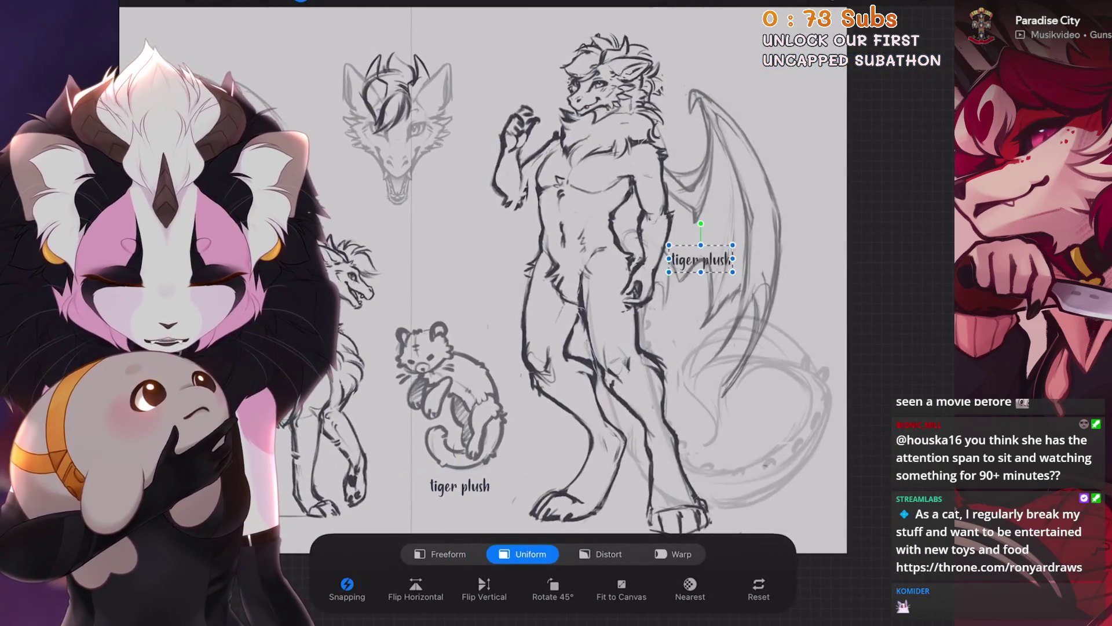
{"action": "key", "text": "v"}
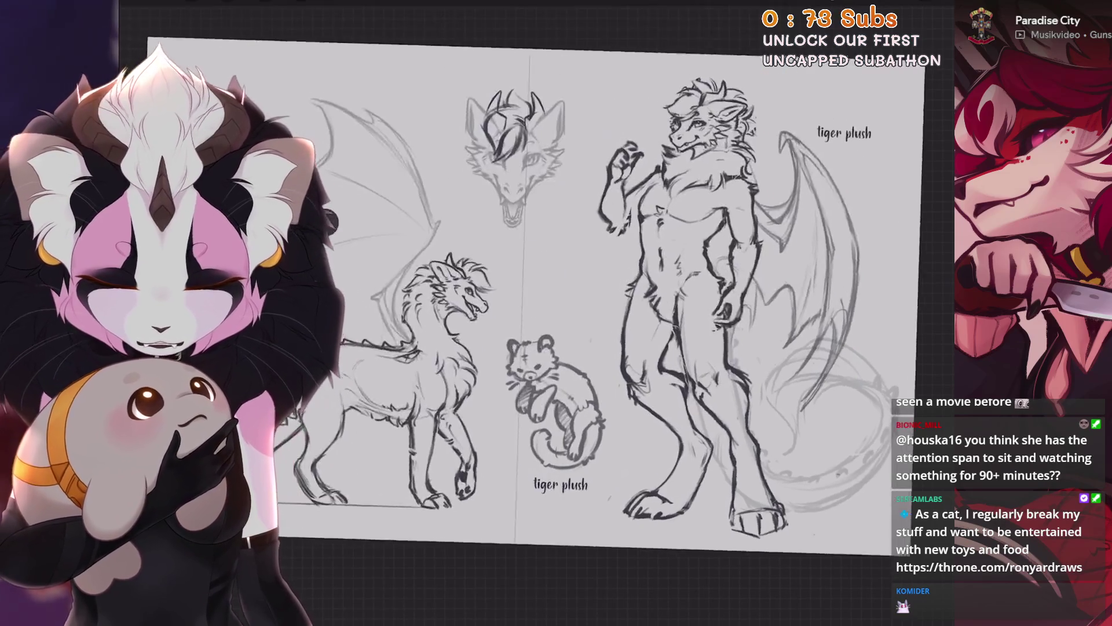
Rewrite the copied label, settling on 'wing size vari' after first trying 'wings can change siz'.
{"action": "scroll", "coordinate": [521, 290], "scroll_direction": "up", "scroll_amount": 2}
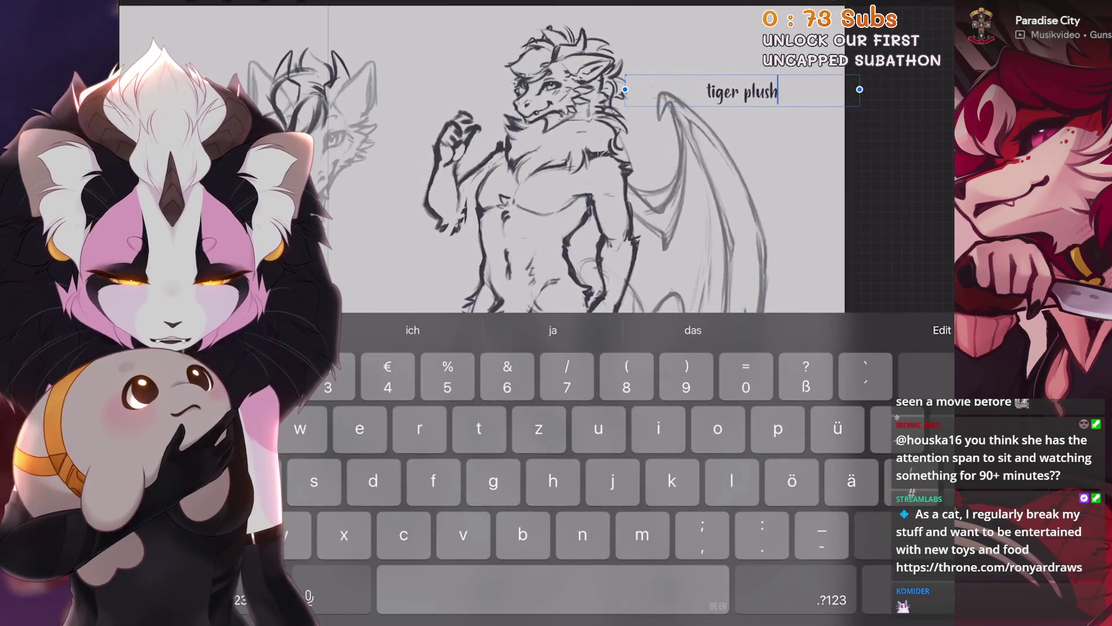
{"action": "key", "text": "BackSpace"}
{"action": "key", "text": "BackSpace"}
{"action": "key", "text": "BackSpace"}
{"action": "key", "text": "BackSpace"}
{"action": "key", "text": "BackSpace"}
{"action": "key", "text": "BackSpace"}
{"action": "key", "text": "BackSpace"}
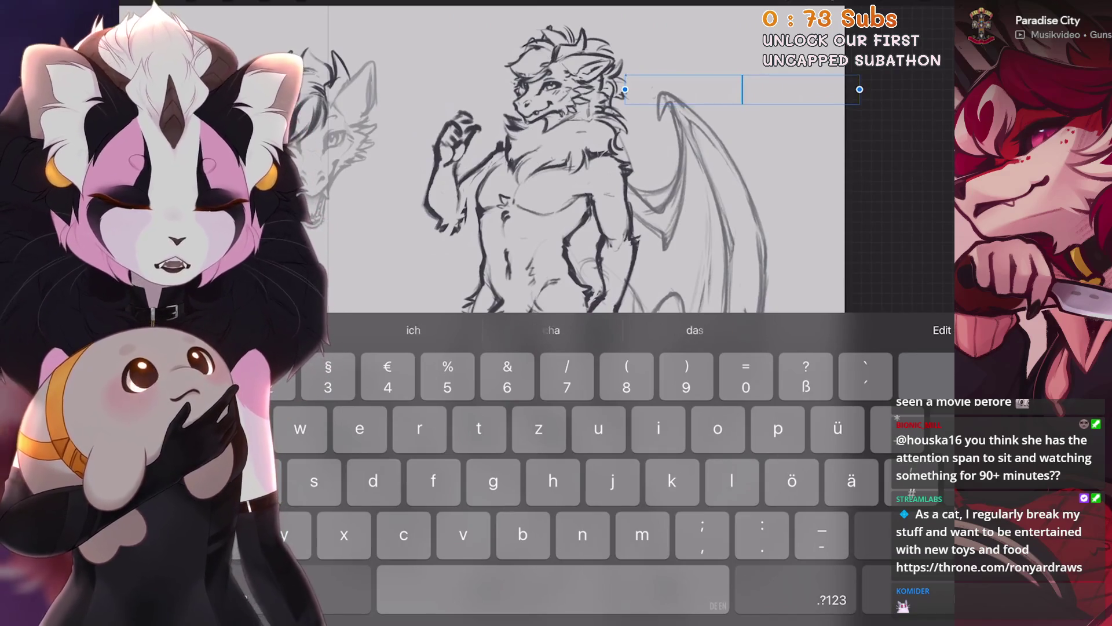
{"action": "type", "text": "wings"}
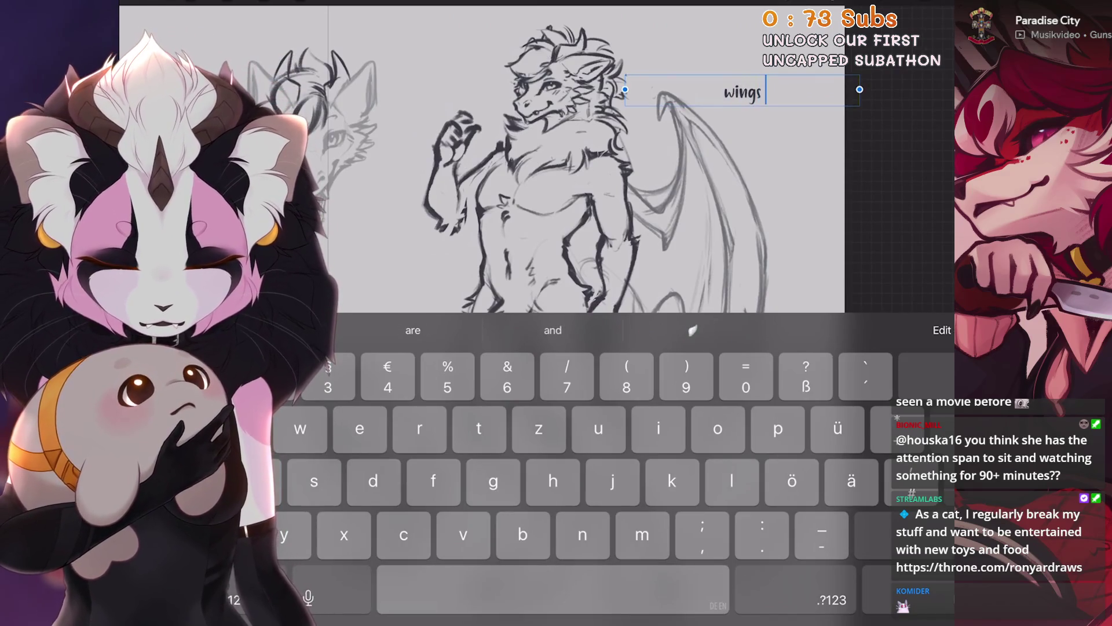
{"action": "type", "text": " can ch"}
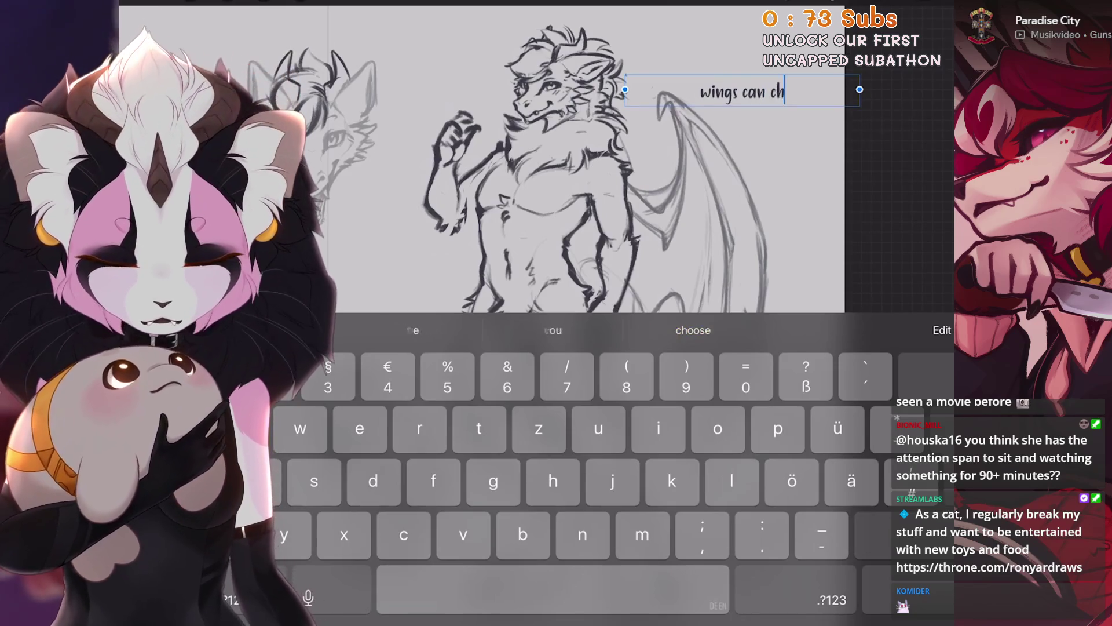
{"action": "type", "text": "ange s"}
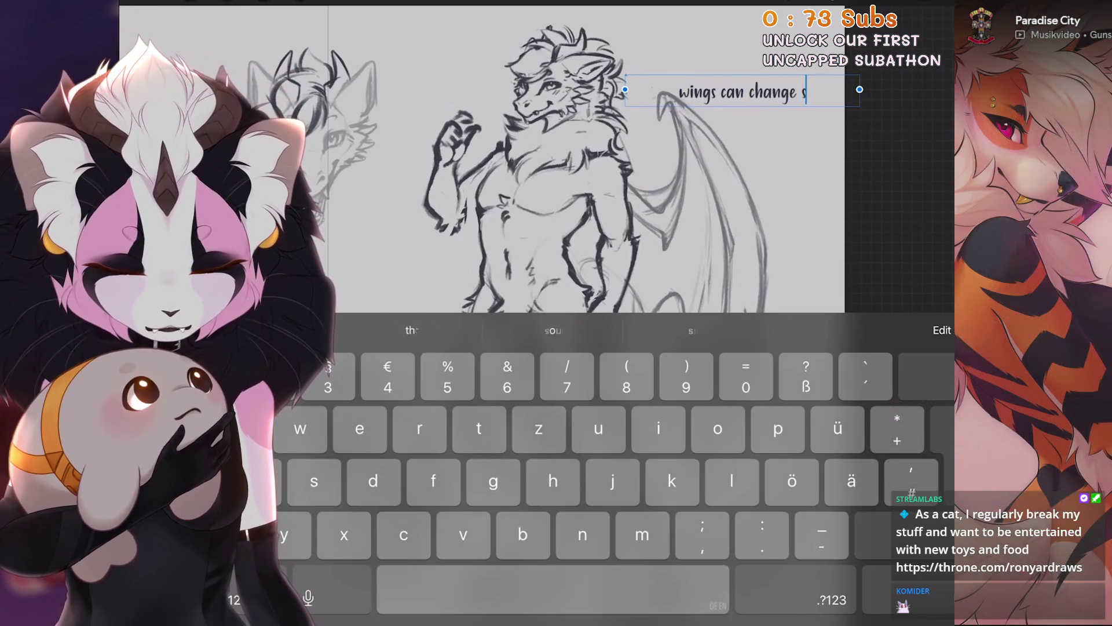
{"action": "type", "text": "iz"}
{"action": "key", "text": "BackSpace"}
{"action": "key", "text": "BackSpace"}
{"action": "key", "text": "BackSpace"}
{"action": "key", "text": "BackSpace"}
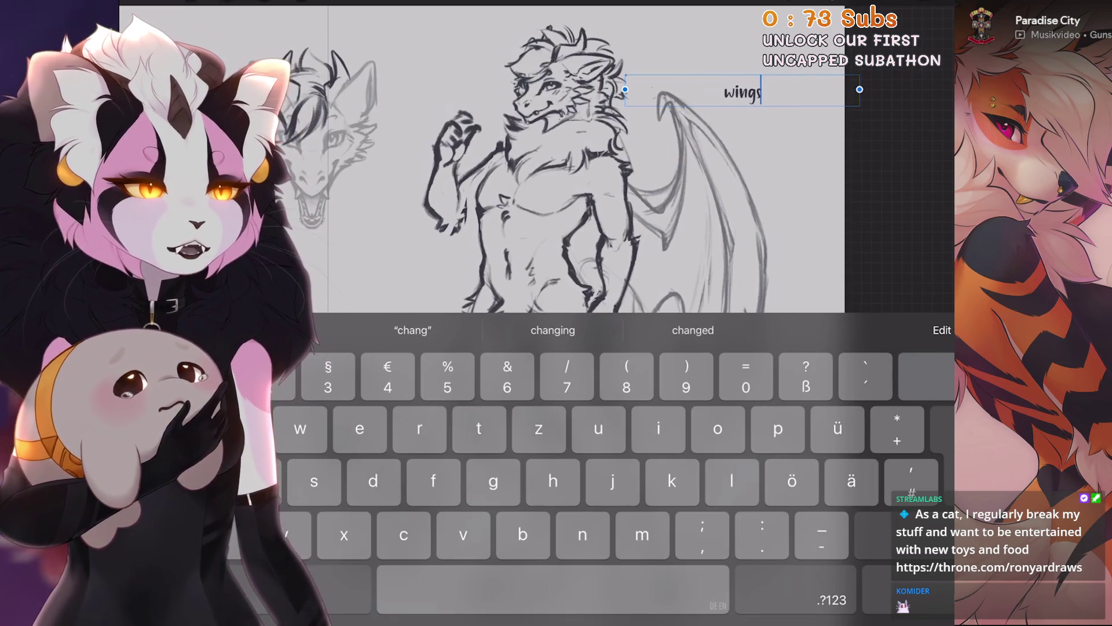
{"action": "key", "text": "BackSpace"}
{"action": "key", "text": "BackSpace"}
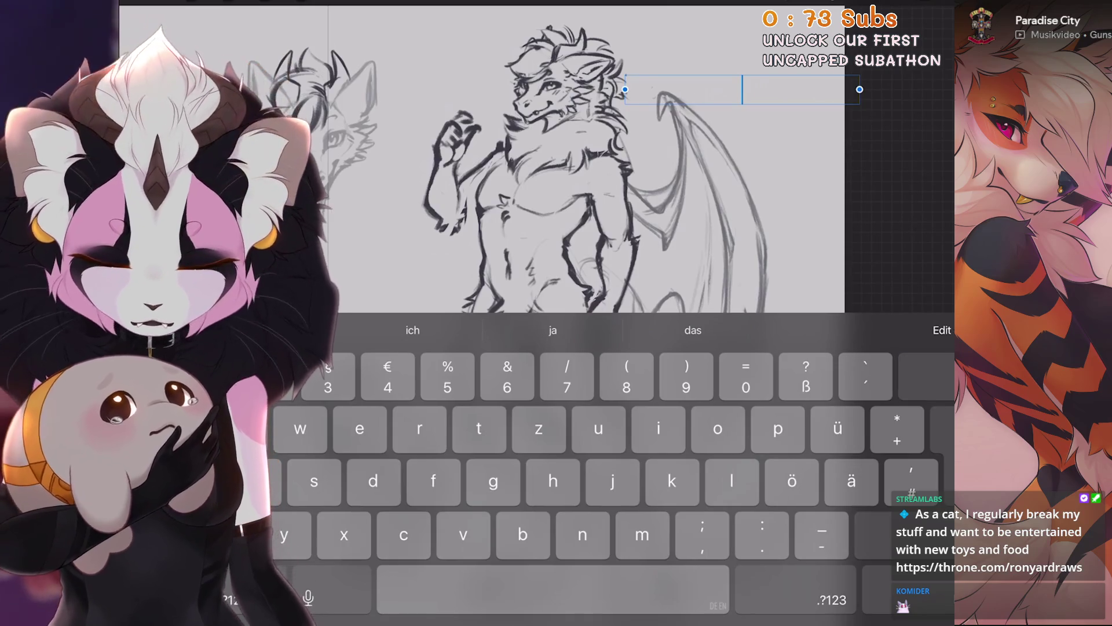
{"action": "type", "text": "wing size"}
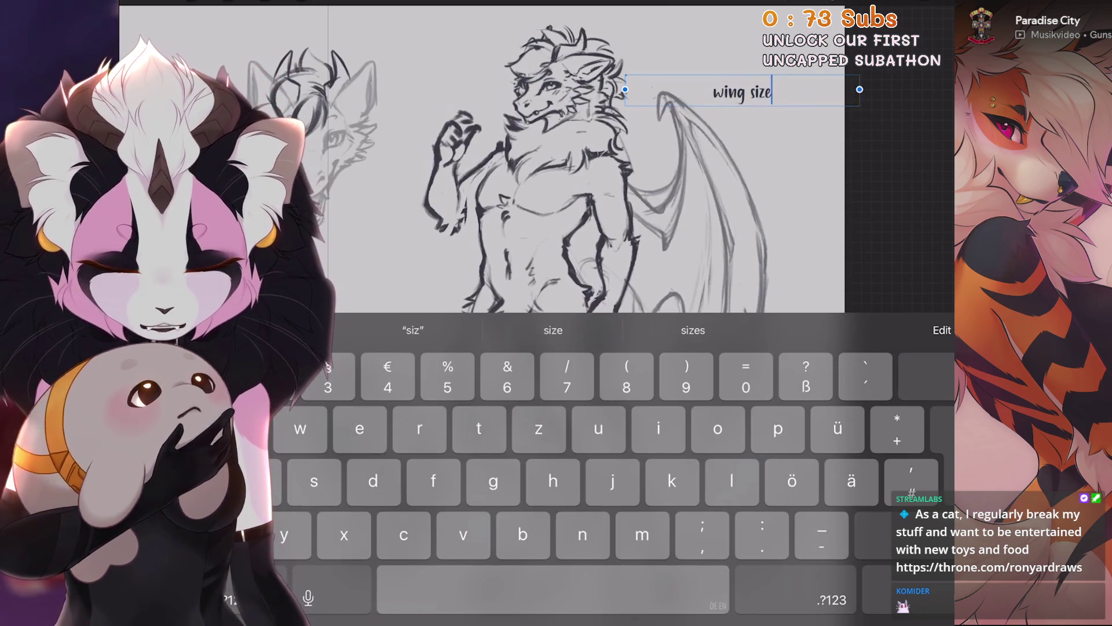
{"action": "type", "text": " varies"}
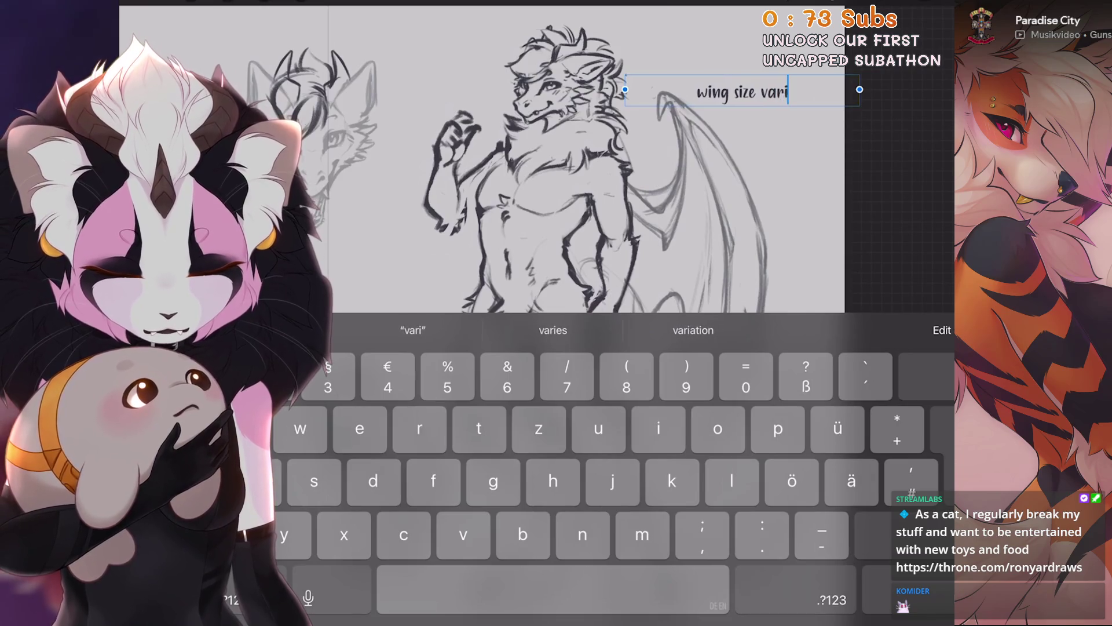
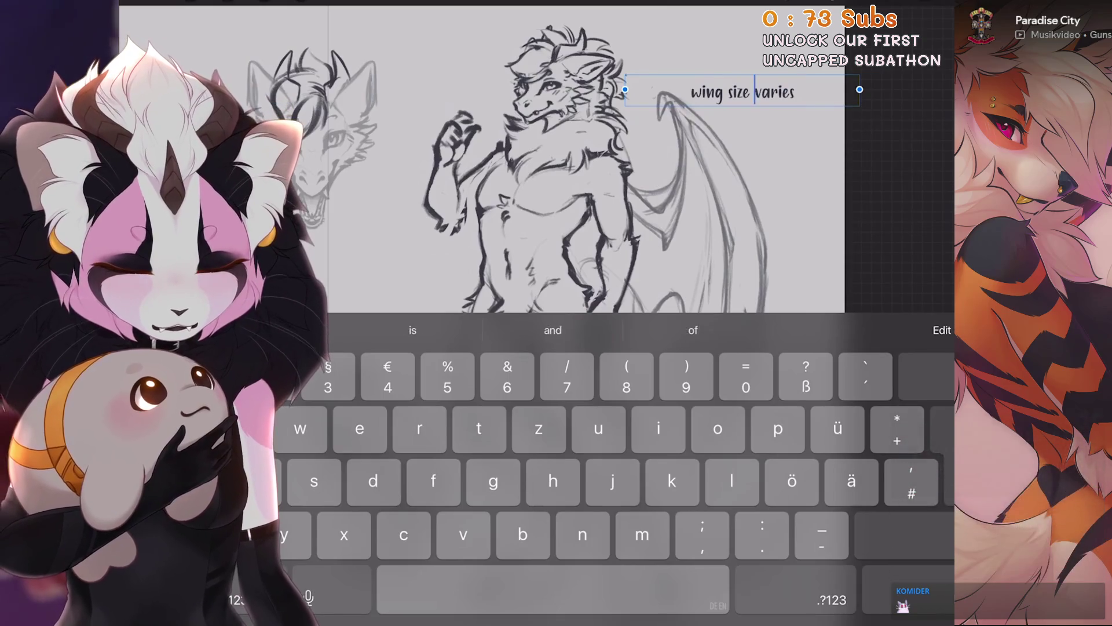
Change the wing note to read 'wing size can vary' split over two lines.
{"action": "key", "text": "BackSpace"}
{"action": "key", "text": "BackSpace"}
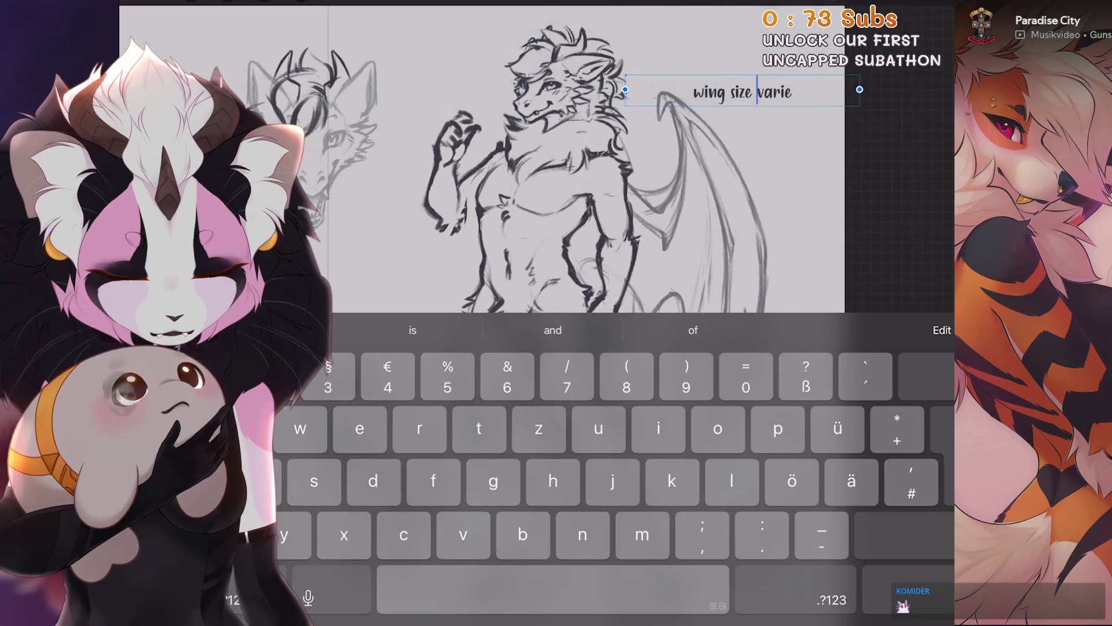
{"action": "type", "text": "can"}
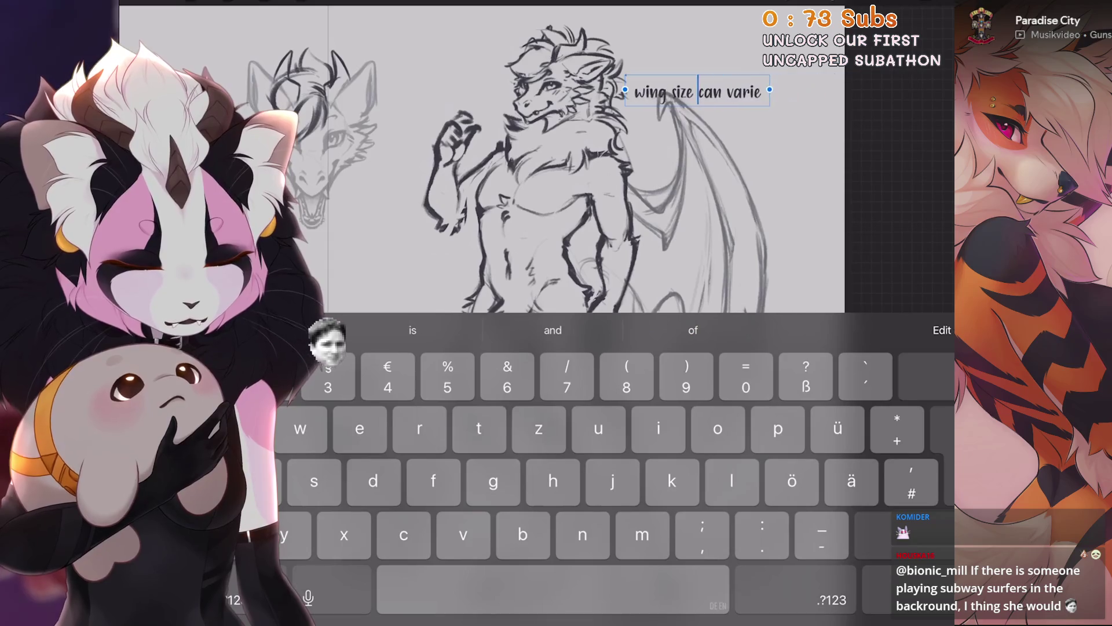
{"action": "key", "text": "Return"}
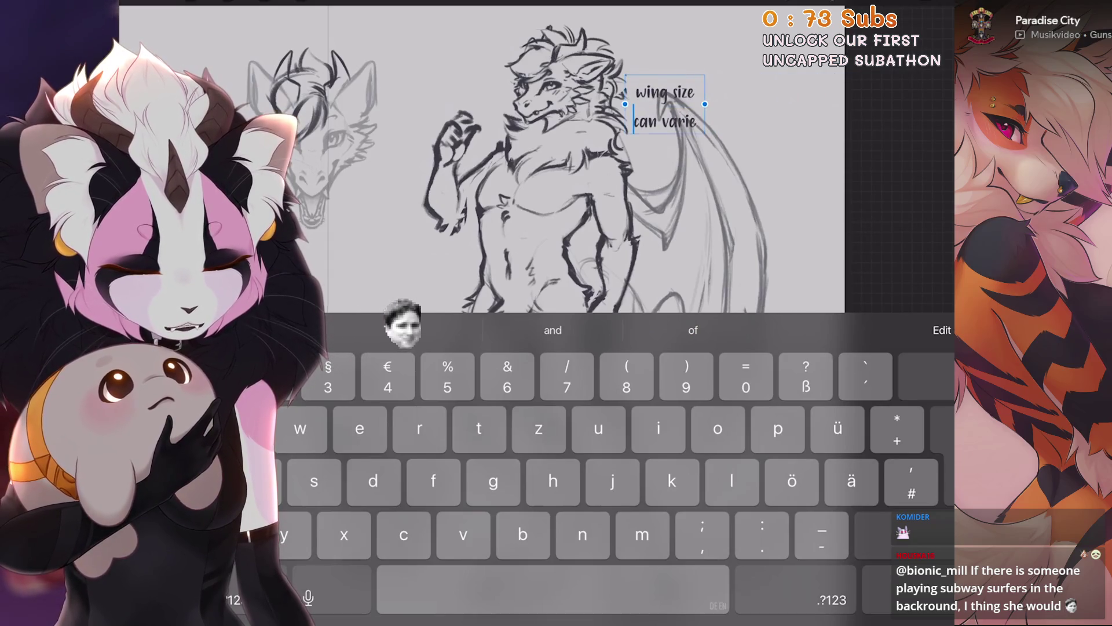
{"action": "key", "text": "Escape"}
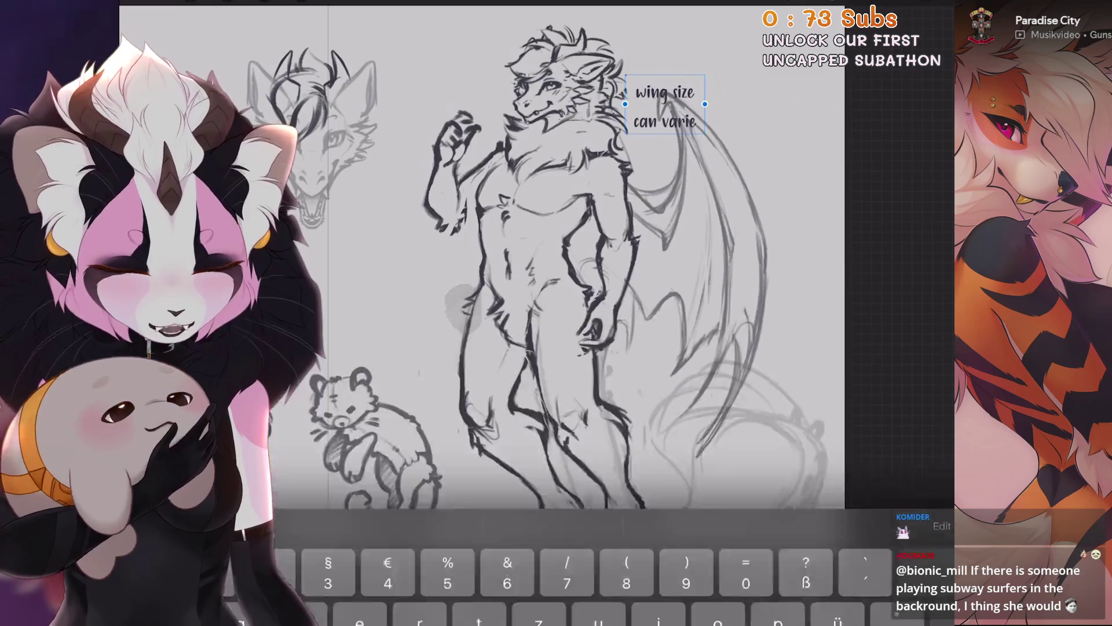
Tighten the note's line spacing and move it beside the standing dragon's wing.
{"action": "left_click", "coordinate": [943, 526]}
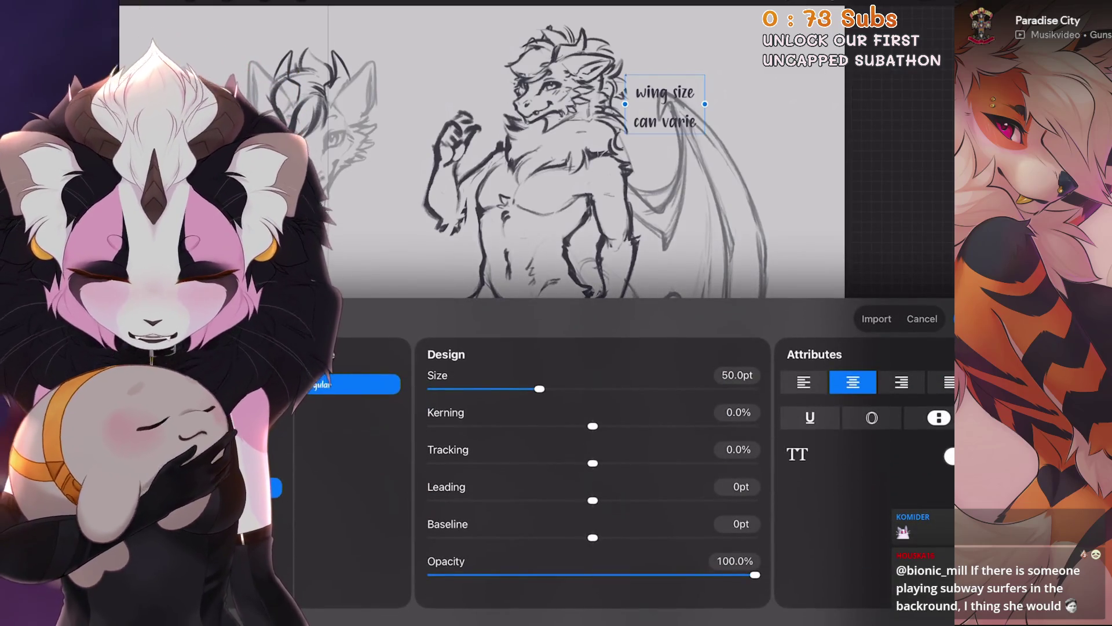
{"action": "left_click_drag", "start_coordinate": [593, 500], "coordinate": [536, 500]}
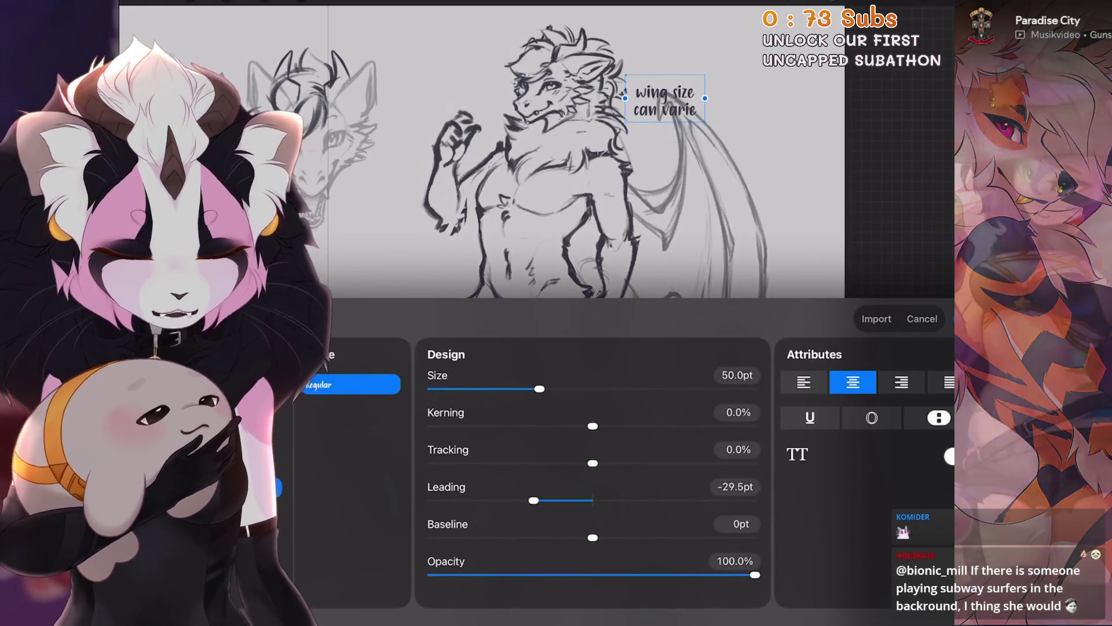
{"action": "left_click", "coordinate": [962, 319]}
{"action": "left_click", "coordinate": [300, 2]}
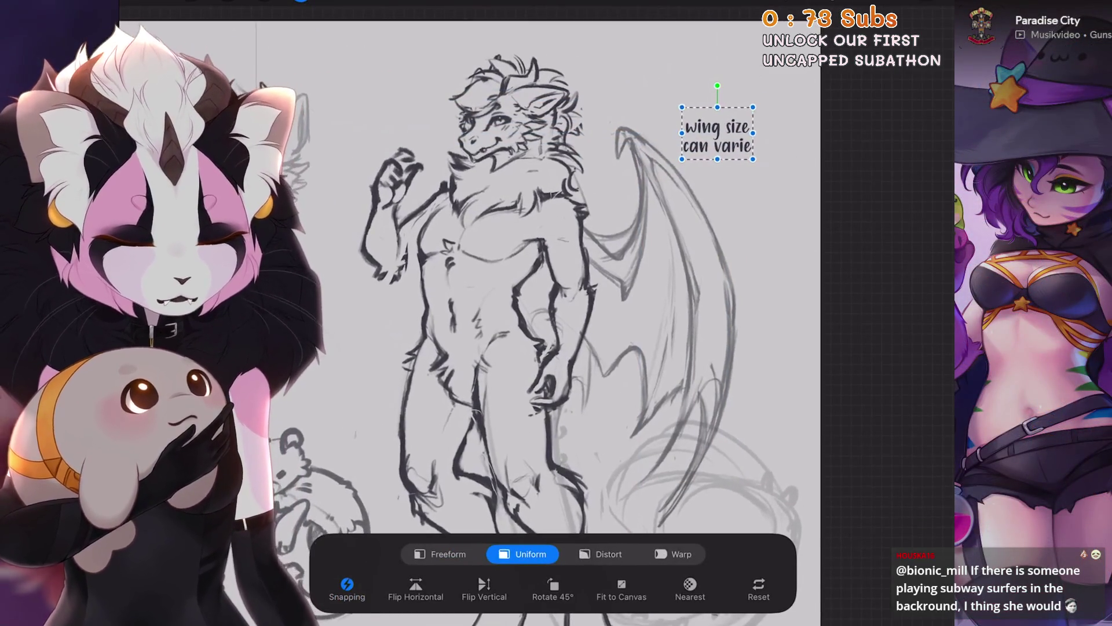
{"action": "mouse_move", "coordinate": [712, 128]}
{"action": "left_mouse_down"}
{"action": "mouse_move", "coordinate": [729, 149]}
{"action": "mouse_move", "coordinate": [723, 133]}
{"action": "left_mouse_up"}
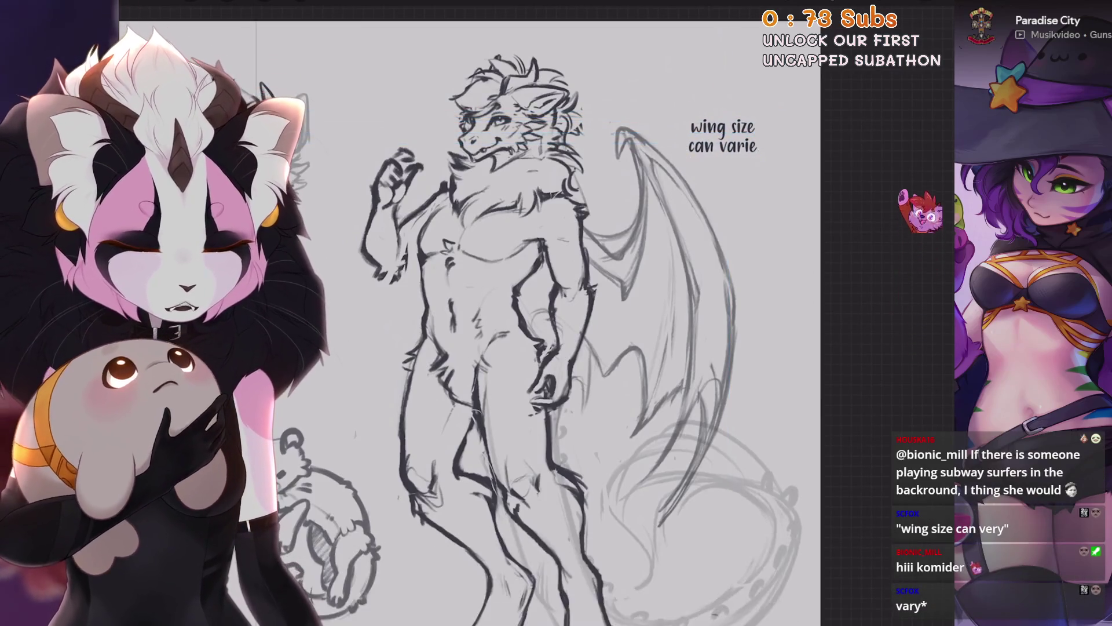
Correct the ending of the last word to 'vary' and finish editing the note.
{"action": "key", "text": "BackSpace"}
{"action": "key", "text": "BackSpace"}
{"action": "type", "text": "y"}
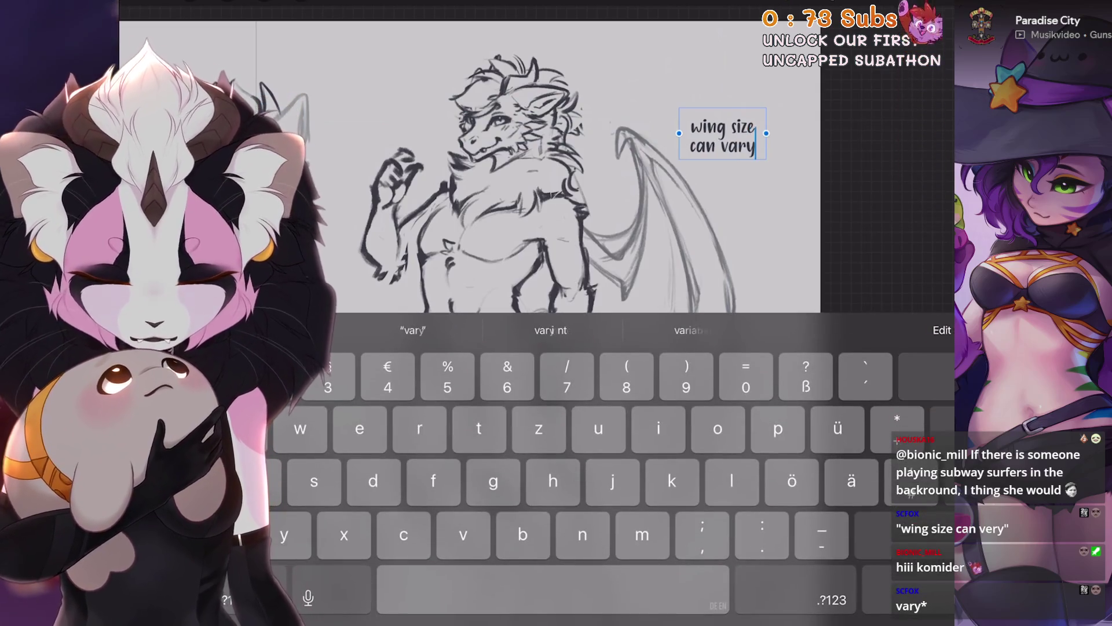
{"action": "key", "text": "Escape"}
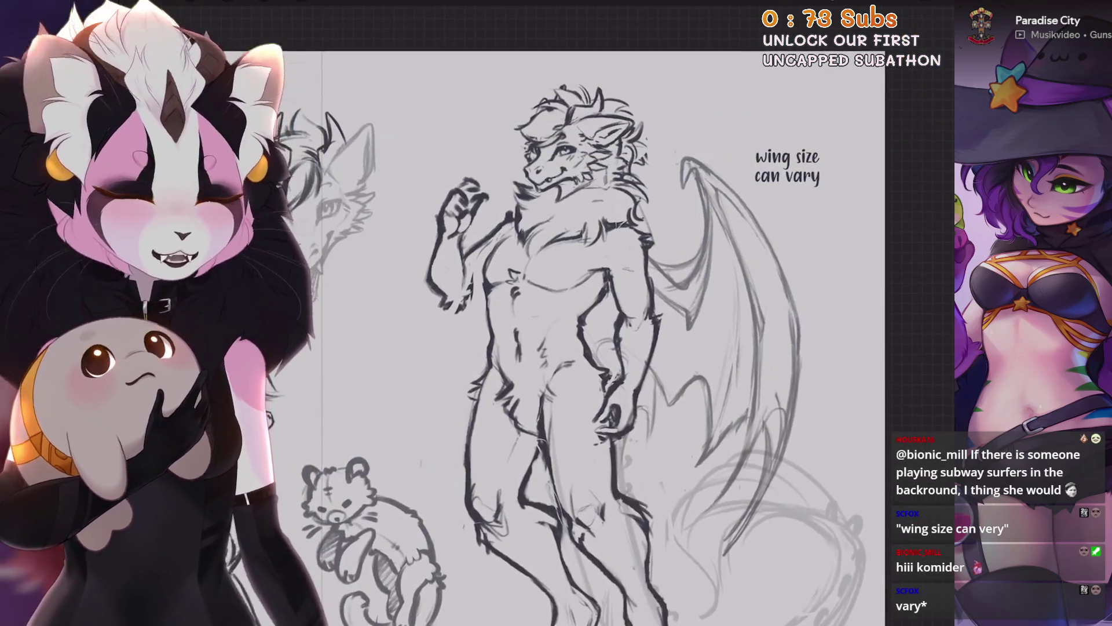
{"action": "scroll", "coordinate": [510, 313], "scroll_direction": "up", "scroll_amount": 2}
{"action": "scroll", "coordinate": [510, 313], "scroll_direction": "down", "scroll_amount": 3}
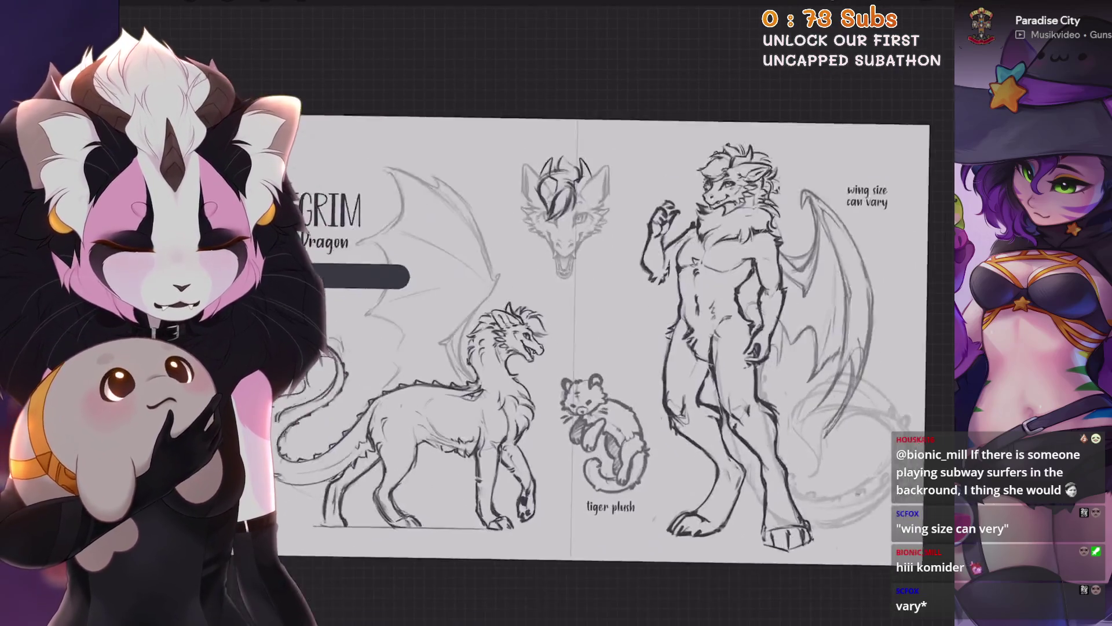
{"action": "scroll", "coordinate": [556, 289], "scroll_direction": "up", "scroll_amount": 1}
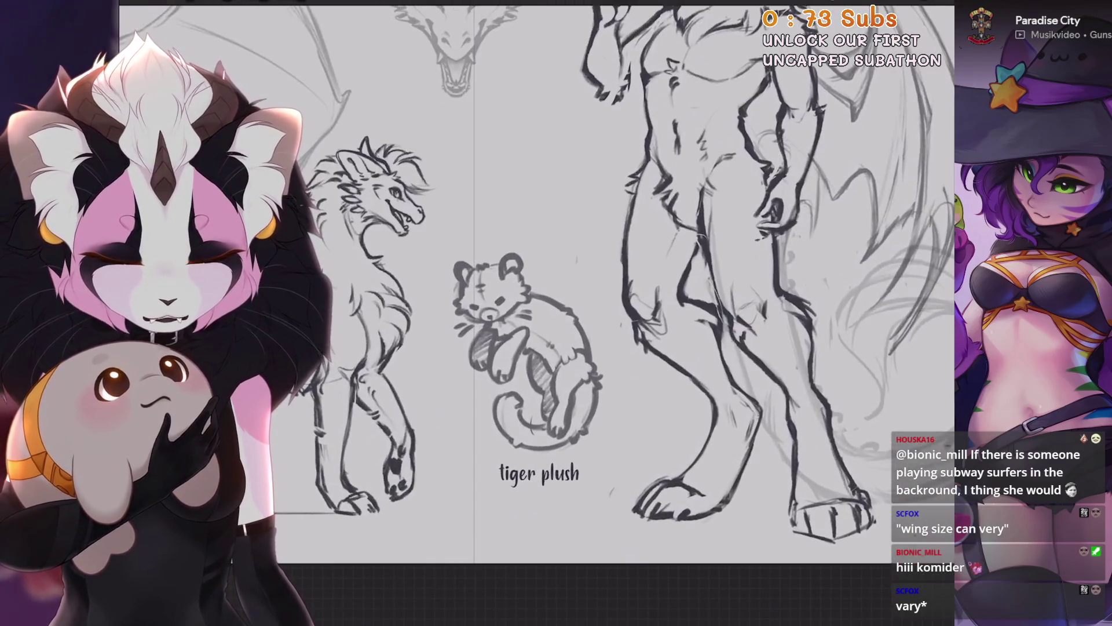
{"action": "scroll", "coordinate": [556, 290], "scroll_direction": "up", "scroll_amount": 1}
{"action": "scroll", "coordinate": [557, 290], "scroll_direction": "up", "scroll_amount": 1}
{"action": "key", "text": "l"}
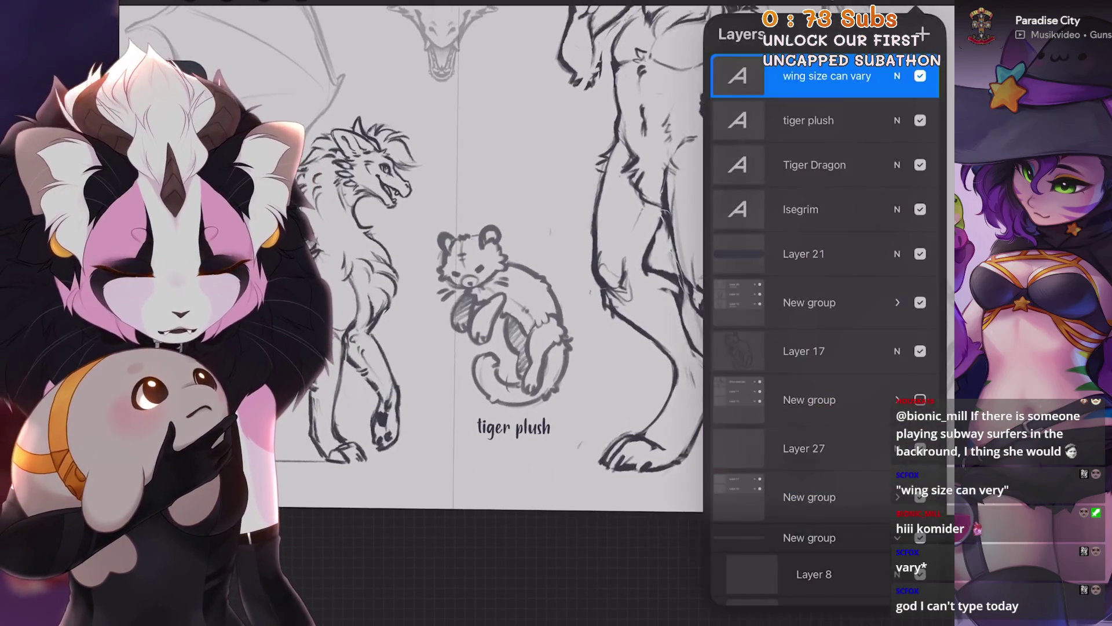
{"action": "left_click", "coordinate": [811, 120]}
{"action": "double_click", "coordinate": [513, 428]}
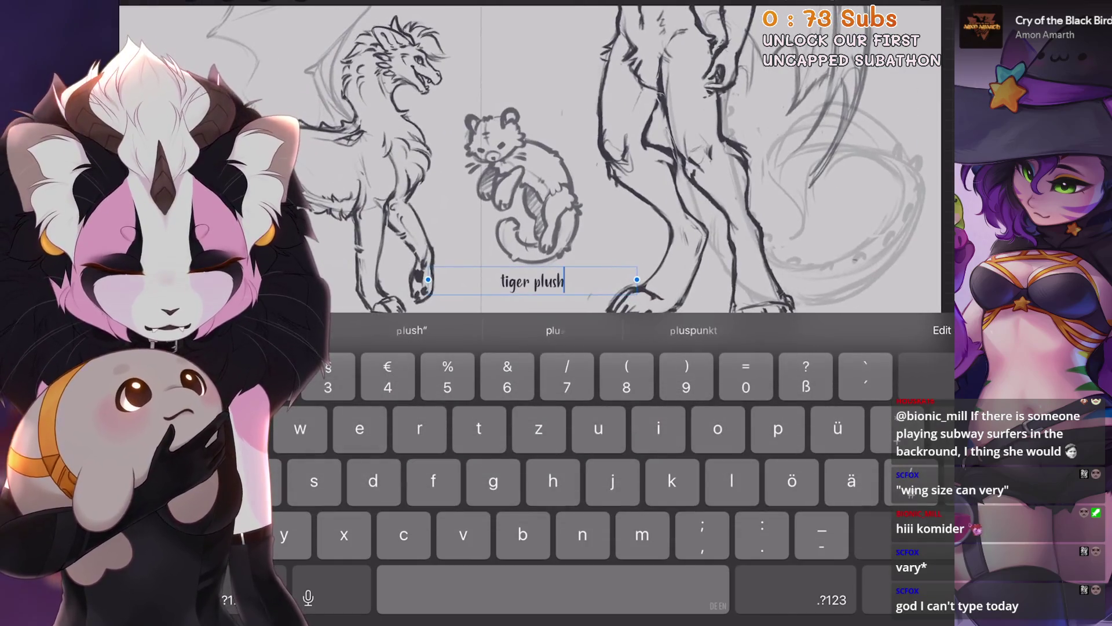
{"action": "key", "text": "Escape"}
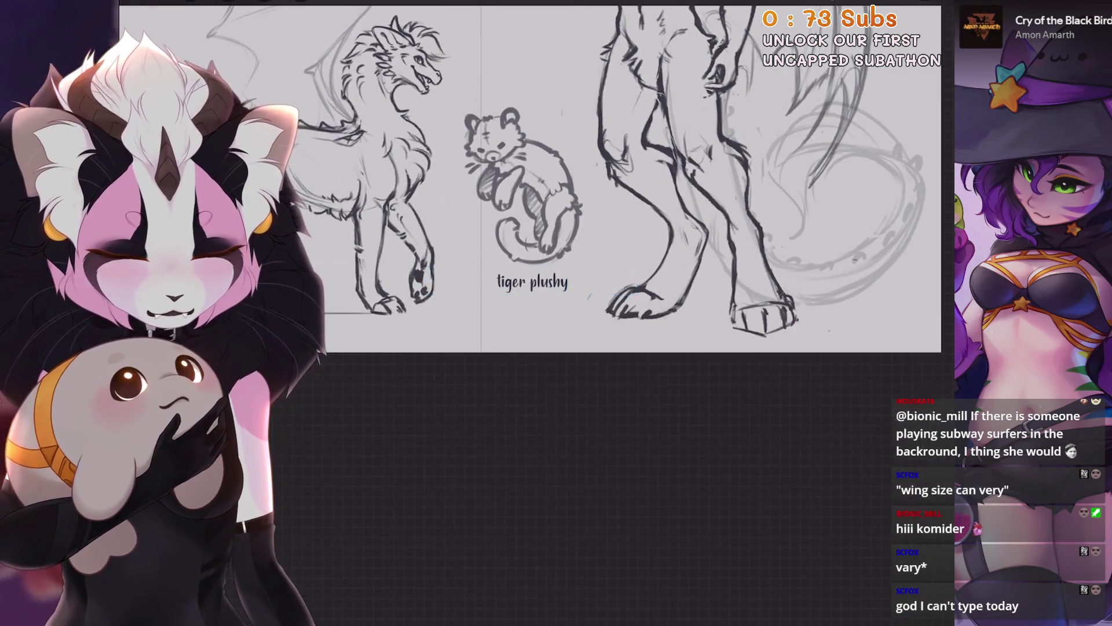
{"action": "scroll", "coordinate": [577, 286], "scroll_direction": "up", "scroll_amount": 5}
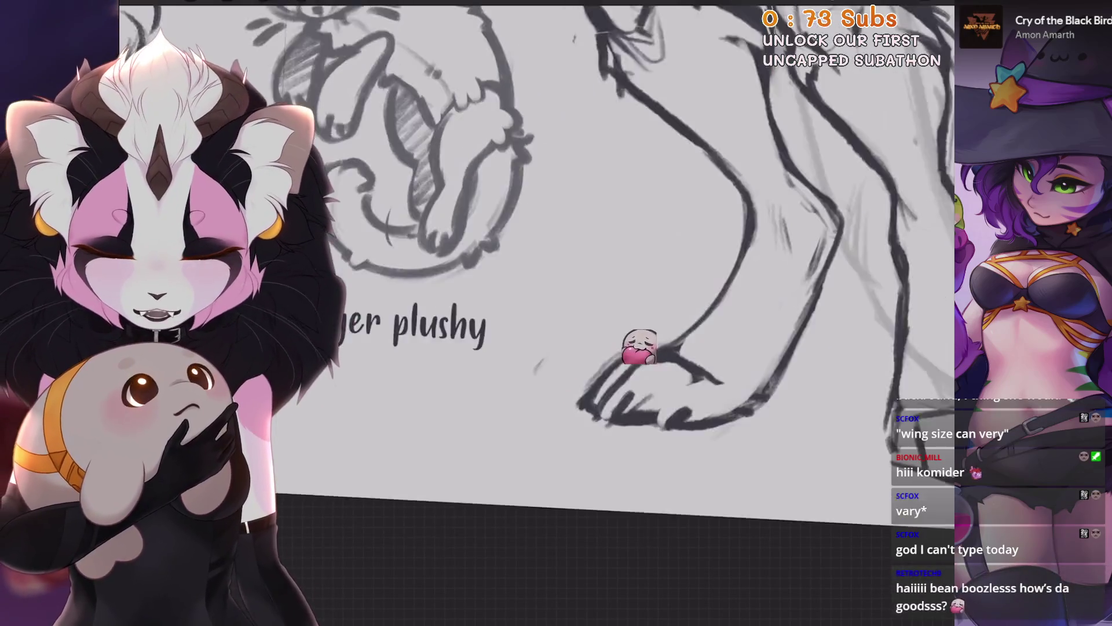
{"action": "scroll", "coordinate": [592, 367], "scroll_direction": "down", "scroll_amount": 5}
{"action": "double_click", "coordinate": [492, 440]}
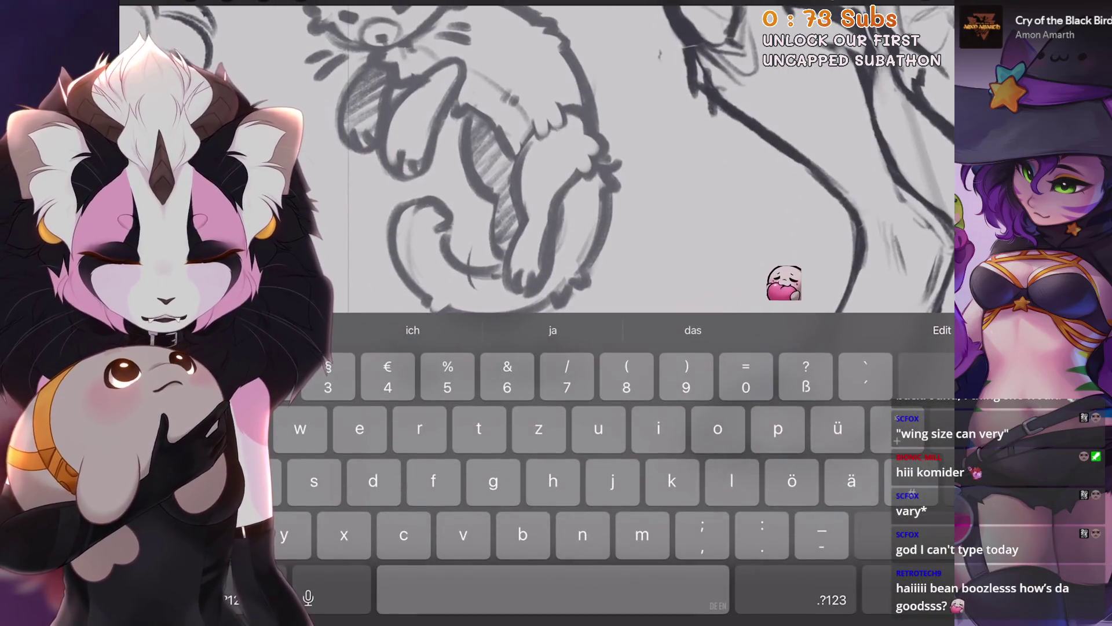
{"action": "key", "text": "BackSpace"}
{"action": "type", "text": "ie"}
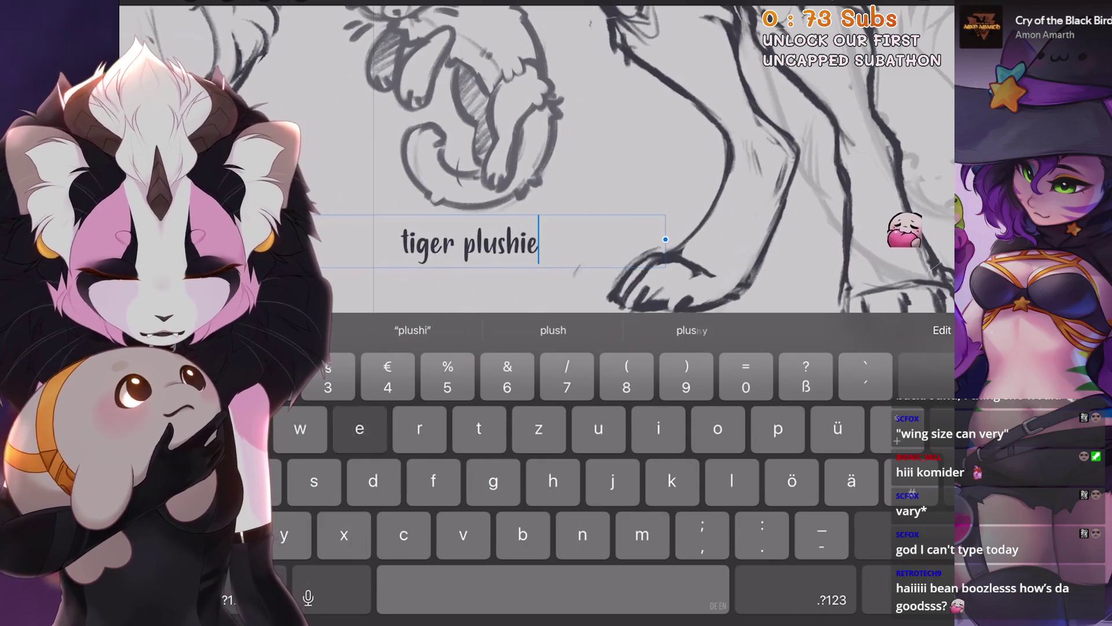
{"action": "key", "text": "BackSpace"}
{"action": "key", "text": "BackSpace"}
{"action": "type", "text": "y"}
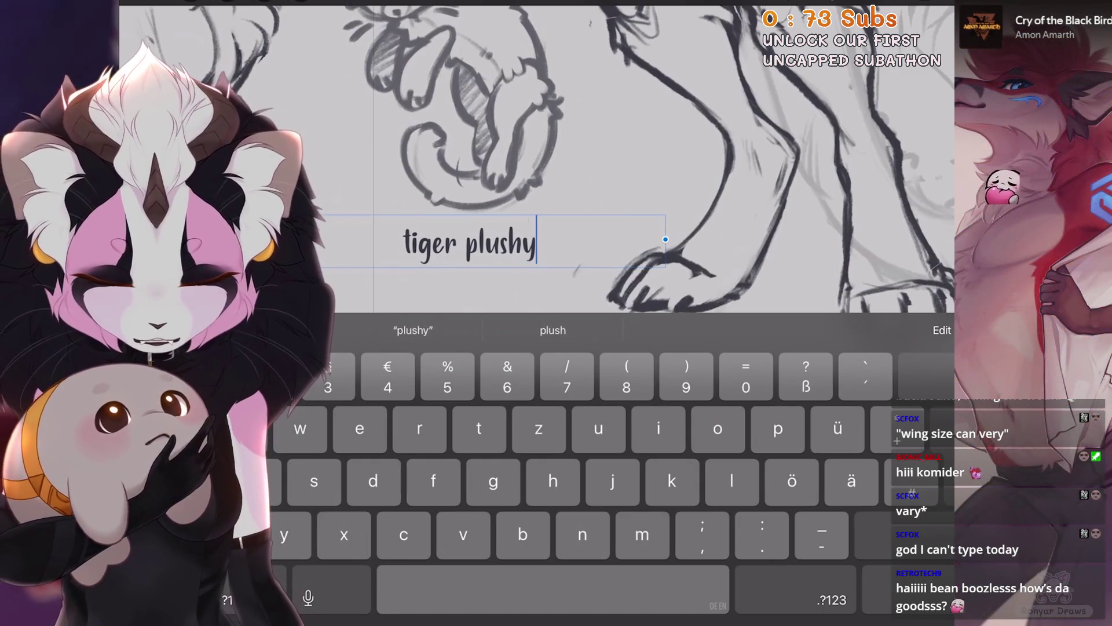
{"action": "key", "text": "BackSpace"}
{"action": "key", "text": "BackSpace"}
{"action": "type", "text": "h"}
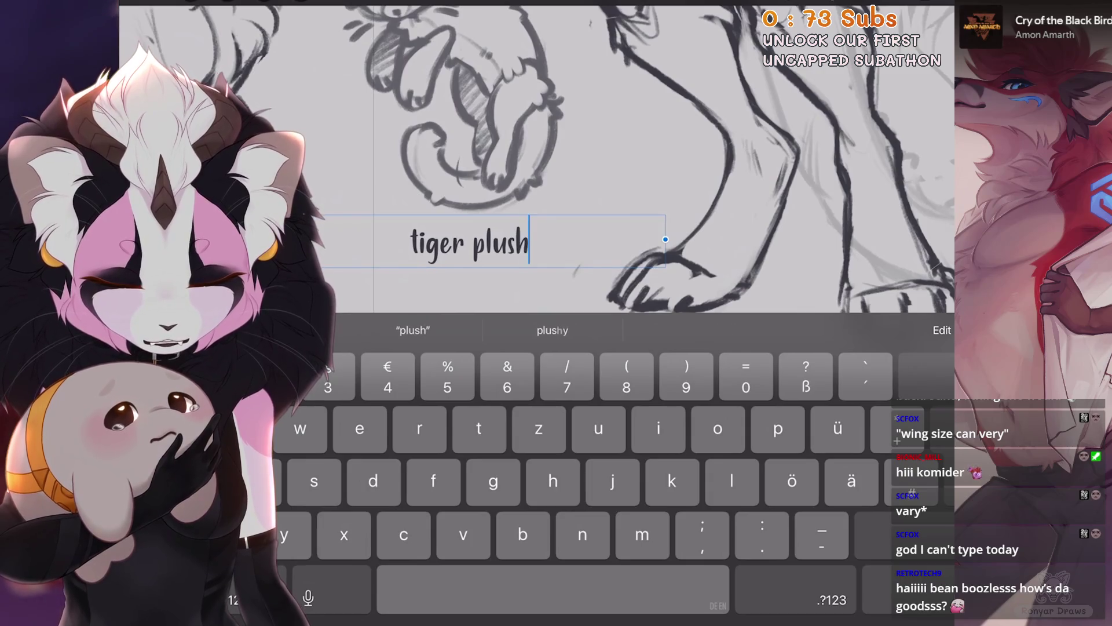
{"action": "type", "text": "ie"}
{"action": "key", "text": "BackSpace"}
{"action": "key", "text": "BackSpace"}
{"action": "type", "text": "y"}
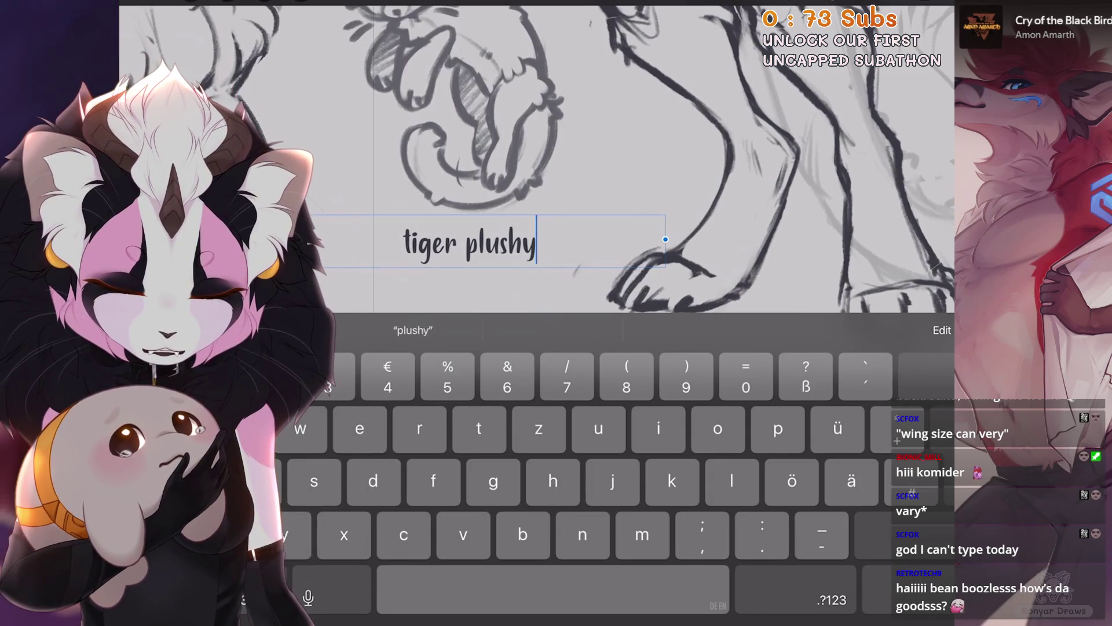
{"action": "key", "text": "BackSpace"}
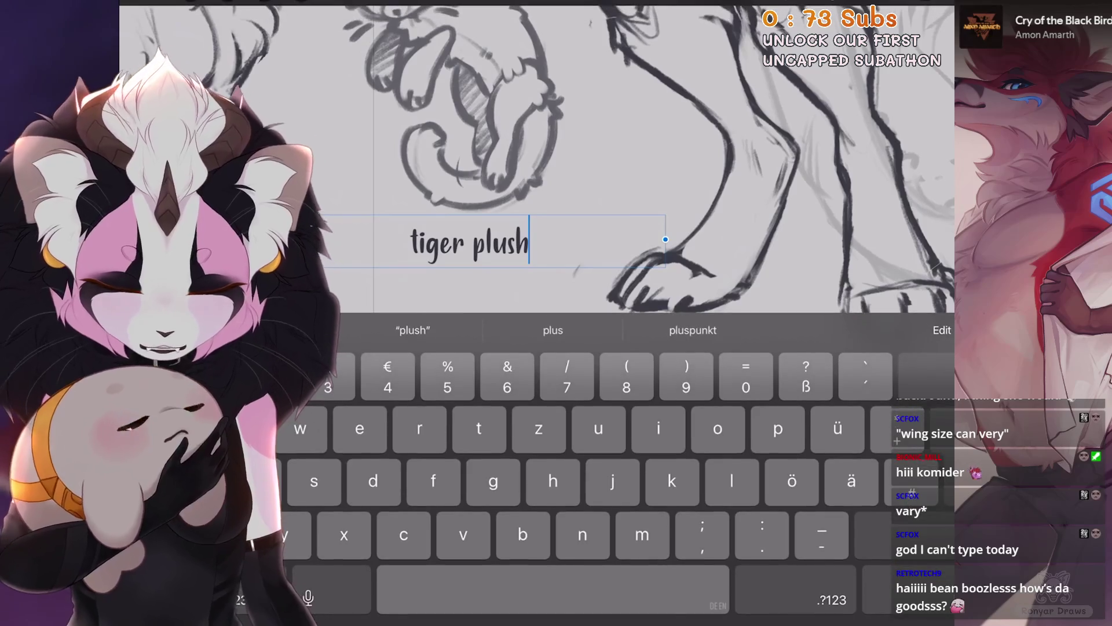
{"action": "type", "text": "ie"}
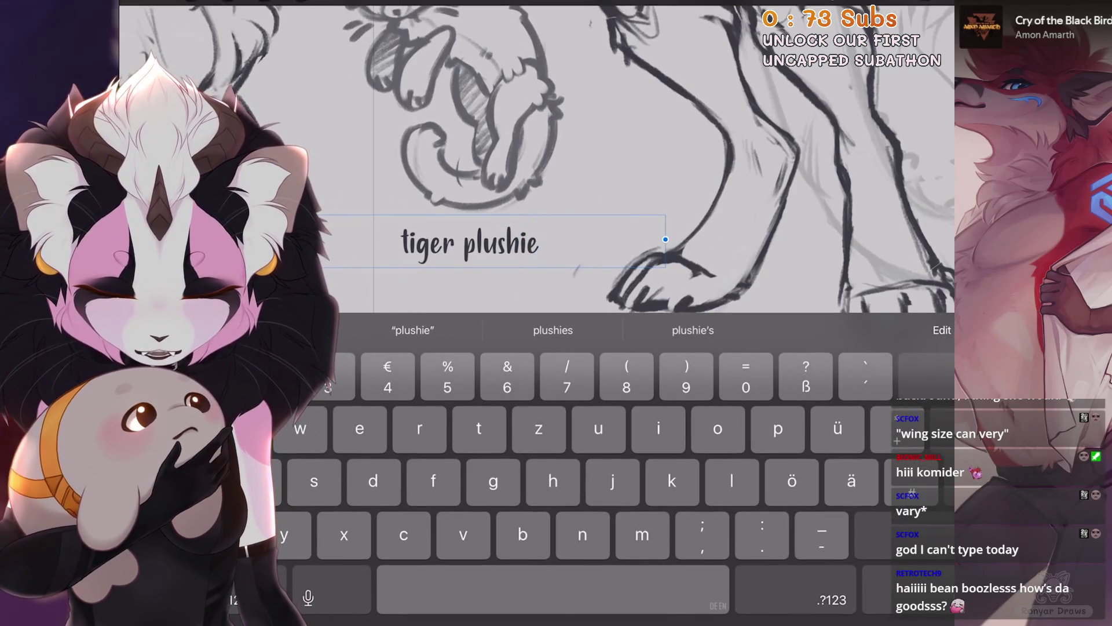
{"action": "key", "text": "BackSpace"}
{"action": "key", "text": "BackSpace"}
{"action": "type", "text": "y"}
{"action": "key", "text": "BackSpace"}
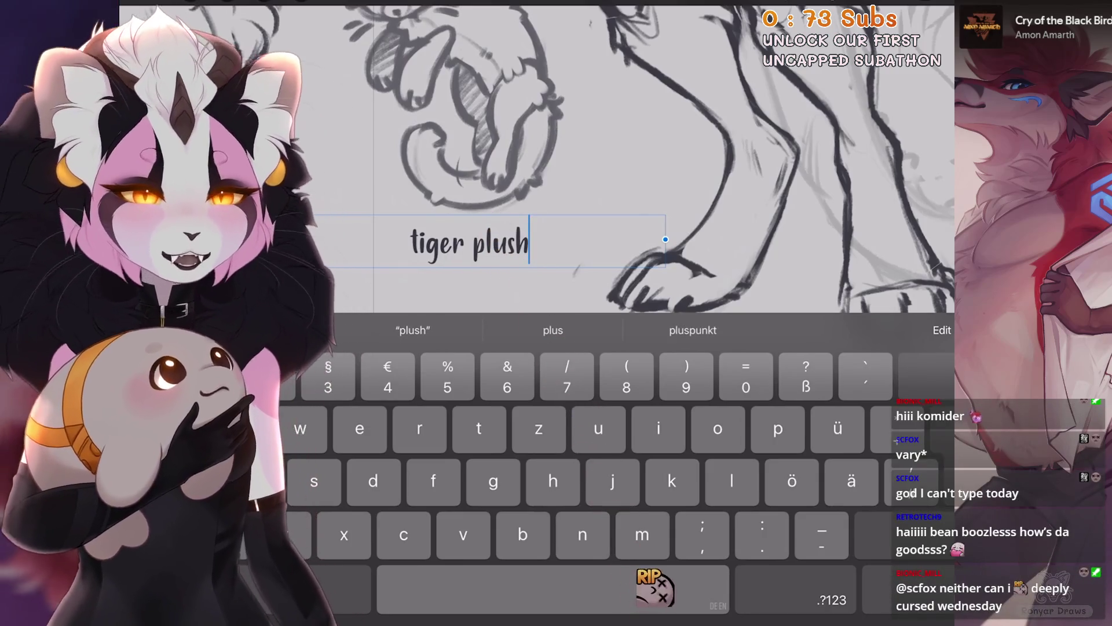
{"action": "key", "text": "Escape"}
{"action": "scroll", "coordinate": [580, 232], "scroll_direction": "down", "scroll_amount": 3}
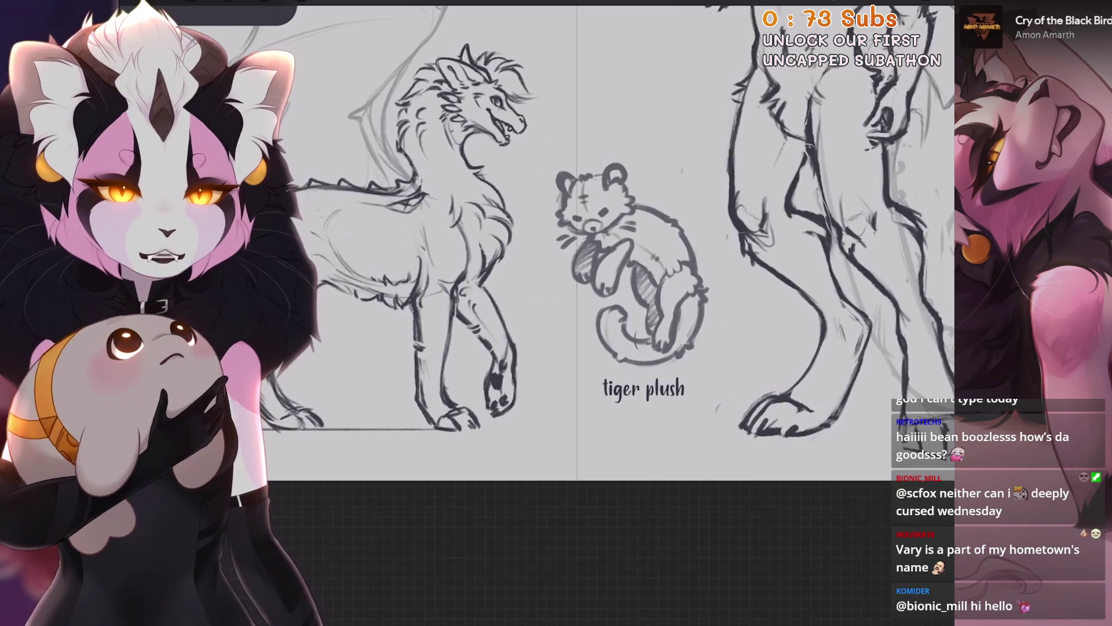
{"action": "scroll", "coordinate": [510, 295], "scroll_direction": "down", "scroll_amount": 5}
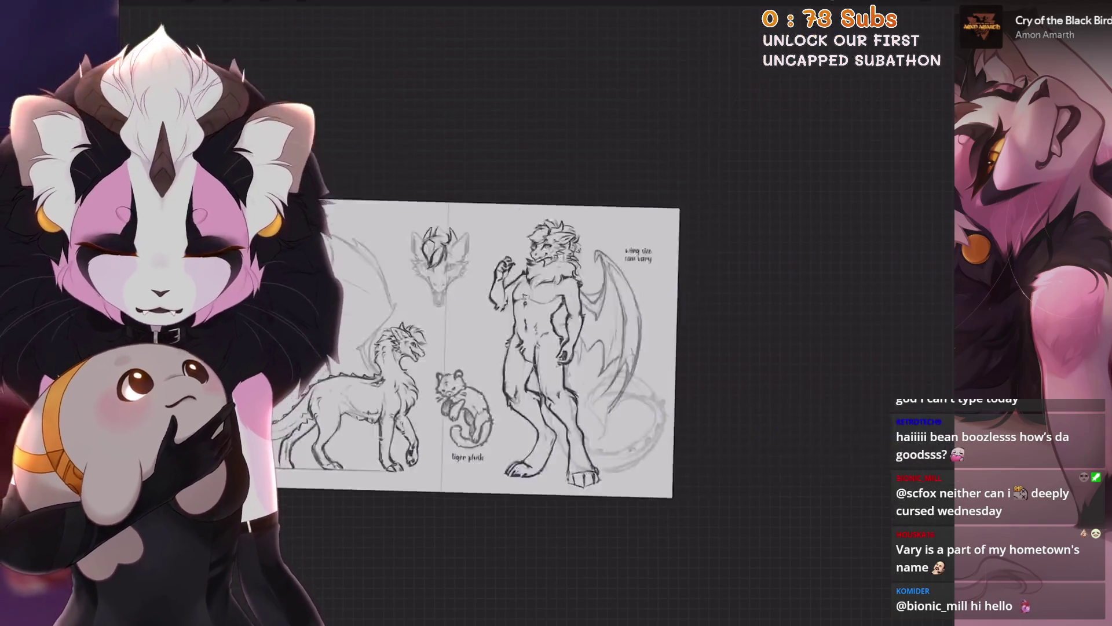
Select the 'wing size can vary' layer and drag it beside the four-legged dragon's wing.
{"action": "scroll", "coordinate": [510, 295], "scroll_direction": "up", "scroll_amount": 3}
{"action": "scroll", "coordinate": [510, 295], "scroll_direction": "up", "scroll_amount": 3}
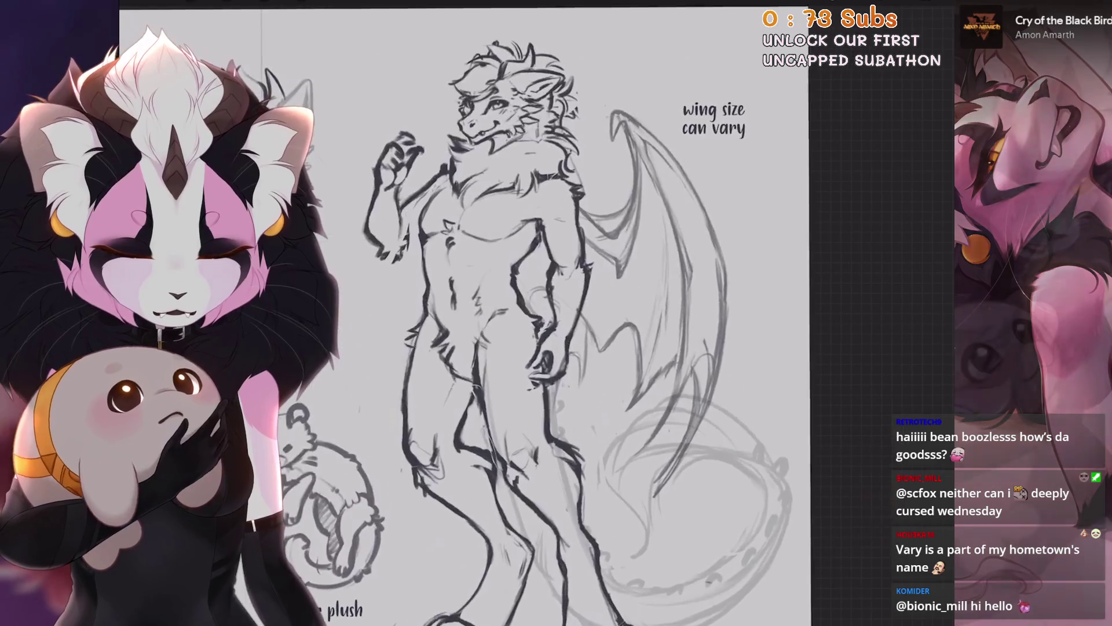
{"action": "key", "text": "l"}
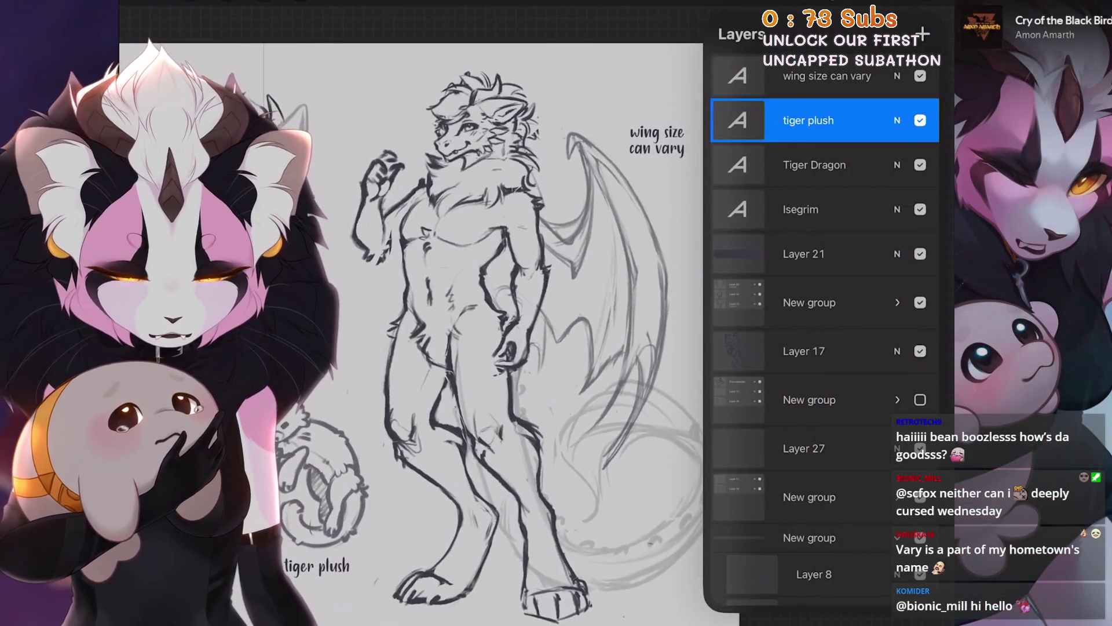
{"action": "left_click", "coordinate": [829, 76]}
{"action": "key", "text": "v"}
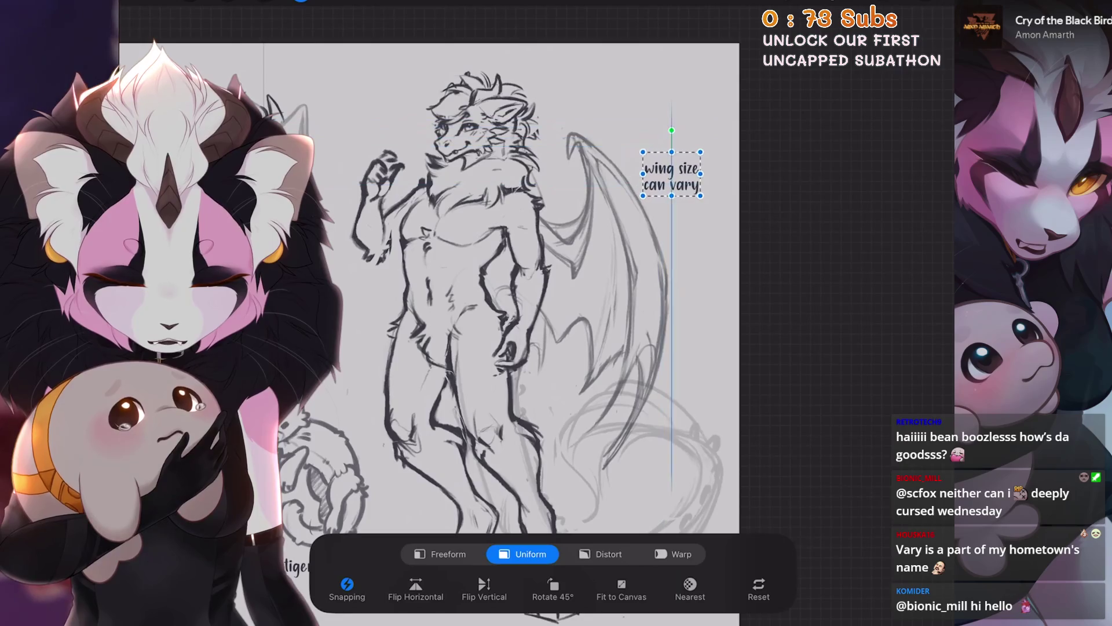
{"action": "scroll", "coordinate": [521, 261], "scroll_direction": "down", "scroll_amount": 3}
{"action": "left_click_drag", "start_coordinate": [728, 119], "coordinate": [397, 226]}
{"action": "scroll", "coordinate": [521, 261], "scroll_direction": "up", "scroll_amount": 3}
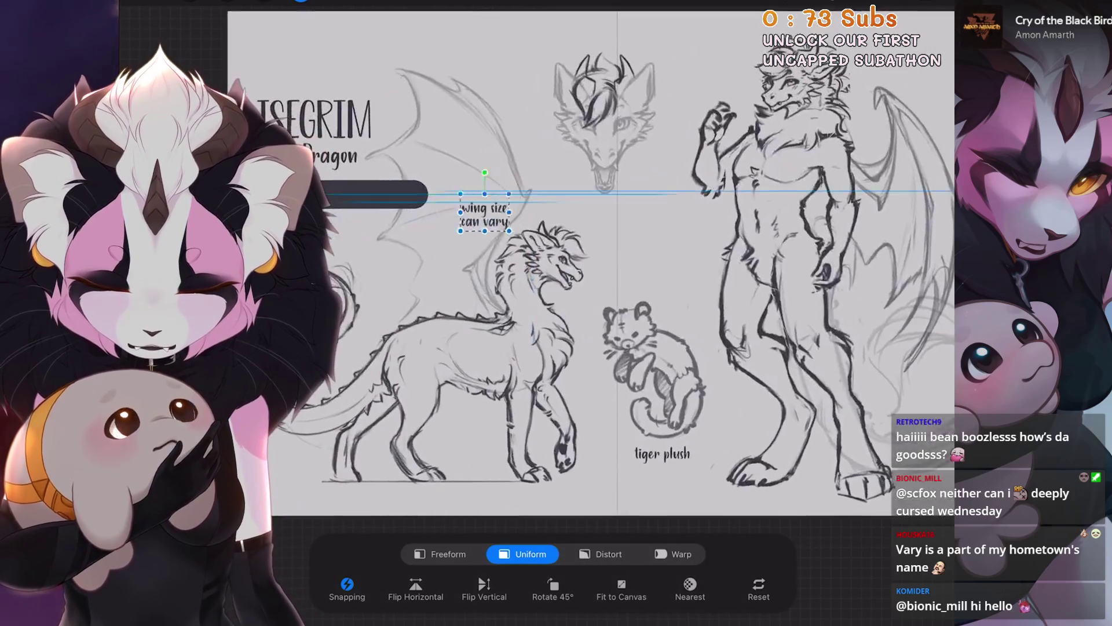
{"action": "left_click_drag", "start_coordinate": [385, 272], "coordinate": [386, 268]}
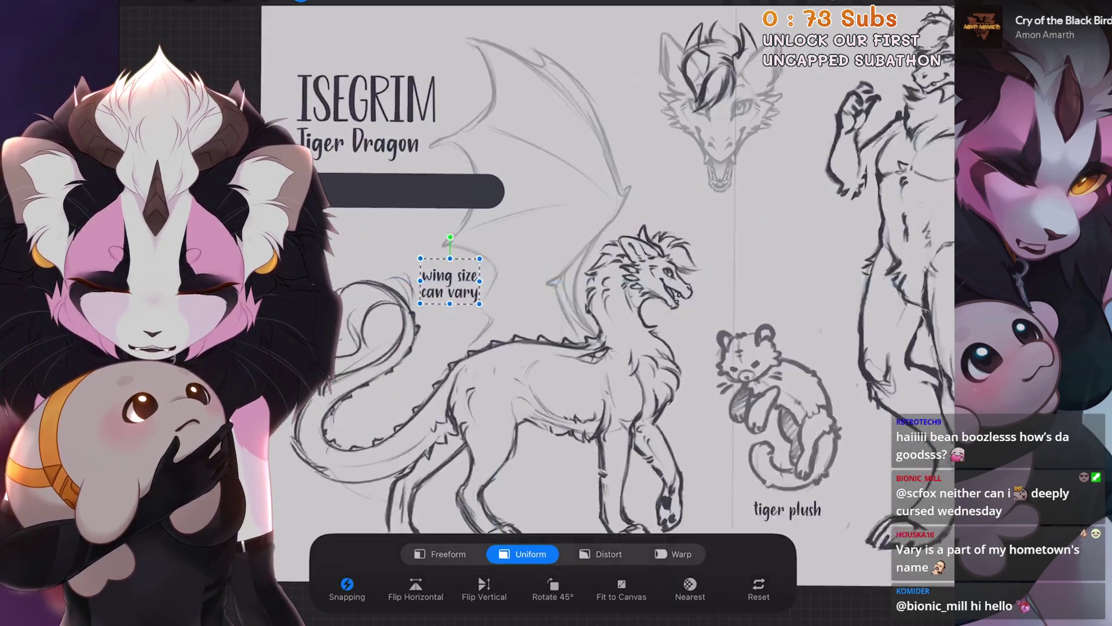
{"action": "scroll", "coordinate": [580, 266], "scroll_direction": "up", "scroll_amount": 1}
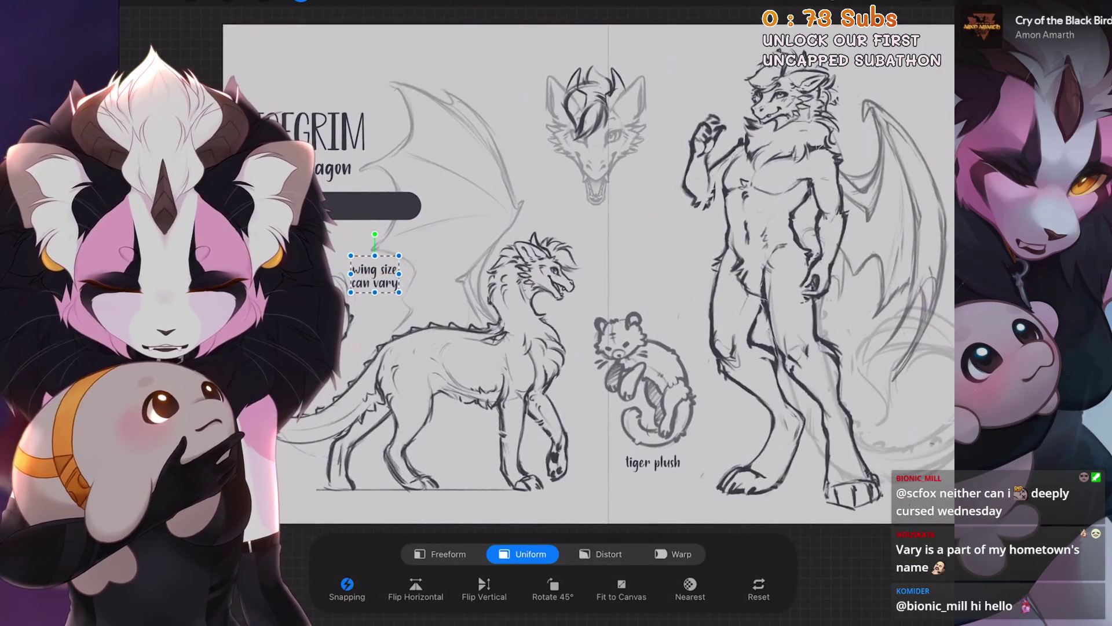
{"action": "scroll", "coordinate": [521, 290], "scroll_direction": "up", "scroll_amount": 5}
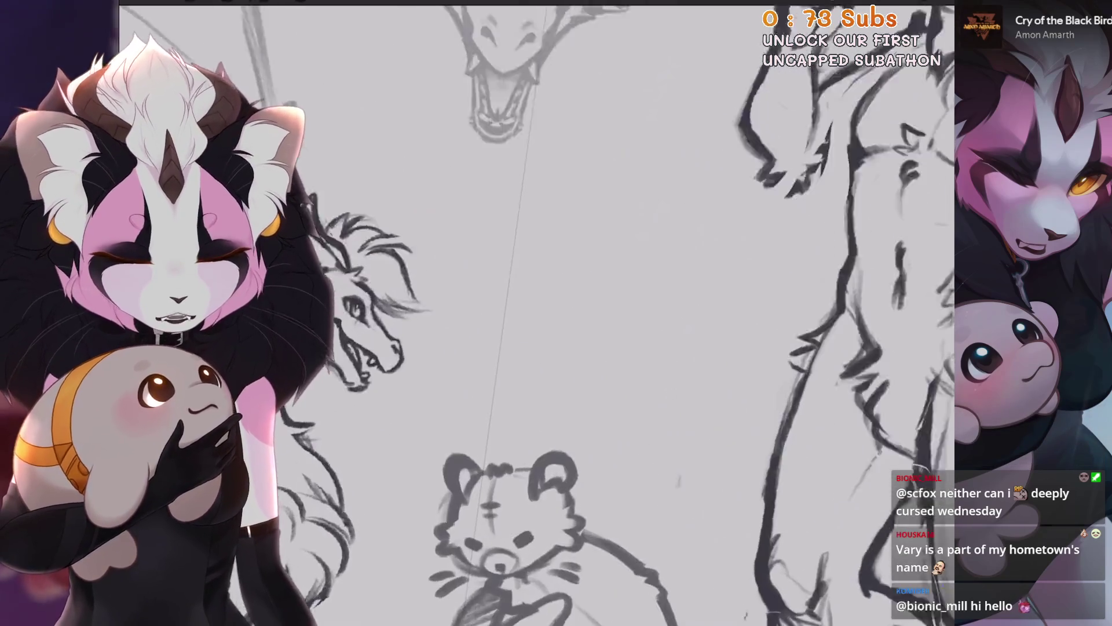
Add a new layer for the paw print with mirrored symmetry drawing turned on.
{"action": "key", "text": "l"}
{"action": "left_click", "coordinate": [923, 35]}
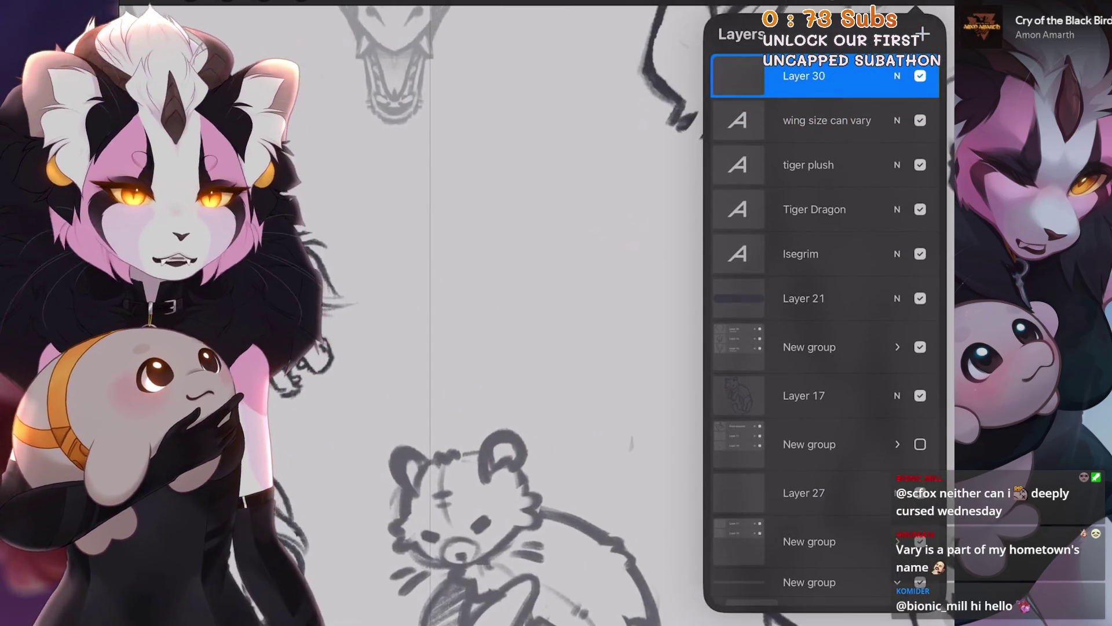
{"action": "scroll", "coordinate": [521, 289], "scroll_direction": "down", "scroll_amount": 3}
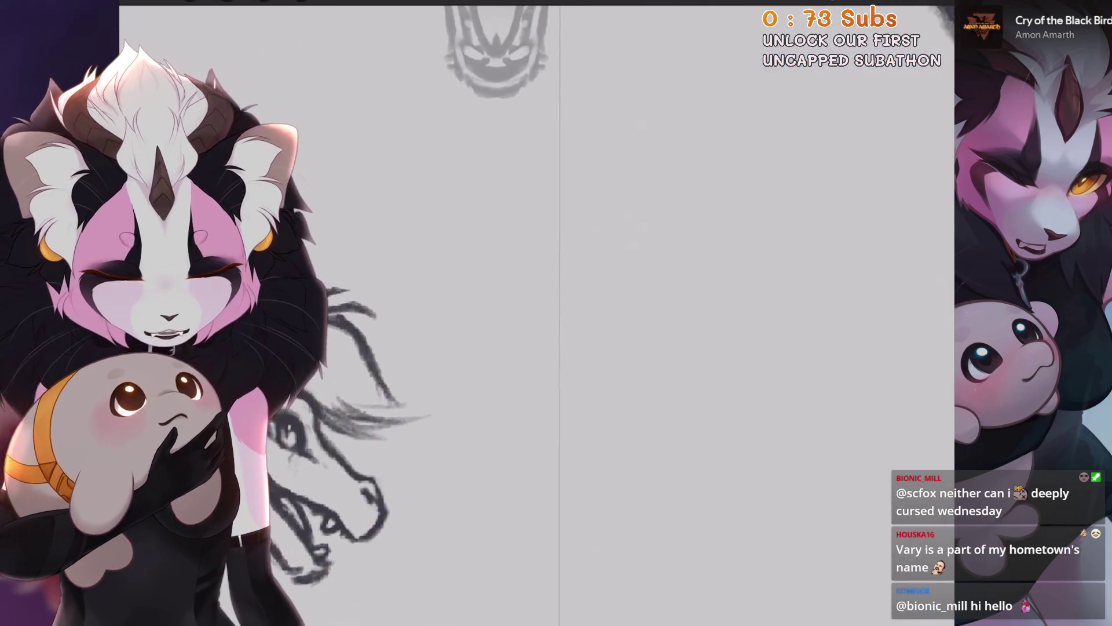
{"action": "key", "text": "l"}
{"action": "left_click", "coordinate": [804, 76]}
Sketch mirrored toe pad arcs, undoing and redrawing them larger and wider.
{"action": "left_click_drag", "start_coordinate": [497, 362], "coordinate": [539, 341]}
{"action": "key", "text": "ctrl+z"}
{"action": "key", "text": "ctrl+z"}
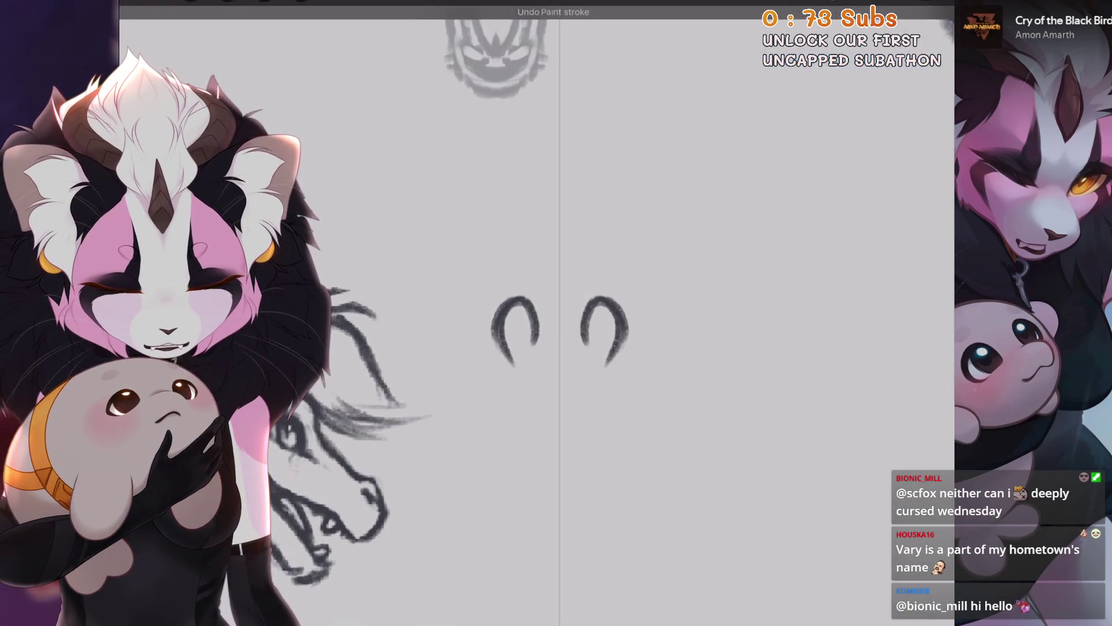
{"action": "left_click_drag", "start_coordinate": [496, 370], "coordinate": [547, 348]}
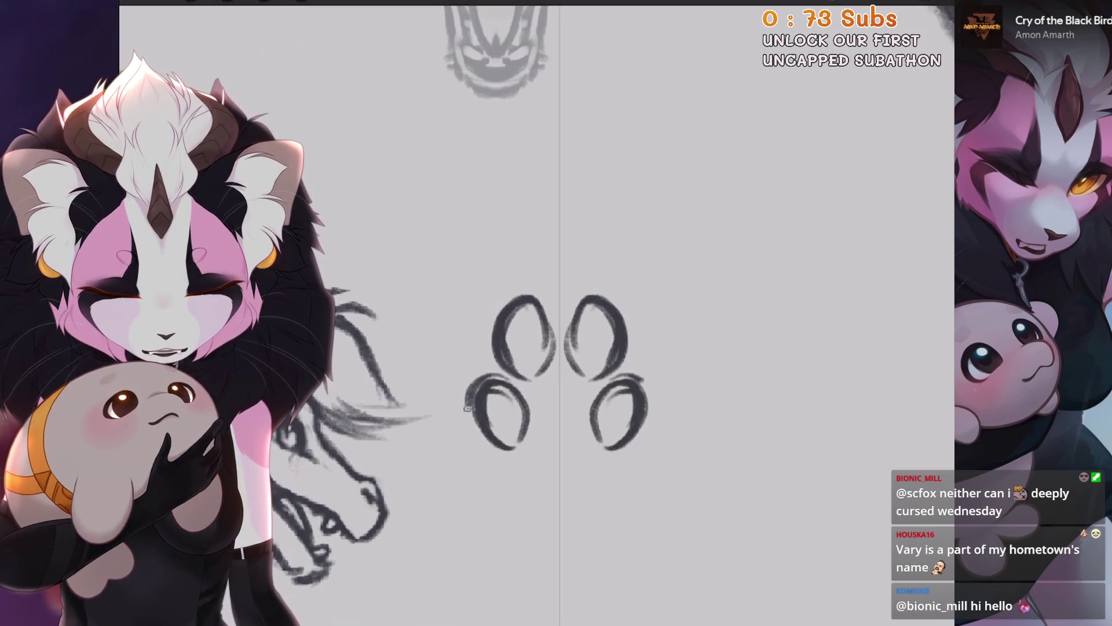
{"action": "key", "text": "ctrl+z"}
{"action": "key", "text": "ctrl+z"}
{"action": "left_click_drag", "start_coordinate": [527, 417], "coordinate": [500, 452]}
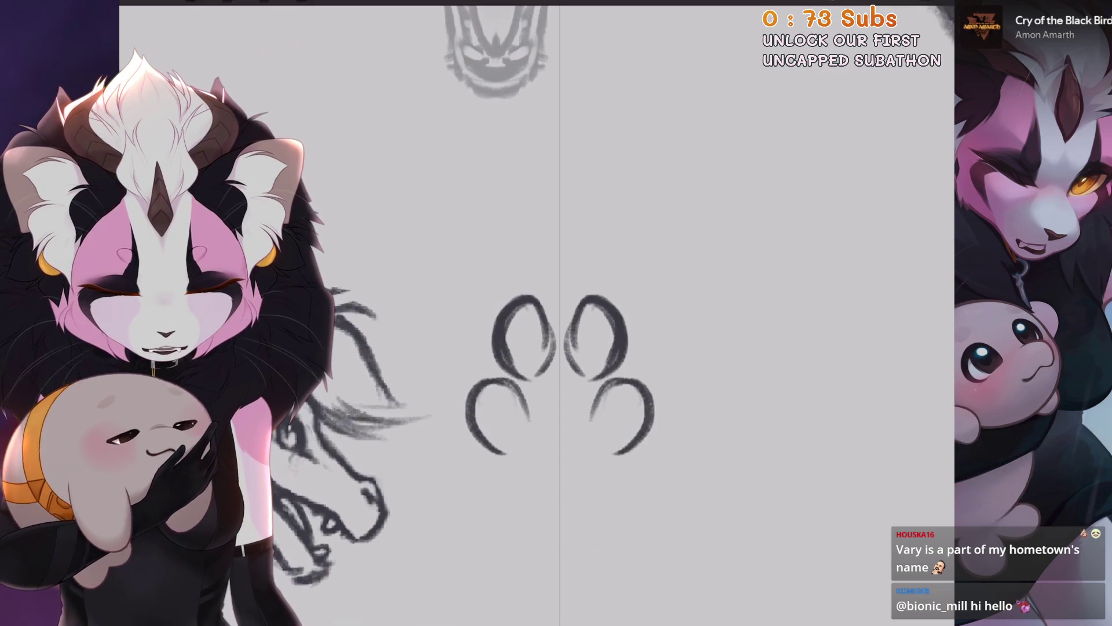
{"action": "key", "text": "ctrl+z"}
Draw the lobed main paw pad and outline the side toe pads.
{"action": "left_click_drag", "start_coordinate": [553, 401], "coordinate": [539, 437]}
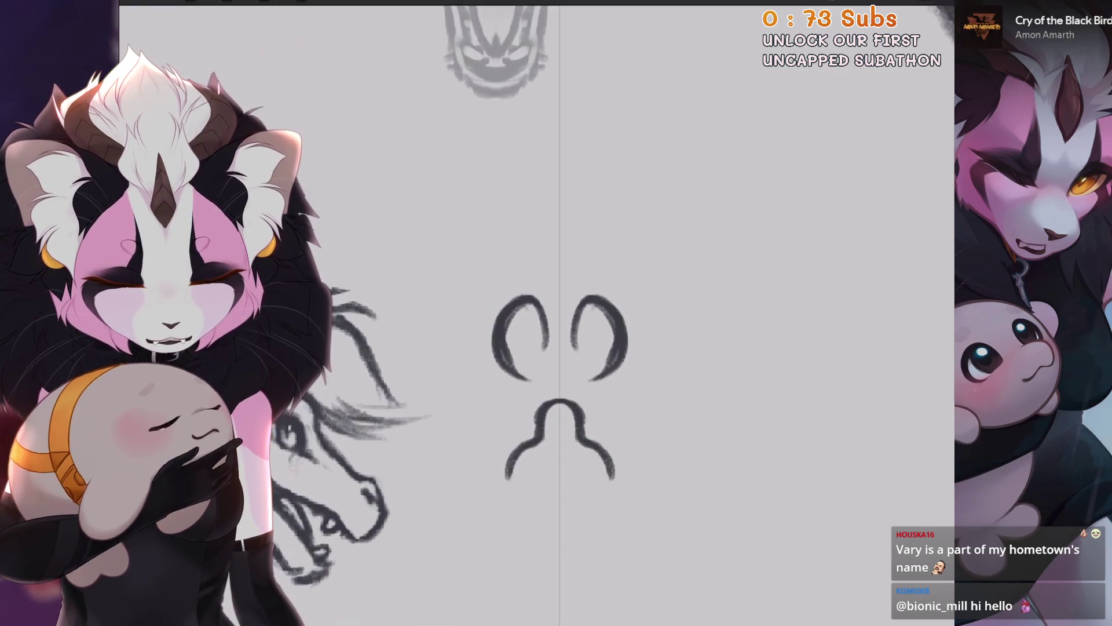
{"action": "mouse_move", "coordinate": [550, 299]}
{"action": "left_mouse_down"}
{"action": "mouse_move", "coordinate": [534, 365]}
{"action": "mouse_move", "coordinate": [565, 386]}
{"action": "left_mouse_up"}
{"action": "left_click_drag", "start_coordinate": [594, 345], "coordinate": [586, 376]}
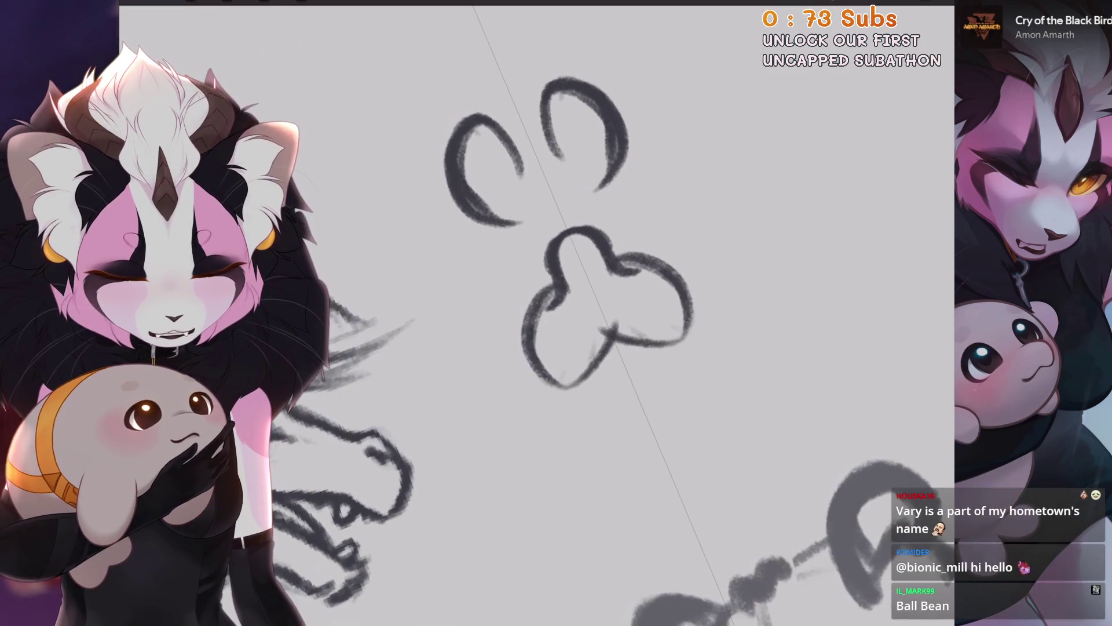
{"action": "left_click_drag", "start_coordinate": [536, 313], "coordinate": [574, 347]}
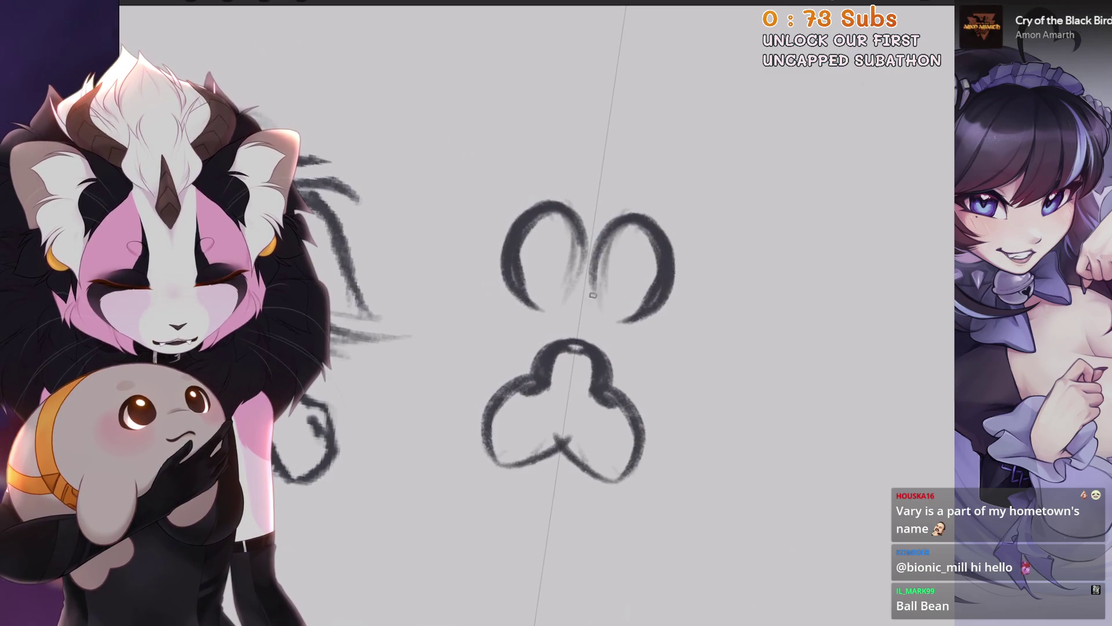
{"action": "left_click_drag", "start_coordinate": [640, 377], "coordinate": [704, 394]}
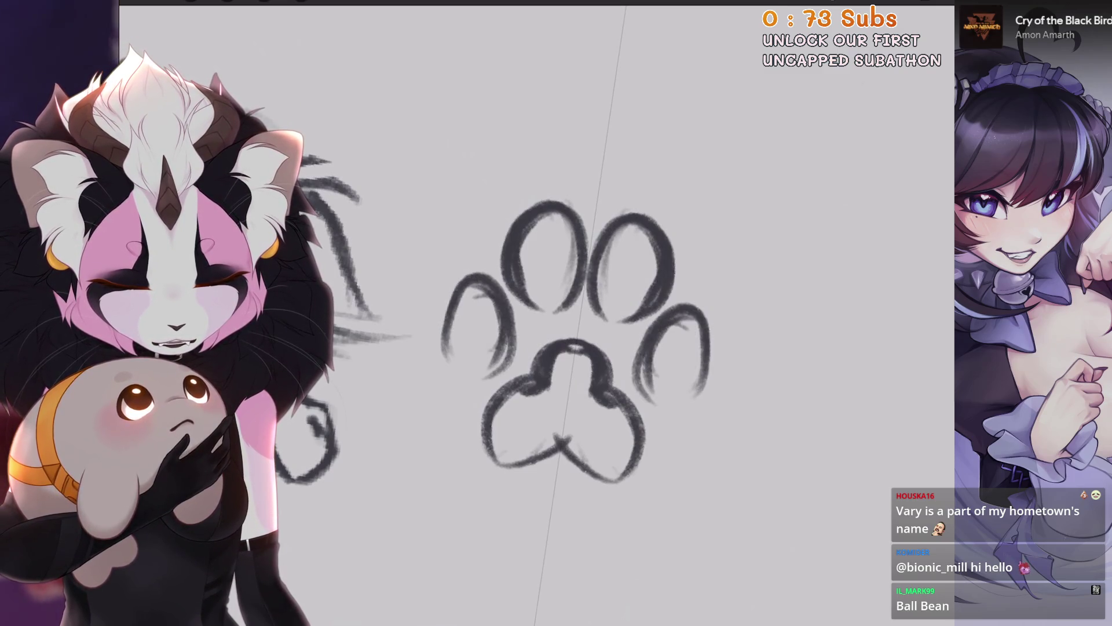
{"action": "left_click_drag", "start_coordinate": [702, 344], "coordinate": [704, 385]}
{"action": "left_click_drag", "start_coordinate": [666, 328], "coordinate": [649, 405]}
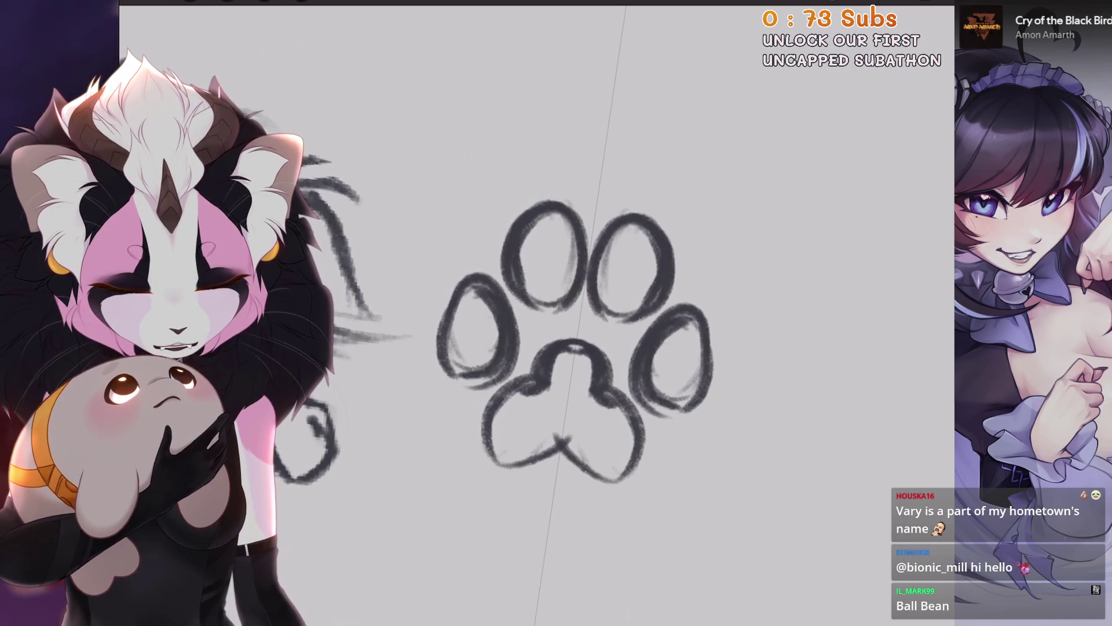
Duplicate the paw print layer and try moving it, then delete the duplicate and show the original.
{"action": "scroll", "coordinate": [574, 342], "scroll_direction": "down", "scroll_amount": 3}
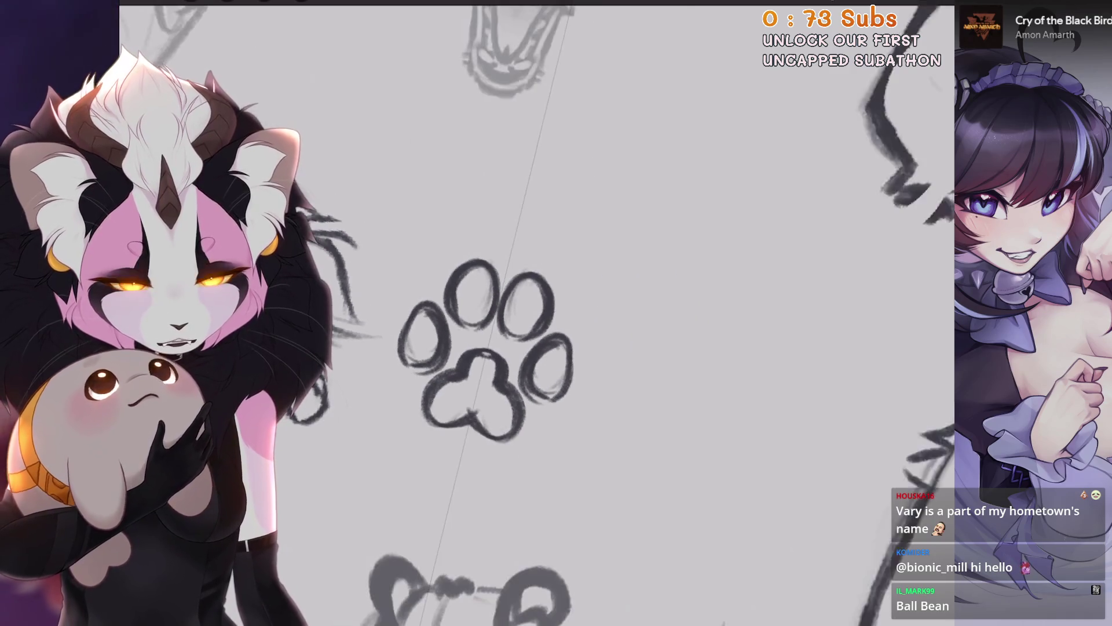
{"action": "left_click", "coordinate": [918, 6]}
{"action": "left_click", "coordinate": [920, 120]}
{"action": "key", "text": "v"}
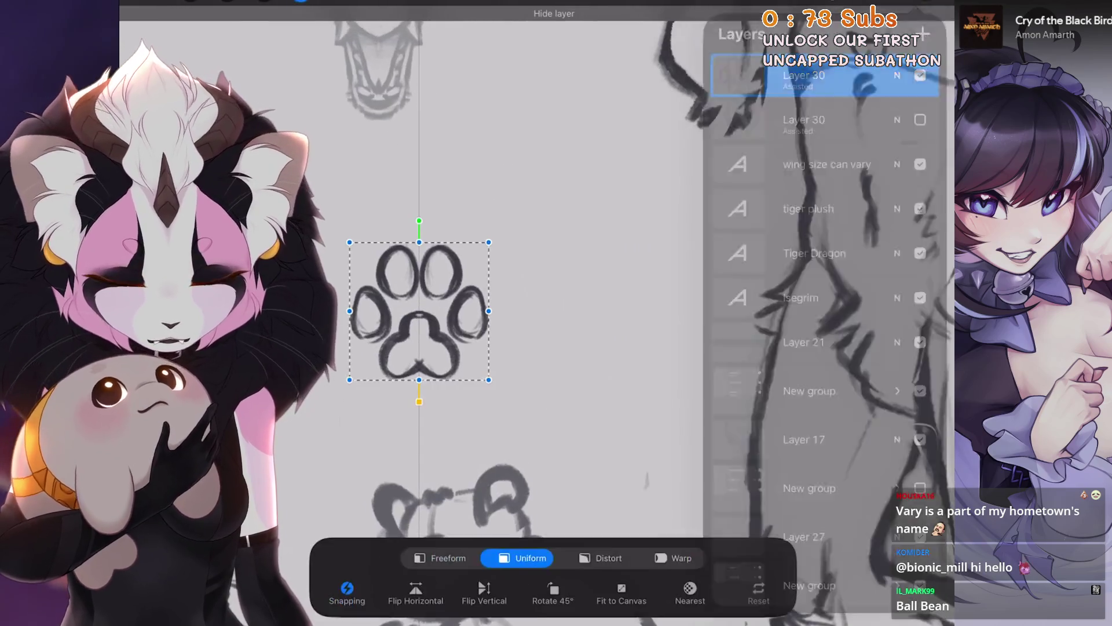
{"action": "left_click_drag", "start_coordinate": [385, 251], "coordinate": [509, 301]}
{"action": "left_click", "coordinate": [917, 6]}
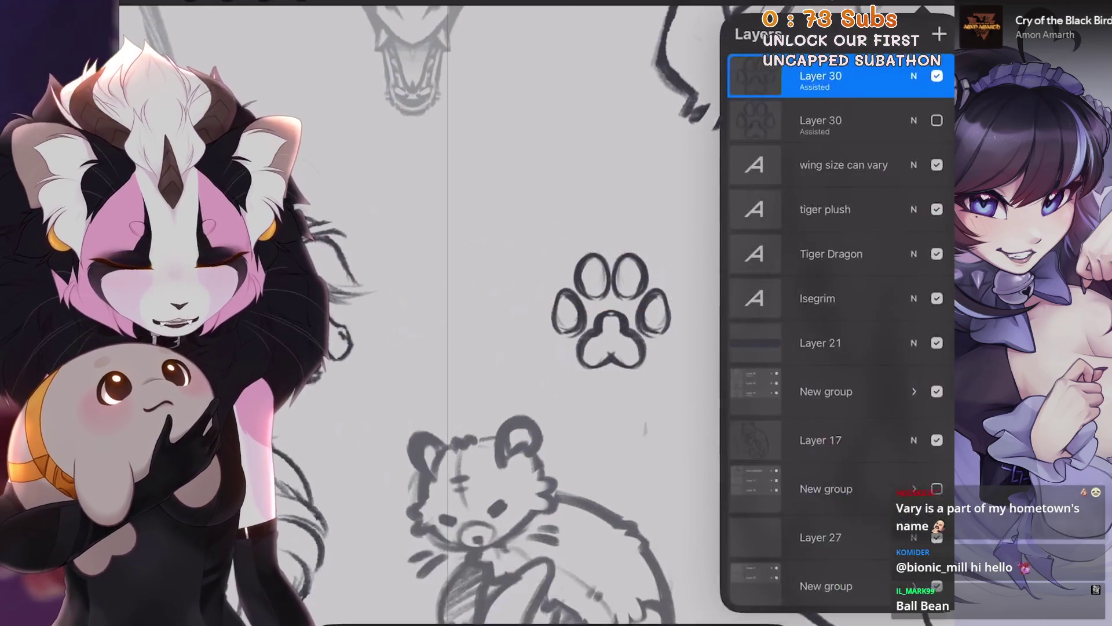
{"action": "key", "text": "ctrl+z"}
{"action": "left_click_drag", "start_coordinate": [869, 76], "coordinate": [753, 76]}
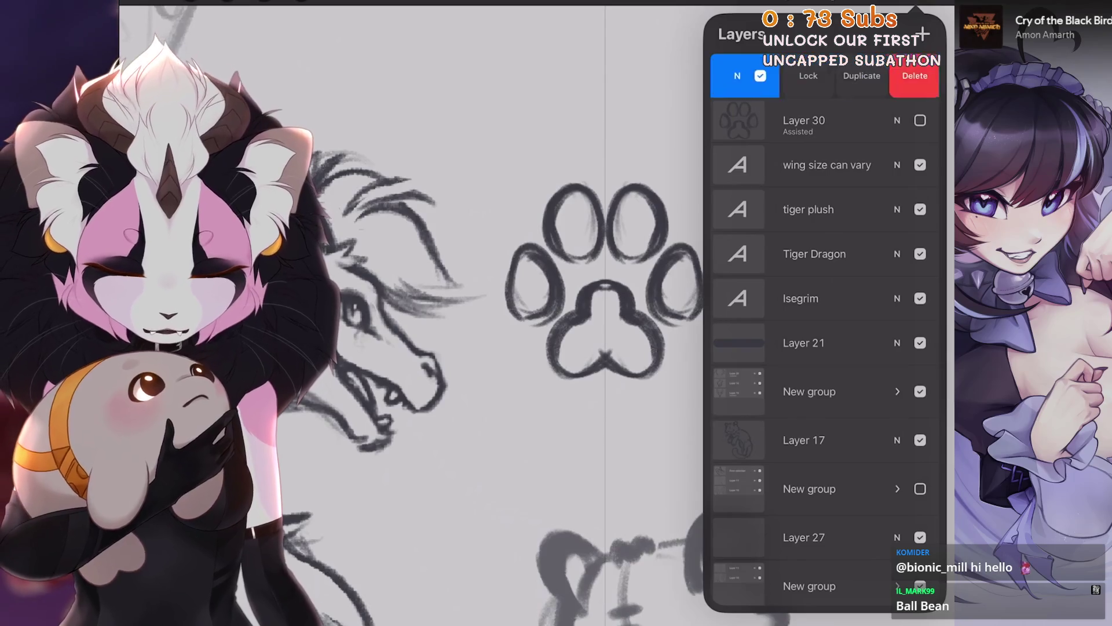
{"action": "left_click", "coordinate": [913, 76]}
{"action": "left_click", "coordinate": [227, 3]}
{"action": "left_click", "coordinate": [232, 458]}
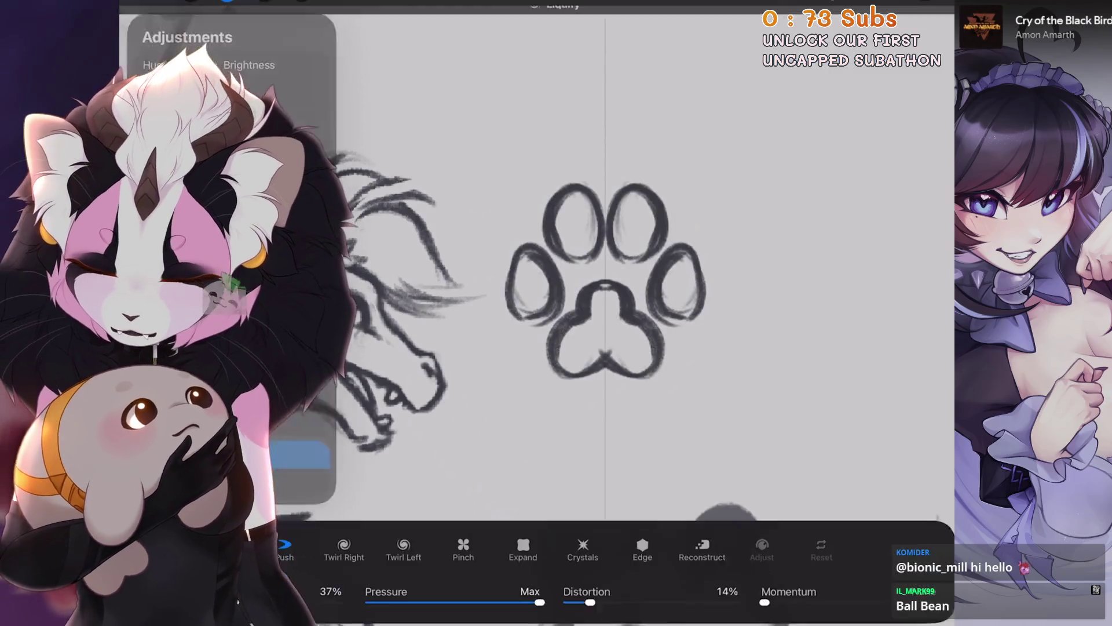
Try an Expand liquify on the paw print, undo it, and raise the brush size to 45%.
{"action": "left_click", "coordinate": [553, 322]}
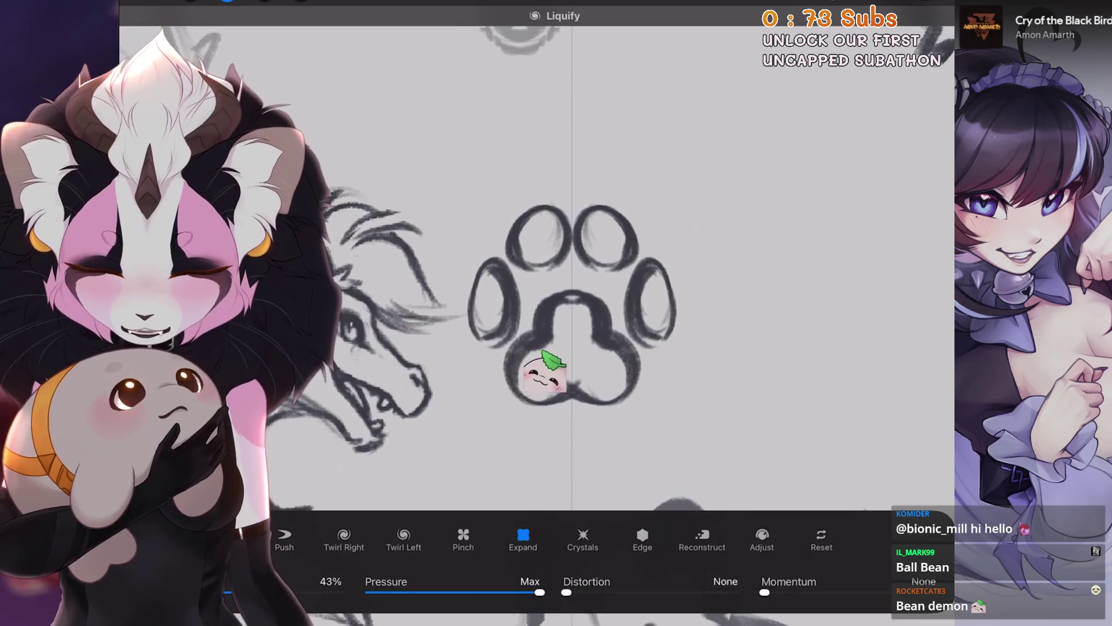
{"action": "key", "text": "ctrl+z"}
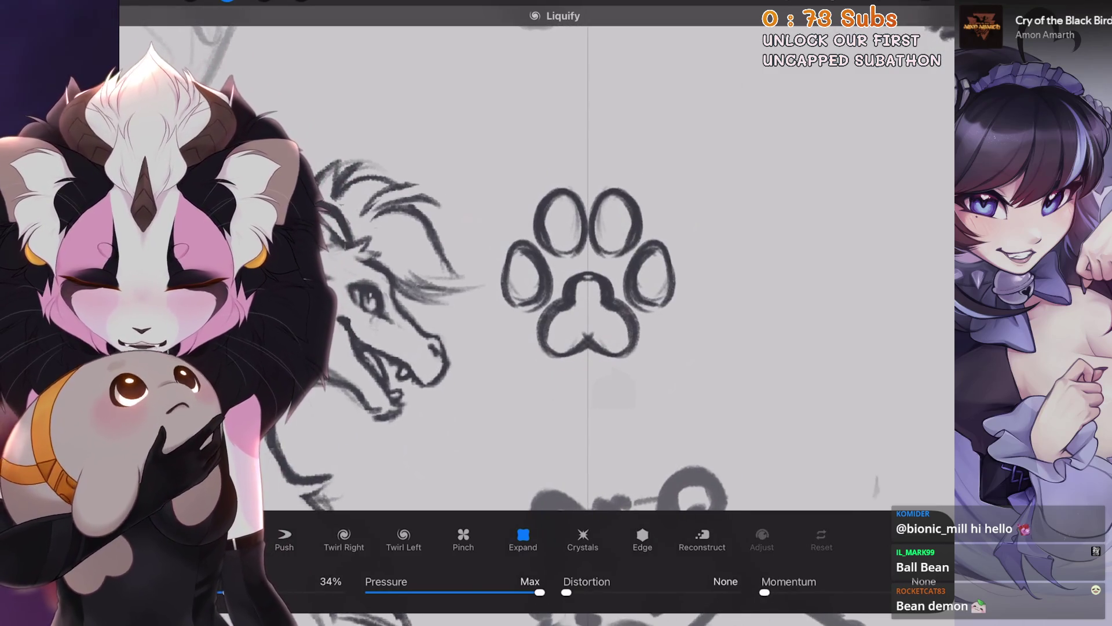
{"action": "left_click_drag", "start_coordinate": [225, 592], "coordinate": [250, 591]}
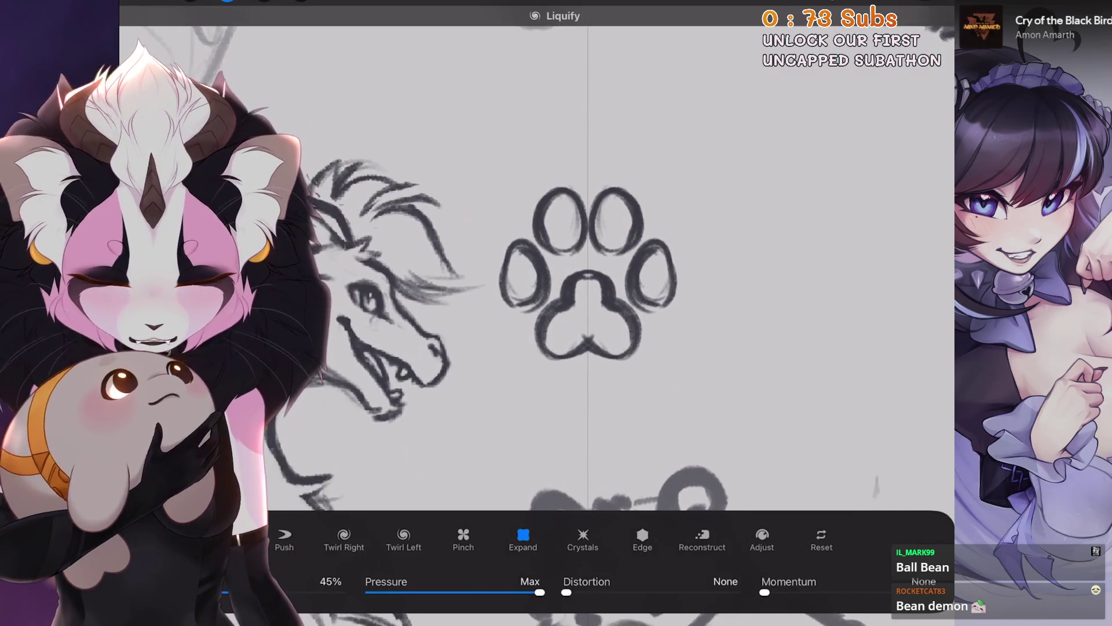
{"action": "scroll", "coordinate": [580, 278], "scroll_direction": "up", "scroll_amount": 1}
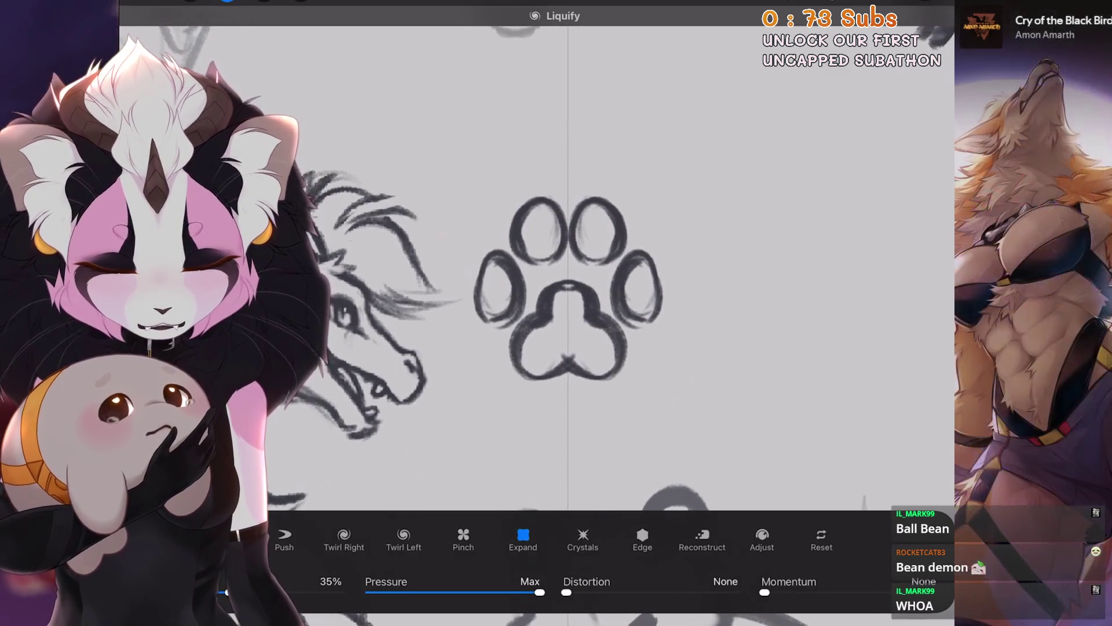
{"action": "scroll", "coordinate": [579, 278], "scroll_direction": "down", "scroll_amount": 2}
{"action": "scroll", "coordinate": [545, 377], "scroll_direction": "up", "scroll_amount": 2}
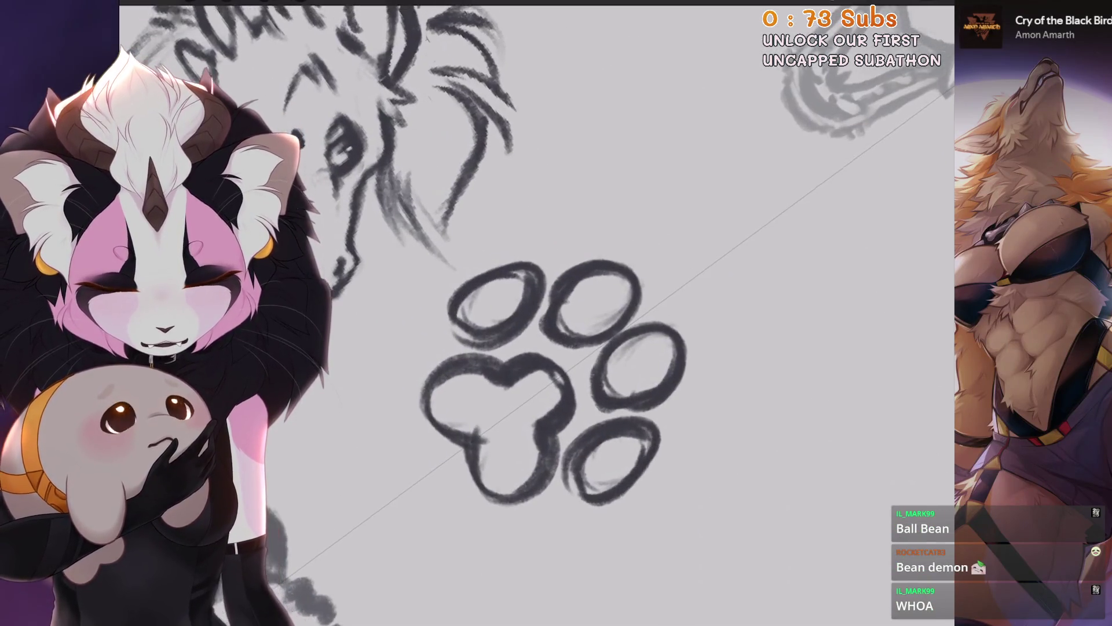
{"action": "scroll", "coordinate": [461, 279], "scroll_direction": "up", "scroll_amount": 2}
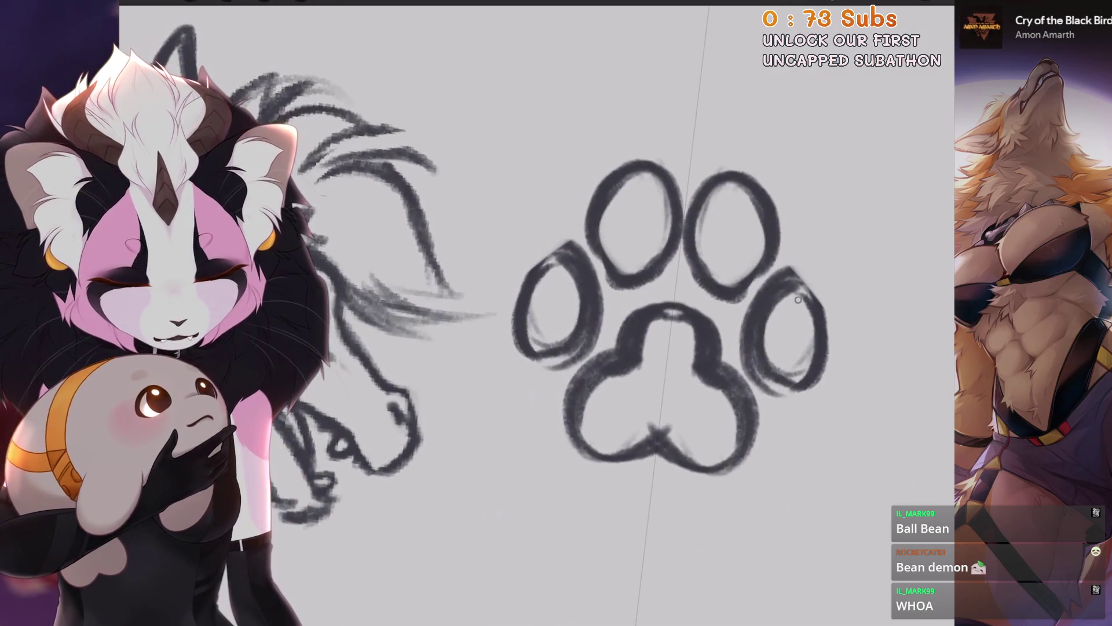
{"action": "scroll", "coordinate": [539, 282], "scroll_direction": "down", "scroll_amount": 3}
{"action": "scroll", "coordinate": [539, 281], "scroll_direction": "up", "scroll_amount": 2}
{"action": "scroll", "coordinate": [540, 281], "scroll_direction": "up", "scroll_amount": 1}
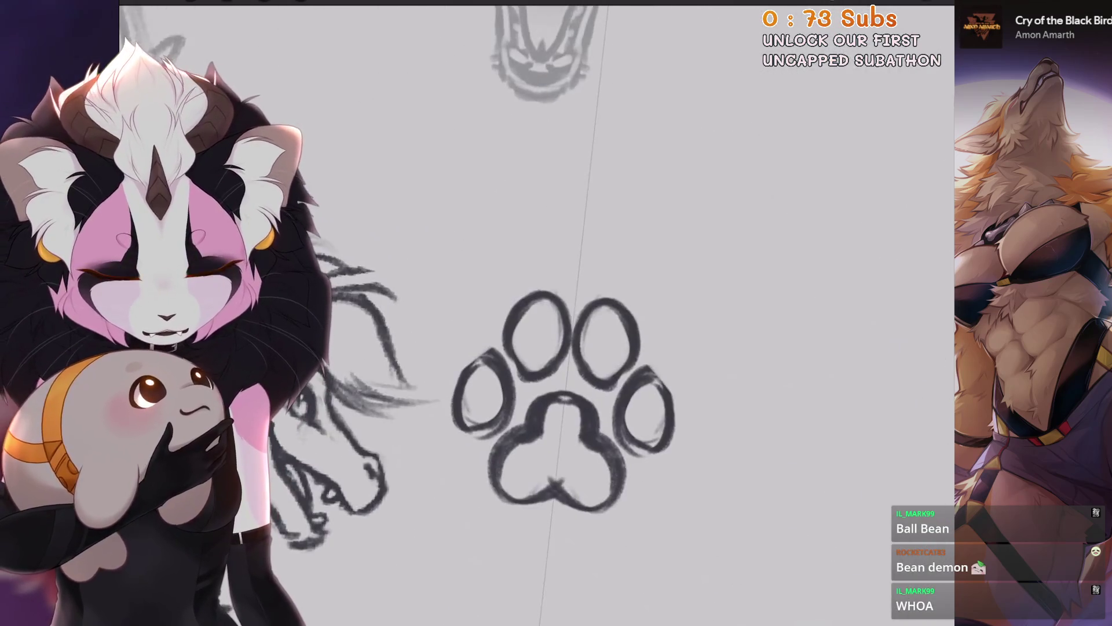
{"action": "scroll", "coordinate": [539, 313], "scroll_direction": "down", "scroll_amount": 3}
{"action": "scroll", "coordinate": [539, 313], "scroll_direction": "up", "scroll_amount": 4}
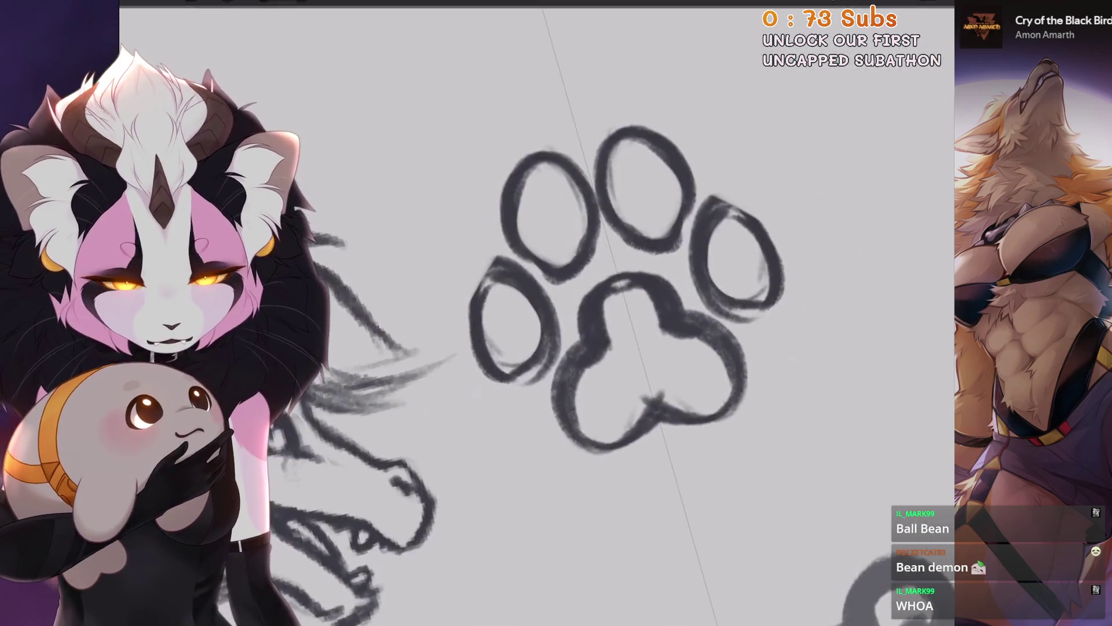
{"action": "scroll", "coordinate": [584, 396], "scroll_direction": "up", "scroll_amount": 1}
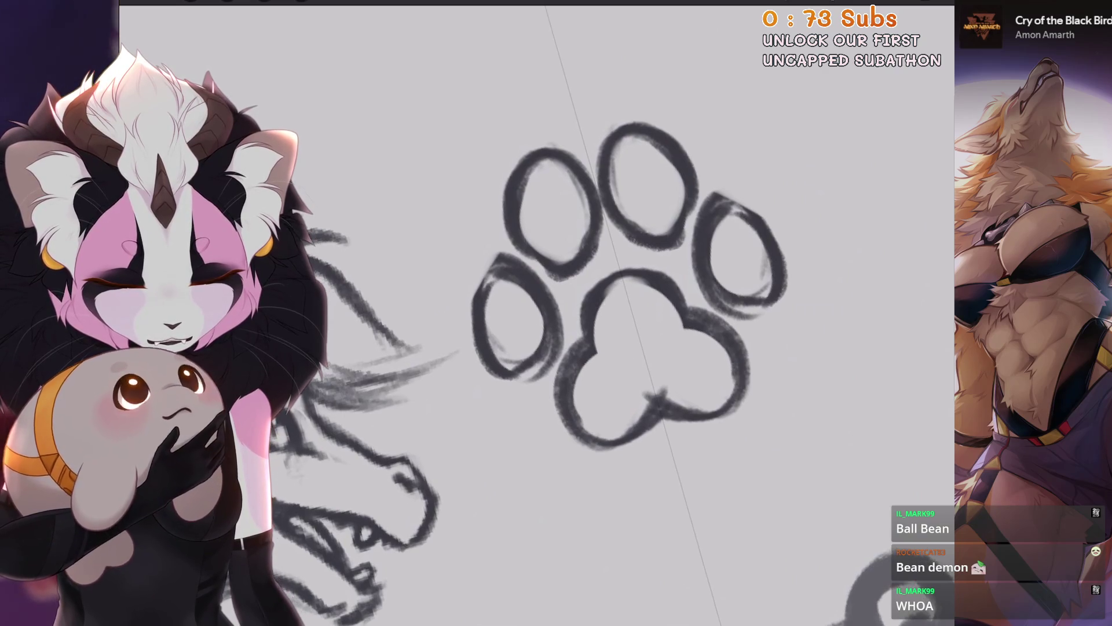
{"action": "scroll", "coordinate": [539, 313], "scroll_direction": "down", "scroll_amount": 1}
{"action": "scroll", "coordinate": [539, 313], "scroll_direction": "down", "scroll_amount": 2}
{"action": "scroll", "coordinate": [539, 313], "scroll_direction": "up", "scroll_amount": 2}
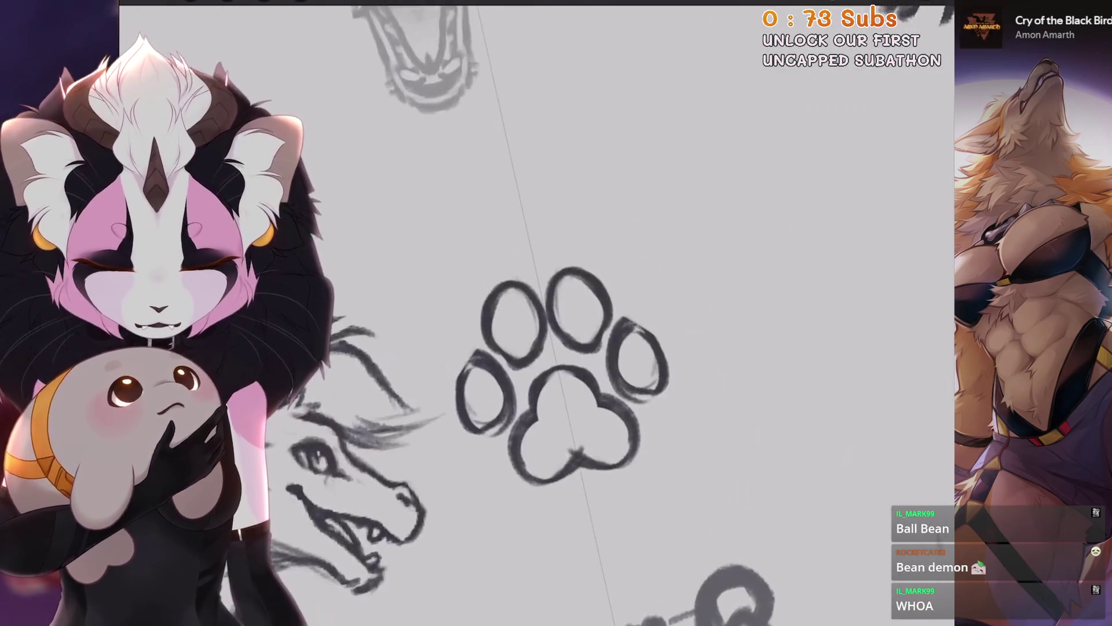
{"action": "scroll", "coordinate": [591, 361], "scroll_direction": "up", "scroll_amount": 1}
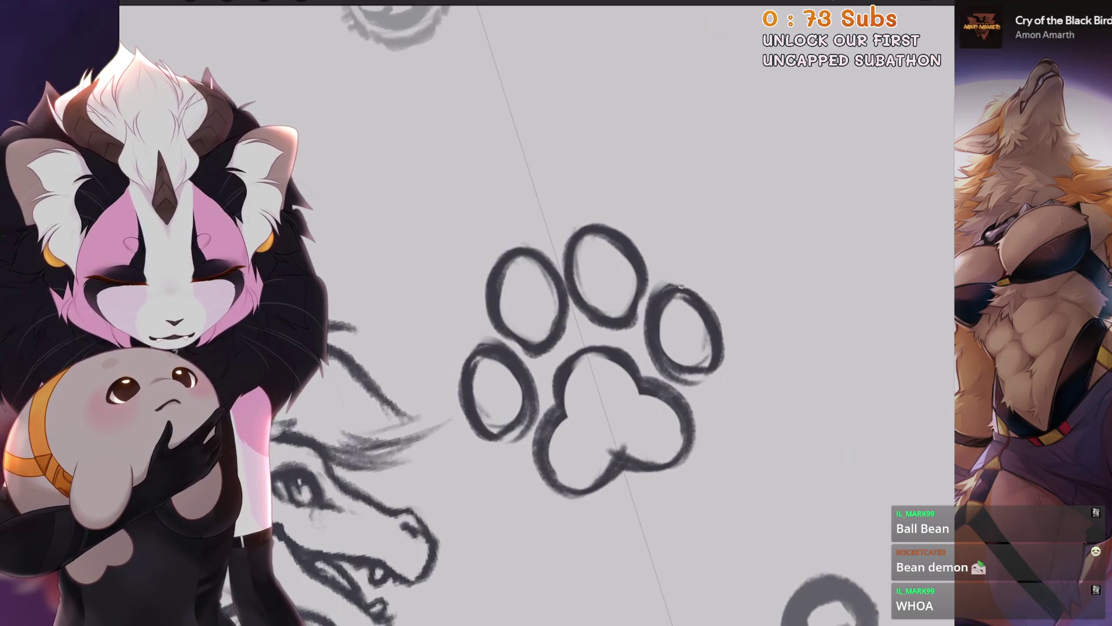
{"action": "scroll", "coordinate": [590, 360], "scroll_direction": "down", "scroll_amount": 2}
{"action": "scroll", "coordinate": [591, 359], "scroll_direction": "down", "scroll_amount": 2}
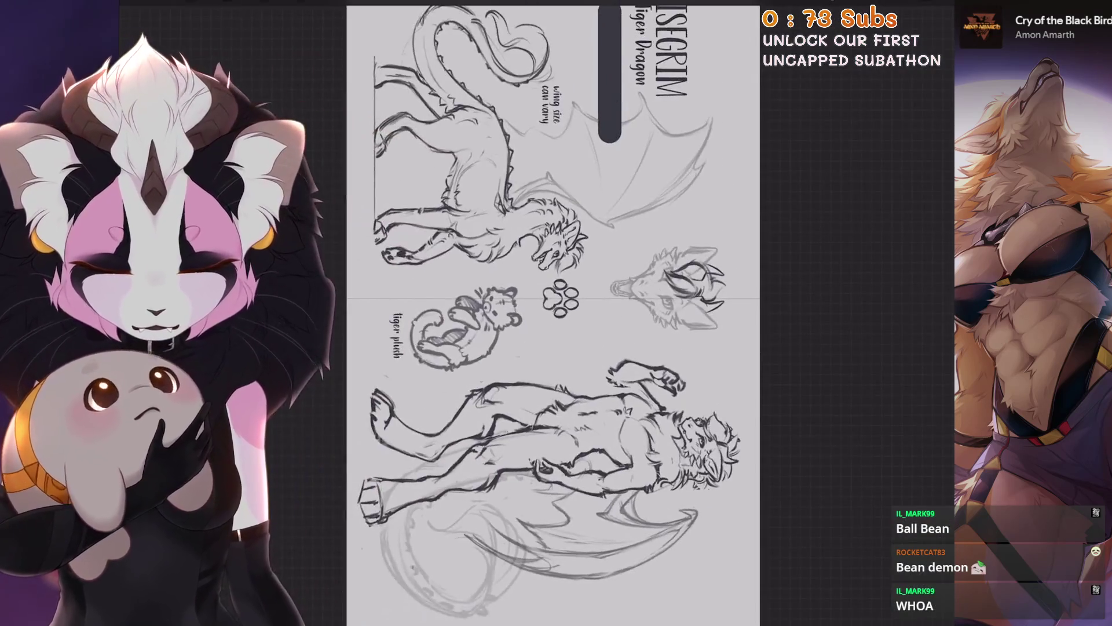
{"action": "scroll", "coordinate": [591, 359], "scroll_direction": "up", "scroll_amount": 2}
{"action": "scroll", "coordinate": [545, 293], "scroll_direction": "up", "scroll_amount": 2}
{"action": "scroll", "coordinate": [559, 276], "scroll_direction": "up", "scroll_amount": 2}
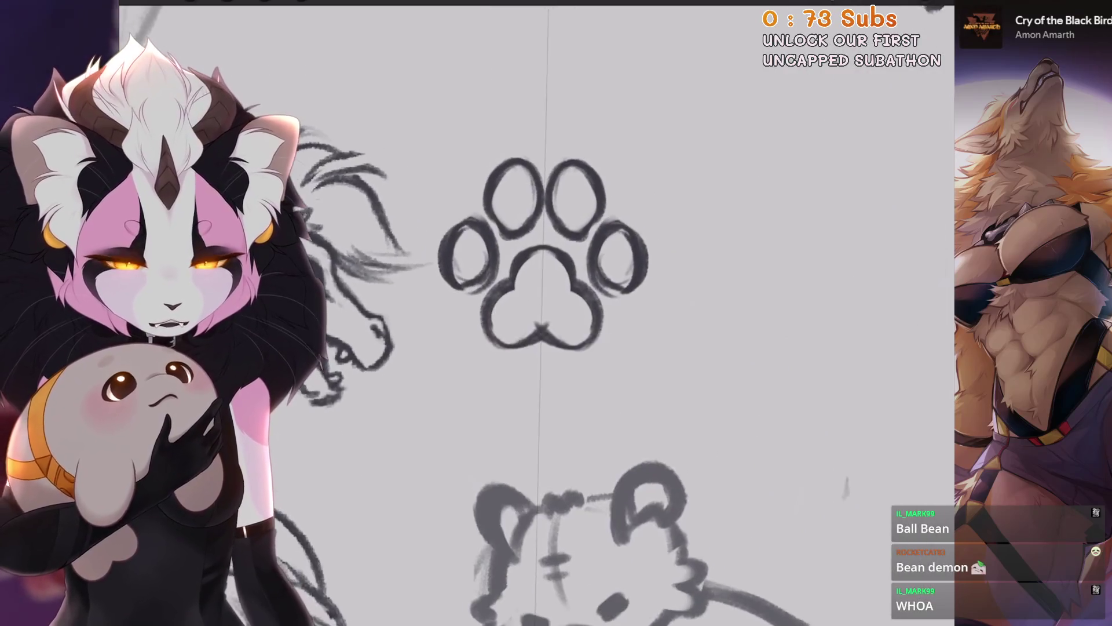
{"action": "scroll", "coordinate": [541, 261], "scroll_direction": "up", "scroll_amount": 1}
{"action": "scroll", "coordinate": [588, 261], "scroll_direction": "down", "scroll_amount": 1}
{"action": "left_click", "coordinate": [916, 3]}
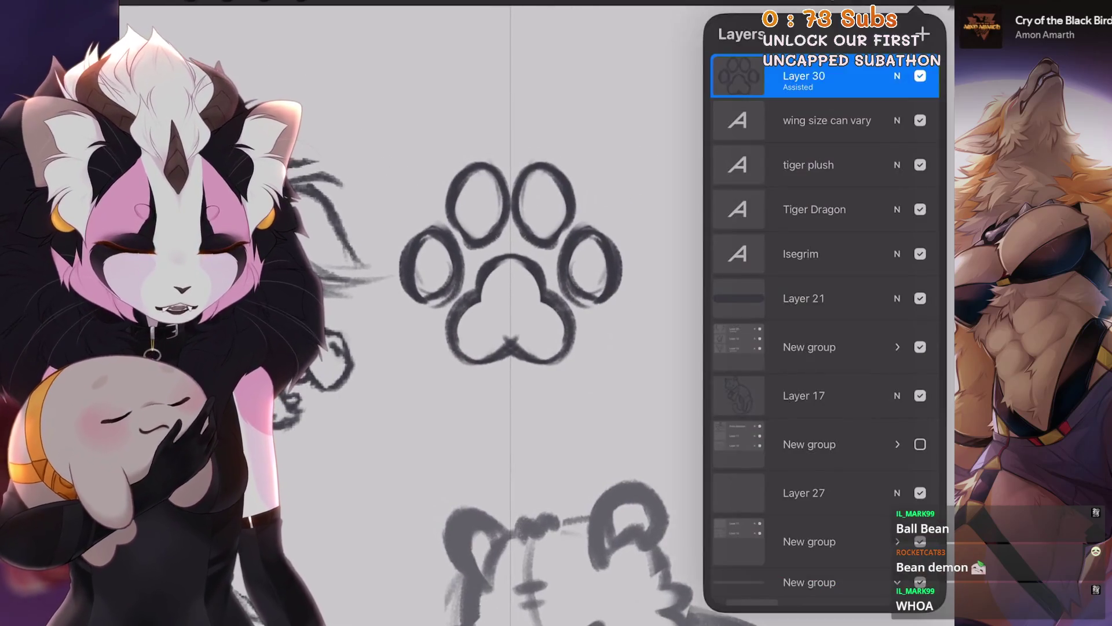
Rotate, resize and position the paw print just above the tiger plush.
{"action": "left_click", "coordinate": [922, 35]}
{"action": "scroll", "coordinate": [509, 261], "scroll_direction": "down", "scroll_amount": 2}
{"action": "left_click", "coordinate": [301, 3]}
{"action": "scroll", "coordinate": [499, 318], "scroll_direction": "down", "scroll_amount": 1}
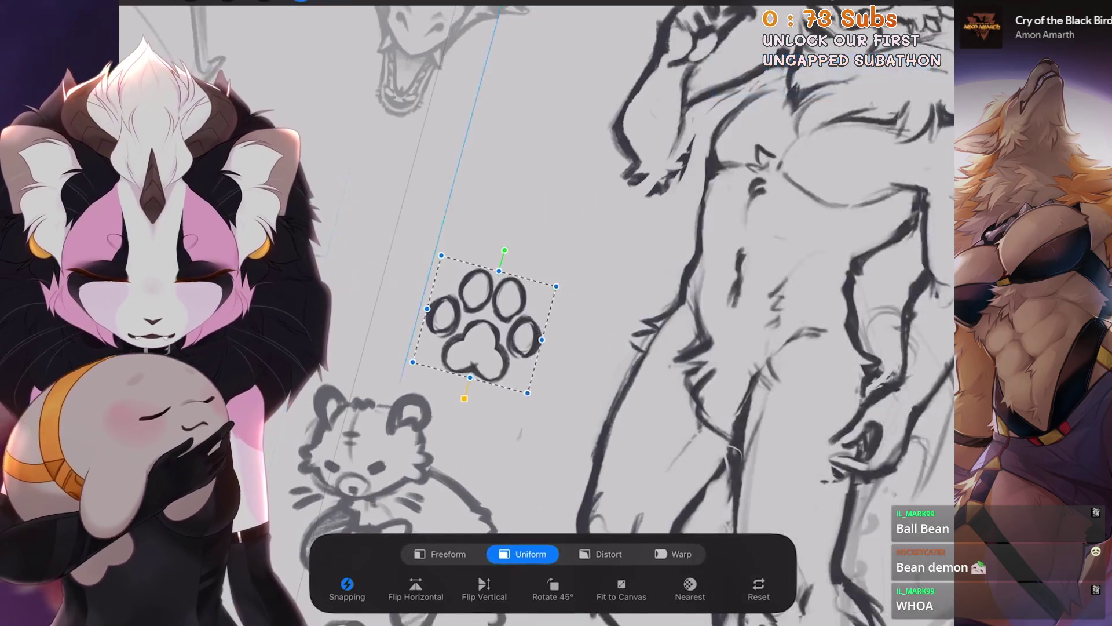
{"action": "scroll", "coordinate": [499, 318], "scroll_direction": "up", "scroll_amount": 2}
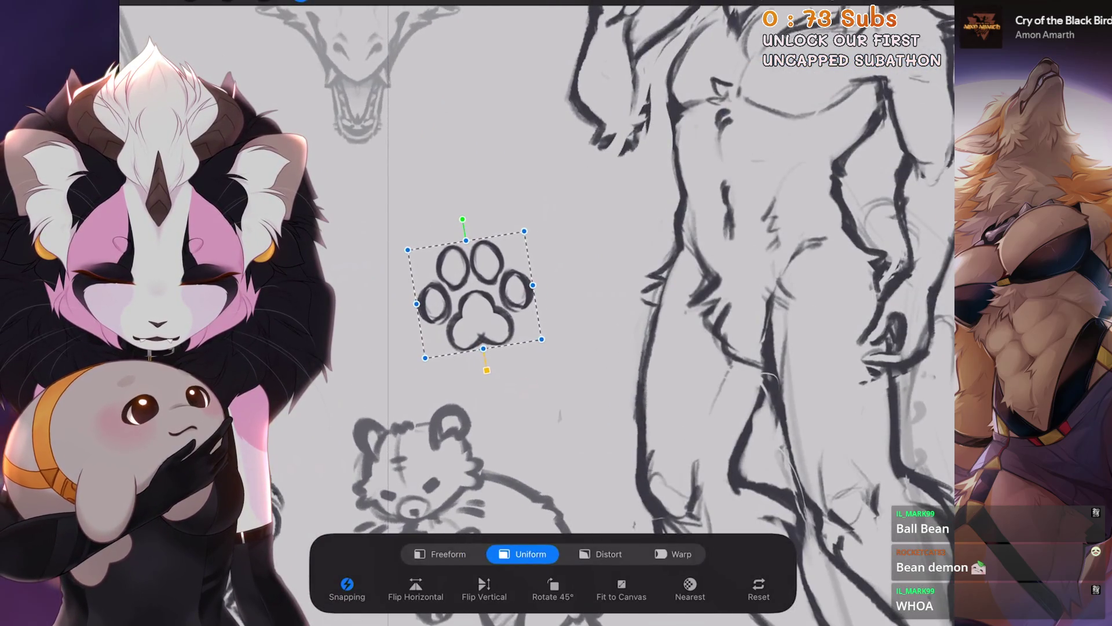
{"action": "scroll", "coordinate": [475, 304], "scroll_direction": "down", "scroll_amount": 2}
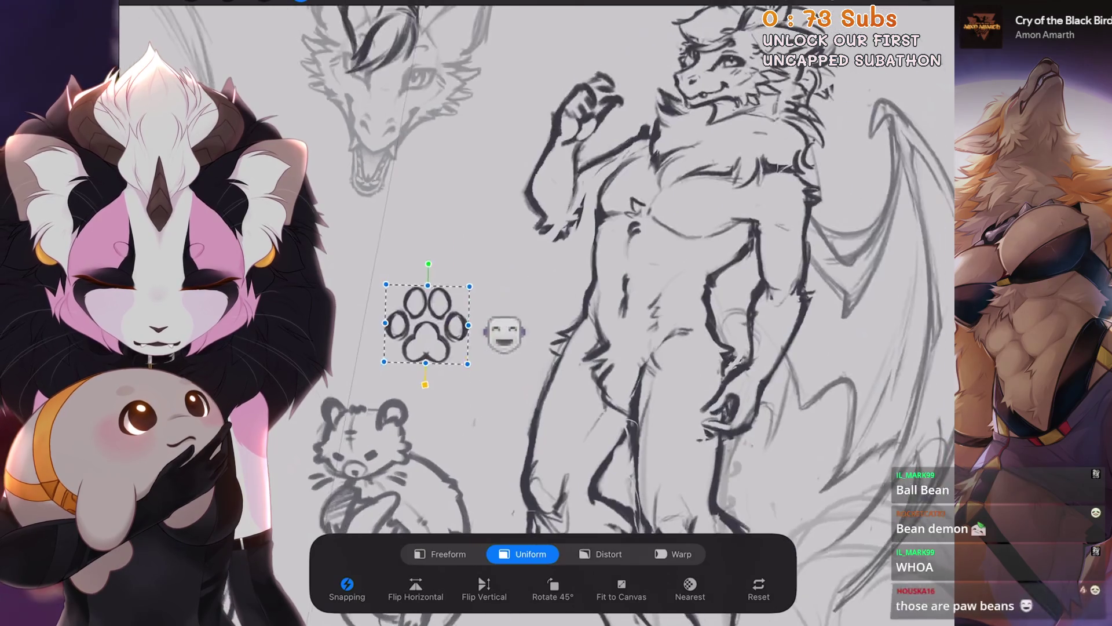
{"action": "left_click_drag", "start_coordinate": [500, 307], "coordinate": [503, 305]}
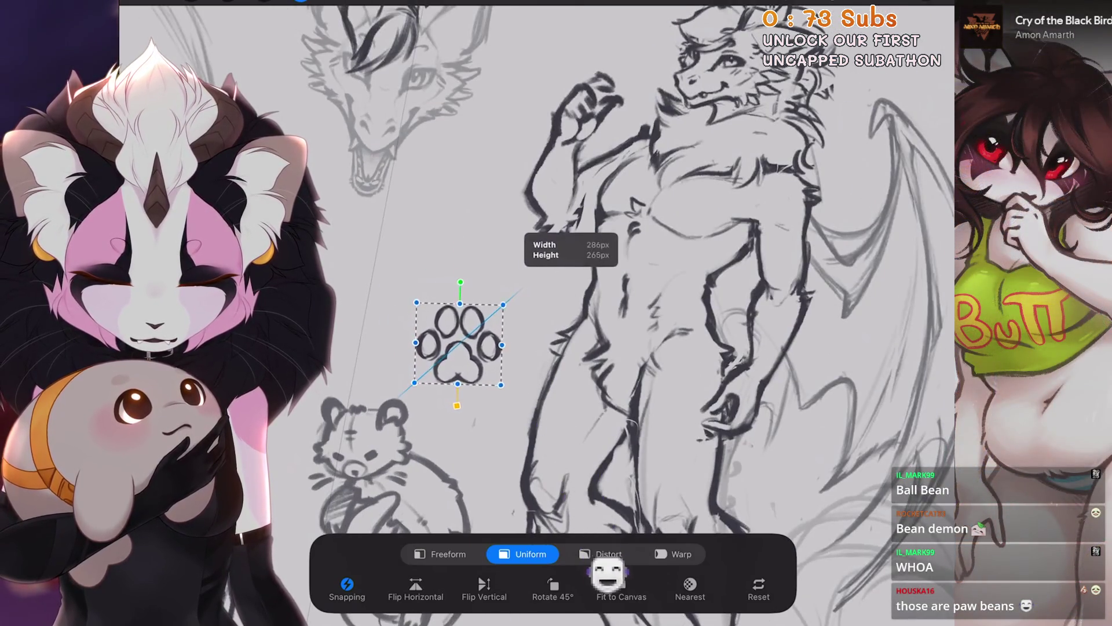
{"action": "scroll", "coordinate": [510, 319], "scroll_direction": "up", "scroll_amount": 2}
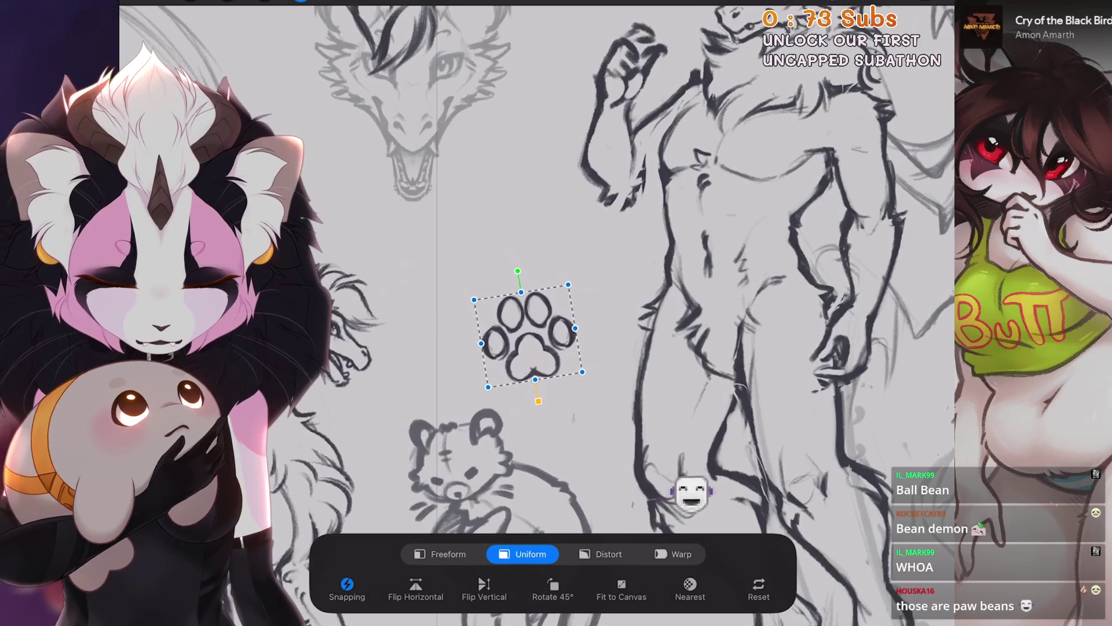
{"action": "scroll", "coordinate": [536, 313], "scroll_direction": "down", "scroll_amount": 3}
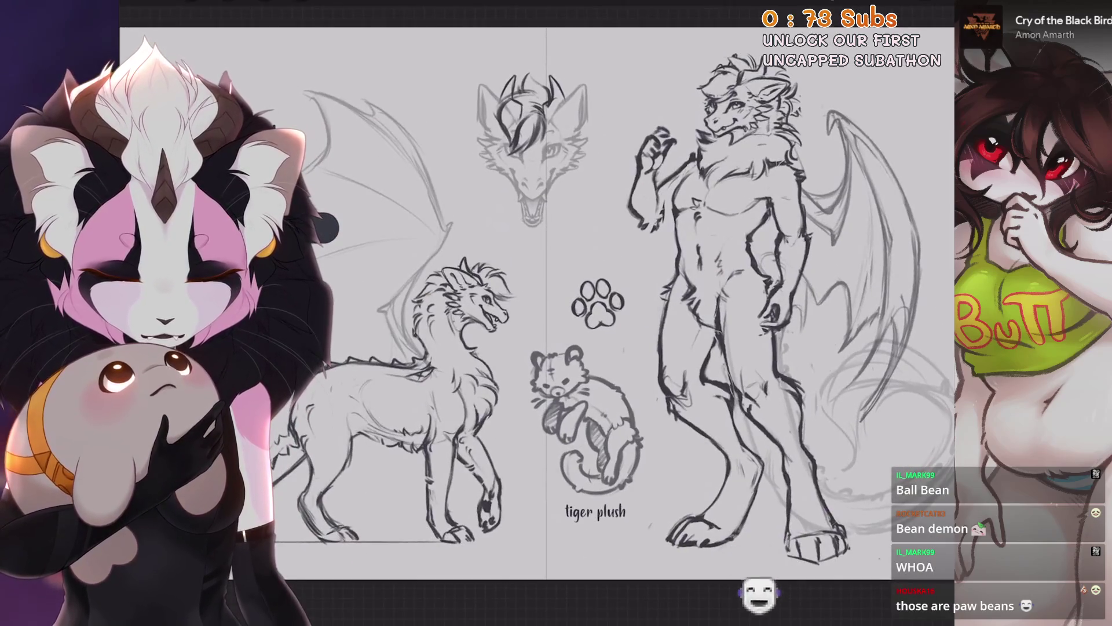
{"action": "scroll", "coordinate": [608, 290], "scroll_direction": "up", "scroll_amount": 2}
{"action": "scroll", "coordinate": [580, 313], "scroll_direction": "up", "scroll_amount": 2}
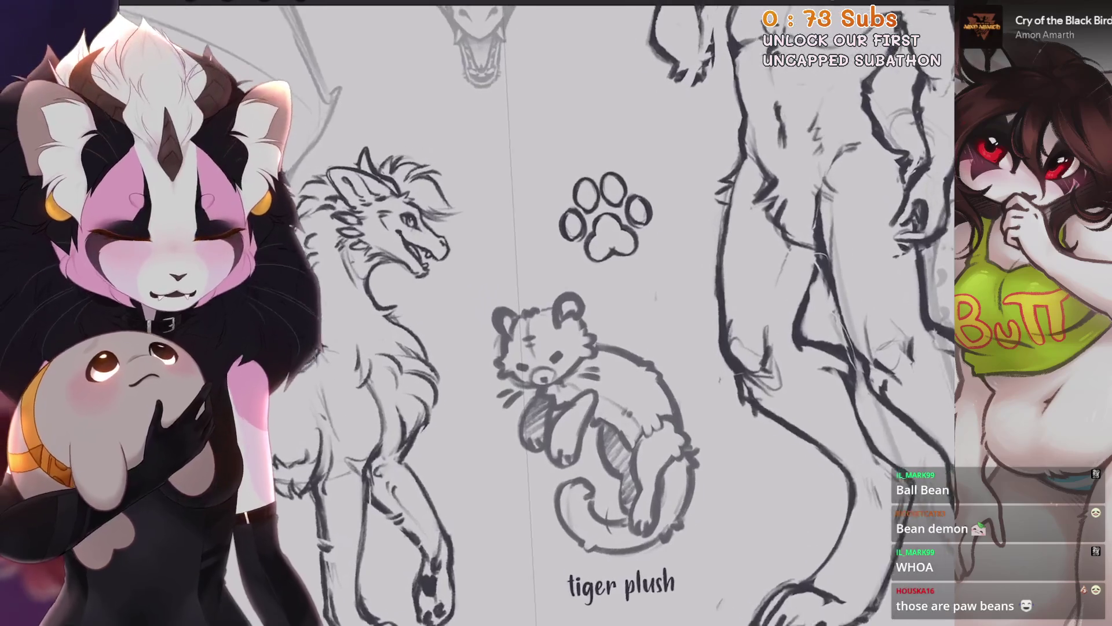
Duplicate the 'tiger plush' label layer.
{"action": "left_click", "coordinate": [915, 5]}
{"action": "mouse_move", "coordinate": [828, 165]}
{"action": "left_mouse_down"}
{"action": "mouse_move", "coordinate": [828, 177]}
{"action": "mouse_move", "coordinate": [782, 178]}
{"action": "mouse_move", "coordinate": [869, 178]}
{"action": "left_mouse_up"}
{"action": "left_click", "coordinate": [822, 222]}
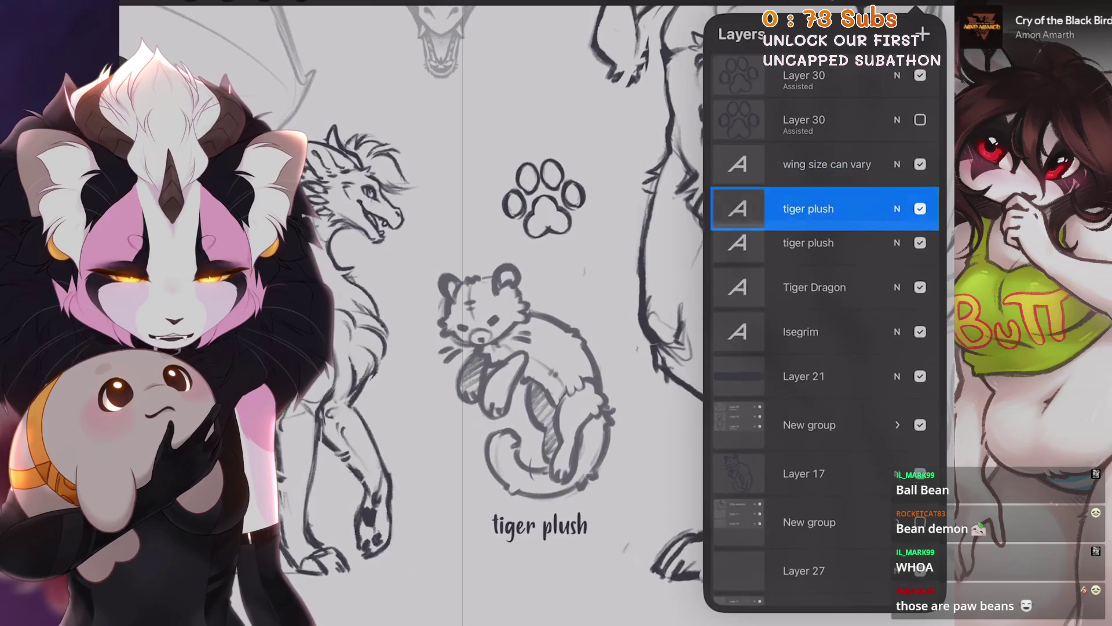
Move the copied label up near the paw print.
{"action": "left_click", "coordinate": [300, 2]}
{"action": "left_click_drag", "start_coordinate": [539, 525], "coordinate": [472, 154]}
{"action": "scroll", "coordinate": [539, 289], "scroll_direction": "up", "scroll_amount": 2}
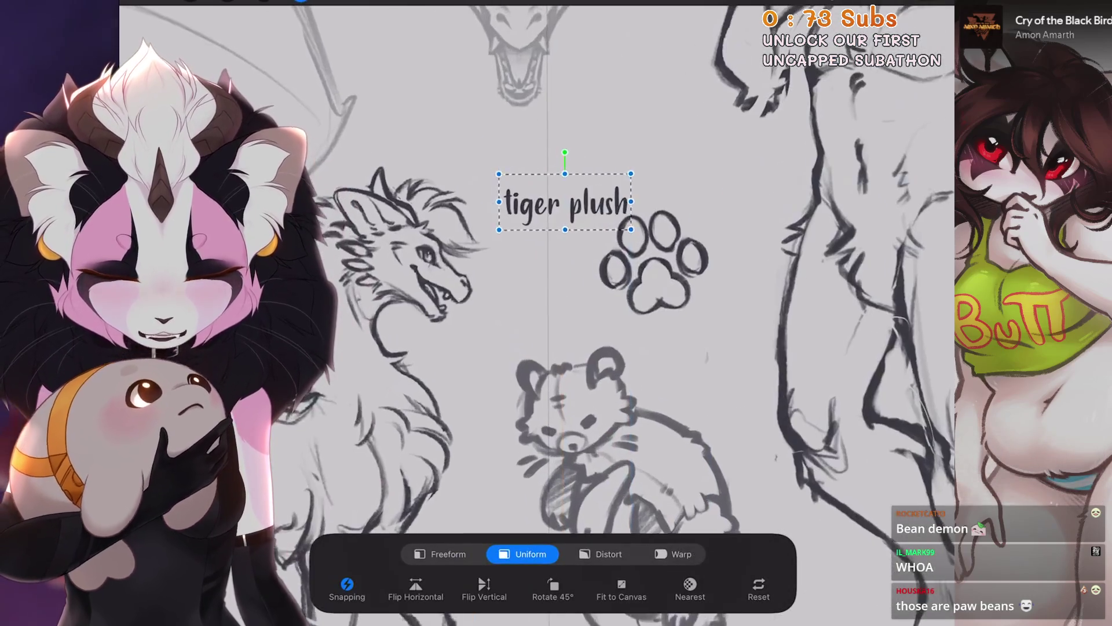
{"action": "left_click", "coordinate": [301, 2]}
Edit the copy to read 'paw beans' and place it below the paw print.
{"action": "double_click", "coordinate": [568, 203]}
{"action": "key", "text": "BackSpace"}
{"action": "key", "text": "BackSpace"}
{"action": "key", "text": "BackSpace"}
{"action": "key", "text": "BackSpace"}
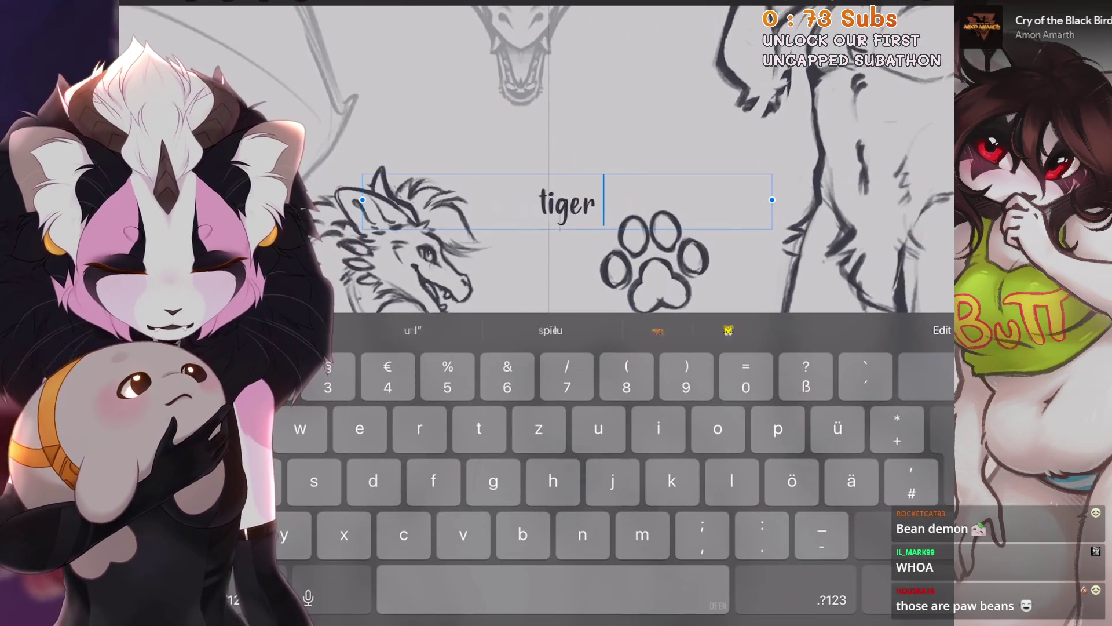
{"action": "type", "text": "paw beans"}
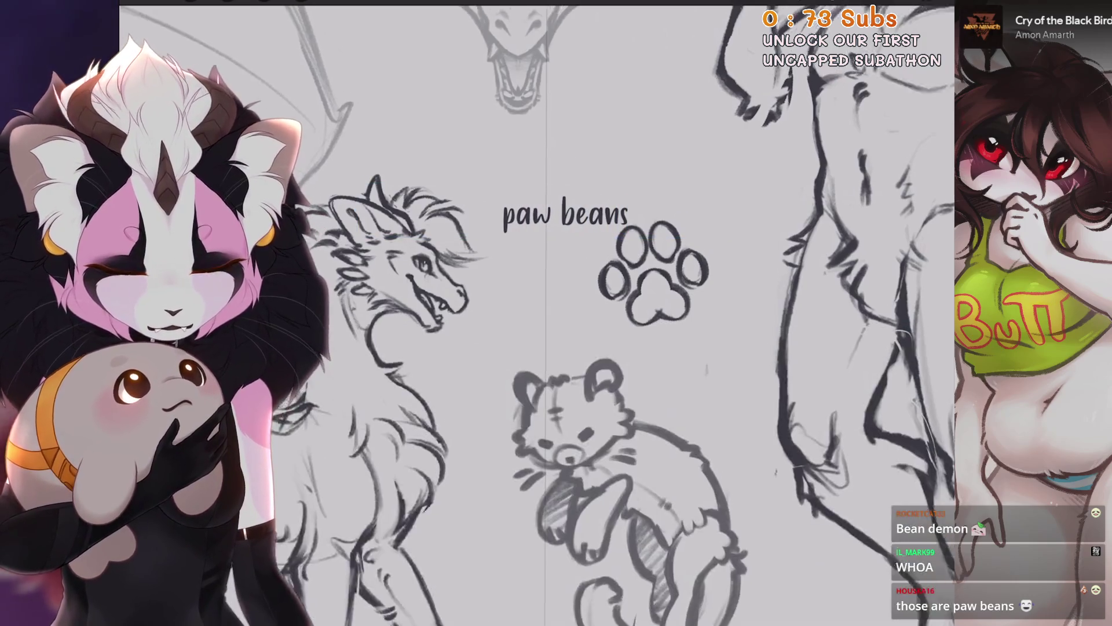
{"action": "left_click", "coordinate": [301, 2]}
{"action": "double_click", "coordinate": [566, 228]}
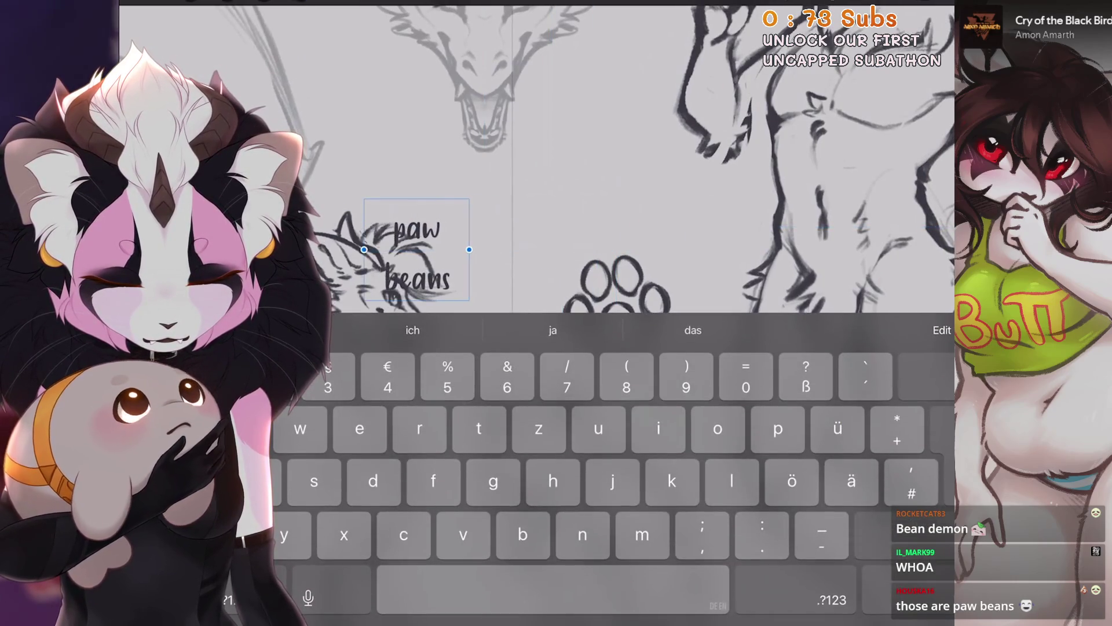
{"action": "left_click", "coordinate": [300, 2]}
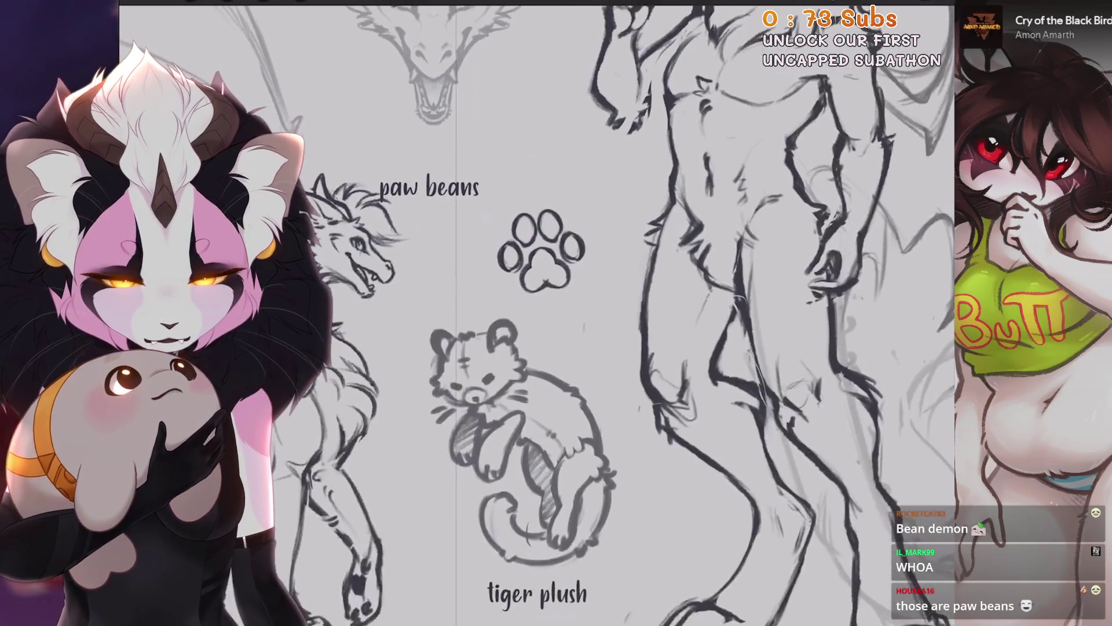
{"action": "left_click_drag", "start_coordinate": [489, 261], "coordinate": [467, 249]}
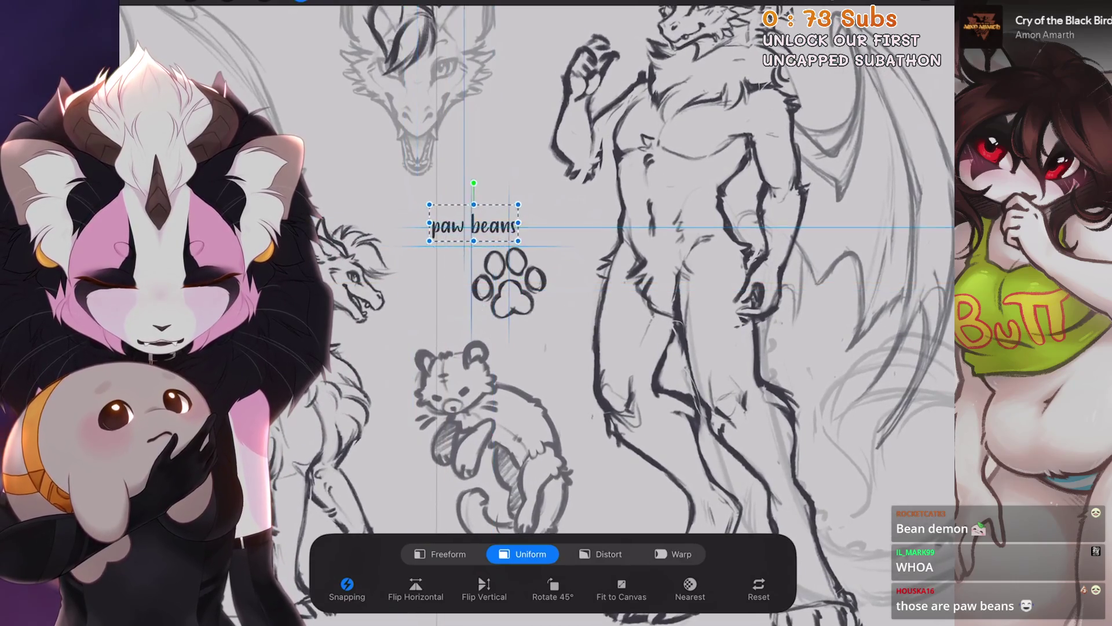
Select the paw print layer and adjust its placement.
{"action": "scroll", "coordinate": [521, 289], "scroll_direction": "down", "scroll_amount": 2}
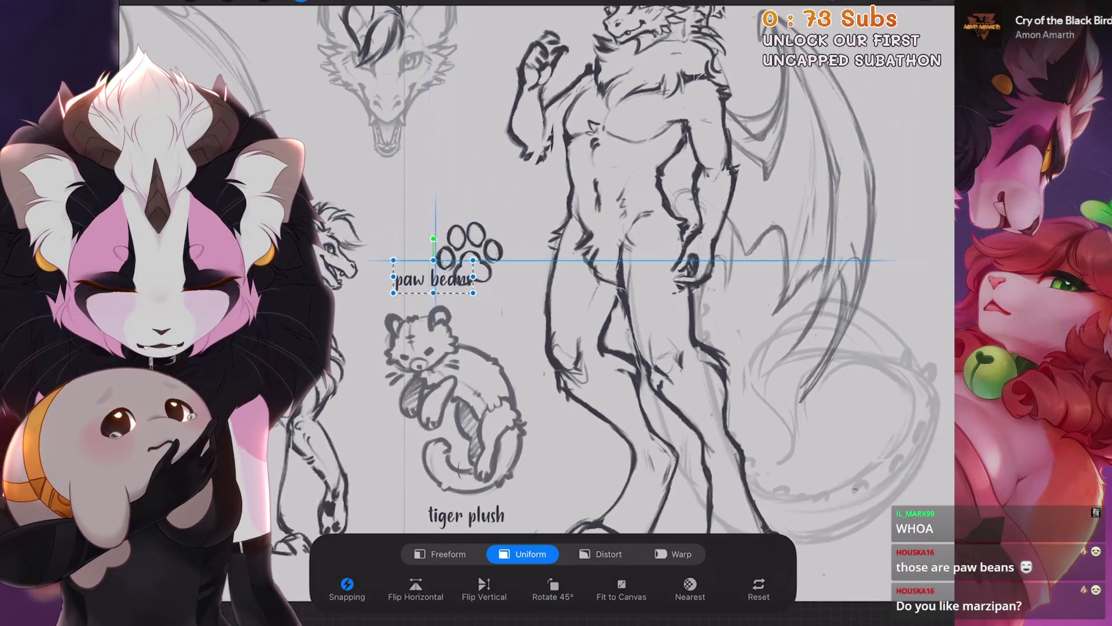
{"action": "left_click", "coordinate": [941, 1]}
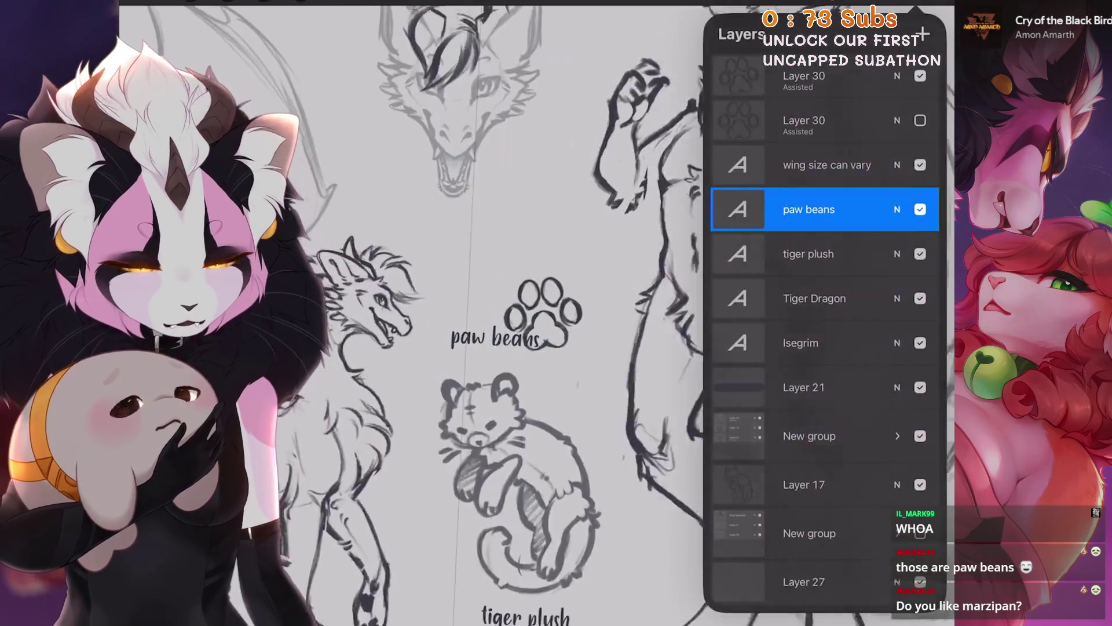
{"action": "left_click", "coordinate": [823, 76]}
{"action": "left_click", "coordinate": [942, 2]}
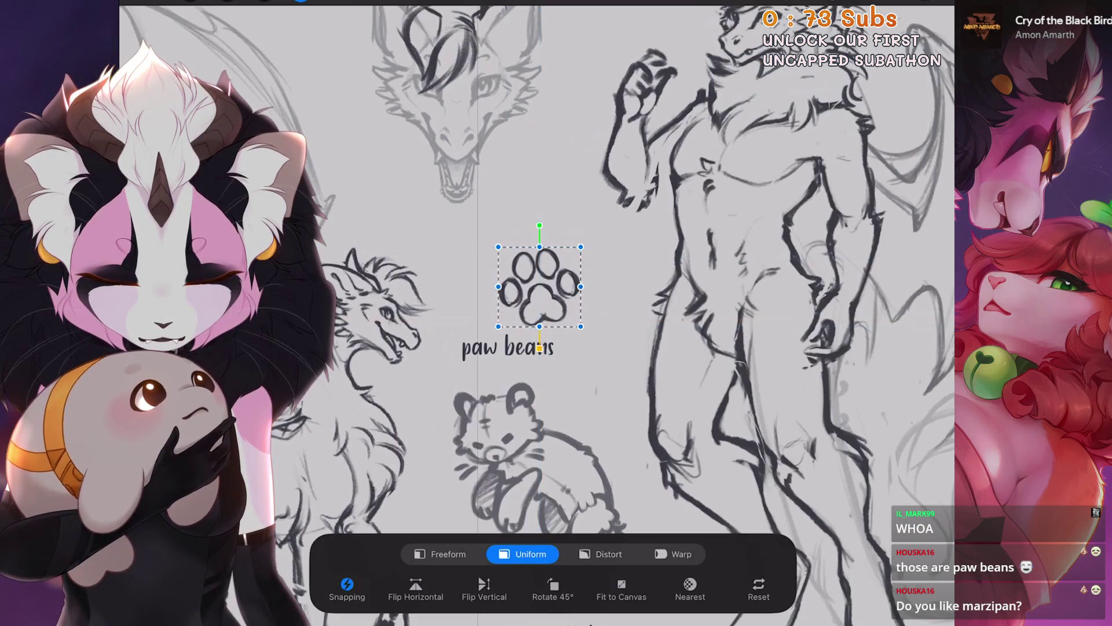
{"action": "left_click", "coordinate": [941, 2]}
{"action": "scroll", "coordinate": [521, 289], "scroll_direction": "down", "scroll_amount": 3}
{"action": "left_click", "coordinate": [941, 1]}
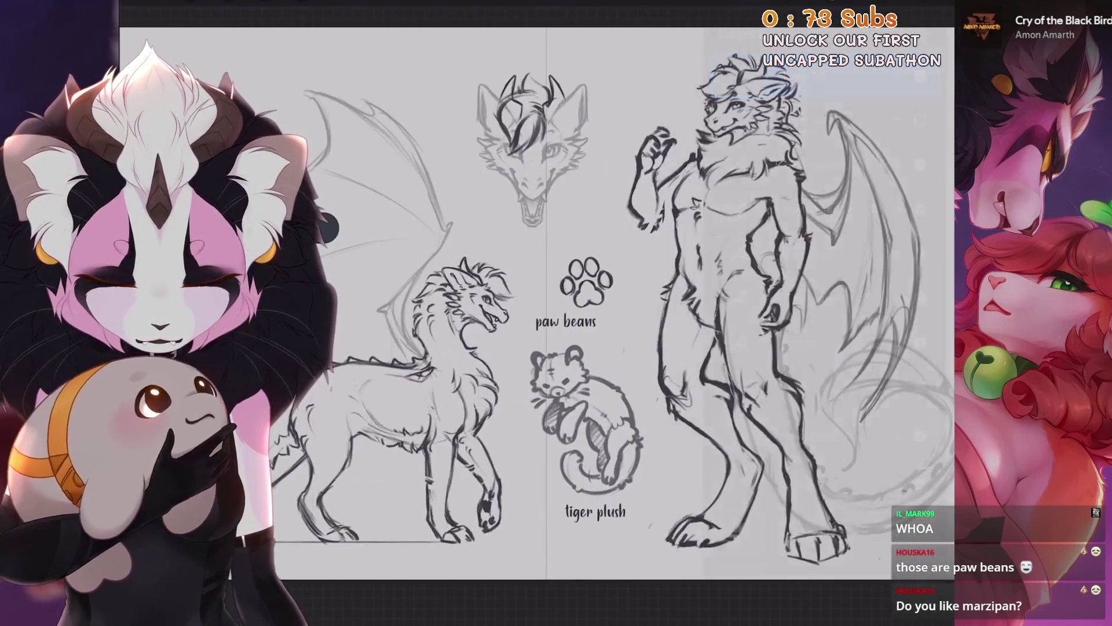
{"action": "scroll", "coordinate": [535, 290], "scroll_direction": "left", "scroll_amount": 5}
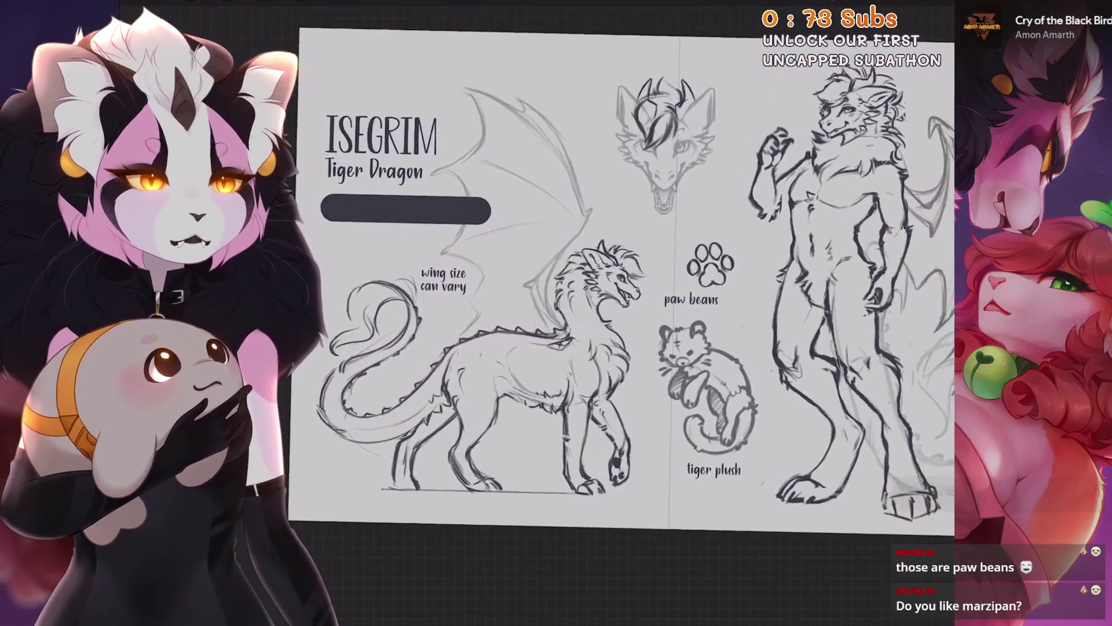
{"action": "scroll", "coordinate": [637, 290], "scroll_direction": "up", "scroll_amount": 3}
{"action": "left_click", "coordinate": [941, 2]}
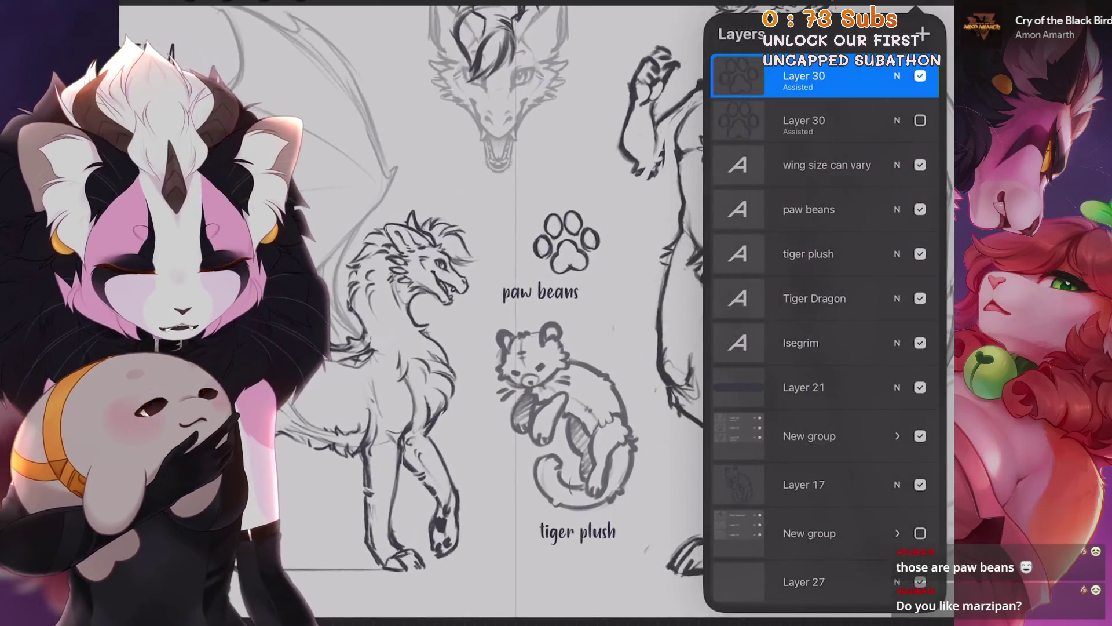
Commit the paw print position and select the 'wing size can vary' layer.
{"action": "left_click", "coordinate": [301, 2]}
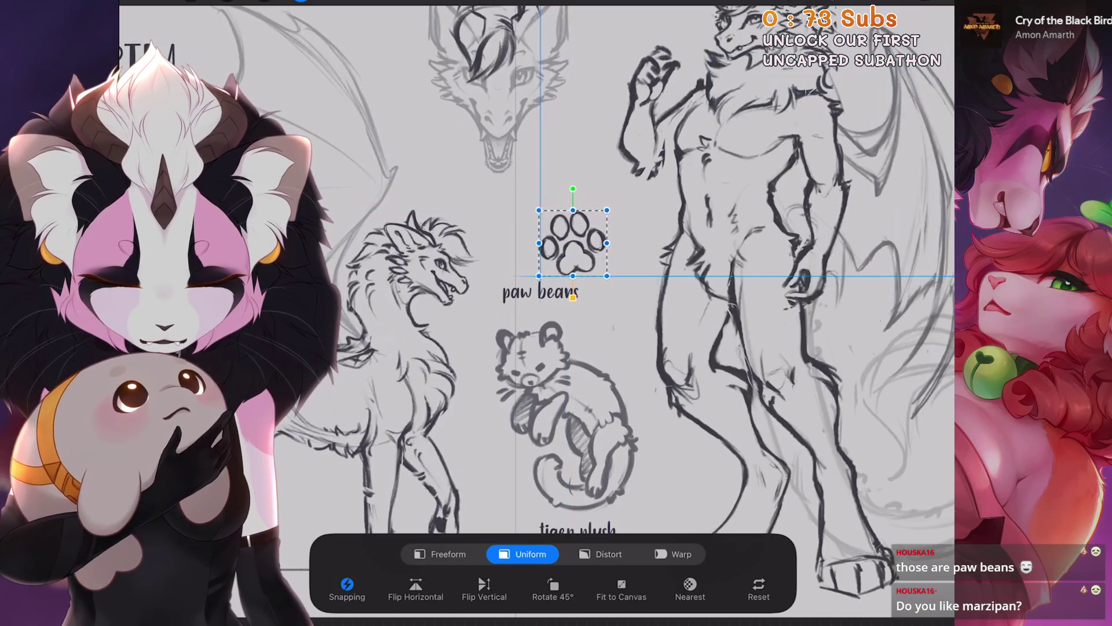
{"action": "left_click", "coordinate": [942, 2]}
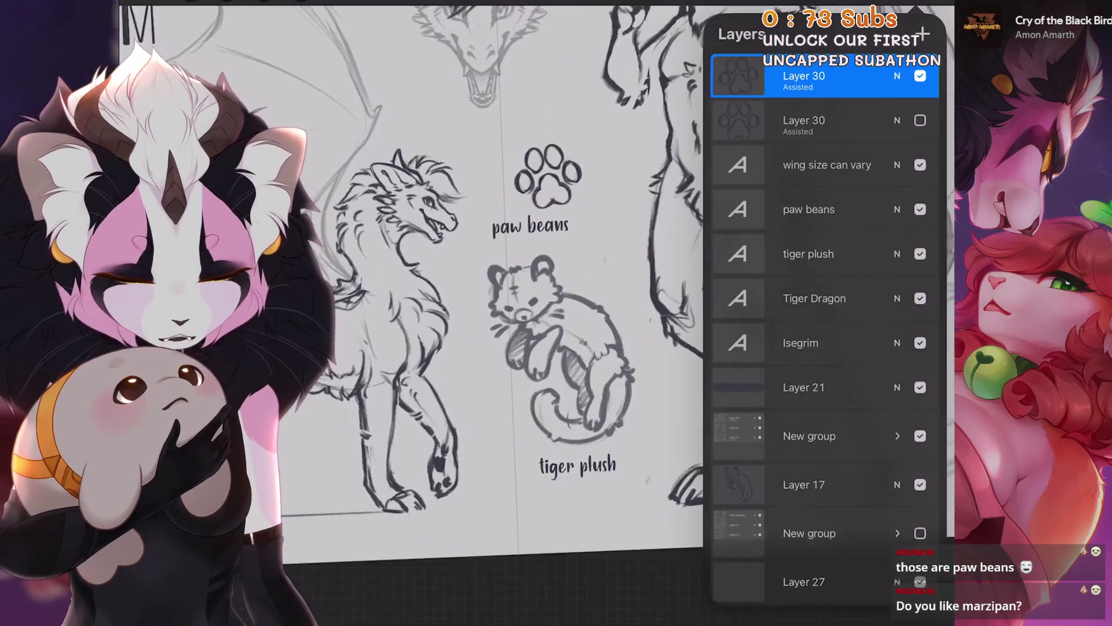
{"action": "scroll", "coordinate": [487, 273], "scroll_direction": "down", "scroll_amount": 5}
{"action": "left_click", "coordinate": [941, 2]}
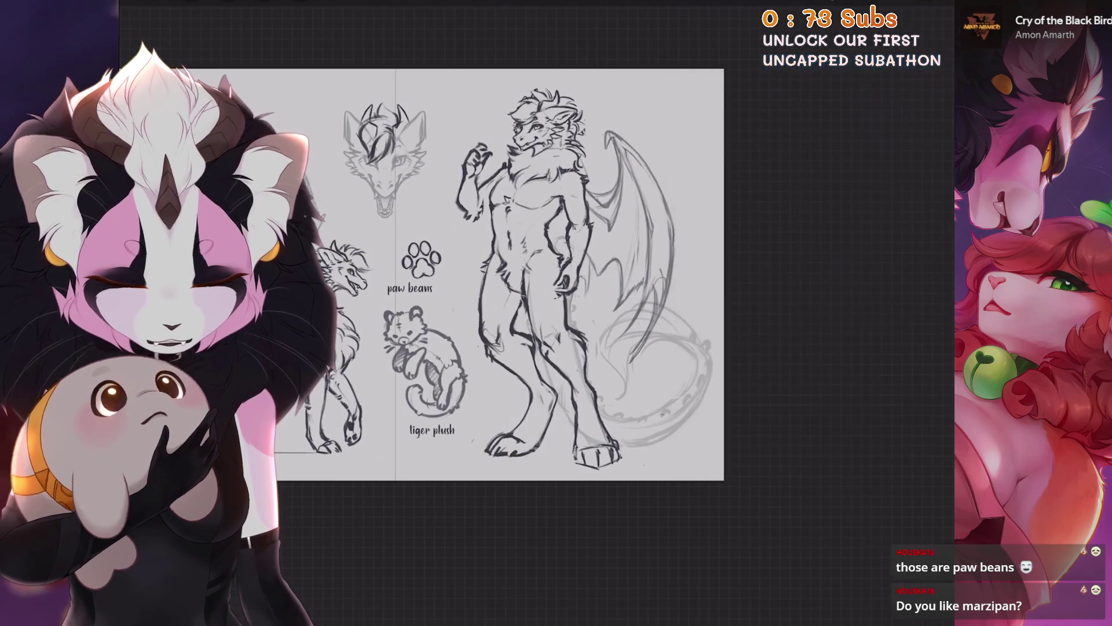
{"action": "scroll", "coordinate": [486, 272], "scroll_direction": "up", "scroll_amount": 3}
{"action": "left_click", "coordinate": [864, 1]}
{"action": "scroll", "coordinate": [580, 313], "scroll_direction": "up", "scroll_amount": 2}
{"action": "left_click", "coordinate": [942, 2]}
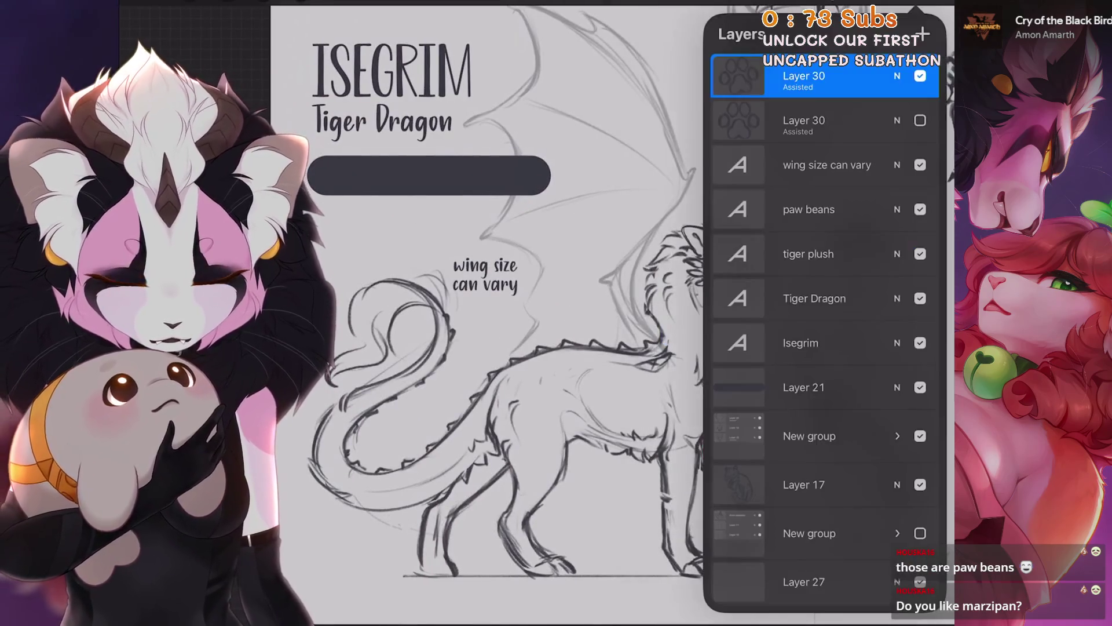
{"action": "scroll", "coordinate": [464, 290], "scroll_direction": "up", "scroll_amount": 1}
{"action": "left_click", "coordinate": [819, 162]}
Set the wing note's Leading to 25pt in Edit Style.
{"action": "double_click", "coordinate": [546, 248]}
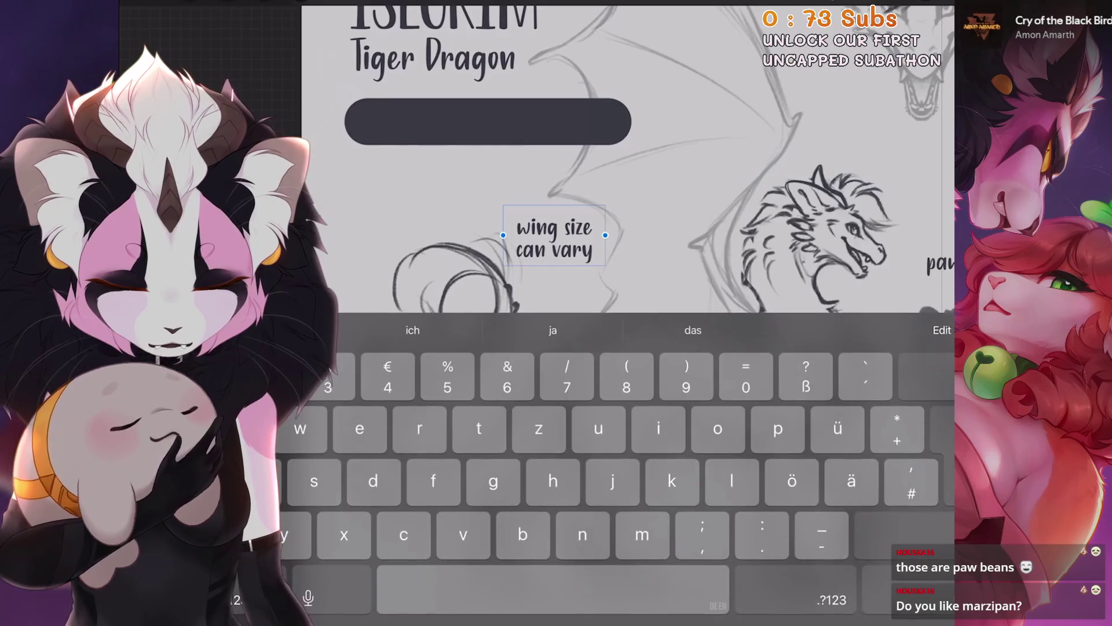
{"action": "left_click", "coordinate": [942, 329]}
{"action": "left_click", "coordinate": [737, 487]}
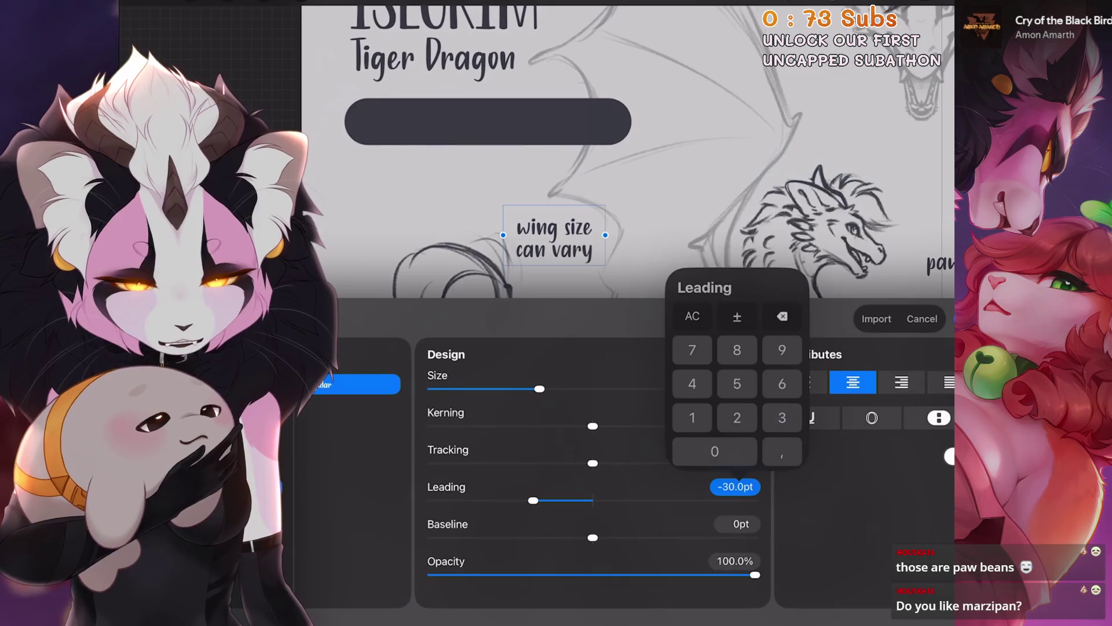
{"action": "left_click", "coordinate": [922, 319]}
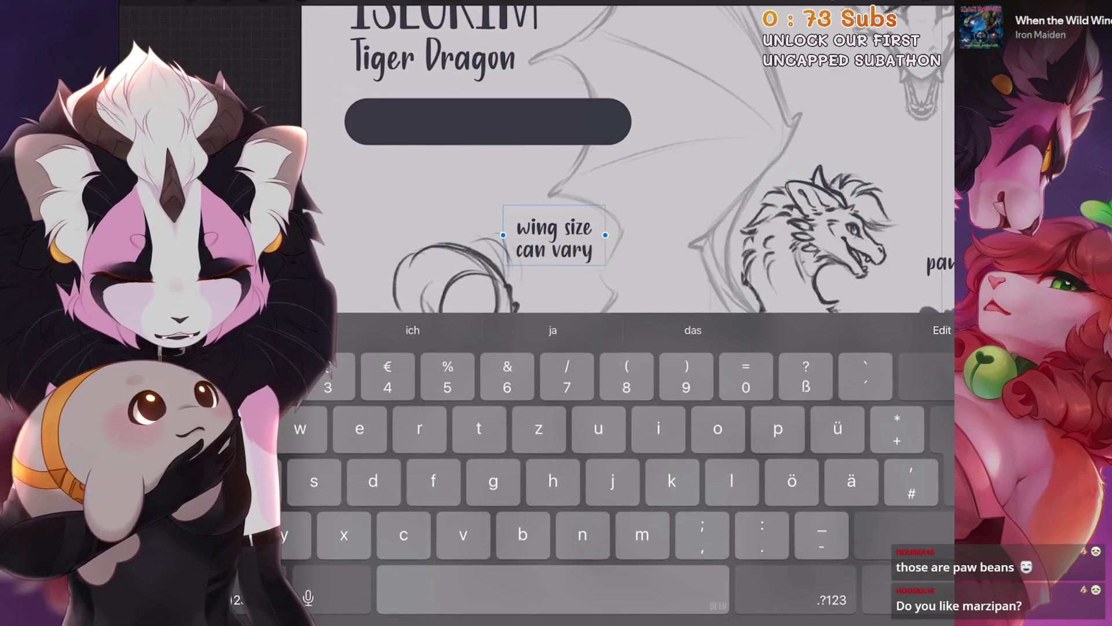
{"action": "left_click", "coordinate": [943, 330]}
{"action": "left_click", "coordinate": [737, 487]}
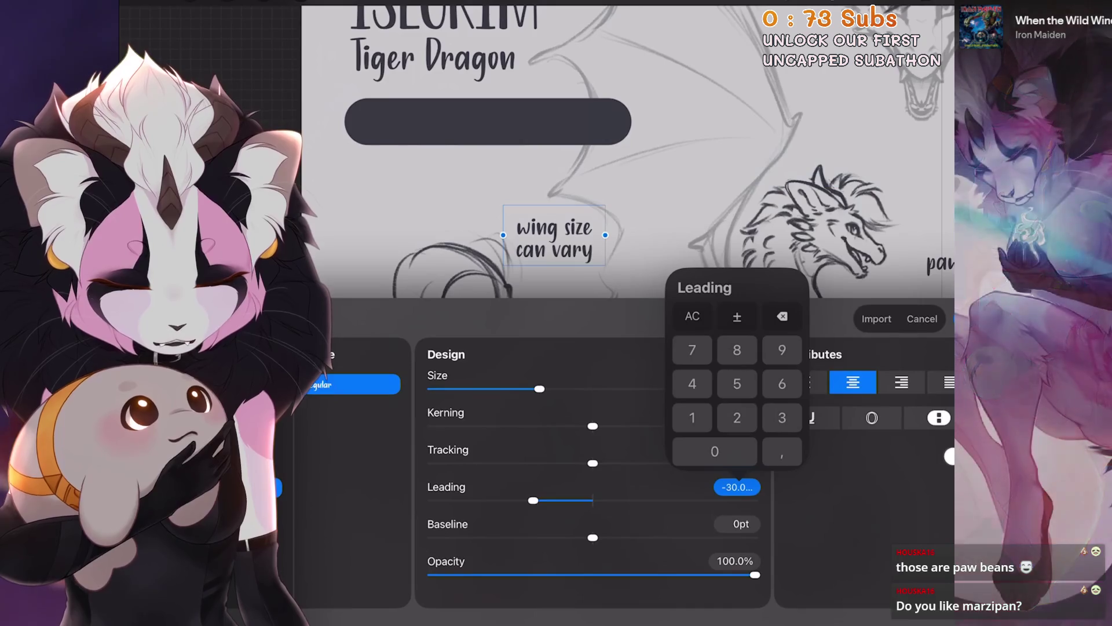
{"action": "left_click", "coordinate": [737, 417]}
{"action": "left_click", "coordinate": [737, 384]}
{"action": "left_click", "coordinate": [877, 319]}
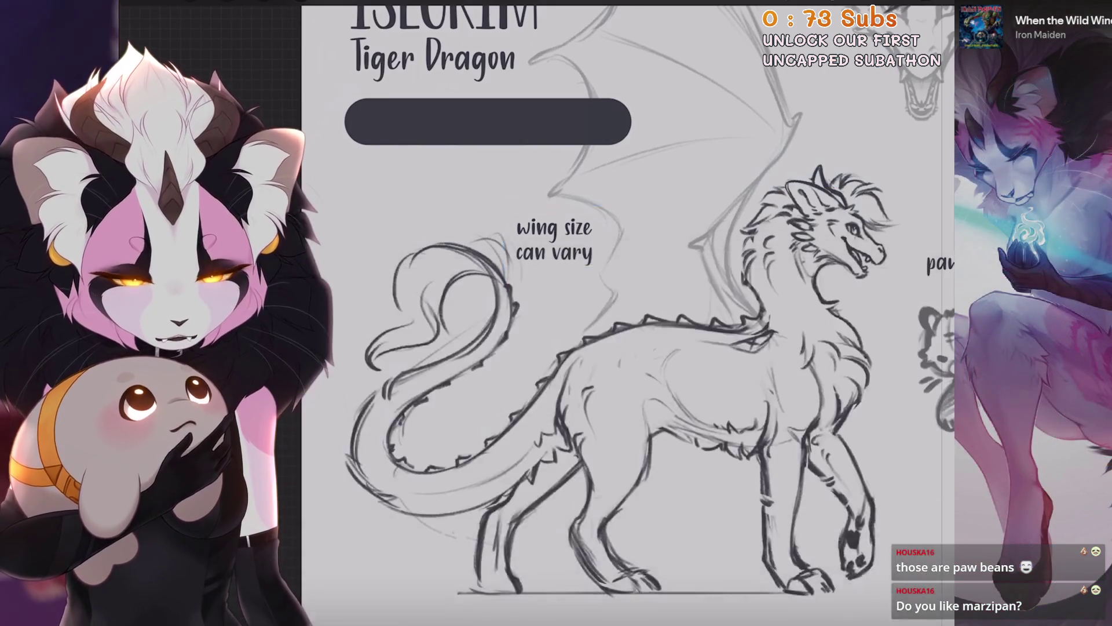
{"action": "left_click_drag", "start_coordinate": [811, 173], "coordinate": [580, 174]}
{"action": "left_click", "coordinate": [675, 251]}
Adjust the letter and line spacing of the 'paw beans' label.
{"action": "left_click", "coordinate": [942, 349]}
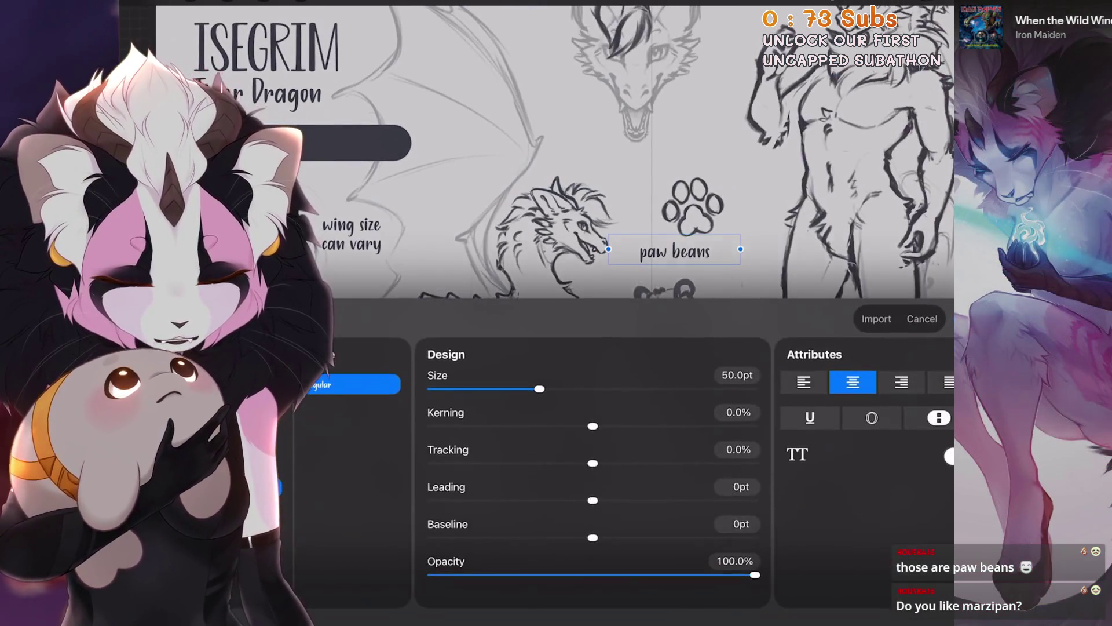
{"action": "left_click", "coordinate": [737, 450]}
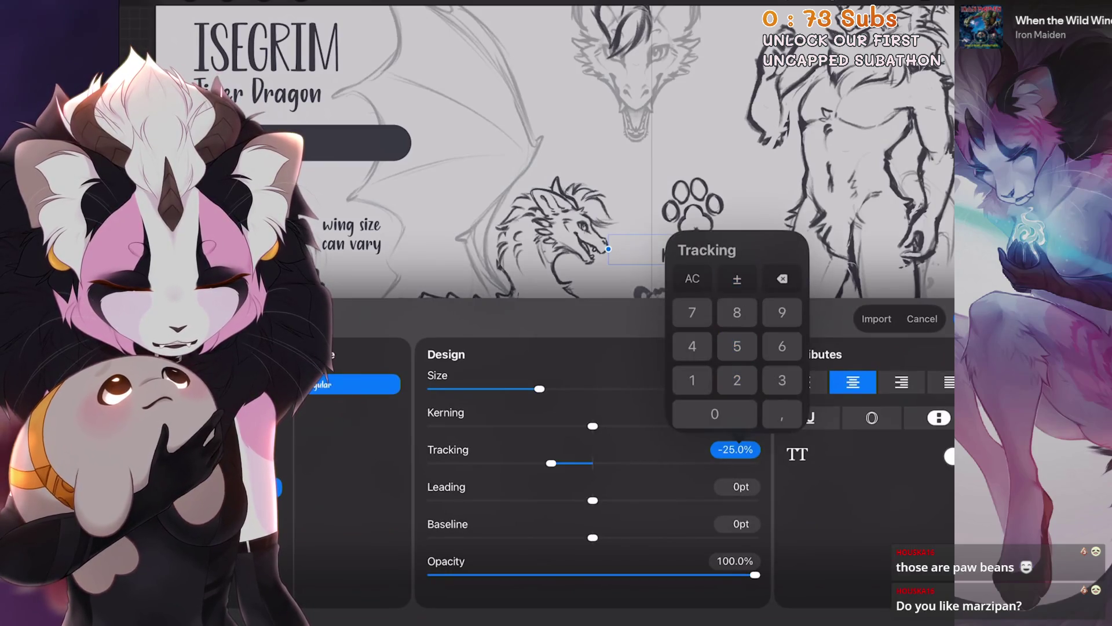
{"action": "left_click", "coordinate": [737, 449]}
{"action": "left_click", "coordinate": [922, 319]}
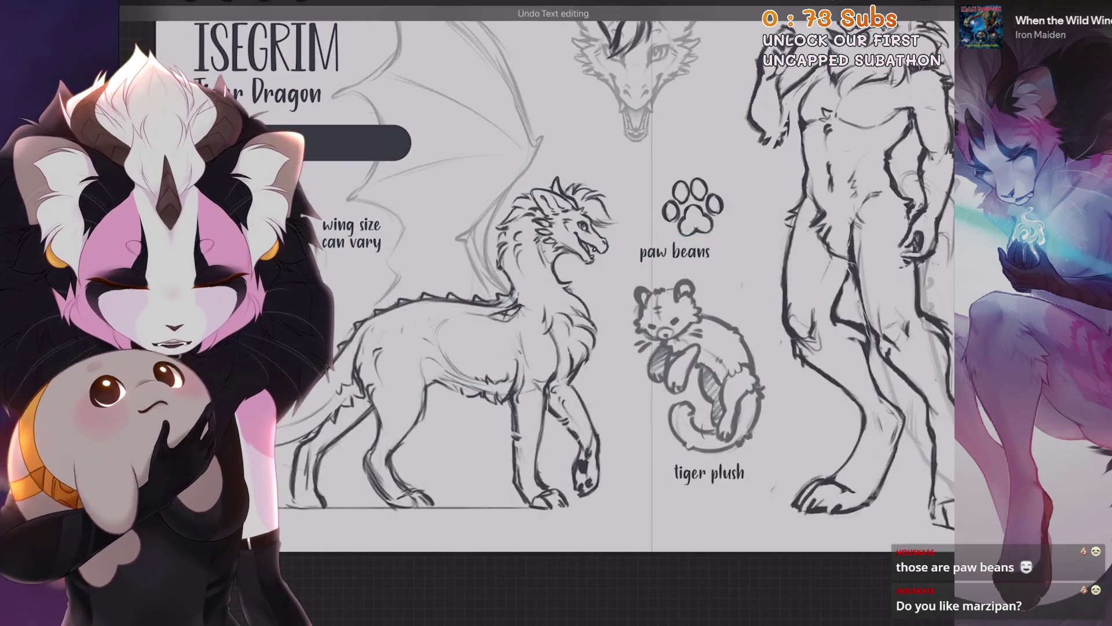
{"action": "left_click", "coordinate": [675, 252]}
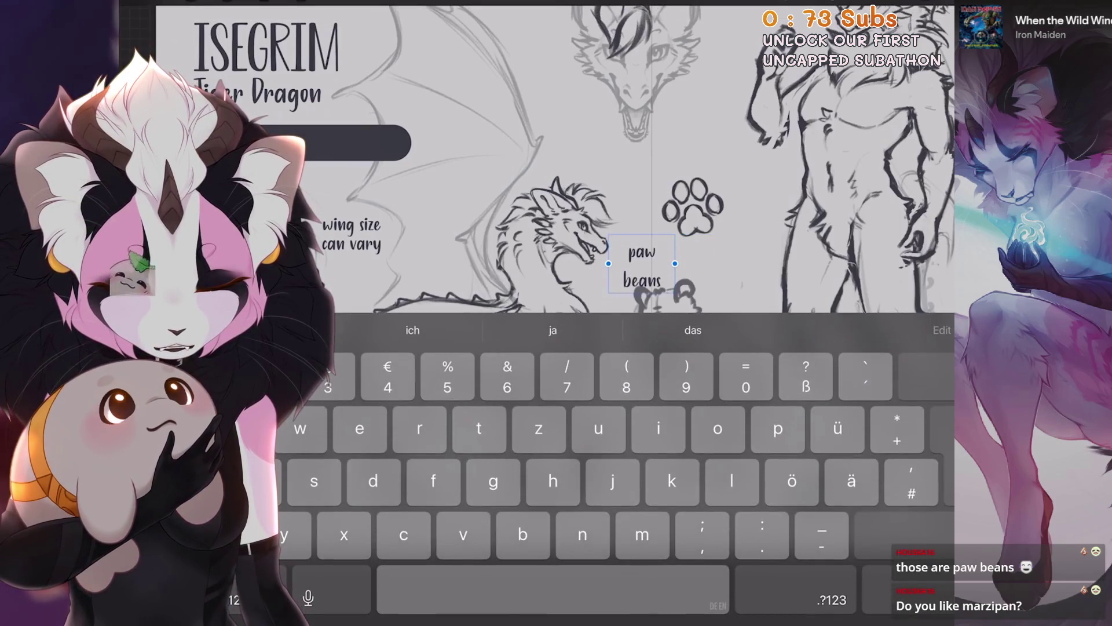
{"action": "left_click", "coordinate": [942, 329]}
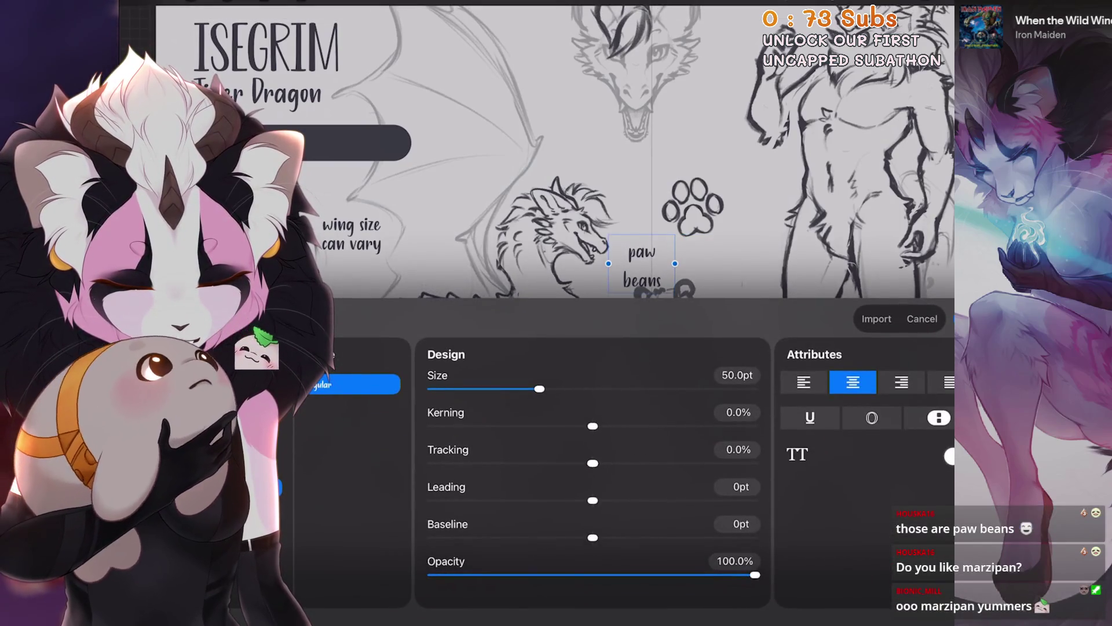
{"action": "left_click", "coordinate": [737, 487]}
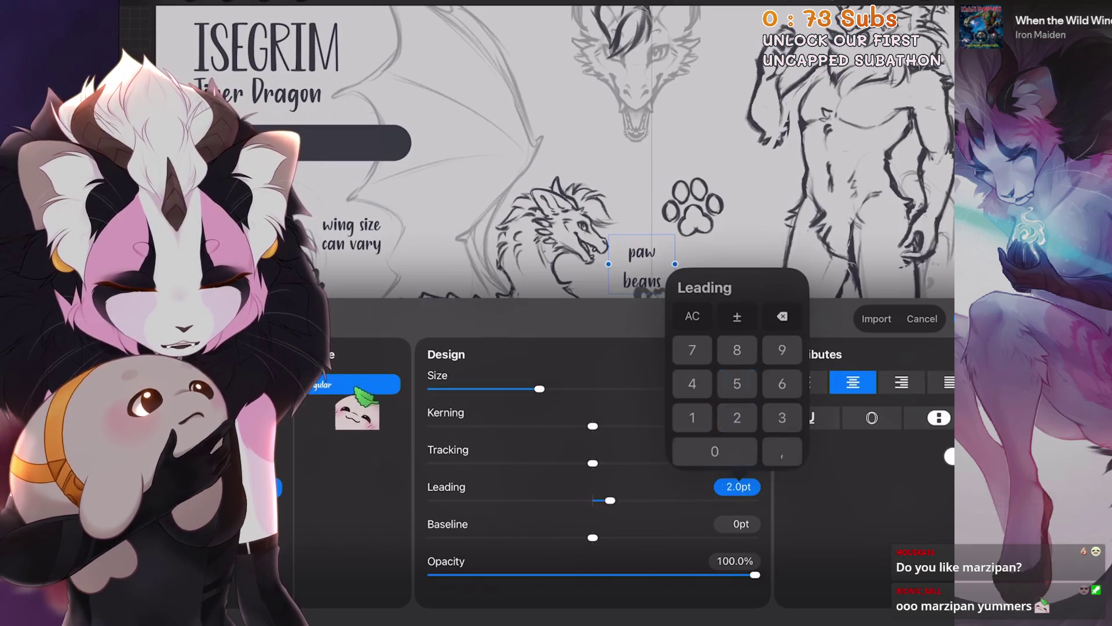
{"action": "left_click", "coordinate": [579, 174]}
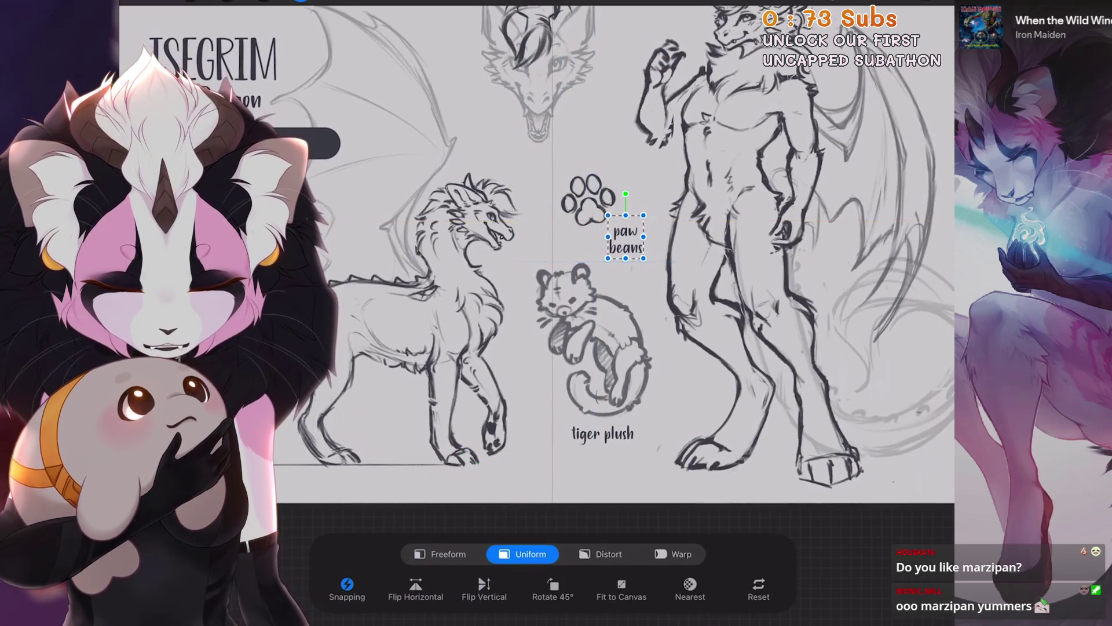
Set the 'tiger plush' label's line spacing and move it next to the plush.
{"action": "double_click", "coordinate": [596, 429]}
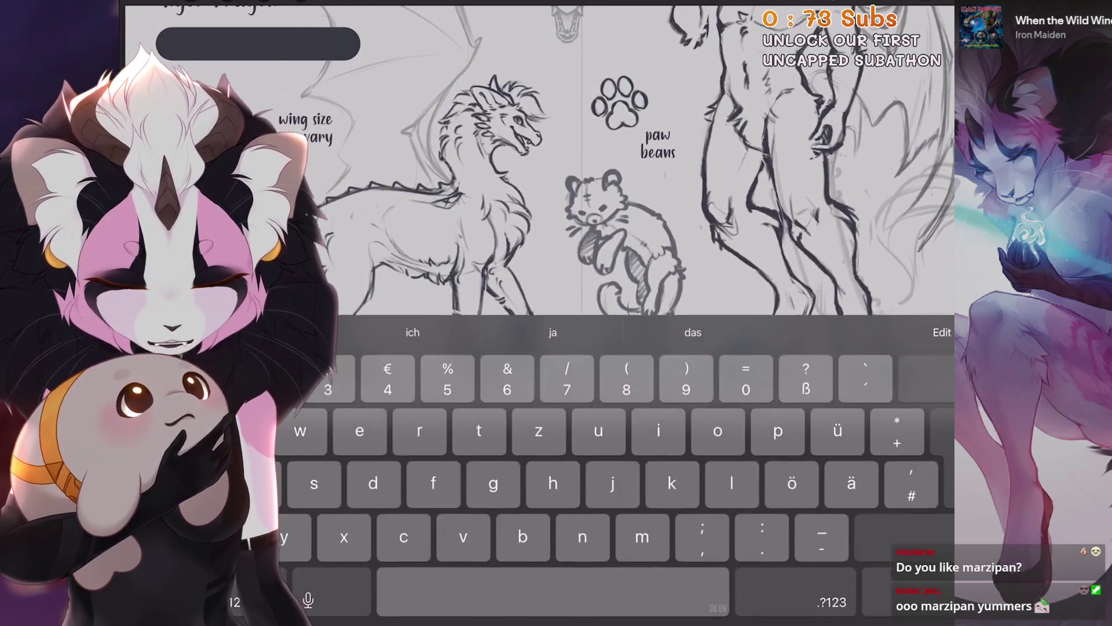
{"action": "left_click", "coordinate": [943, 330]}
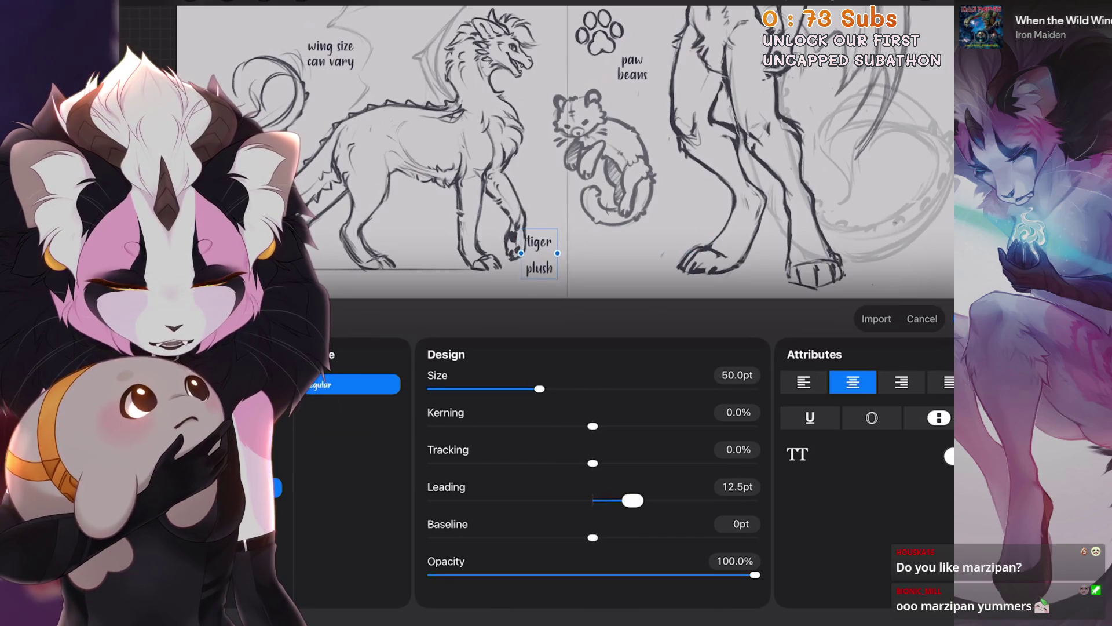
{"action": "left_click", "coordinate": [737, 487]}
{"action": "type", "text": "-25"}
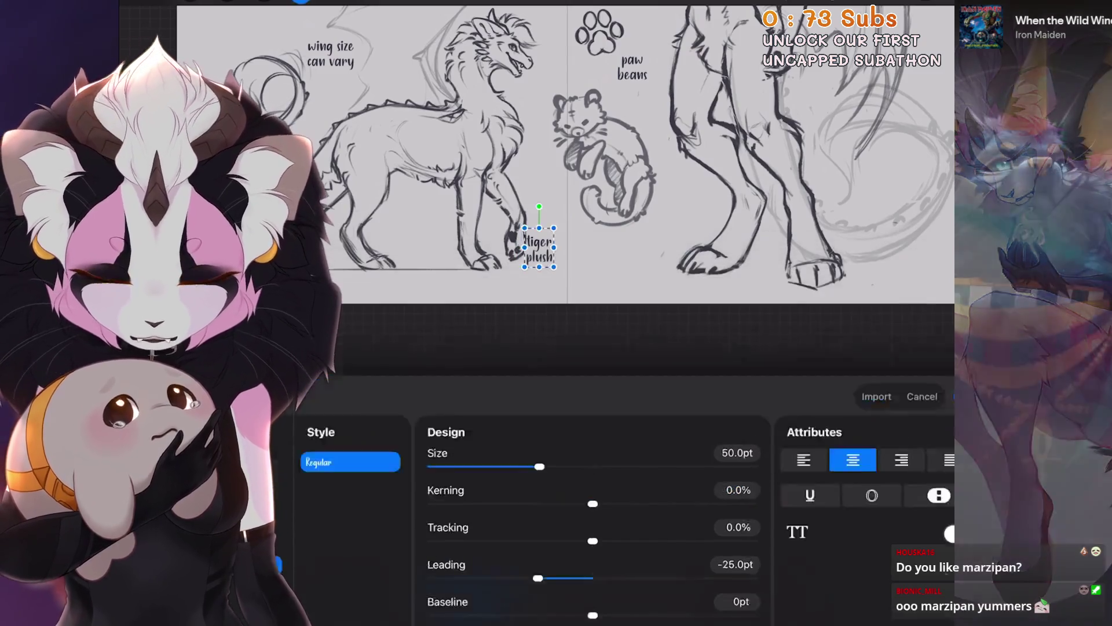
{"action": "left_click_drag", "start_coordinate": [538, 249], "coordinate": [588, 244]}
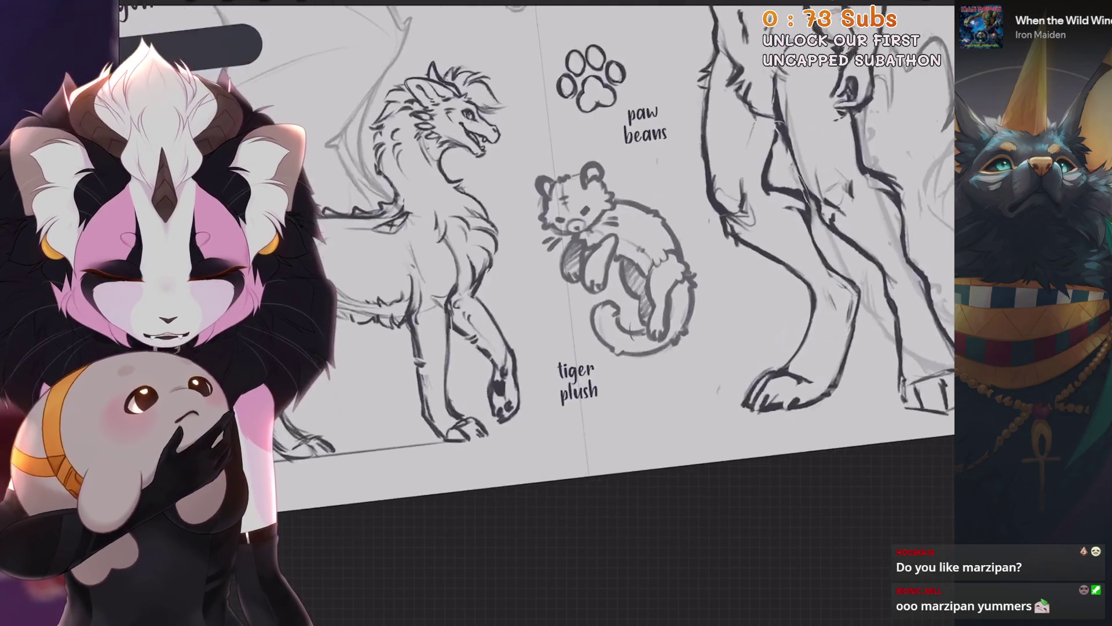
{"action": "double_click", "coordinate": [657, 374]}
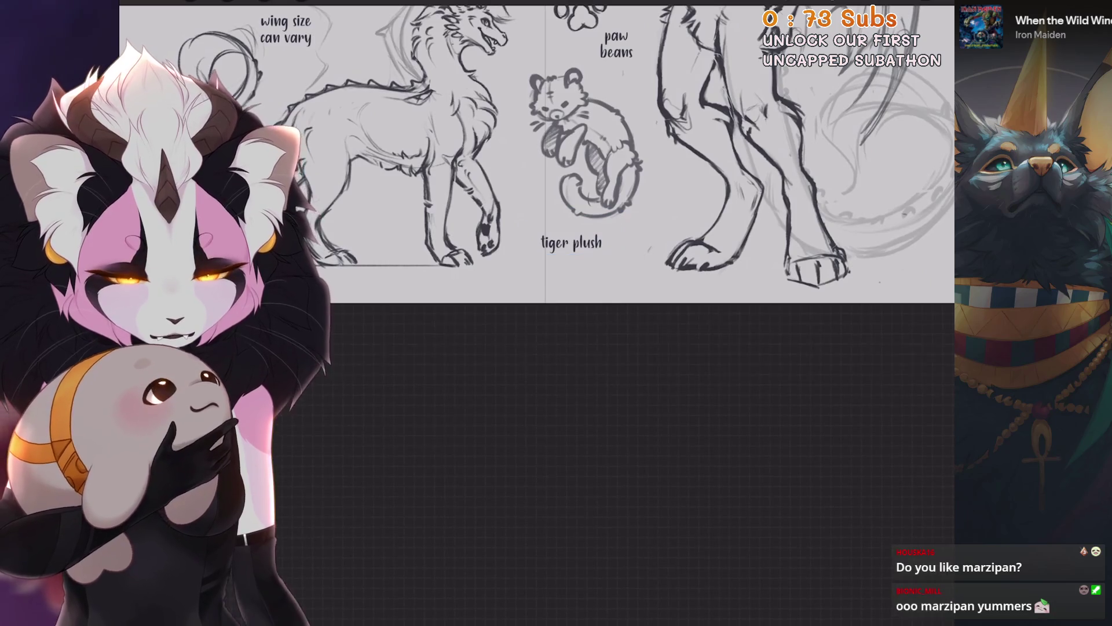
{"action": "double_click", "coordinate": [650, 248]}
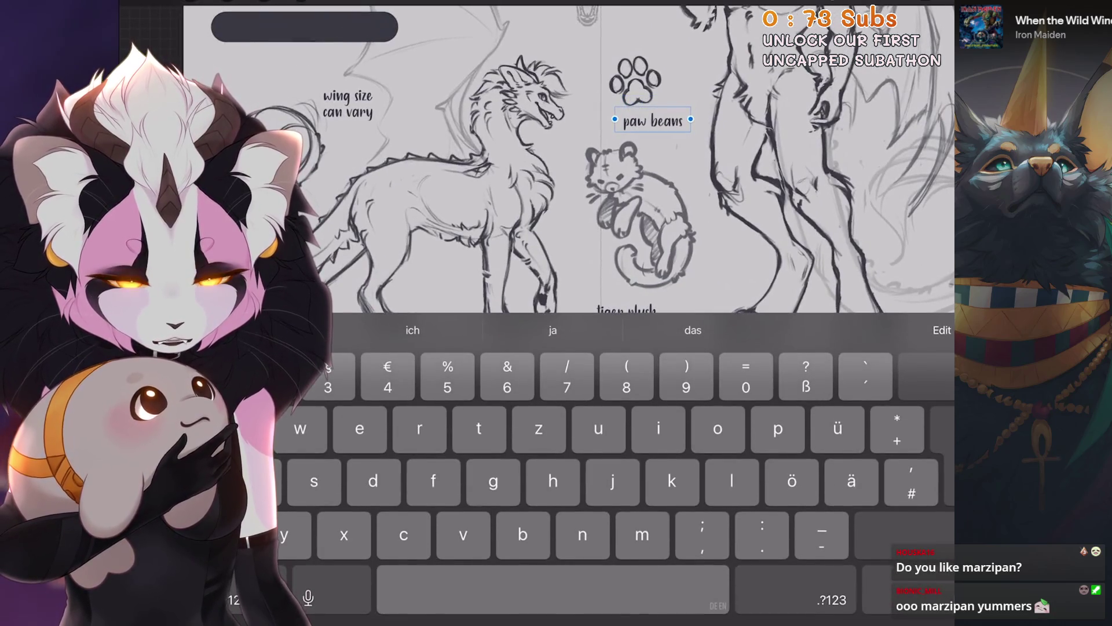
Finish the one-line 'paw beans' label, then select the tiger plush label to reposition.
{"action": "left_click", "coordinate": [753, 174]}
{"action": "scroll", "coordinate": [557, 289], "scroll_direction": "down", "scroll_amount": 3}
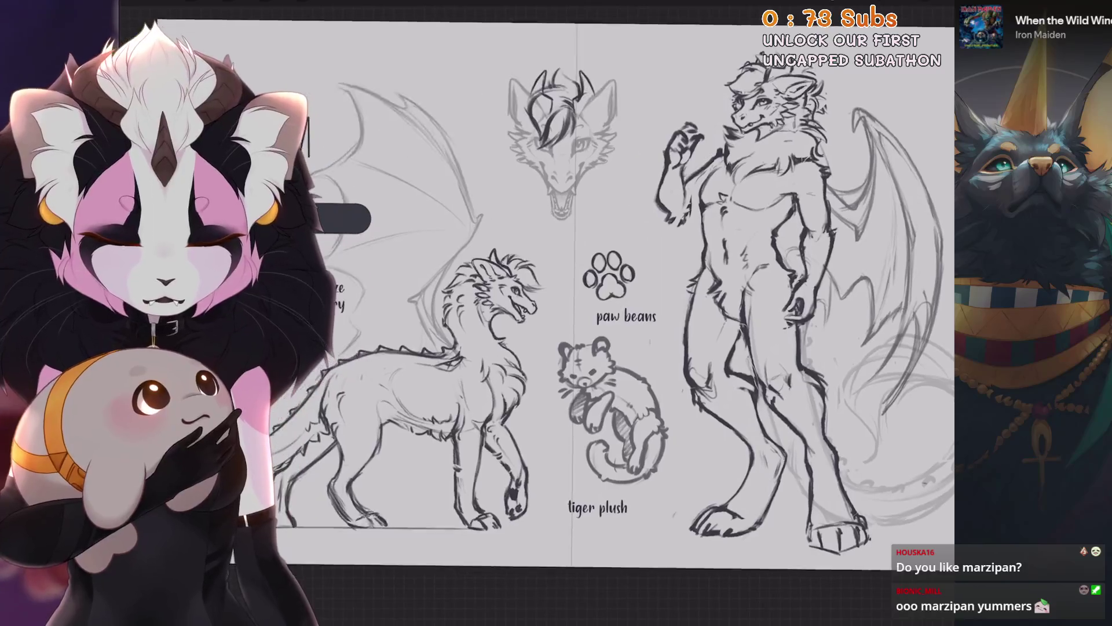
{"action": "left_click", "coordinate": [915, 7]}
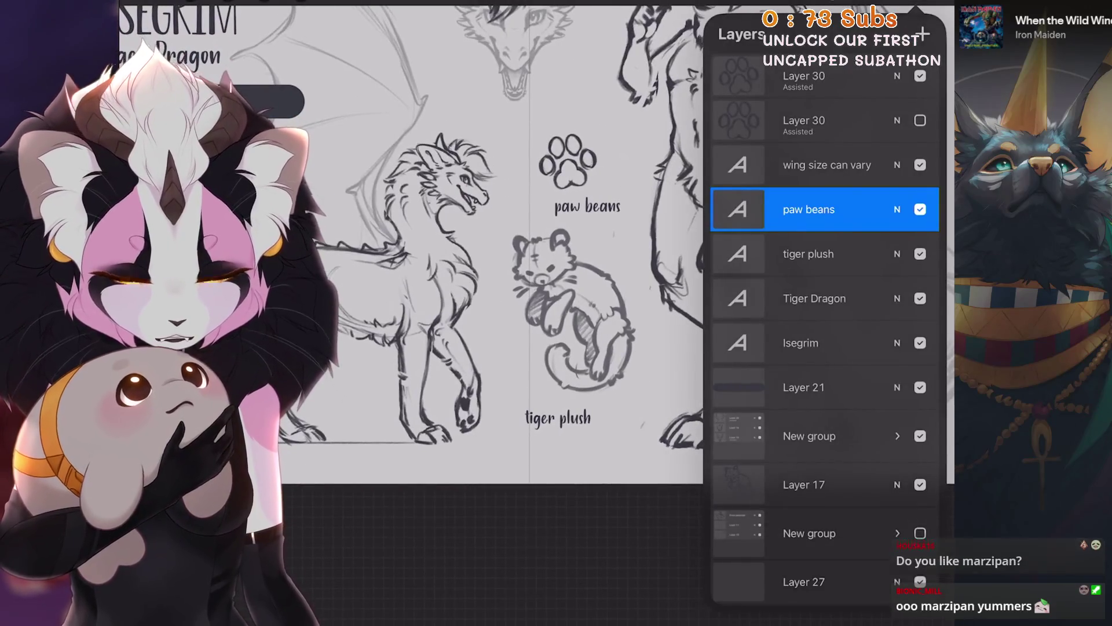
{"action": "left_click", "coordinate": [300, 3]}
{"action": "left_click", "coordinate": [916, 7]}
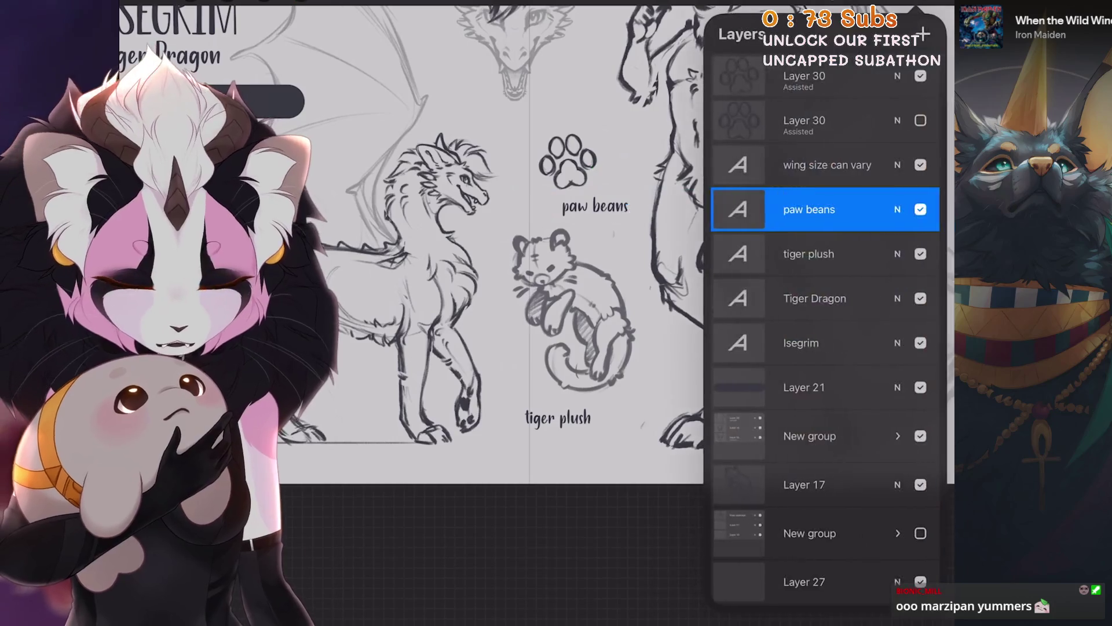
{"action": "left_click", "coordinate": [794, 251]}
{"action": "left_click", "coordinate": [916, 7]}
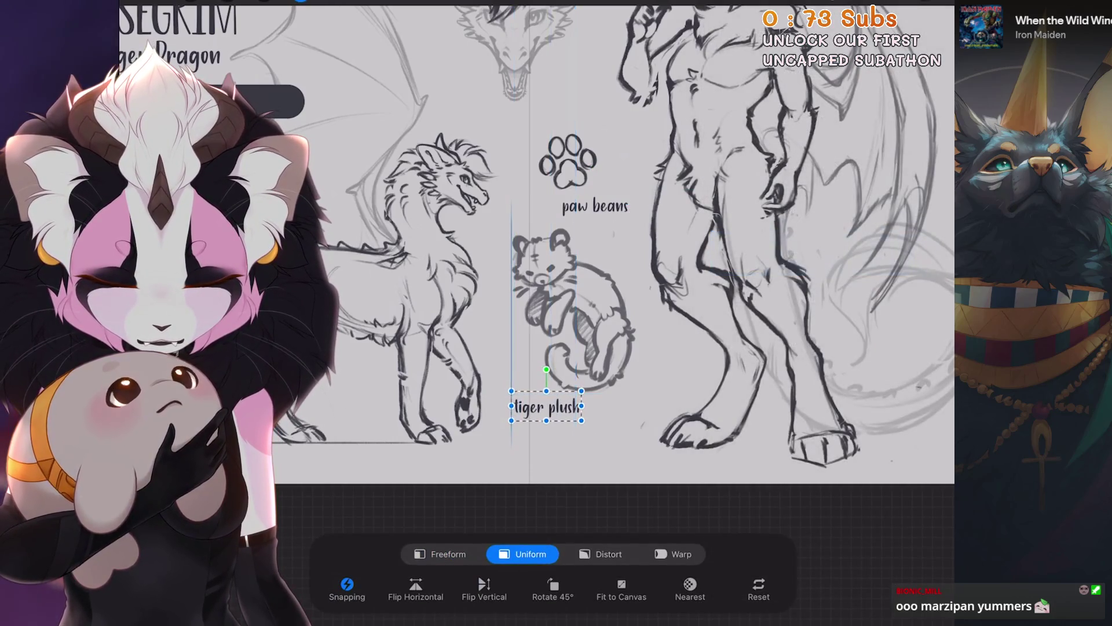
{"action": "left_click", "coordinate": [916, 6]}
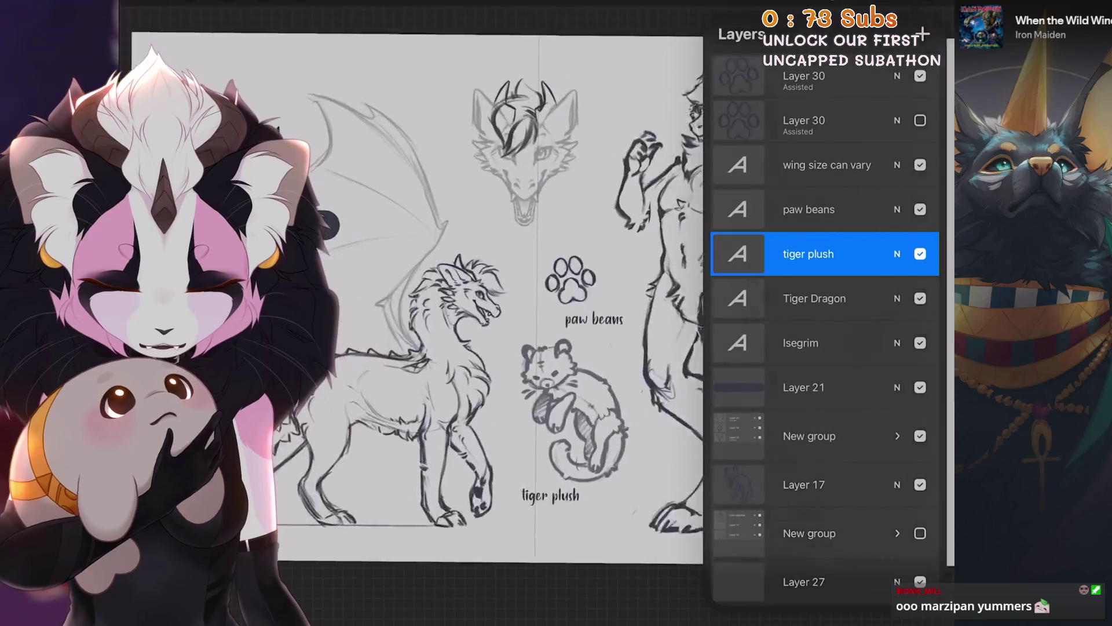
{"action": "left_click", "coordinate": [737, 254]}
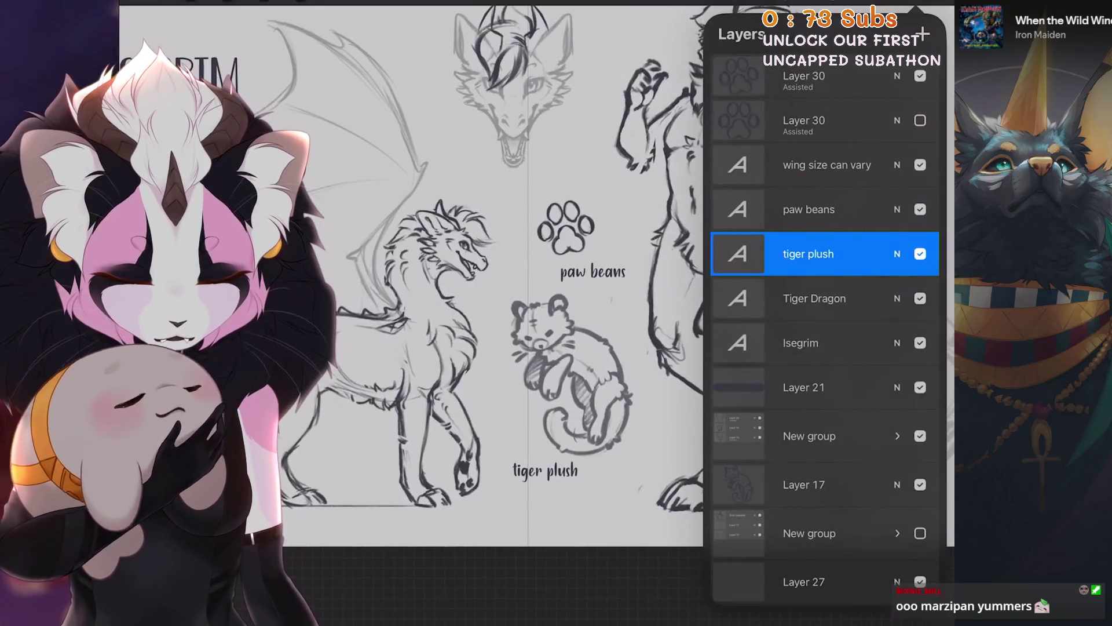
Reposition the paw print sketch, undoing its last resize.
{"action": "scroll", "coordinate": [464, 261], "scroll_direction": "down", "scroll_amount": 2}
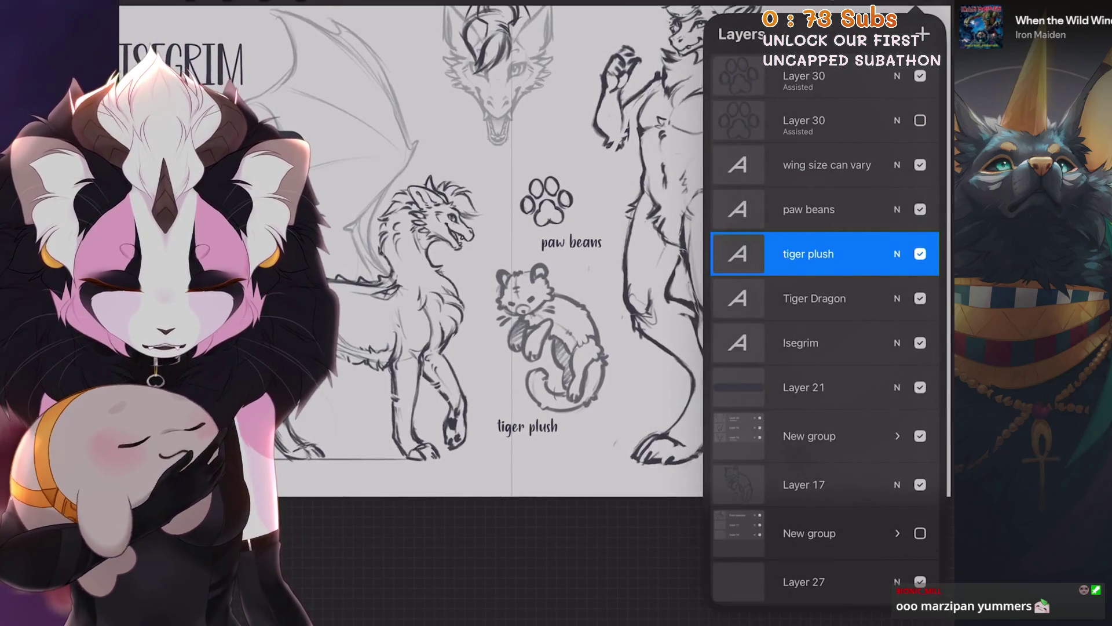
{"action": "scroll", "coordinate": [464, 261], "scroll_direction": "down", "scroll_amount": 2}
{"action": "left_click", "coordinate": [811, 76]}
{"action": "left_click", "coordinate": [300, 2]}
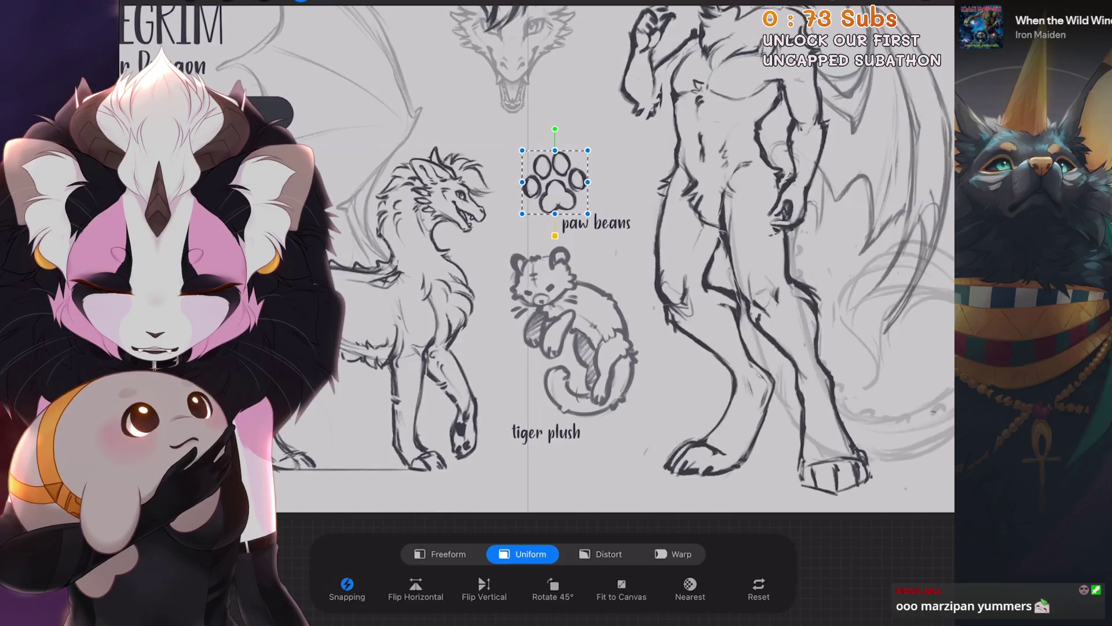
{"action": "key", "text": "ctrl+z"}
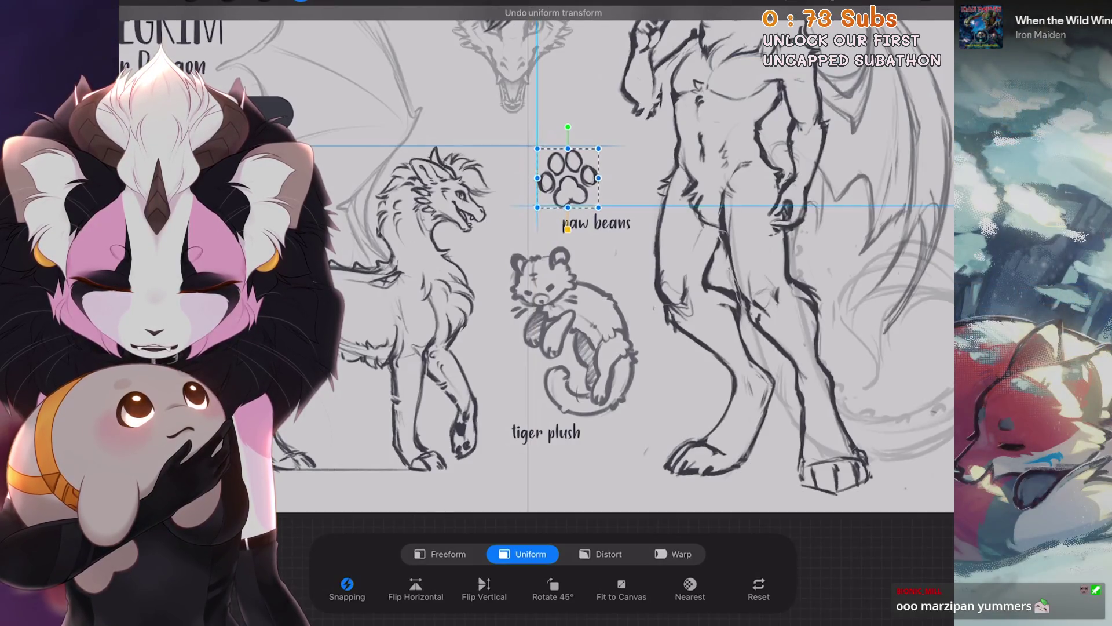
{"action": "left_click", "coordinate": [301, 2]}
{"action": "scroll", "coordinate": [537, 267], "scroll_direction": "down", "scroll_amount": 3}
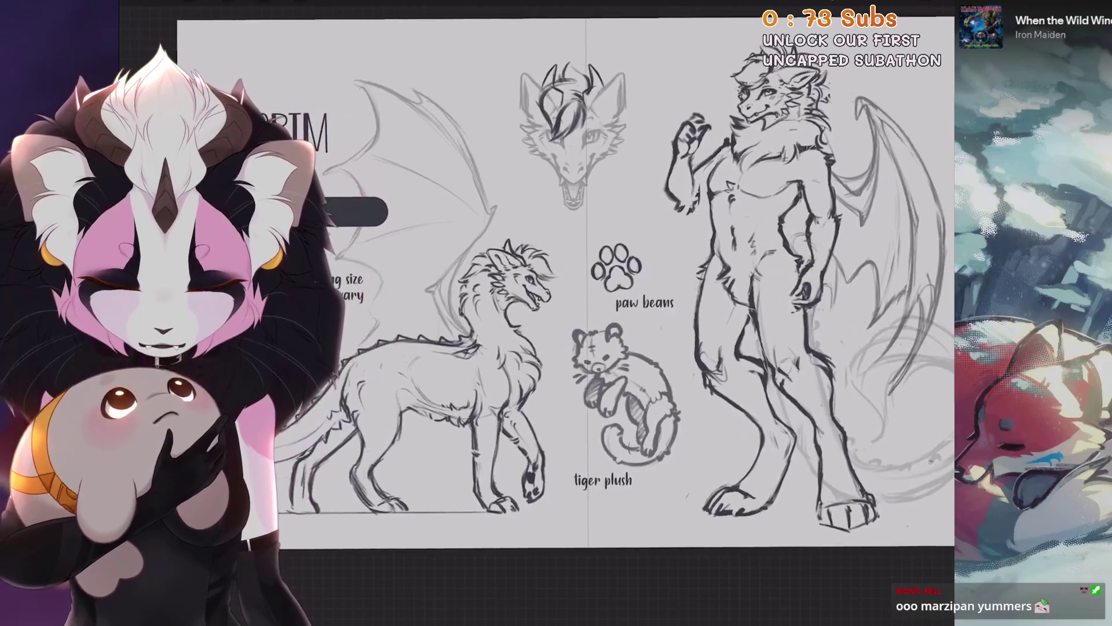
{"action": "left_click", "coordinate": [939, 3]}
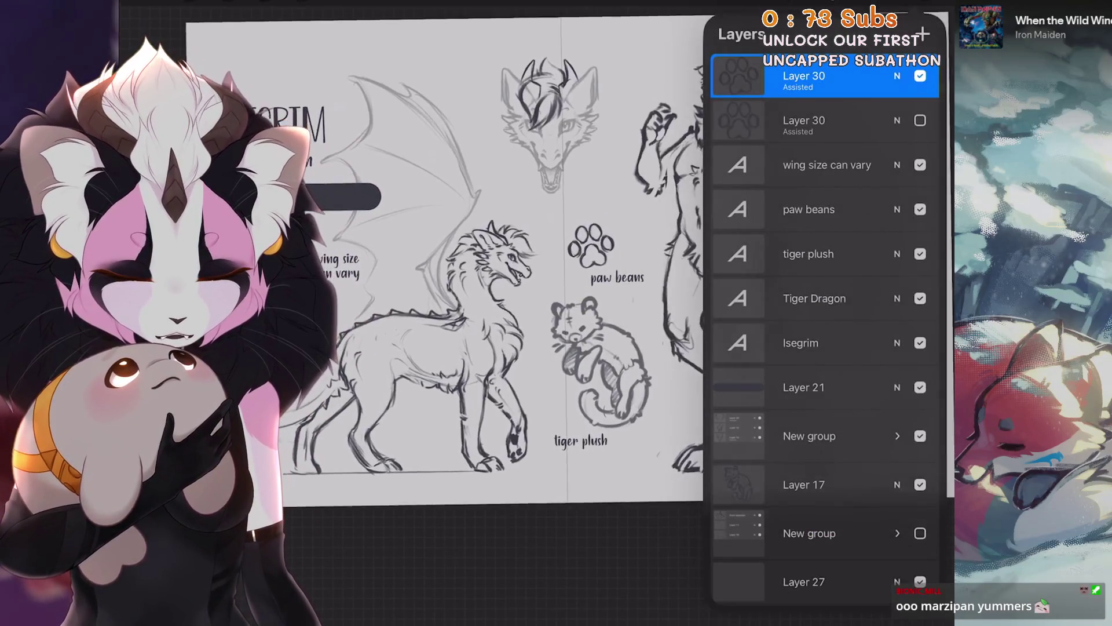
{"action": "scroll", "coordinate": [499, 260], "scroll_direction": "down", "scroll_amount": 2}
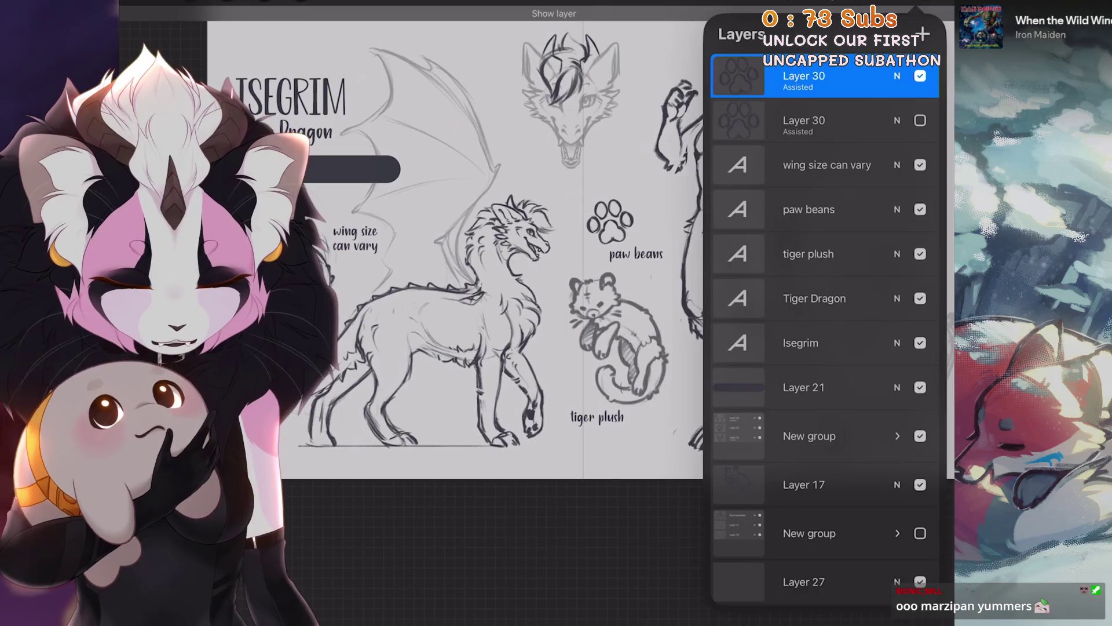
{"action": "scroll", "coordinate": [498, 260], "scroll_direction": "down", "scroll_amount": 2}
{"action": "scroll", "coordinate": [823, 348], "scroll_direction": "down", "scroll_amount": 3}
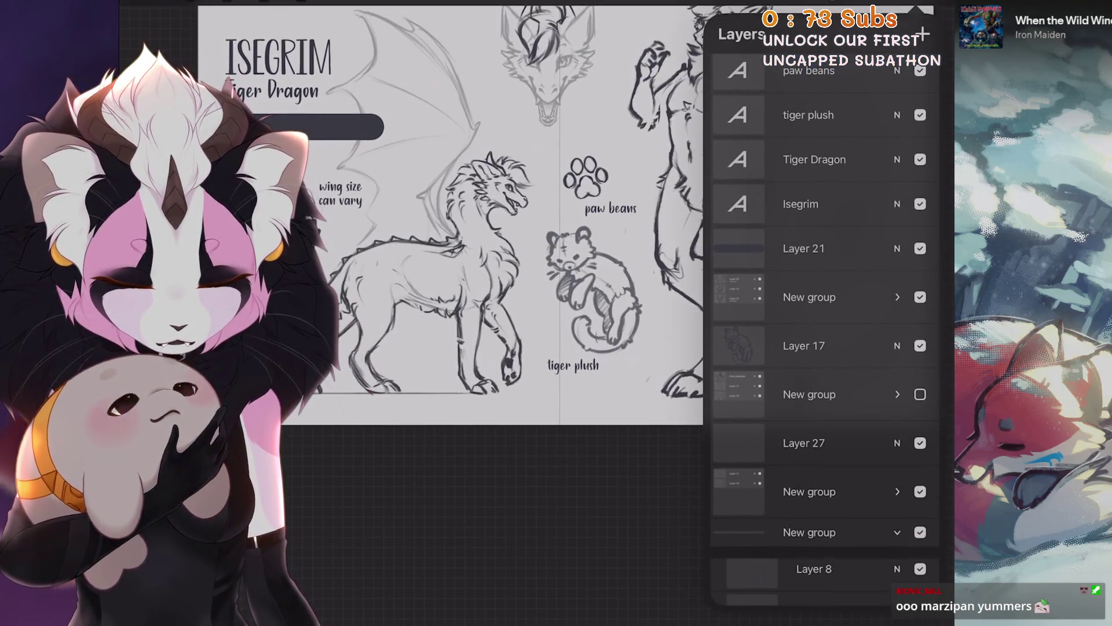
{"action": "left_click", "coordinate": [898, 532]}
{"action": "left_click", "coordinate": [812, 491]}
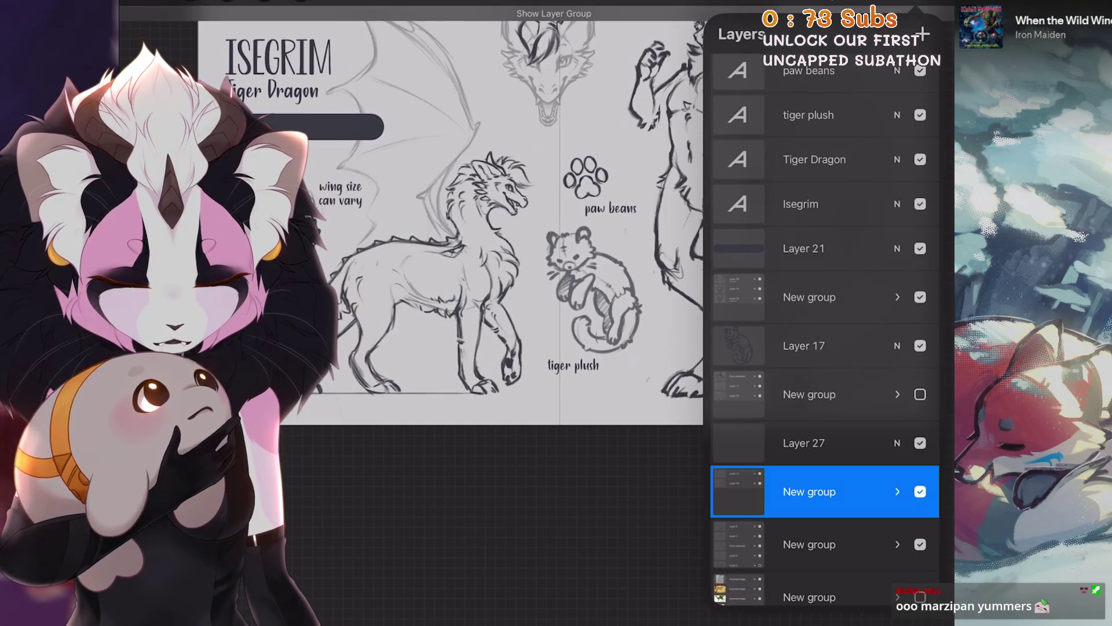
{"action": "key", "text": "v"}
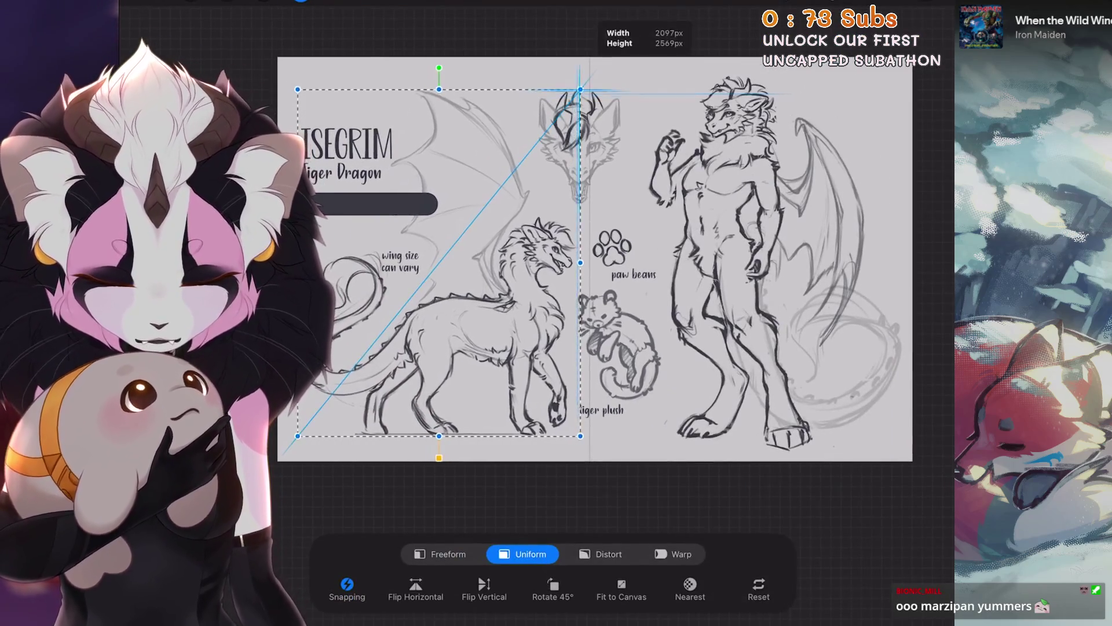
{"action": "left_click_drag", "start_coordinate": [580, 89], "coordinate": [585, 83]}
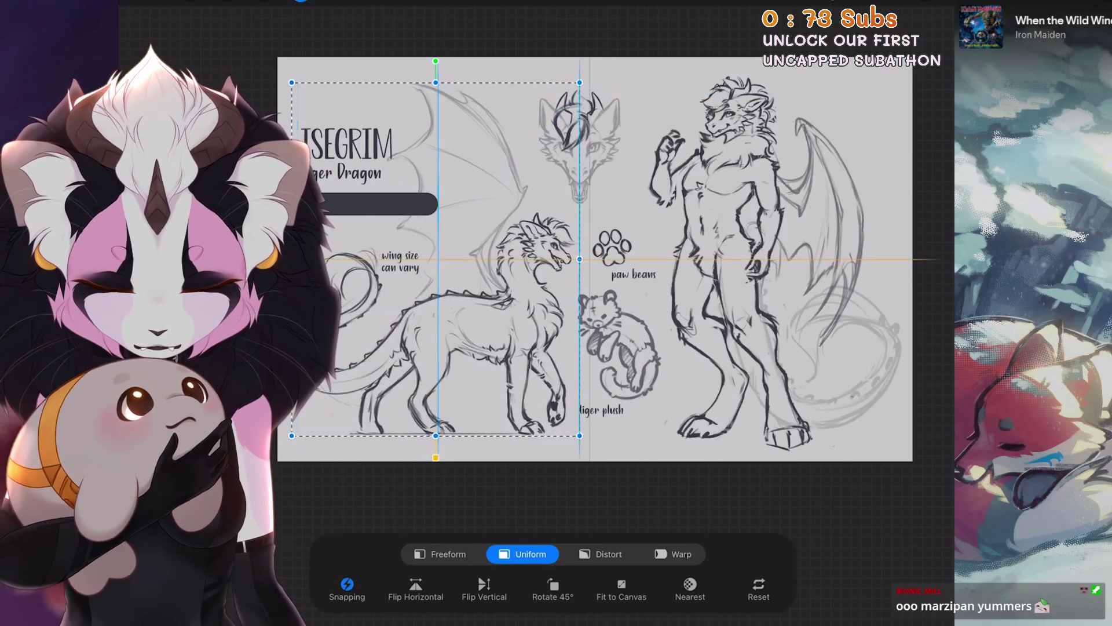
{"action": "left_click_drag", "start_coordinate": [441, 259], "coordinate": [436, 259]}
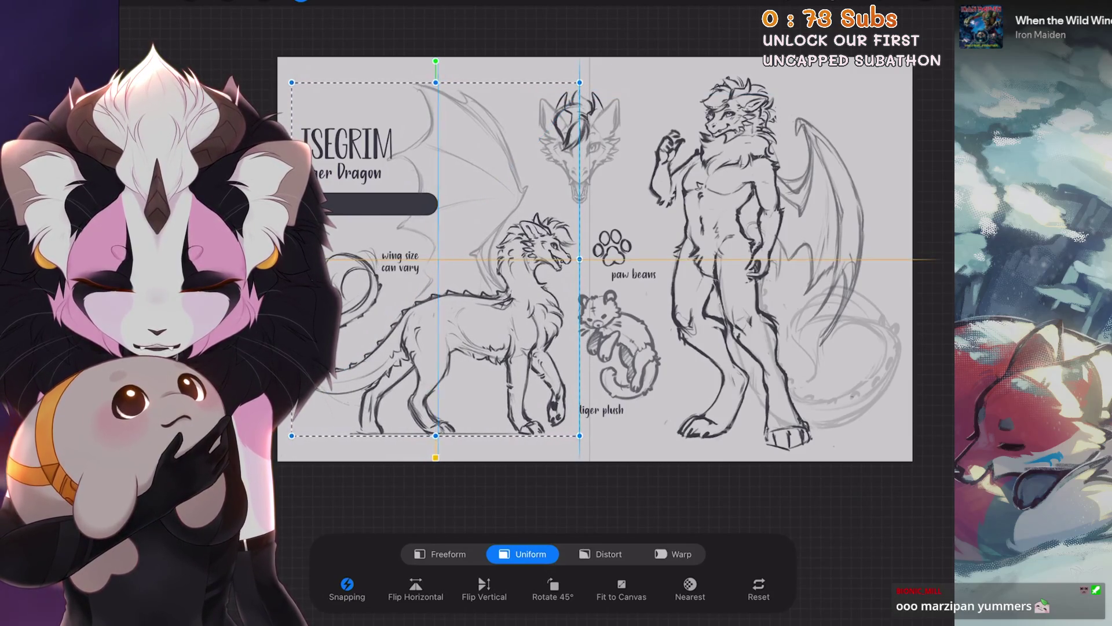
{"action": "key", "text": "ctrl+z"}
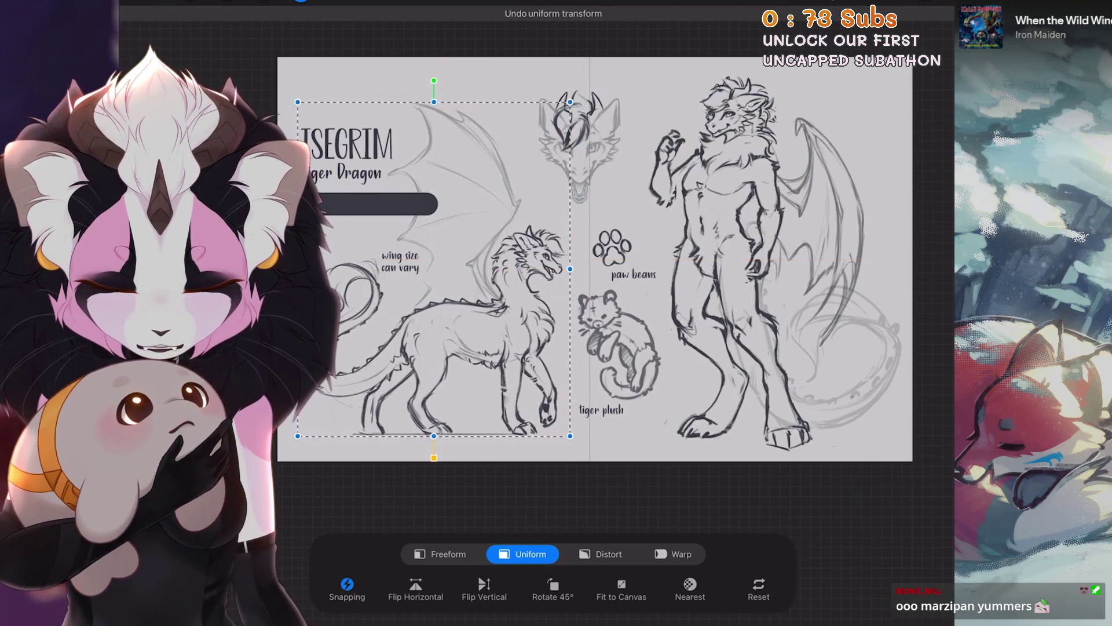
{"action": "left_click_drag", "start_coordinate": [570, 102], "coordinate": [583, 86]}
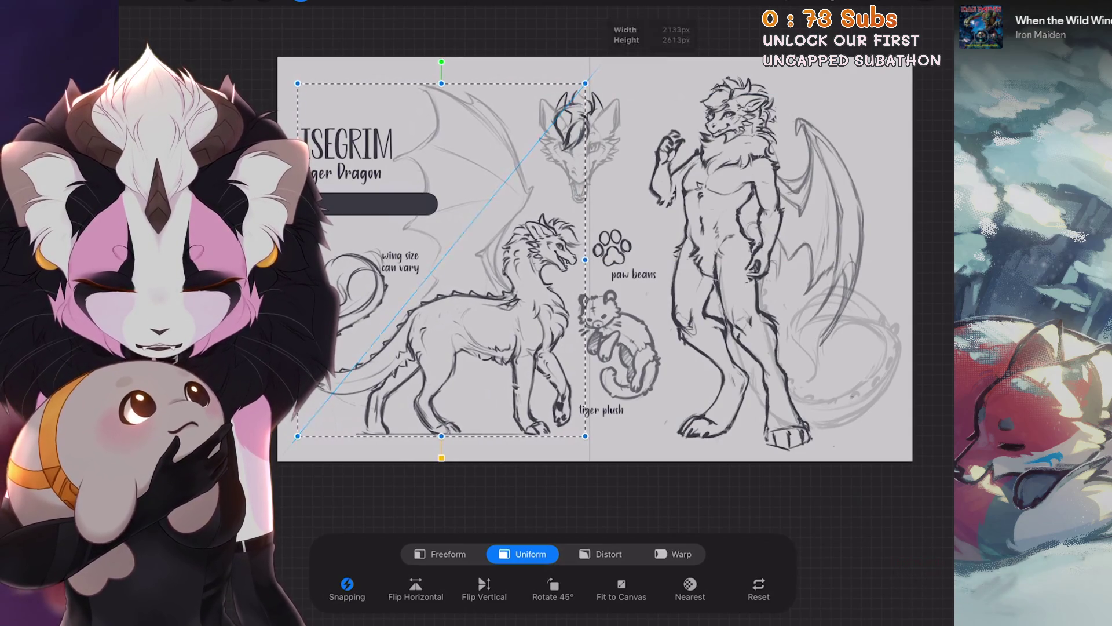
{"action": "left_click", "coordinate": [301, 2]}
{"action": "scroll", "coordinate": [595, 259], "scroll_direction": "up", "scroll_amount": 2}
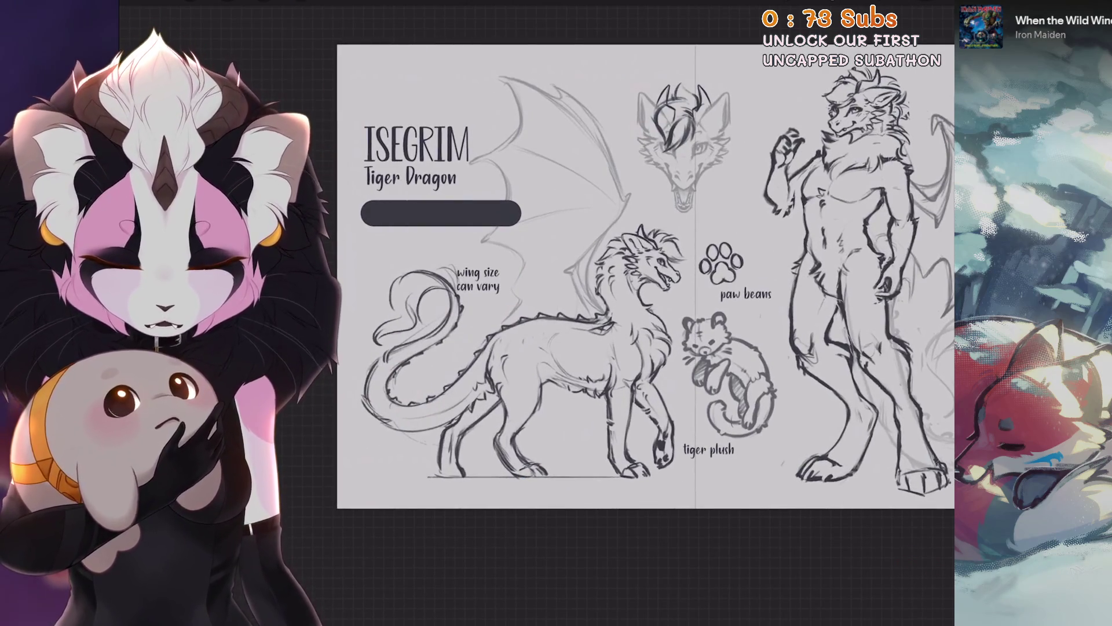
{"action": "scroll", "coordinate": [646, 276], "scroll_direction": "right", "scroll_amount": 5}
{"action": "scroll", "coordinate": [521, 260], "scroll_direction": "down", "scroll_amount": 2}
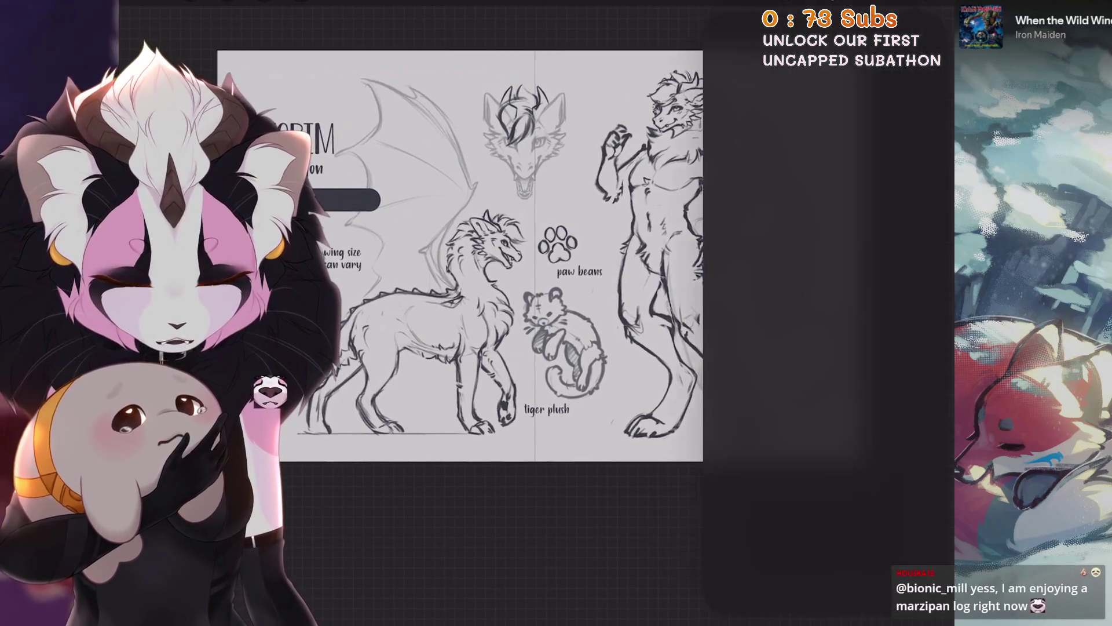
{"action": "scroll", "coordinate": [481, 255], "scroll_direction": "right", "scroll_amount": 5}
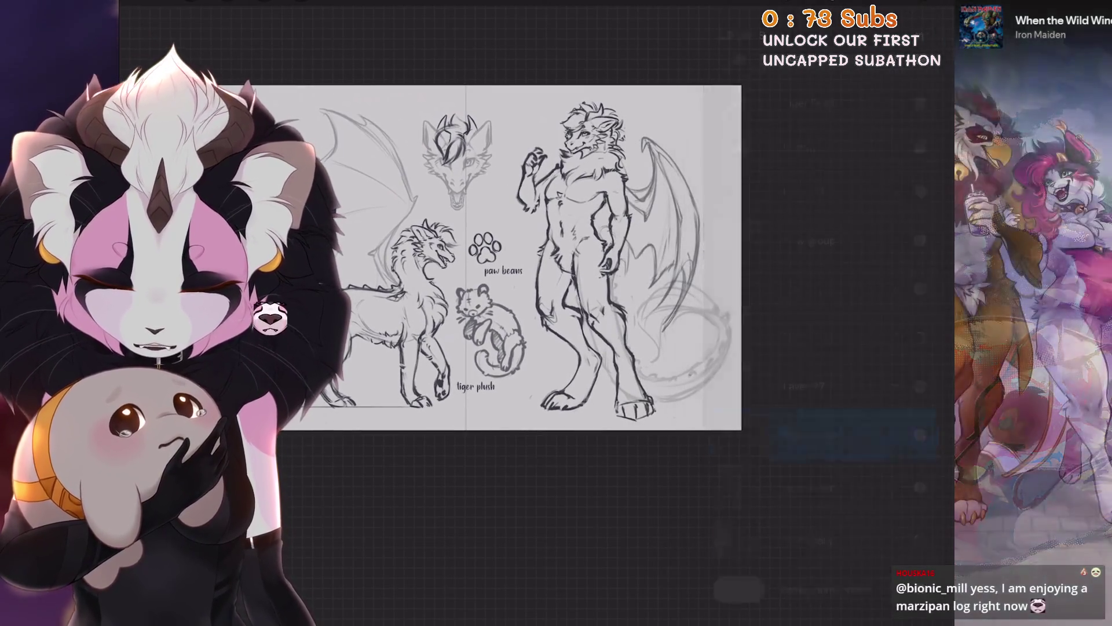
{"action": "scroll", "coordinate": [521, 255], "scroll_direction": "up", "scroll_amount": 1}
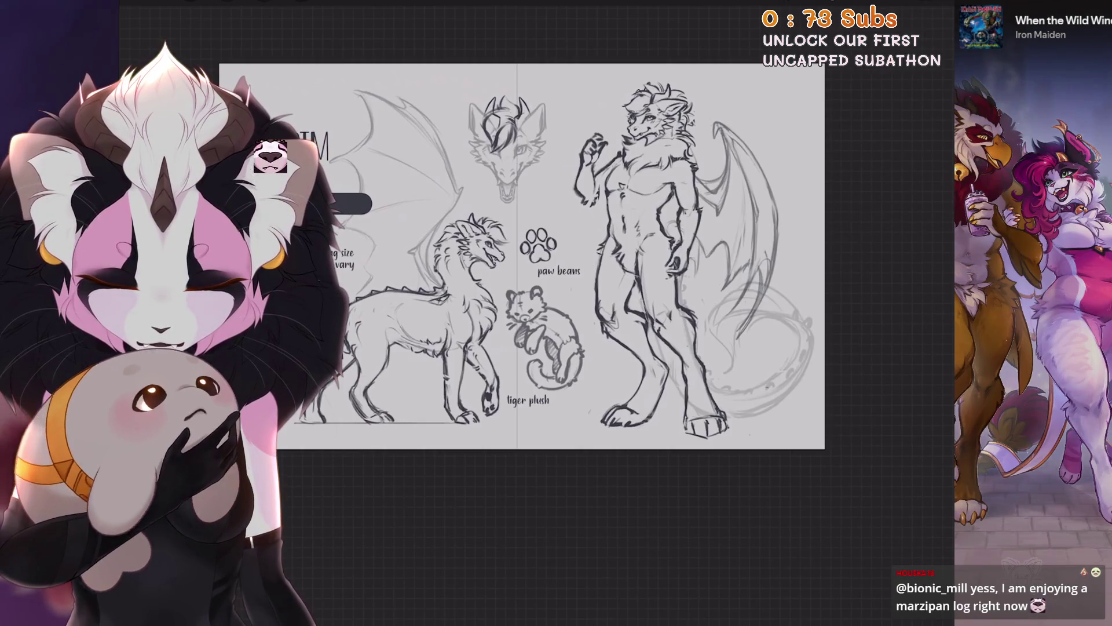
{"action": "scroll", "coordinate": [551, 255], "scroll_direction": "left", "scroll_amount": 5}
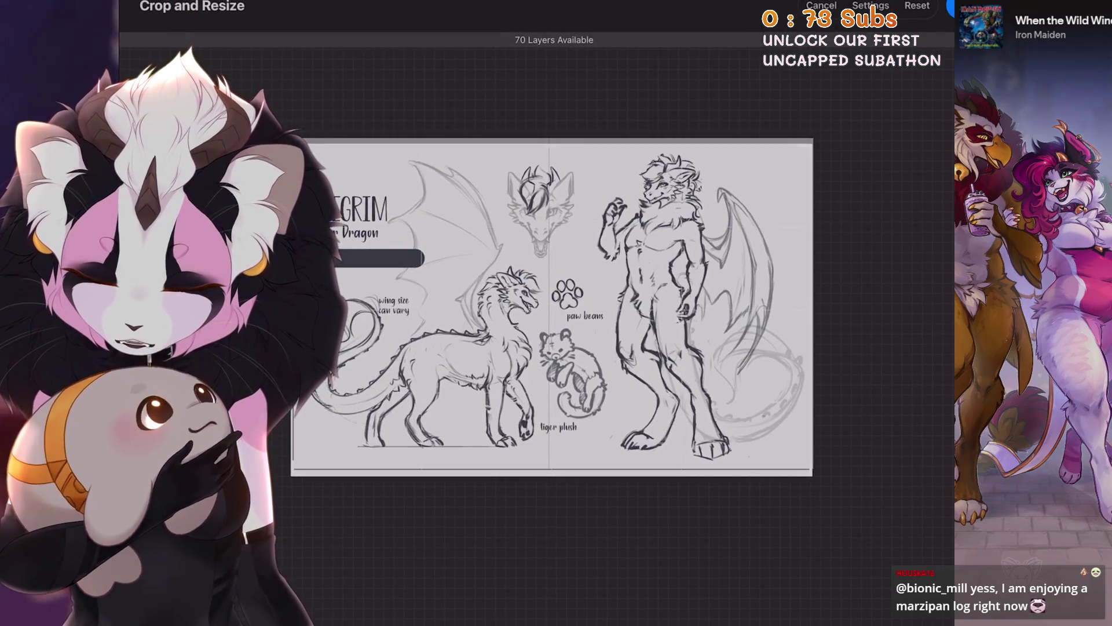
Crop the canvas in from the left and bottom edges around the sheet.
{"action": "left_click_drag", "start_coordinate": [280, 476], "coordinate": [292, 469]}
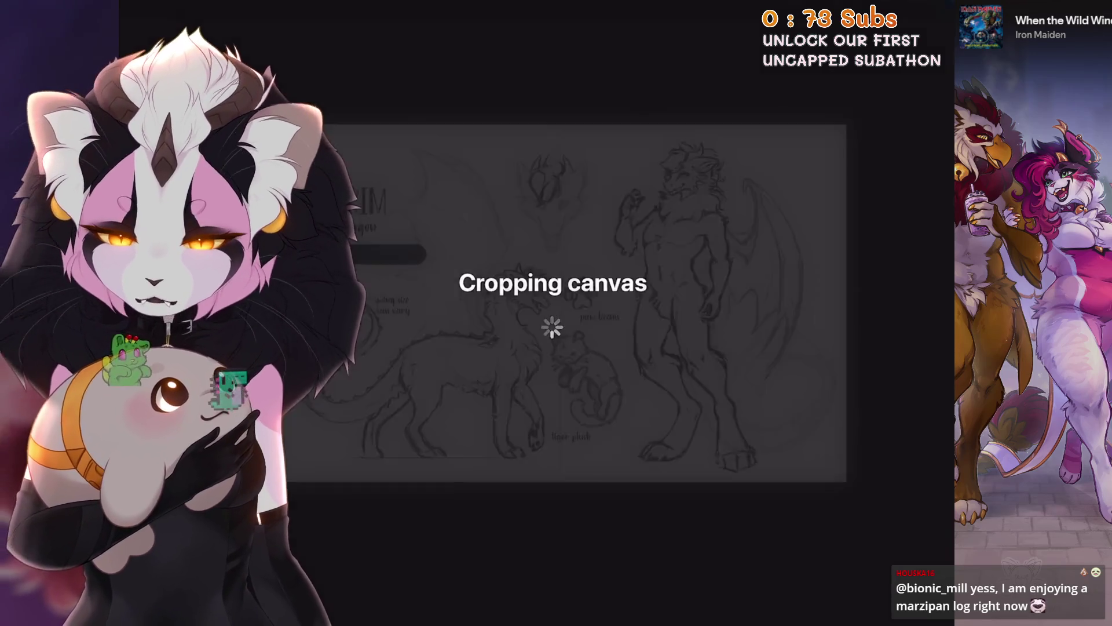
{"action": "scroll", "coordinate": [538, 289], "scroll_direction": "up", "scroll_amount": 3}
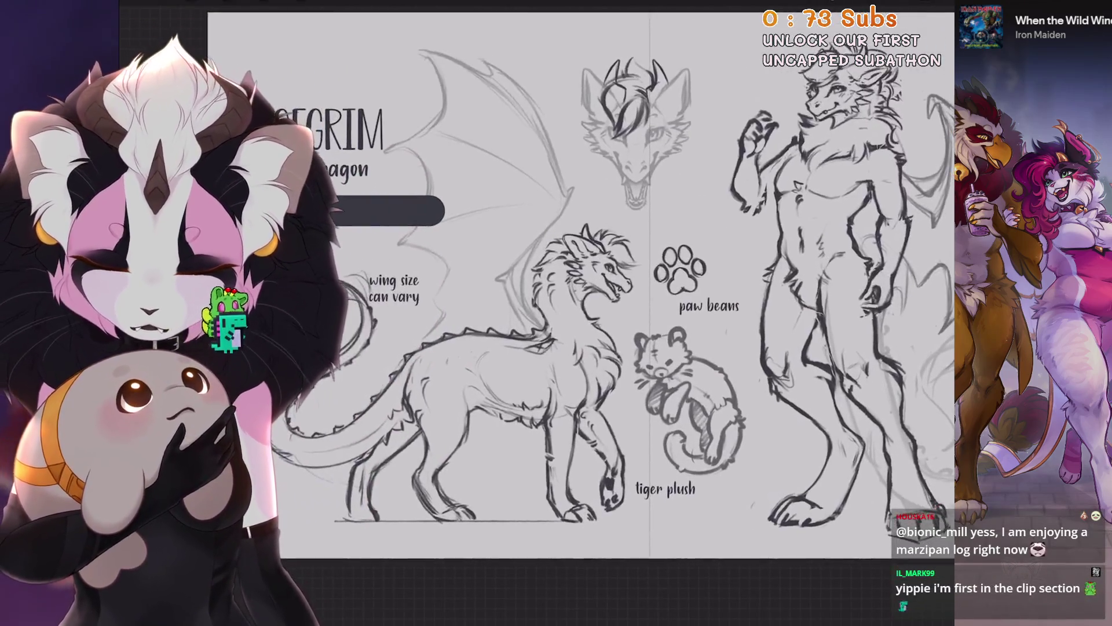
Lasso the feral dragon's tail curl and rotate it to a new angle.
{"action": "key", "text": "s"}
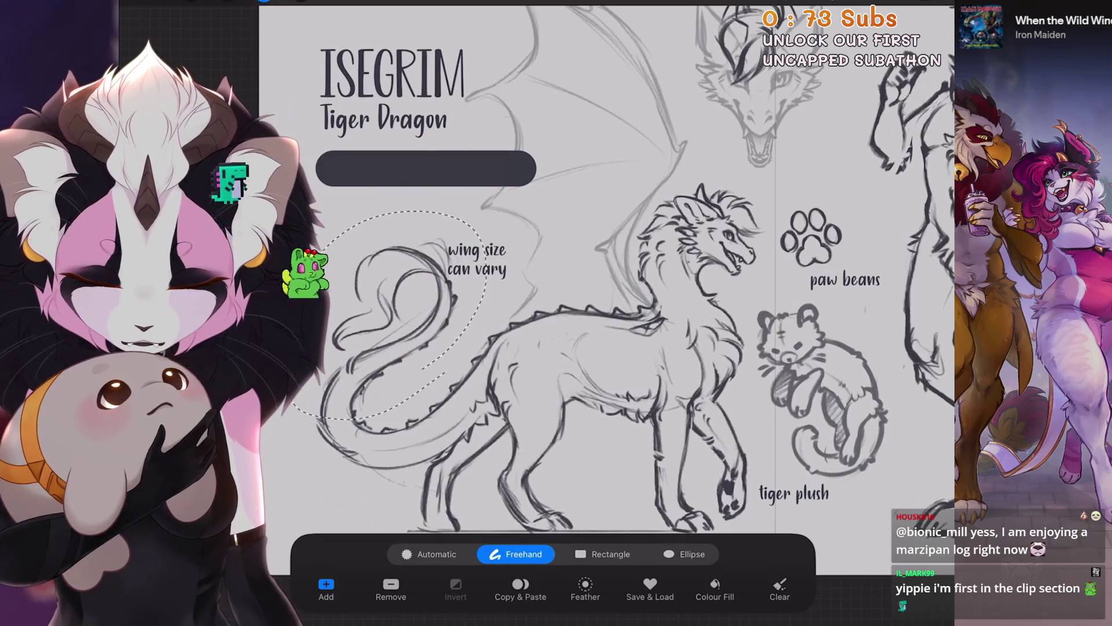
{"action": "key", "text": "v"}
{"action": "mouse_move", "coordinate": [393, 211]}
{"action": "left_mouse_down"}
{"action": "mouse_move", "coordinate": [319, 216]}
{"action": "mouse_move", "coordinate": [317, 229]}
{"action": "left_mouse_up"}
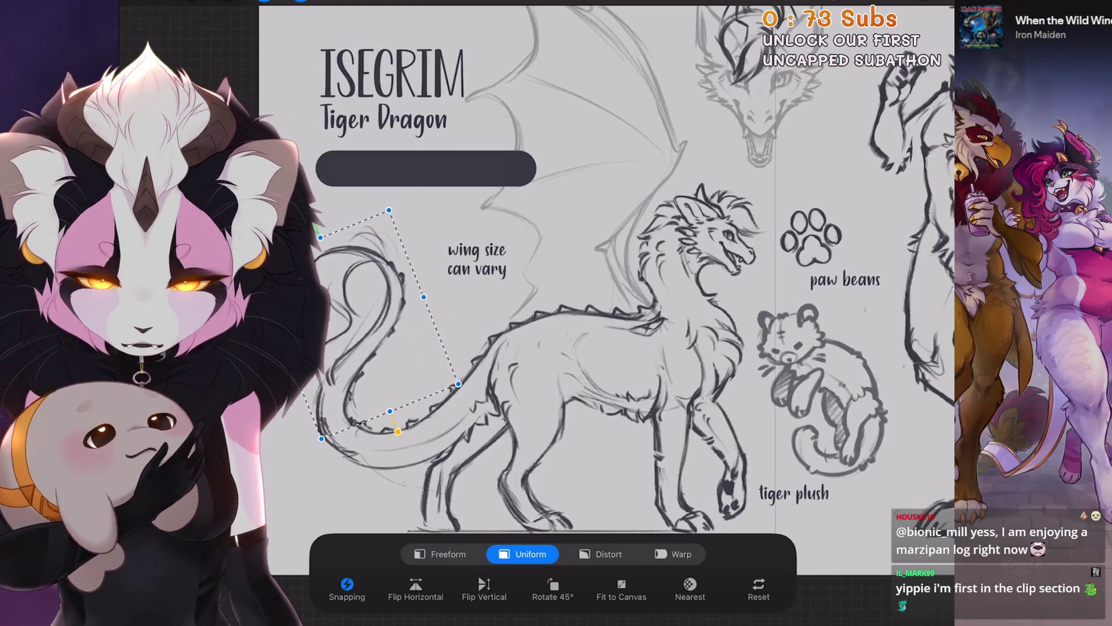
{"action": "scroll", "coordinate": [556, 289], "scroll_direction": "down", "scroll_amount": 3}
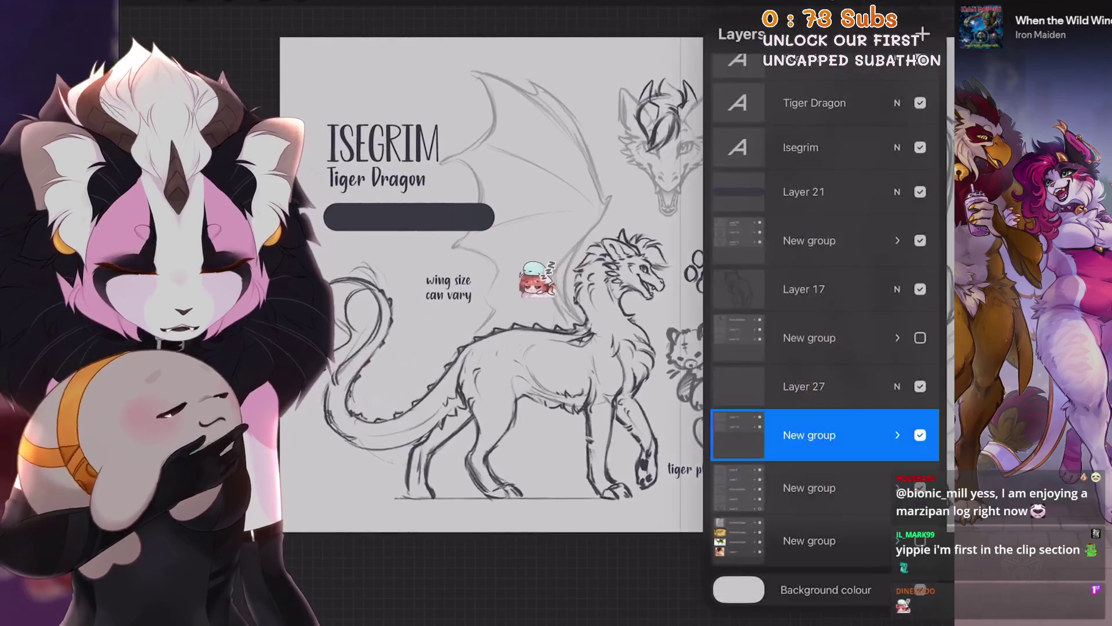
{"action": "scroll", "coordinate": [826, 319], "scroll_direction": "up", "scroll_amount": 5}
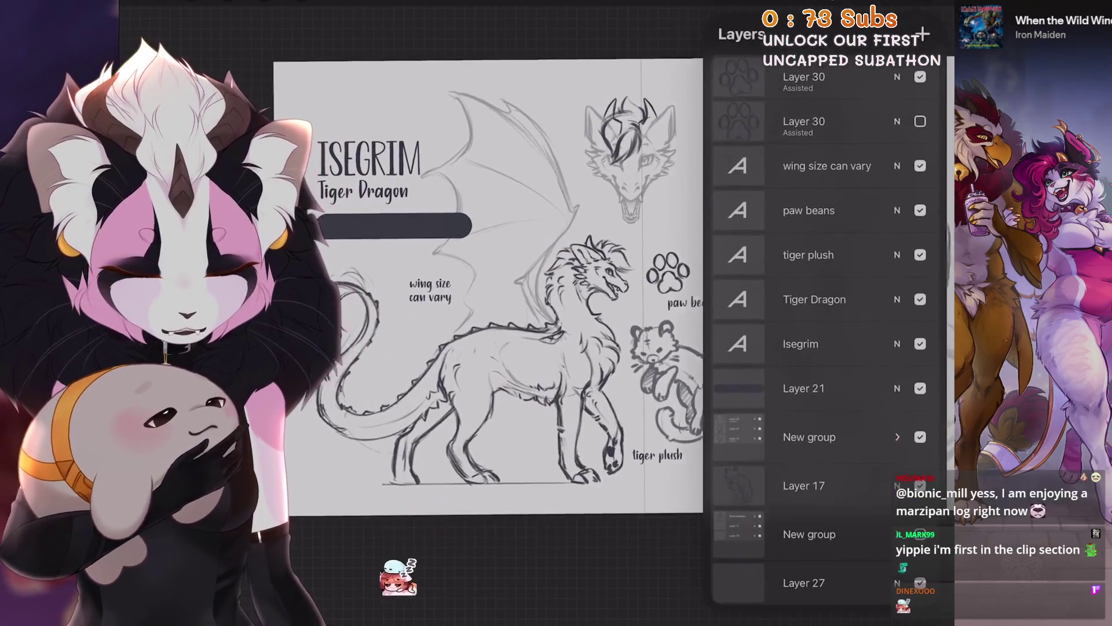
Move the ISEGRIM title, Tiger Dragon subtitle and dark bar together into place.
{"action": "left_click", "coordinate": [812, 344]}
{"action": "left_click_drag", "start_coordinate": [788, 299], "coordinate": [851, 299]}
{"action": "left_click_drag", "start_coordinate": [787, 388], "coordinate": [852, 389]}
{"action": "left_click", "coordinate": [301, 3]}
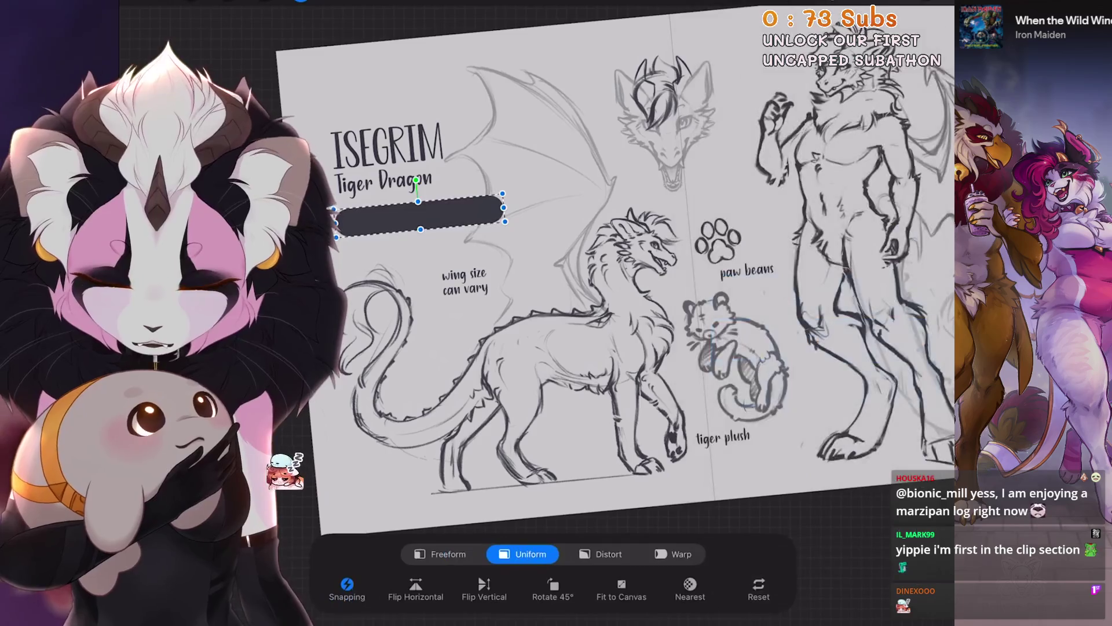
{"action": "left_click_drag", "start_coordinate": [420, 213], "coordinate": [412, 197]}
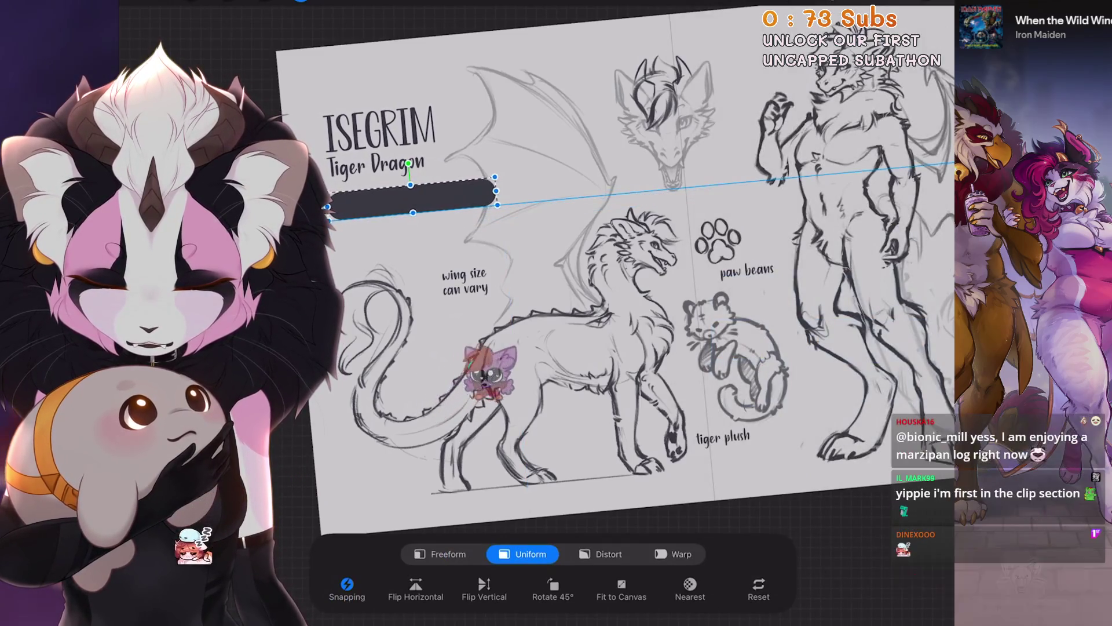
{"action": "left_click", "coordinate": [449, 586]}
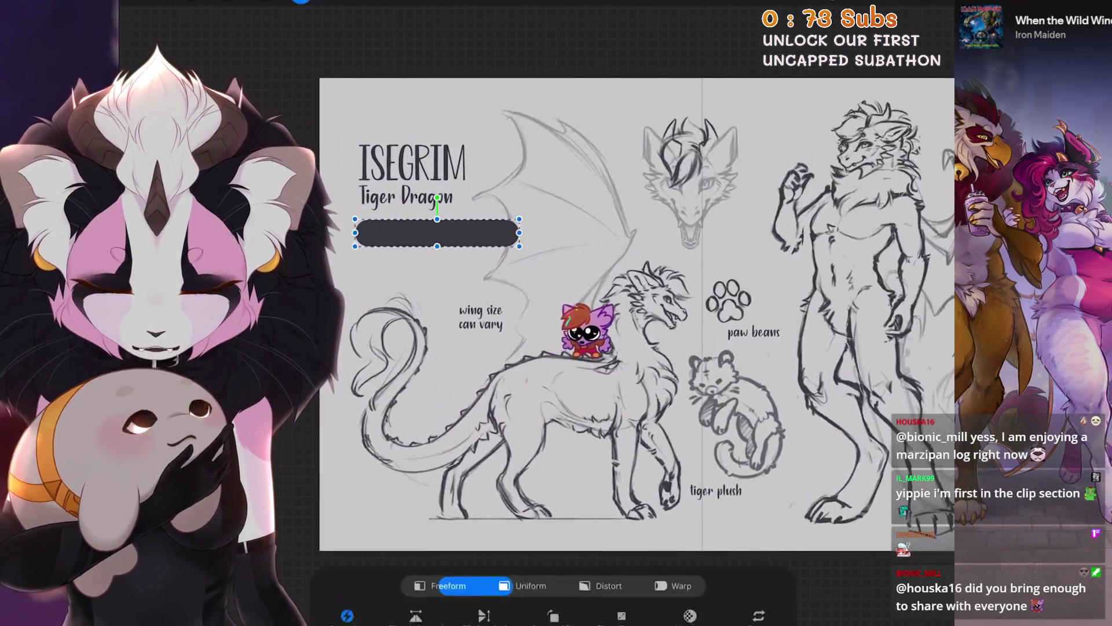
{"action": "left_click_drag", "start_coordinate": [438, 233], "coordinate": [431, 232]}
{"action": "left_click_drag", "start_coordinate": [716, 273], "coordinate": [746, 259]}
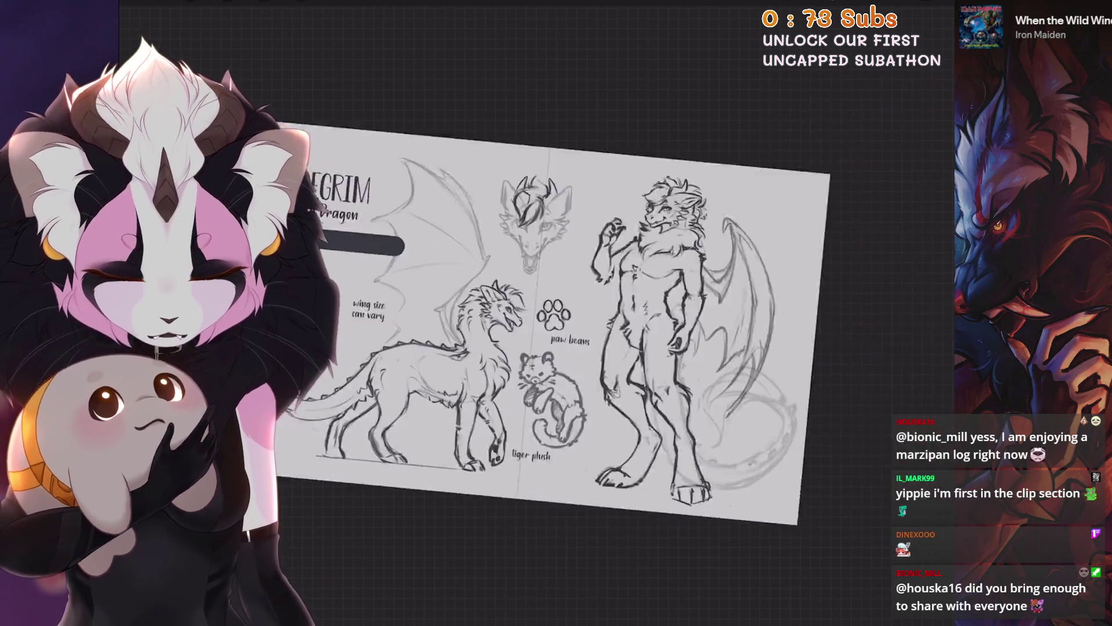
{"action": "scroll", "coordinate": [521, 290], "scroll_direction": "up", "scroll_amount": 3}
{"action": "left_click", "coordinate": [915, 5]}
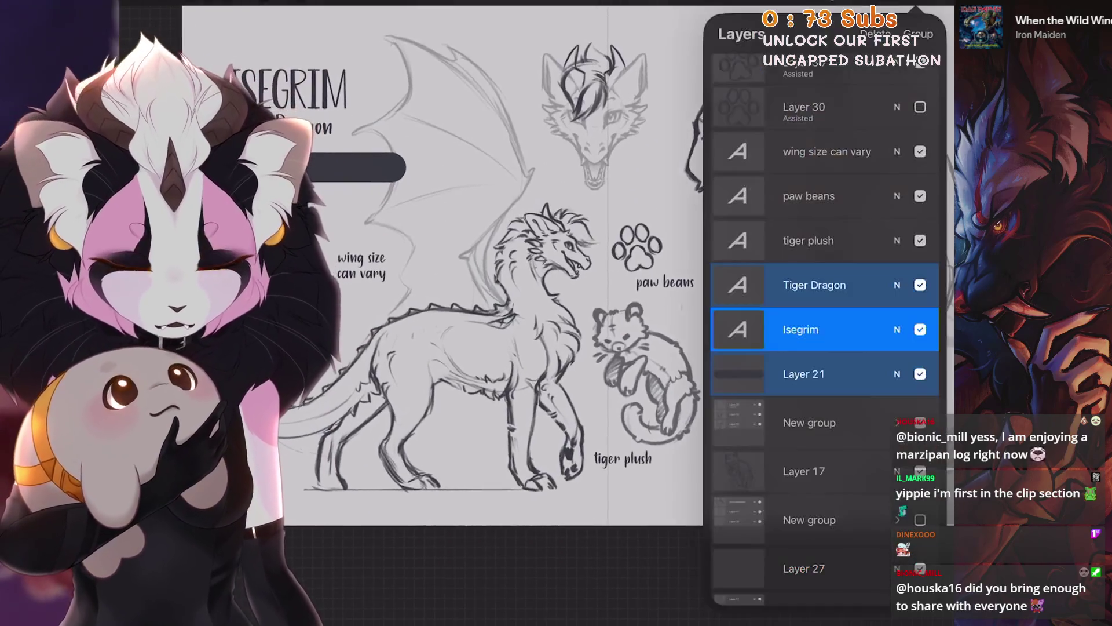
{"action": "scroll", "coordinate": [825, 324], "scroll_direction": "down", "scroll_amount": 3}
{"action": "scroll", "coordinate": [487, 278], "scroll_direction": "up", "scroll_amount": 2}
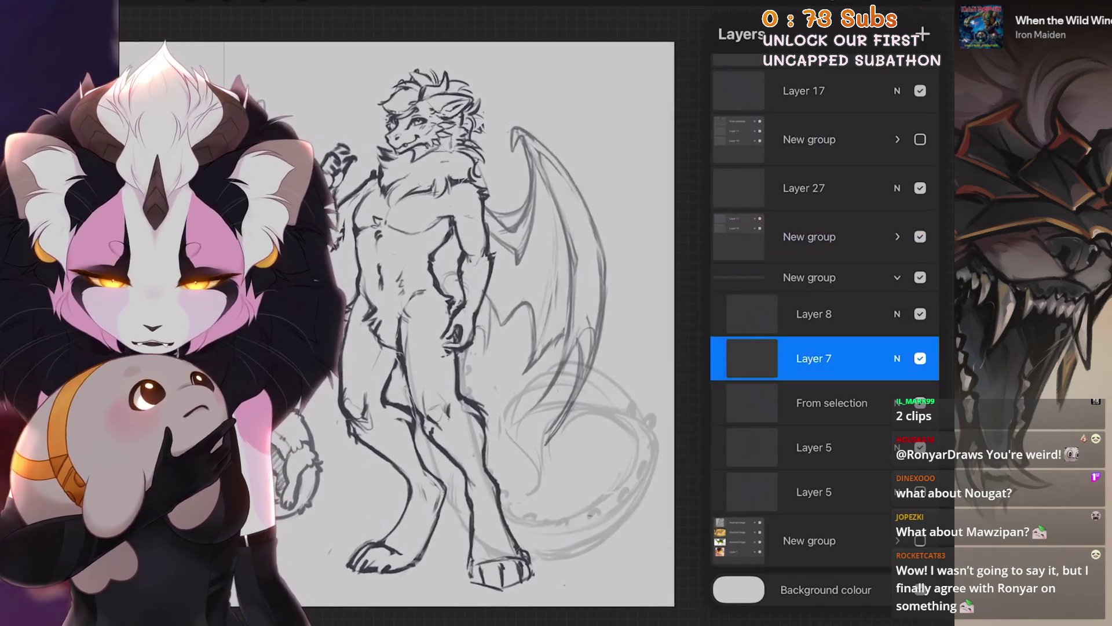
Lasso the standing dragon's wing and rotate it slightly counter-clockwise, undoing a stray shift.
{"action": "key", "text": "s"}
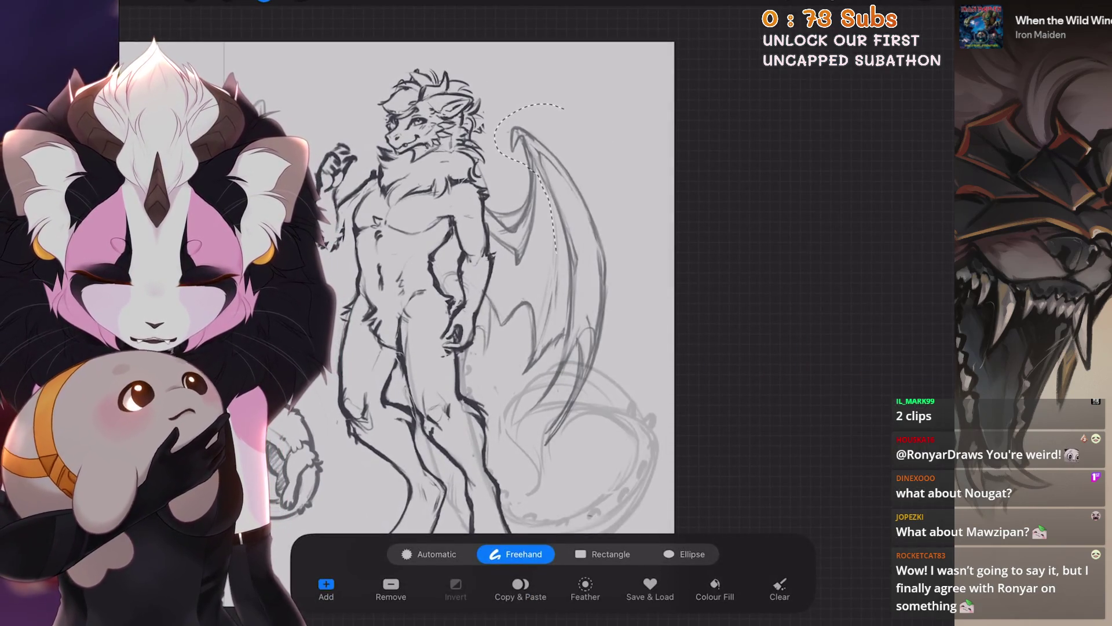
{"action": "key", "text": "v"}
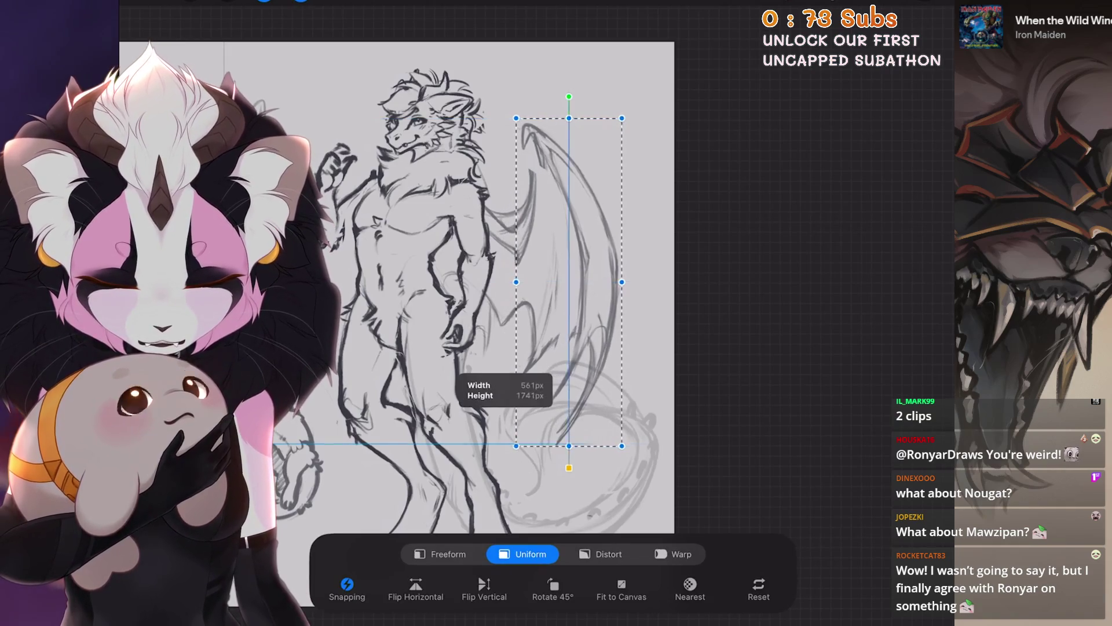
{"action": "key", "text": "ctrl+z"}
{"action": "key", "text": "ctrl+z"}
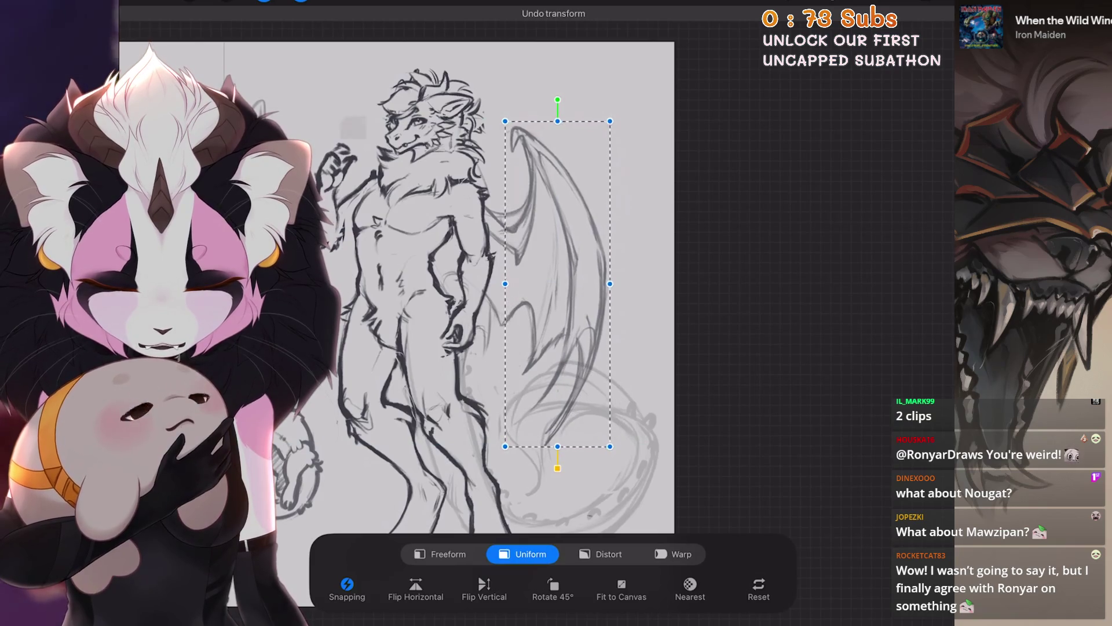
{"action": "left_click_drag", "start_coordinate": [557, 100], "coordinate": [555, 113]}
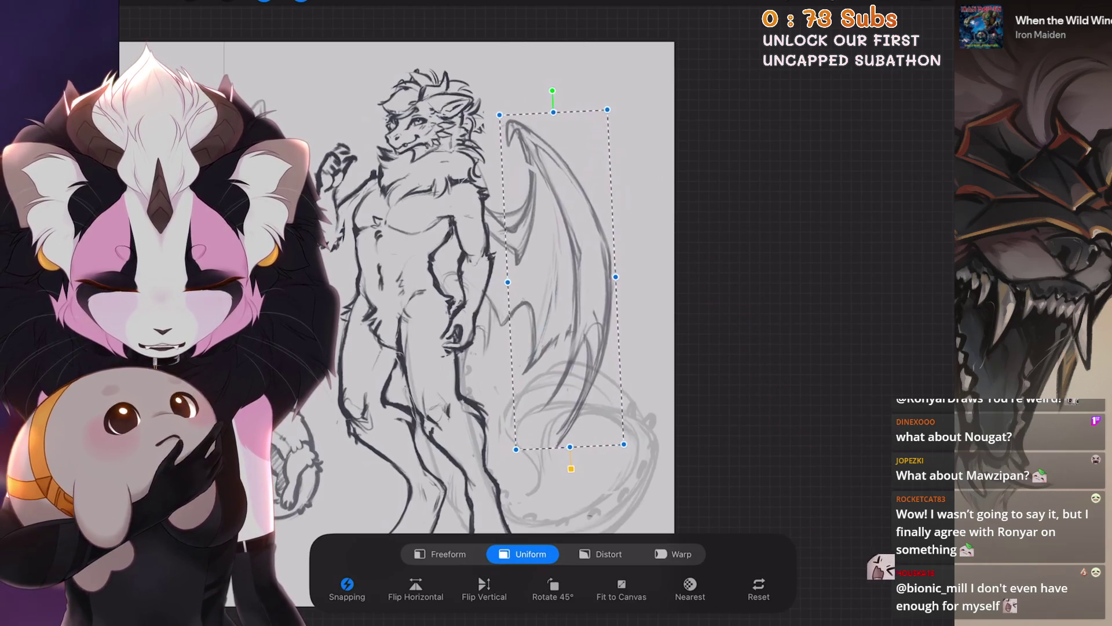
{"action": "scroll", "coordinate": [585, 324], "scroll_direction": "down", "scroll_amount": 3}
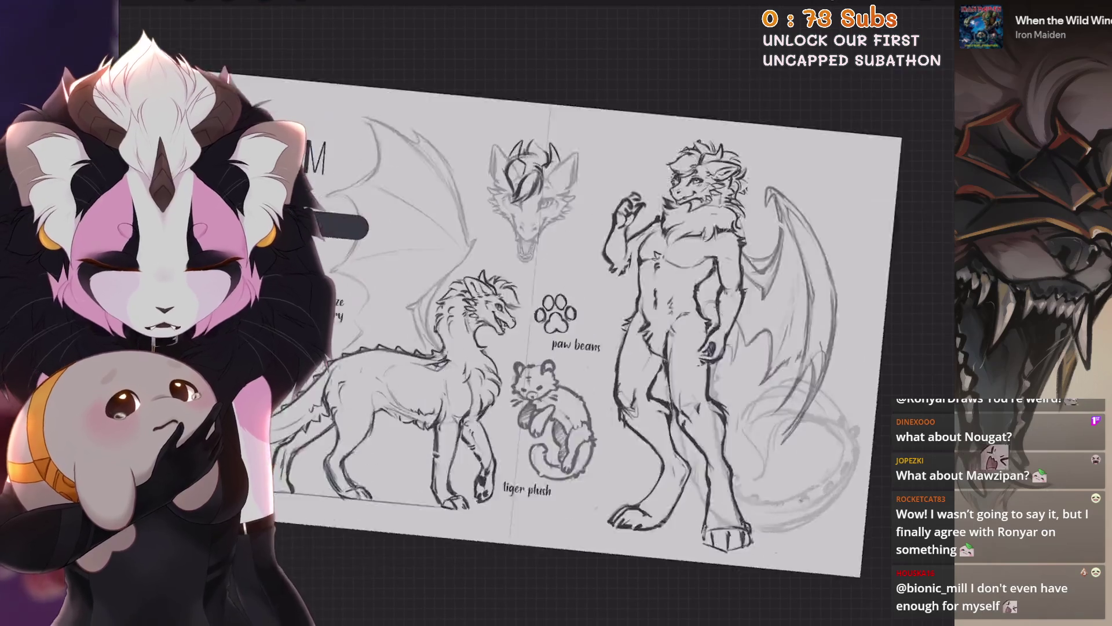
Browse the Layers list and pan around the sheet to survey the sketches.
{"action": "scroll", "coordinate": [585, 324], "scroll_direction": "up", "scroll_amount": 3}
{"action": "key", "text": "l"}
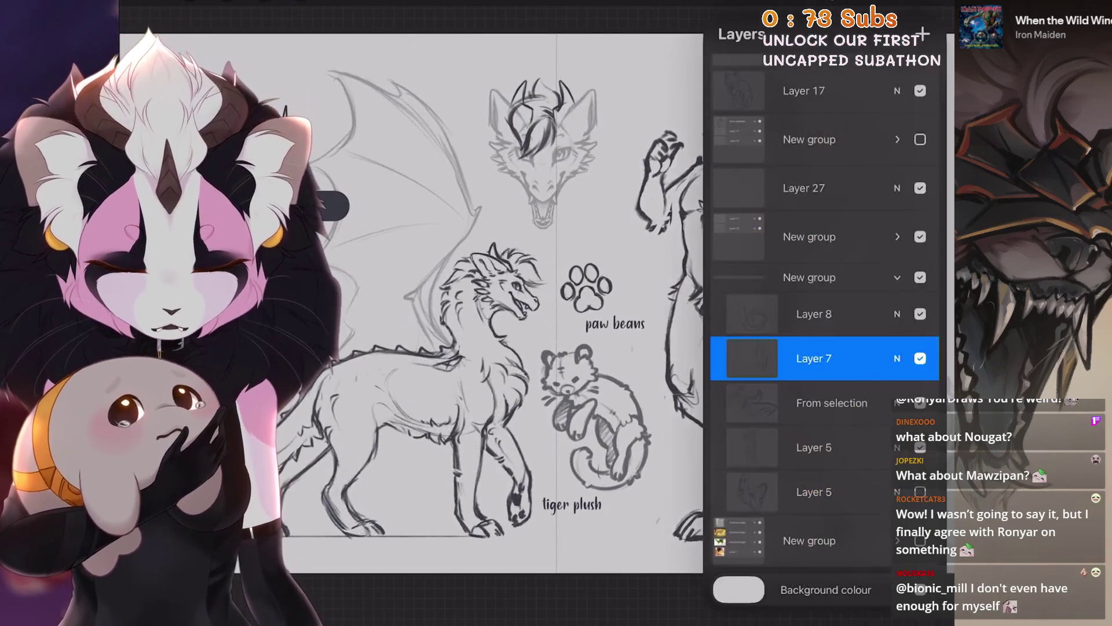
{"action": "key", "text": "l"}
{"action": "scroll", "coordinate": [556, 313], "scroll_direction": "left", "scroll_amount": 3}
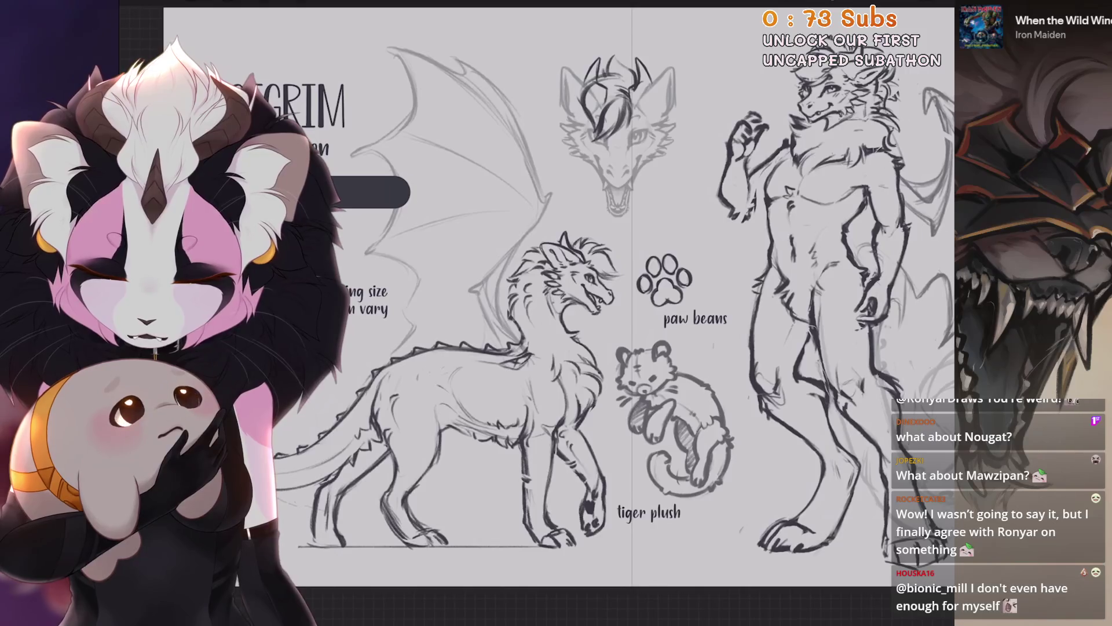
{"action": "key", "text": "l"}
{"action": "scroll", "coordinate": [492, 348], "scroll_direction": "down", "scroll_amount": 3}
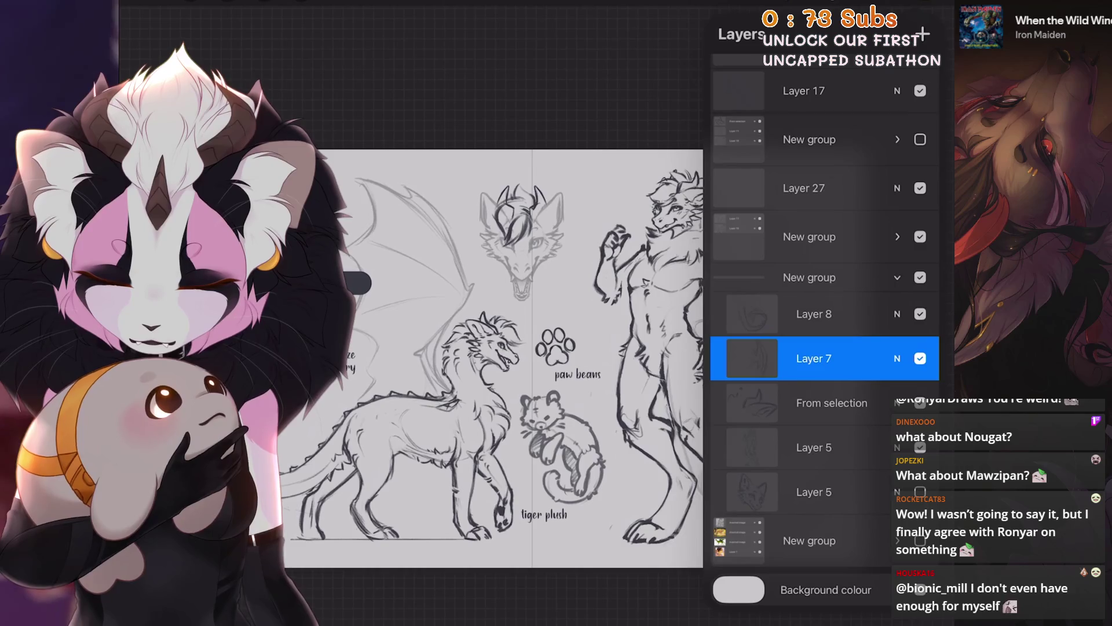
{"action": "scroll", "coordinate": [492, 348], "scroll_direction": "down", "scroll_amount": 2}
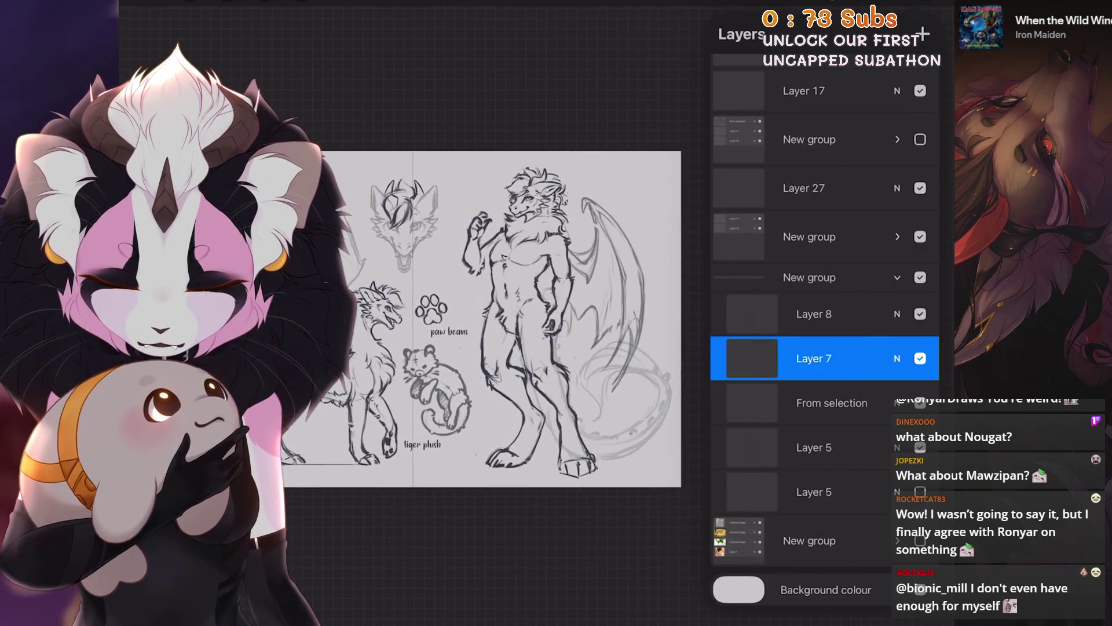
{"action": "scroll", "coordinate": [493, 319], "scroll_direction": "up", "scroll_amount": 2}
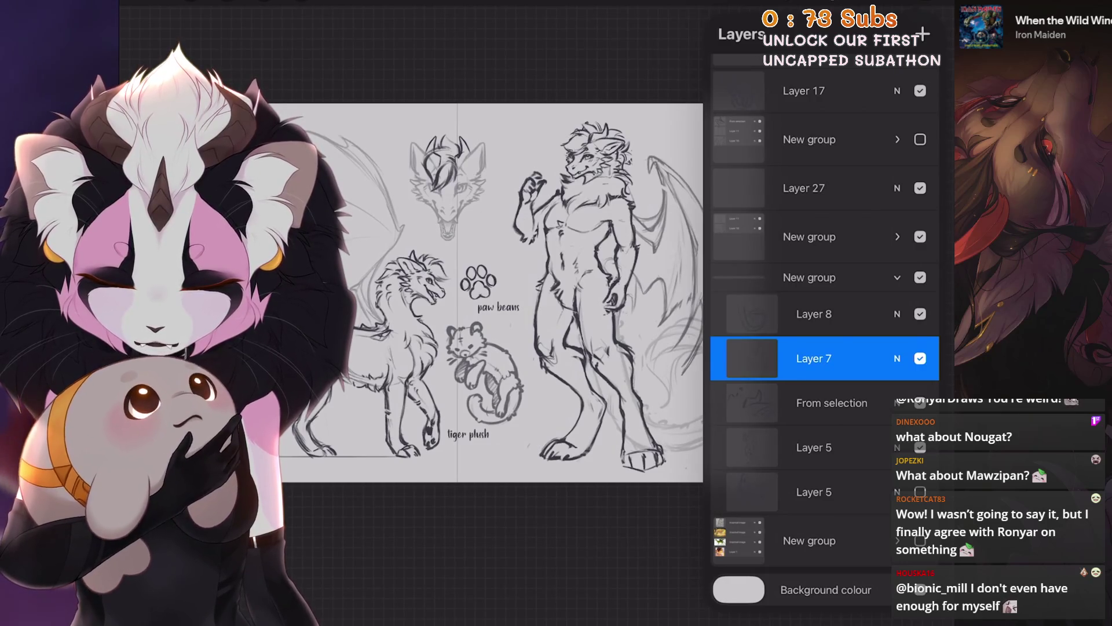
{"action": "scroll", "coordinate": [493, 290], "scroll_direction": "up", "scroll_amount": 2}
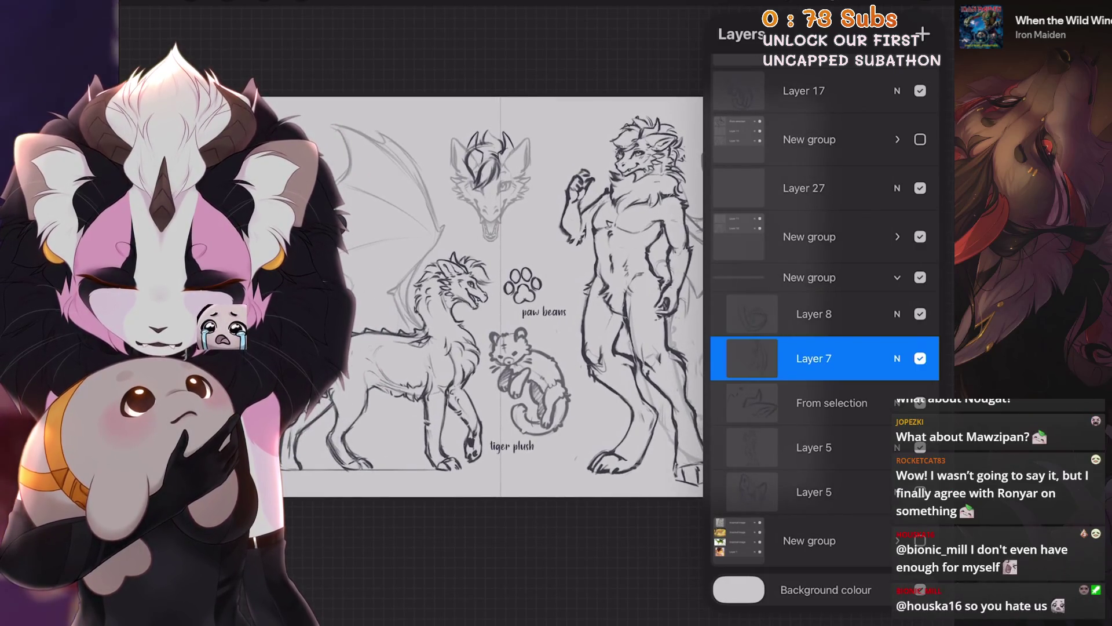
{"action": "scroll", "coordinate": [492, 289], "scroll_direction": "down", "scroll_amount": 2}
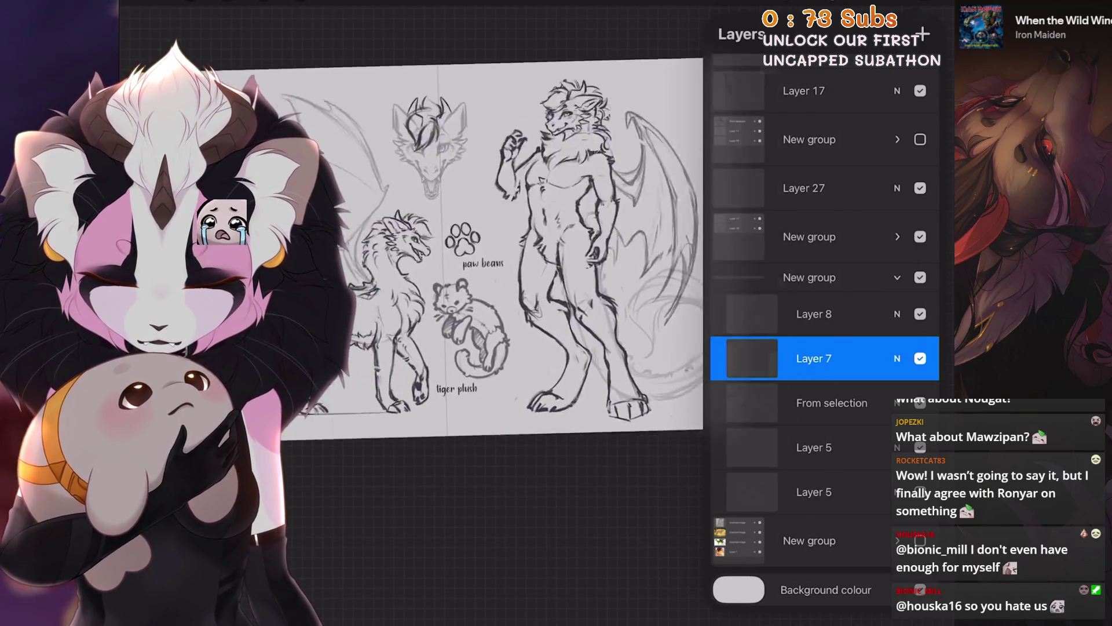
{"action": "scroll", "coordinate": [475, 290], "scroll_direction": "down", "scroll_amount": 2}
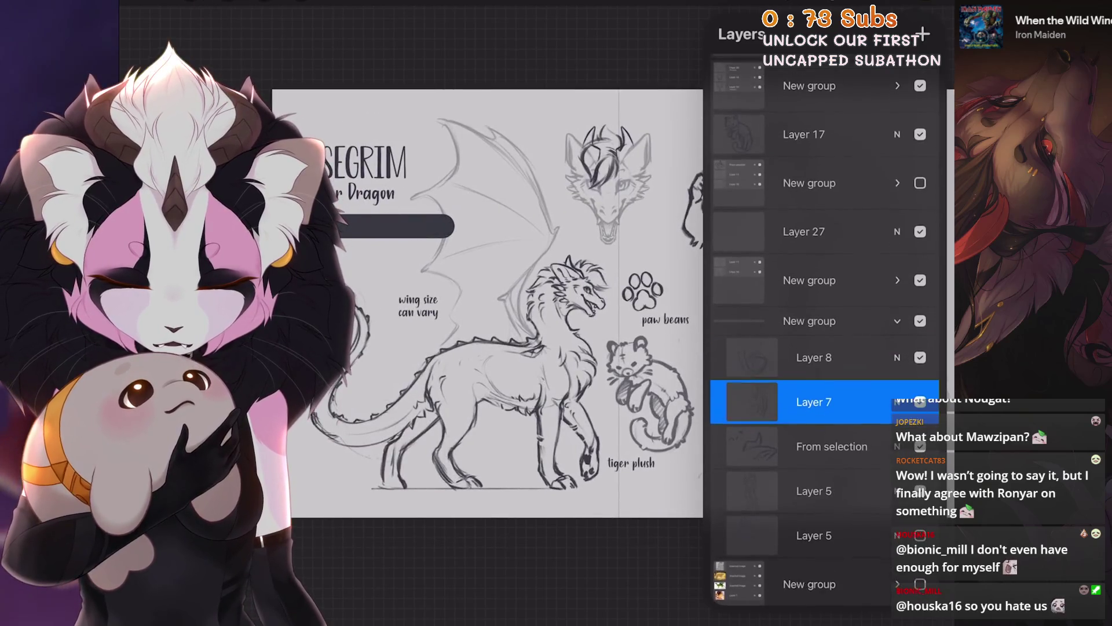
{"action": "scroll", "coordinate": [522, 301], "scroll_direction": "right", "scroll_amount": 3}
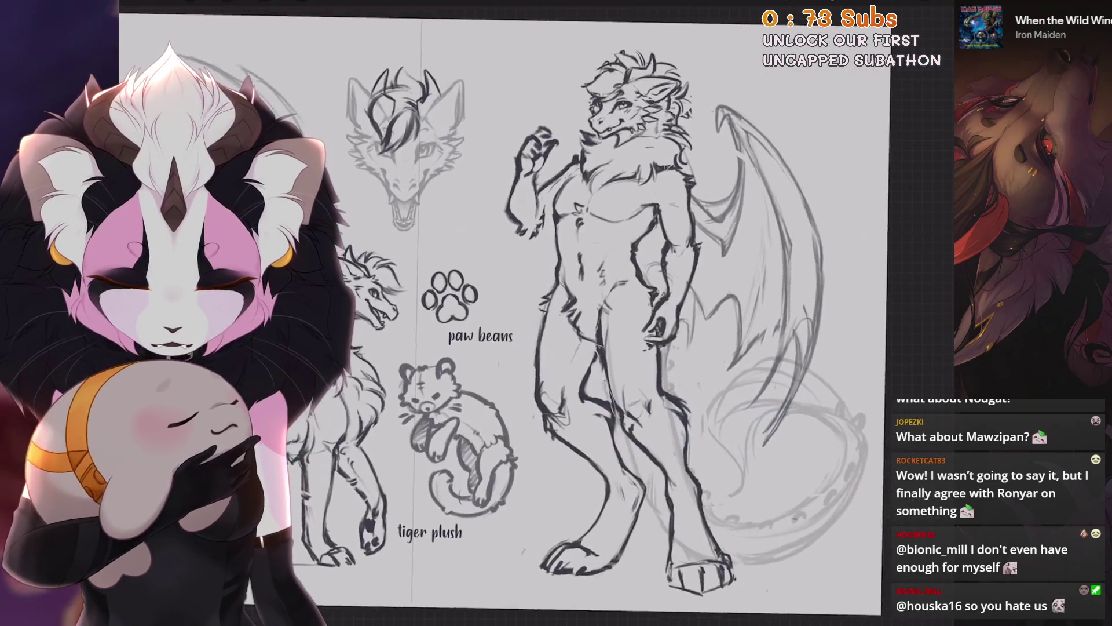
{"action": "scroll", "coordinate": [522, 301], "scroll_direction": "up", "scroll_amount": 2}
{"action": "scroll", "coordinate": [504, 313], "scroll_direction": "left", "scroll_amount": 5}
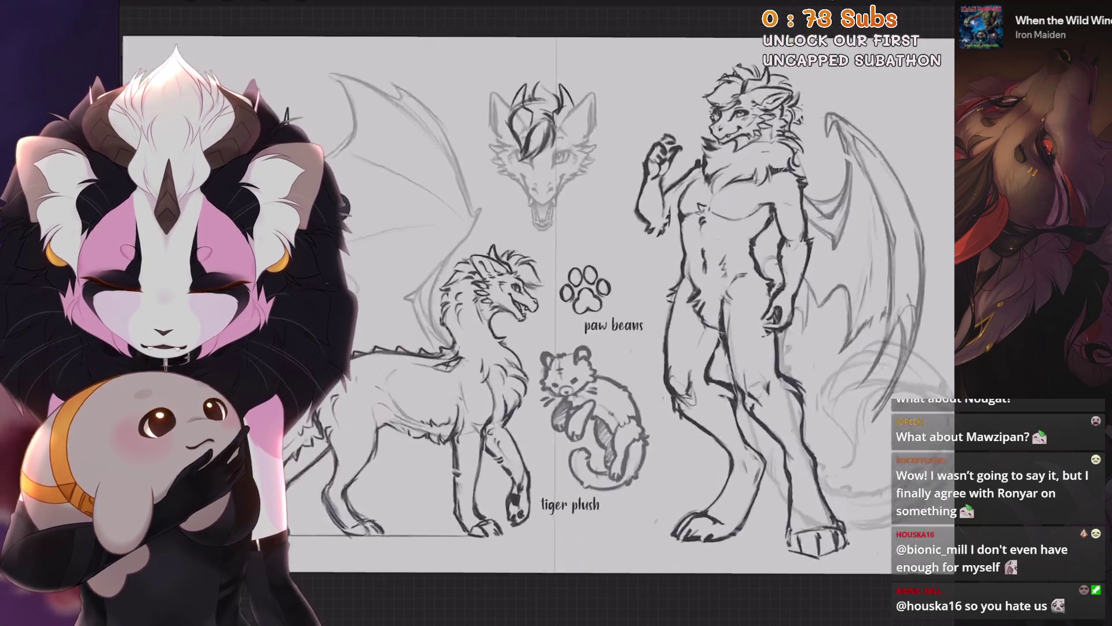
{"action": "key", "text": "l"}
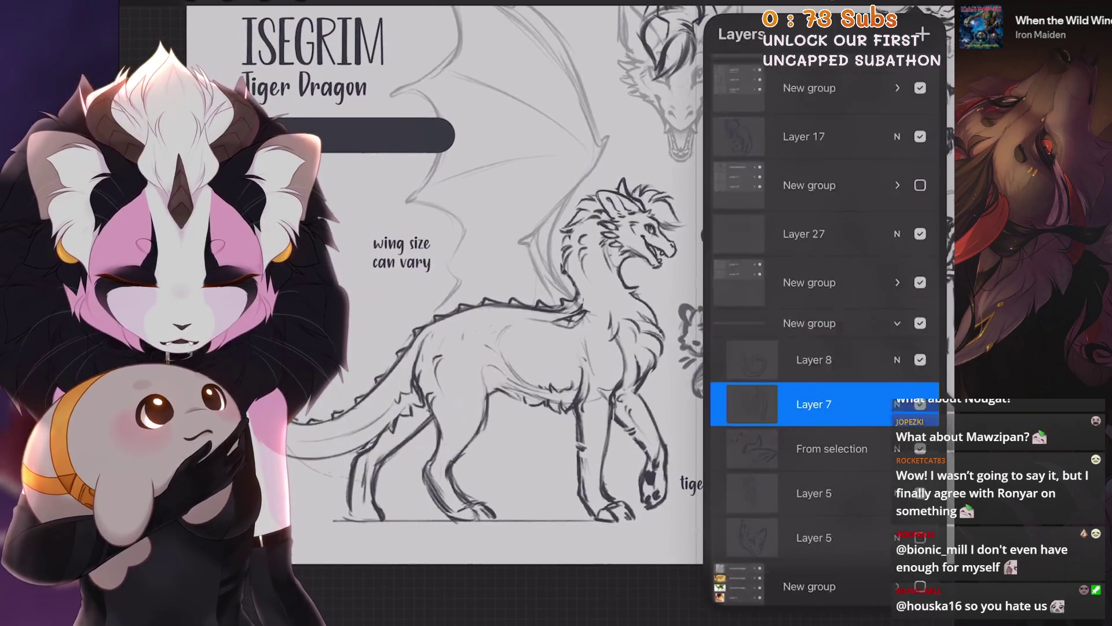
{"action": "scroll", "coordinate": [826, 324], "scroll_direction": "up", "scroll_amount": 5}
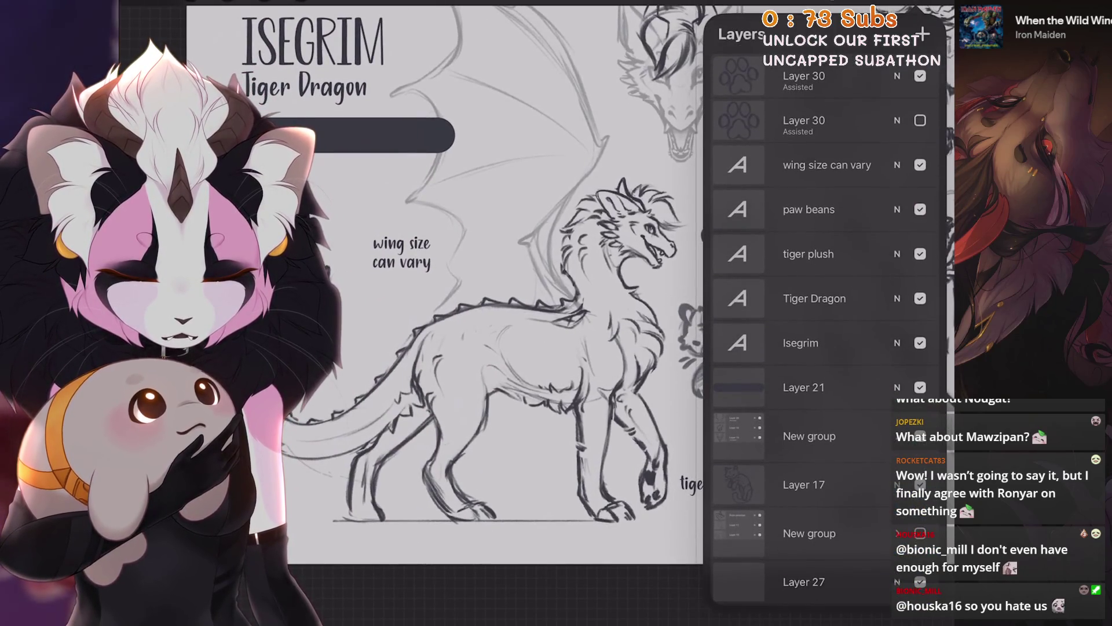
Select the 'wing size can vary' label layer and briefly adjust it with Transform.
{"action": "left_click", "coordinate": [827, 165]}
{"action": "left_click", "coordinate": [301, 2]}
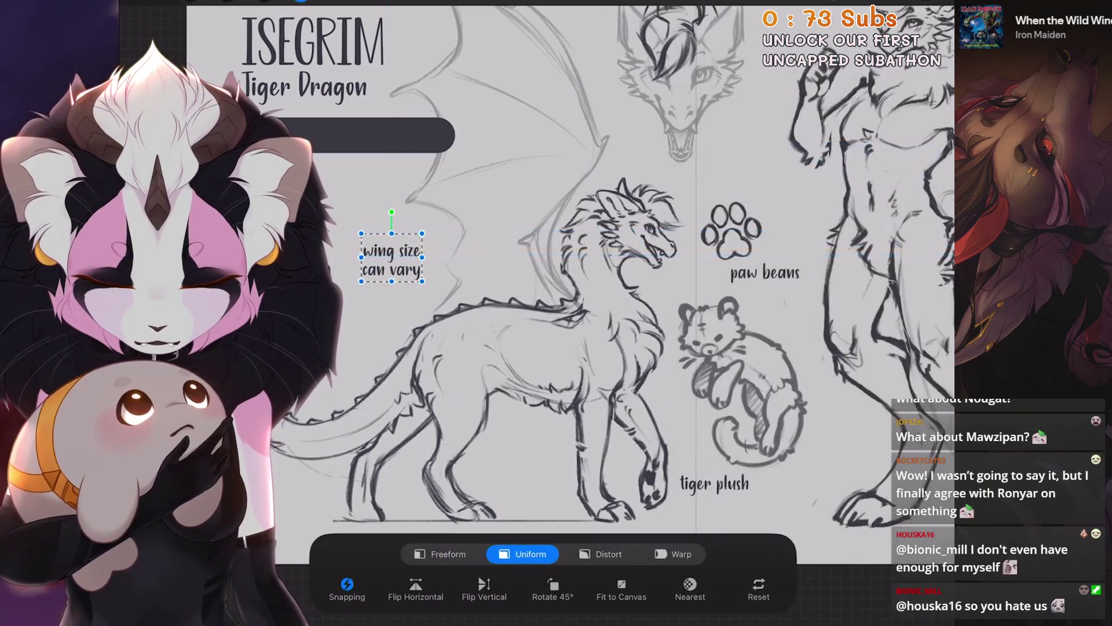
{"action": "left_click", "coordinate": [301, 2]}
{"action": "scroll", "coordinate": [557, 261], "scroll_direction": "down", "scroll_amount": 5}
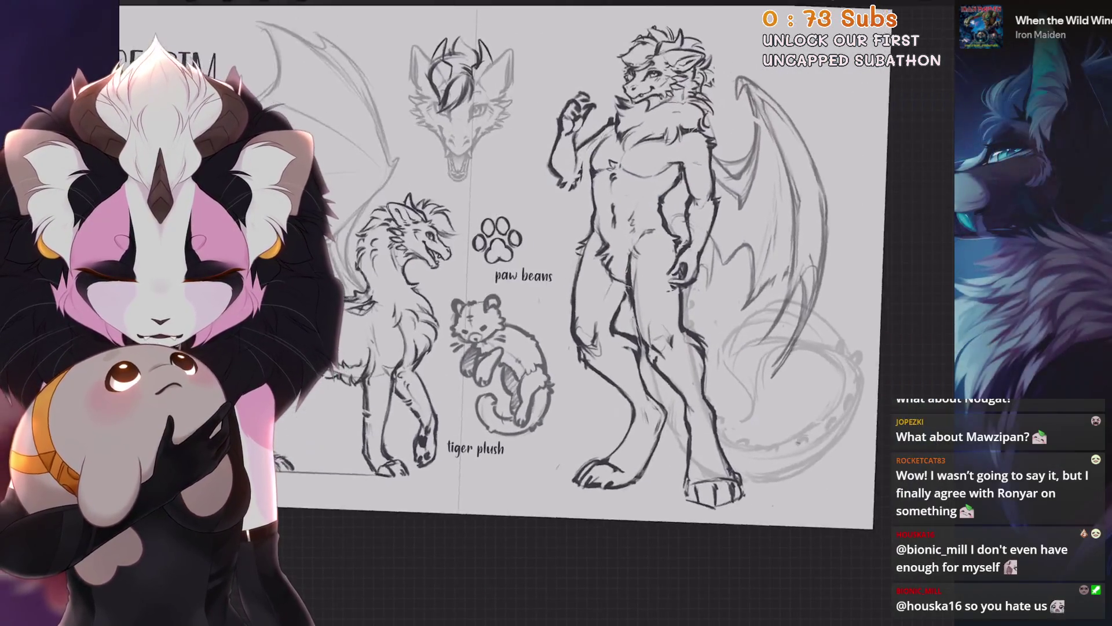
{"action": "scroll", "coordinate": [499, 260], "scroll_direction": "up", "scroll_amount": 3}
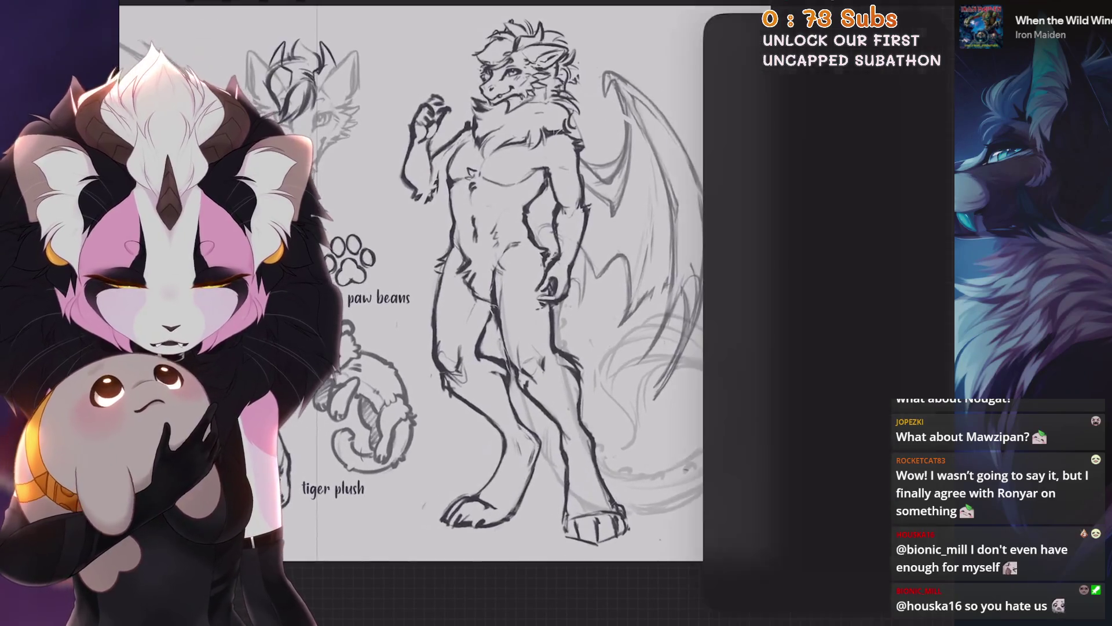
Select the standing anthro dragon group and put it into Uniform Transform.
{"action": "left_click", "coordinate": [933, 3]}
{"action": "left_click", "coordinate": [932, 3]}
{"action": "scroll", "coordinate": [521, 290], "scroll_direction": "down", "scroll_amount": 1}
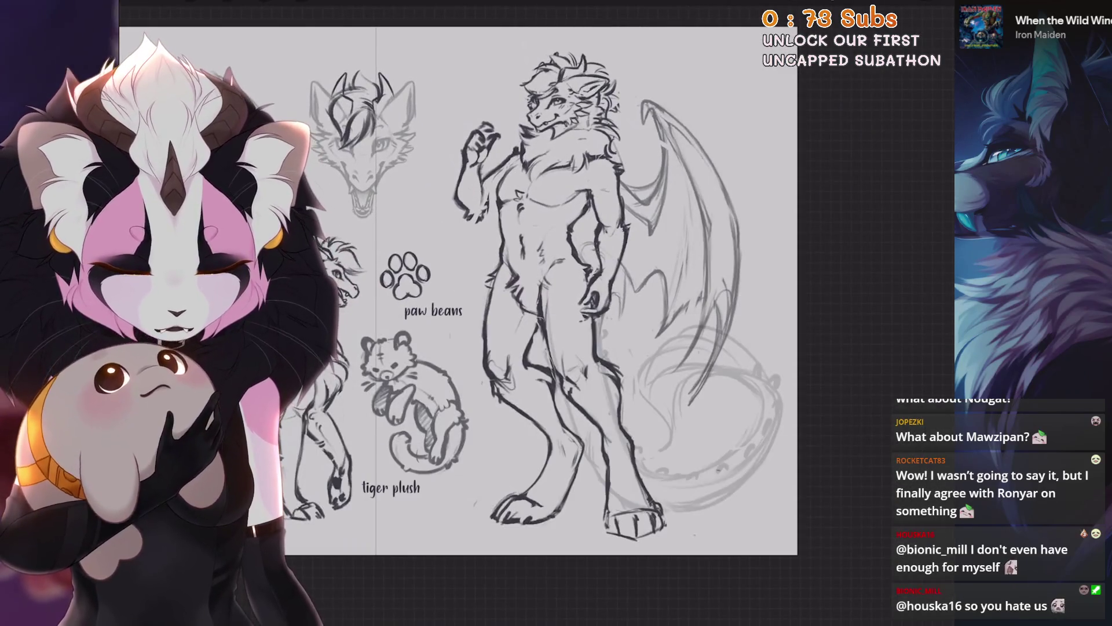
{"action": "scroll", "coordinate": [464, 290], "scroll_direction": "down", "scroll_amount": 1}
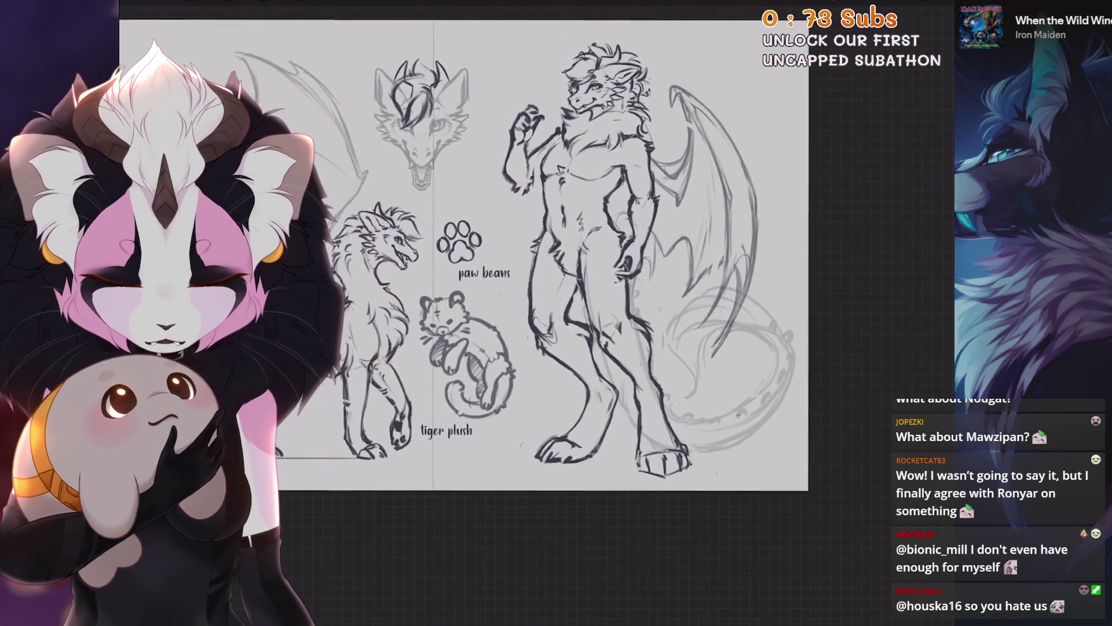
{"action": "scroll", "coordinate": [463, 261], "scroll_direction": "up", "scroll_amount": 2}
{"action": "left_click", "coordinate": [933, 3]}
{"action": "scroll", "coordinate": [823, 290], "scroll_direction": "down", "scroll_amount": 3}
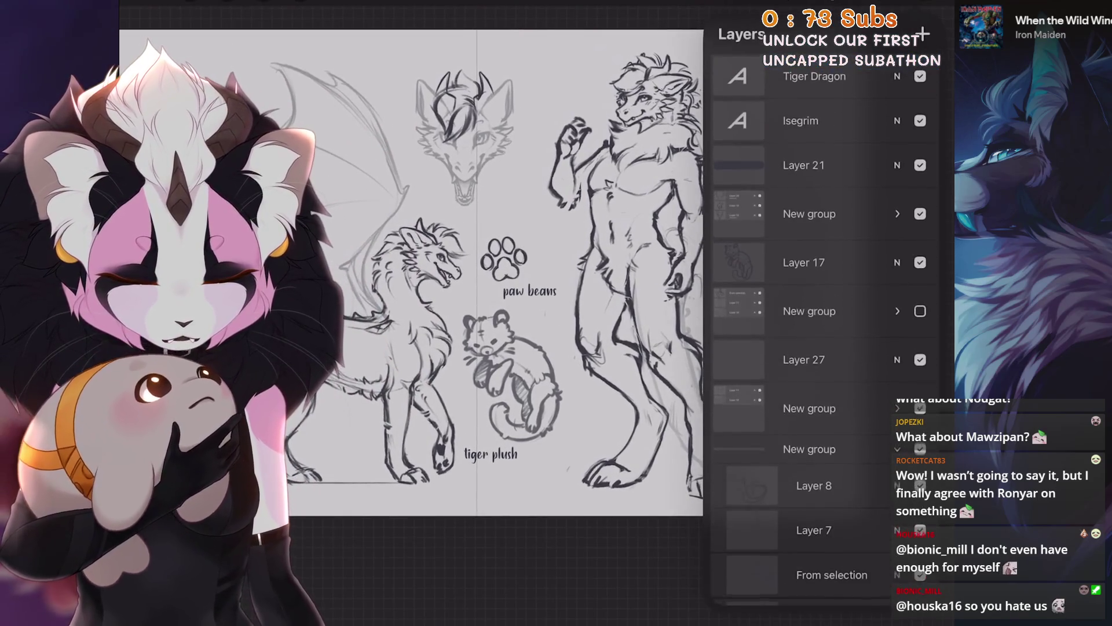
{"action": "left_click", "coordinate": [812, 486]}
{"action": "left_click", "coordinate": [300, 3]}
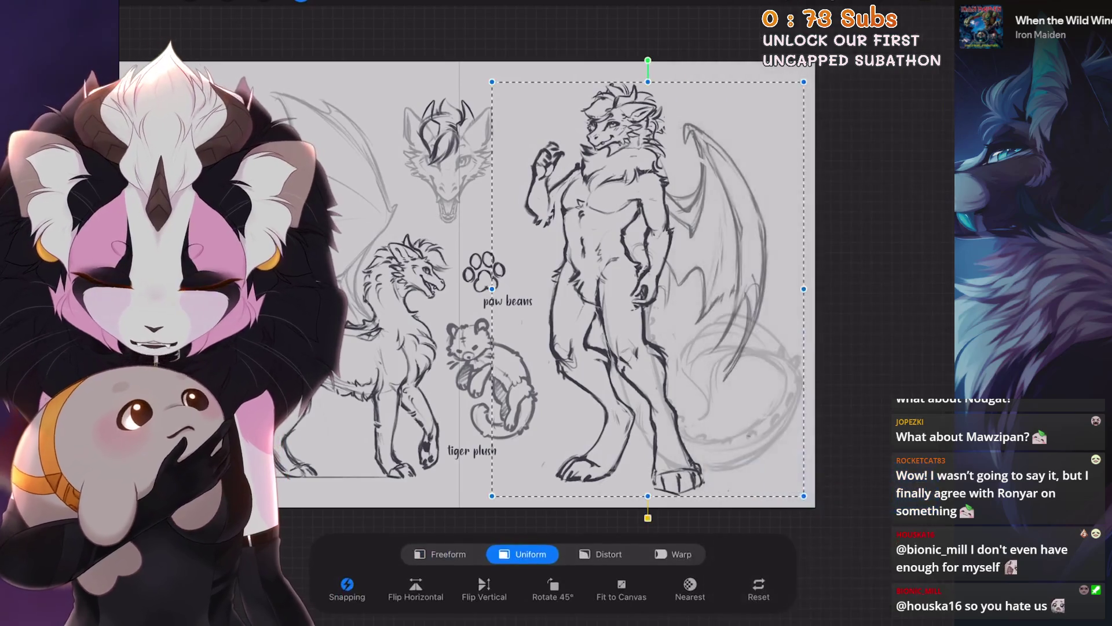
Enlarge the anthro dragon slightly and nudge it left, then commit.
{"action": "left_click_drag", "start_coordinate": [648, 289], "coordinate": [643, 287]}
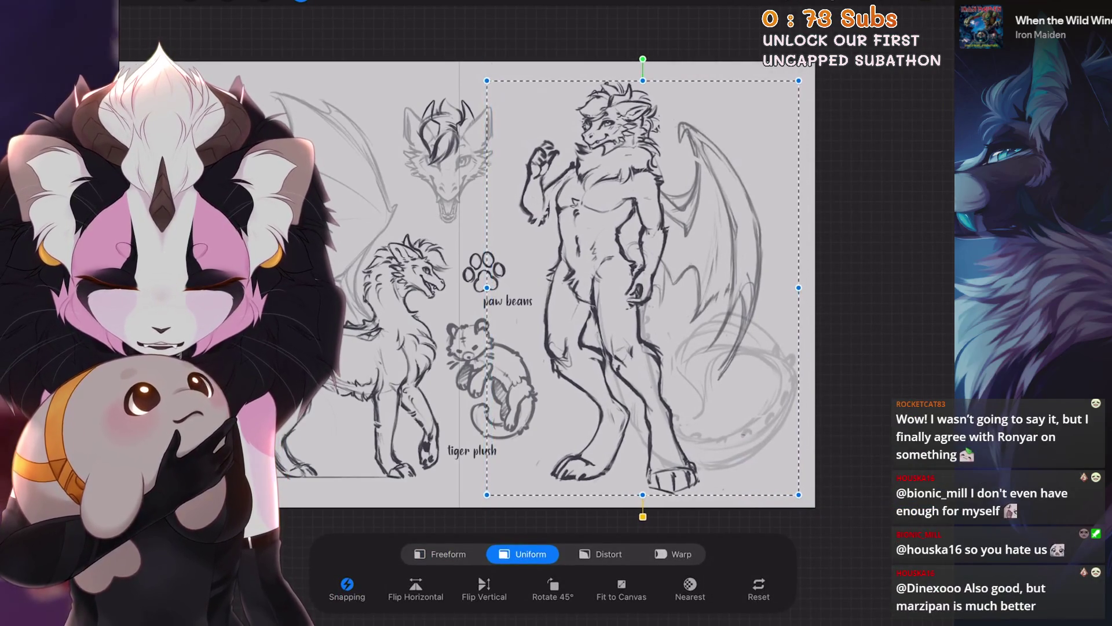
{"action": "left_click_drag", "start_coordinate": [643, 80], "coordinate": [642, 76]}
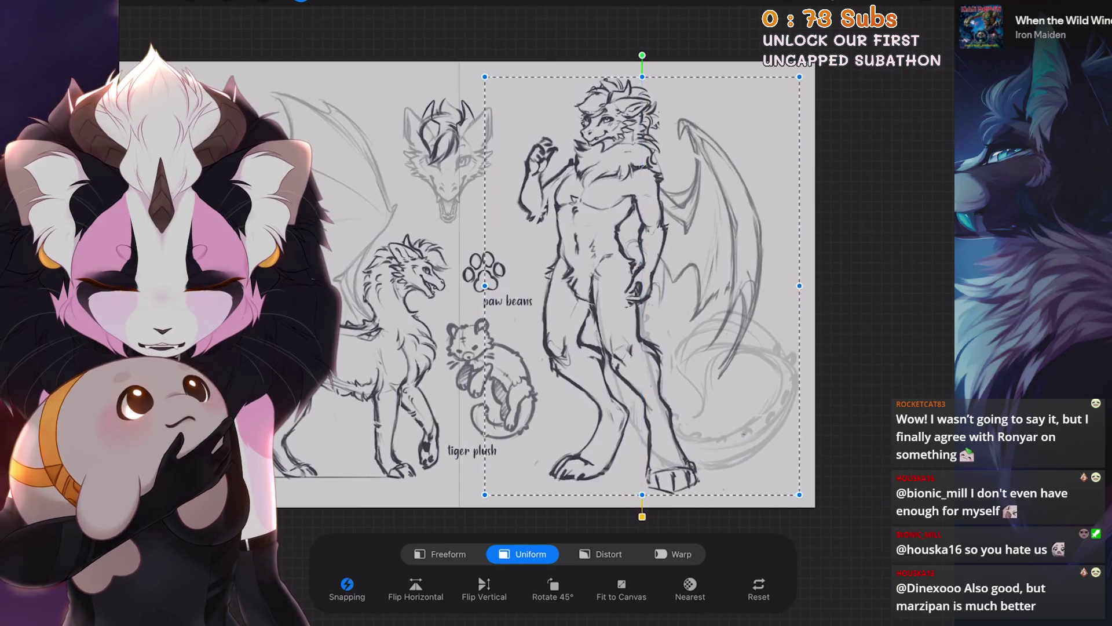
{"action": "left_click_drag", "start_coordinate": [642, 286], "coordinate": [641, 287]}
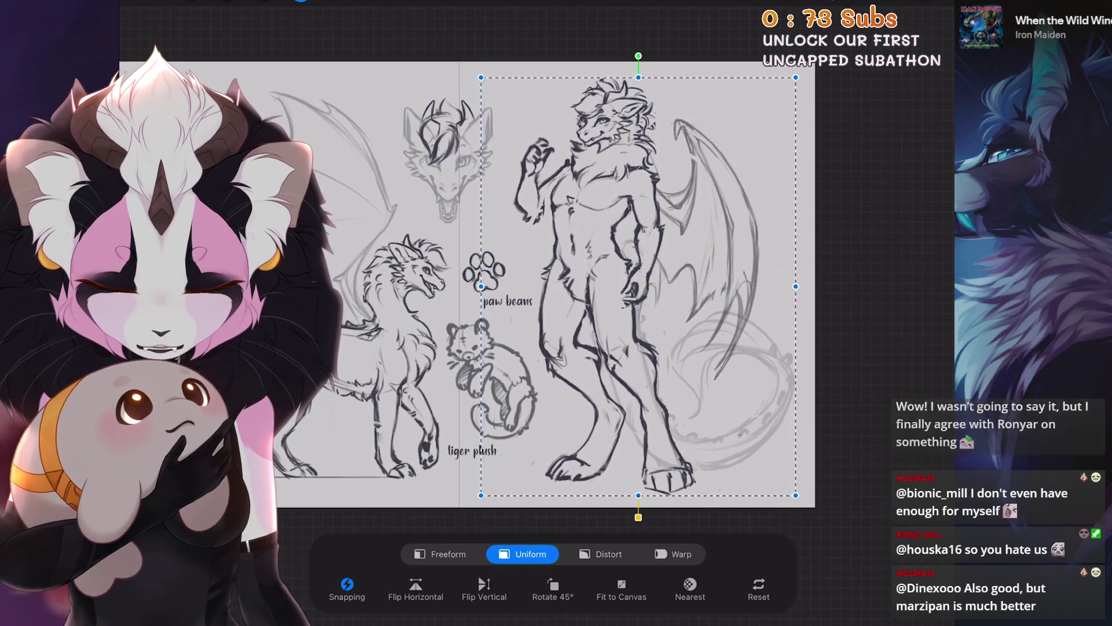
{"action": "left_click", "coordinate": [301, 1]}
{"action": "scroll", "coordinate": [499, 278], "scroll_direction": "left", "scroll_amount": 2}
{"action": "scroll", "coordinate": [556, 278], "scroll_direction": "left", "scroll_amount": 2}
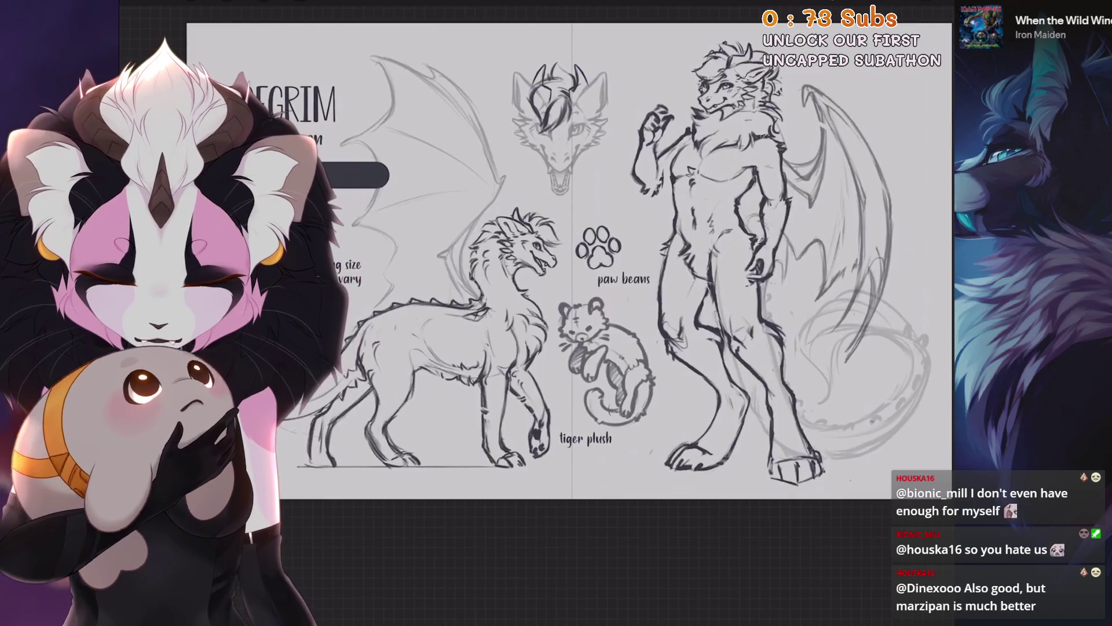
Shrink the feral dragon pose slightly and shift it left, then commit.
{"action": "key", "text": "l"}
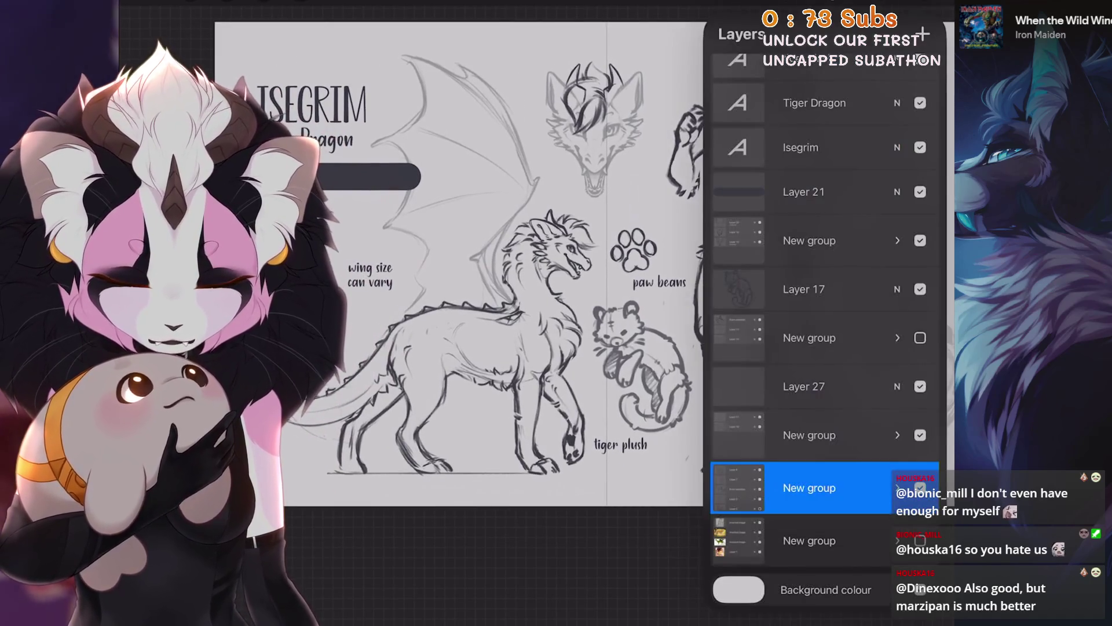
{"action": "left_click", "coordinate": [300, 1]}
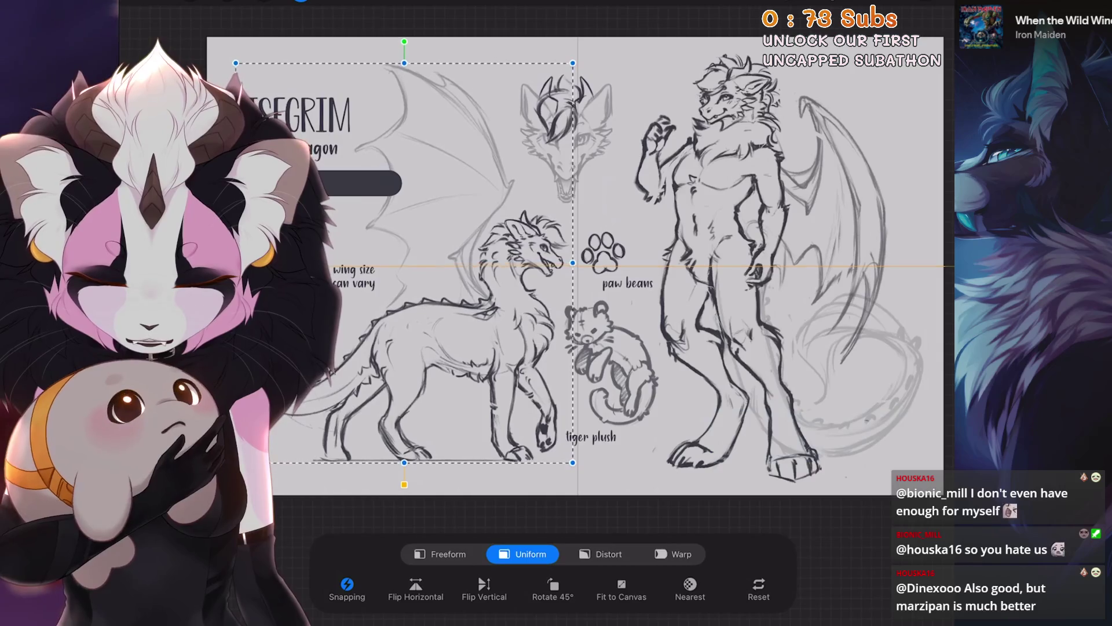
{"action": "left_click_drag", "start_coordinate": [404, 260], "coordinate": [402, 258]}
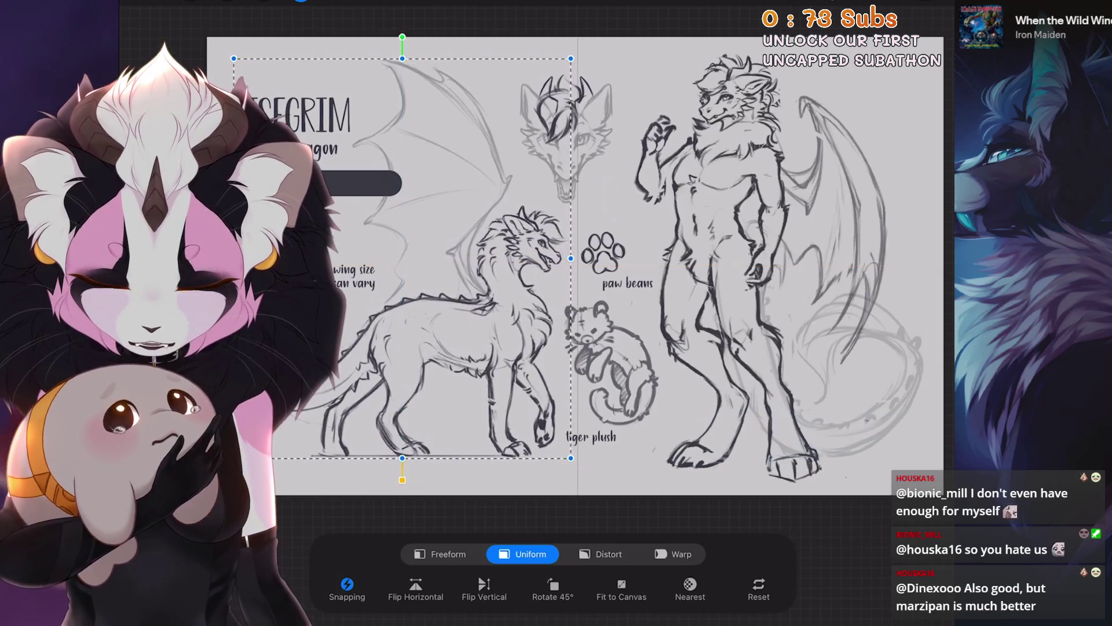
{"action": "left_click_drag", "start_coordinate": [402, 59], "coordinate": [402, 62]}
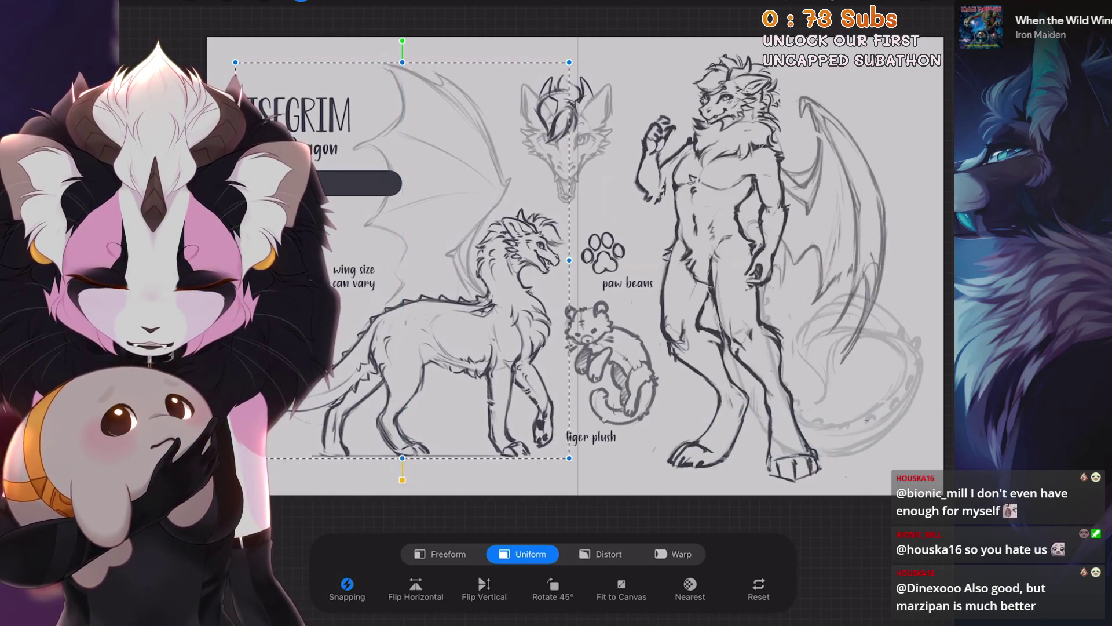
{"action": "left_click_drag", "start_coordinate": [402, 261], "coordinate": [399, 260]}
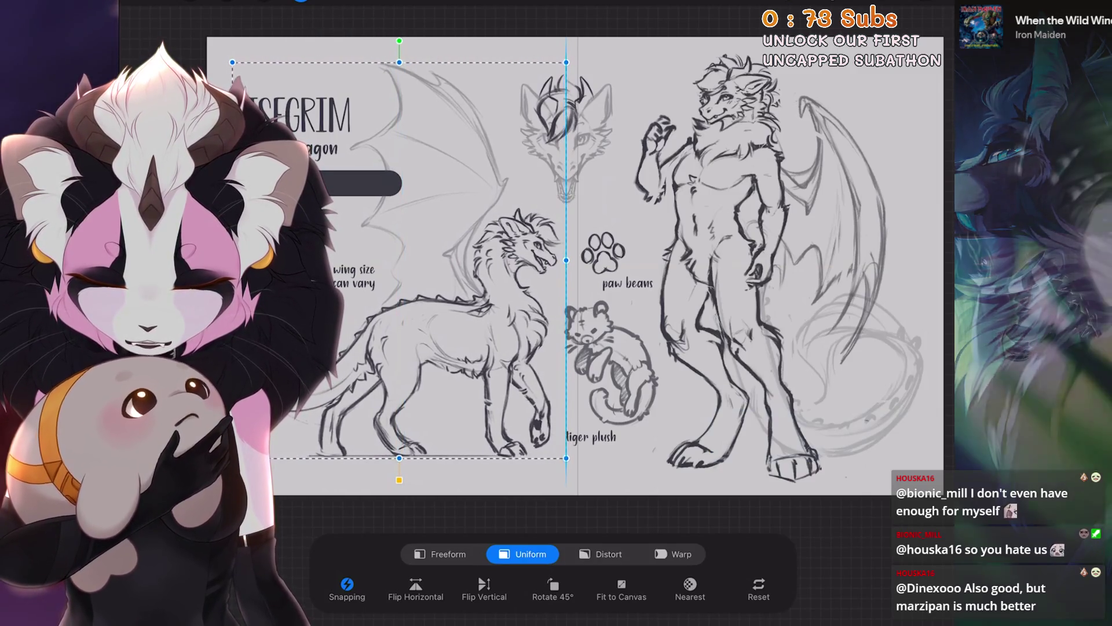
{"action": "left_click", "coordinate": [302, 1]}
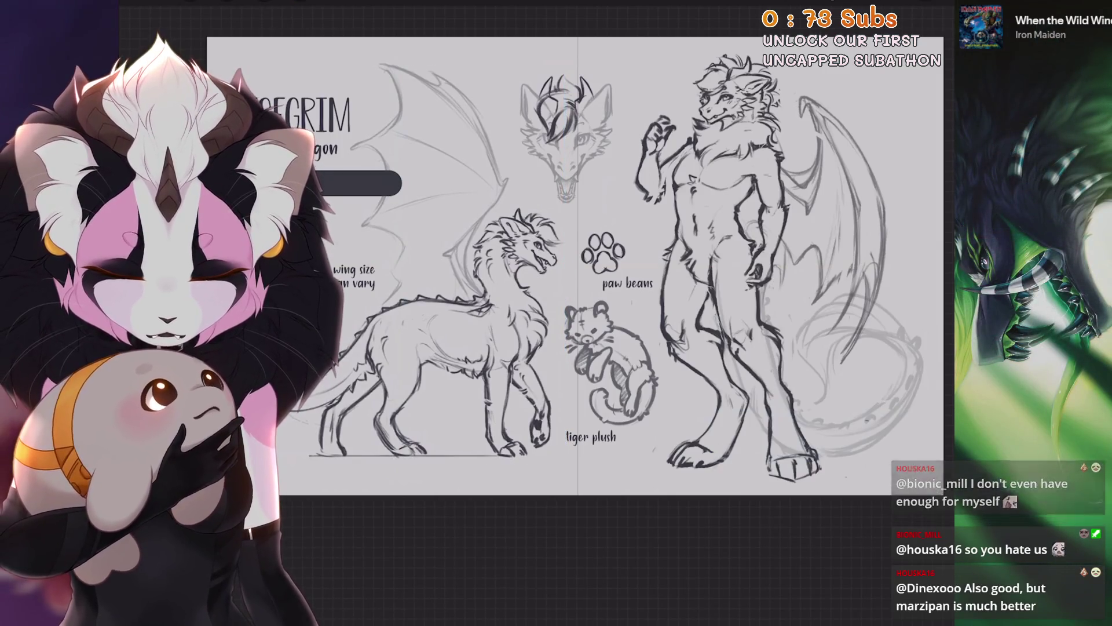
Pan across the sheet and select Layer 17.
{"action": "mouse_move", "coordinate": [580, 261]}
{"action": "left_mouse_down"}
{"action": "mouse_move", "coordinate": [516, 243]}
{"action": "mouse_move", "coordinate": [489, 298]}
{"action": "left_mouse_up"}
{"action": "key", "text": "l"}
{"action": "left_click", "coordinate": [812, 289]}
{"action": "scroll", "coordinate": [825, 318], "scroll_direction": "up", "scroll_amount": 3}
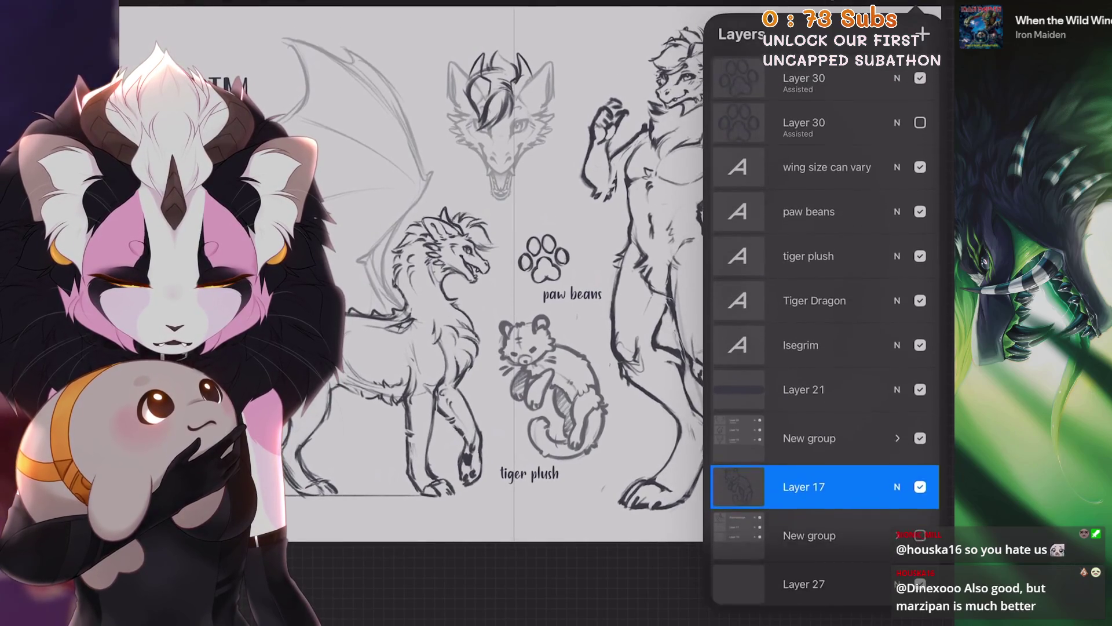
Move the paw print down and right, undoing a stray rotation, and hide the 'paw beans' label.
{"action": "left_click", "coordinate": [811, 76]}
{"action": "left_click", "coordinate": [301, 2]}
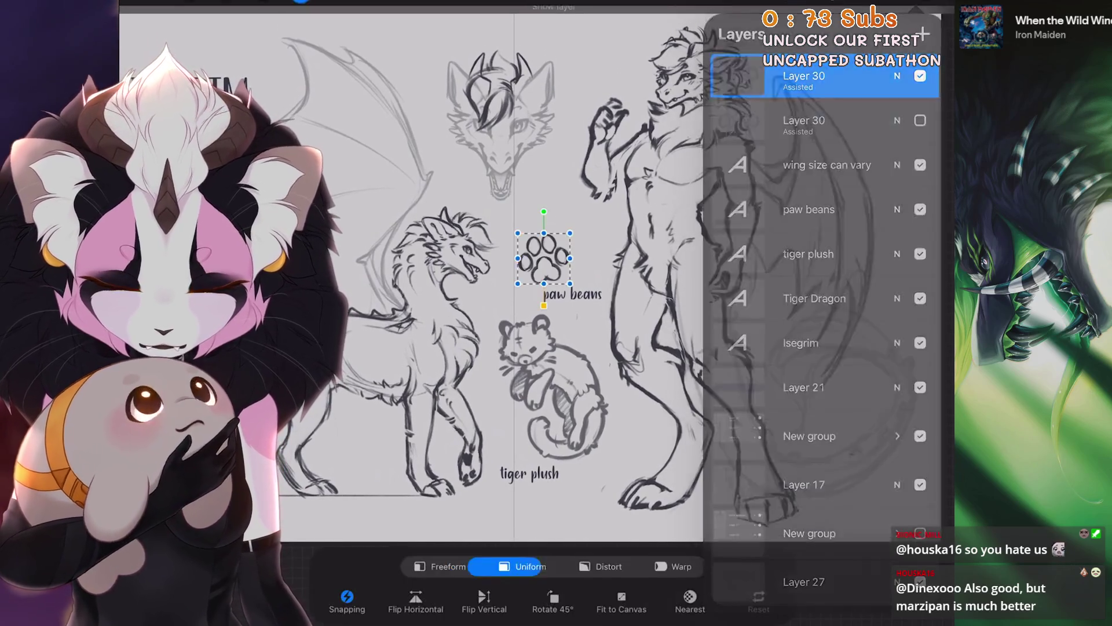
{"action": "left_click_drag", "start_coordinate": [544, 212], "coordinate": [570, 213]}
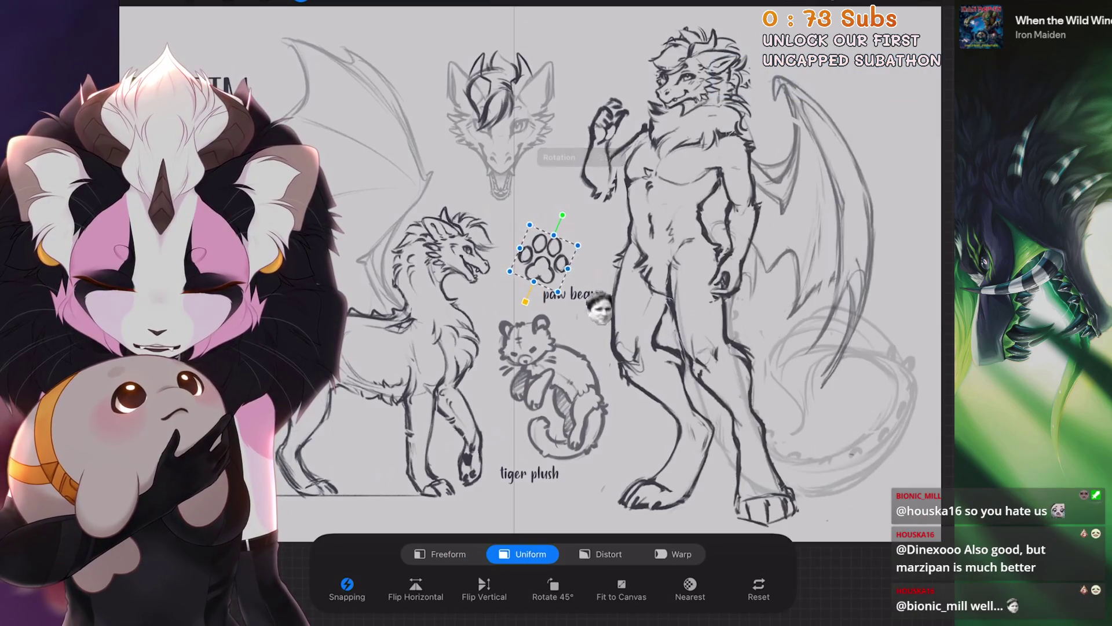
{"action": "key", "text": "ctrl+z"}
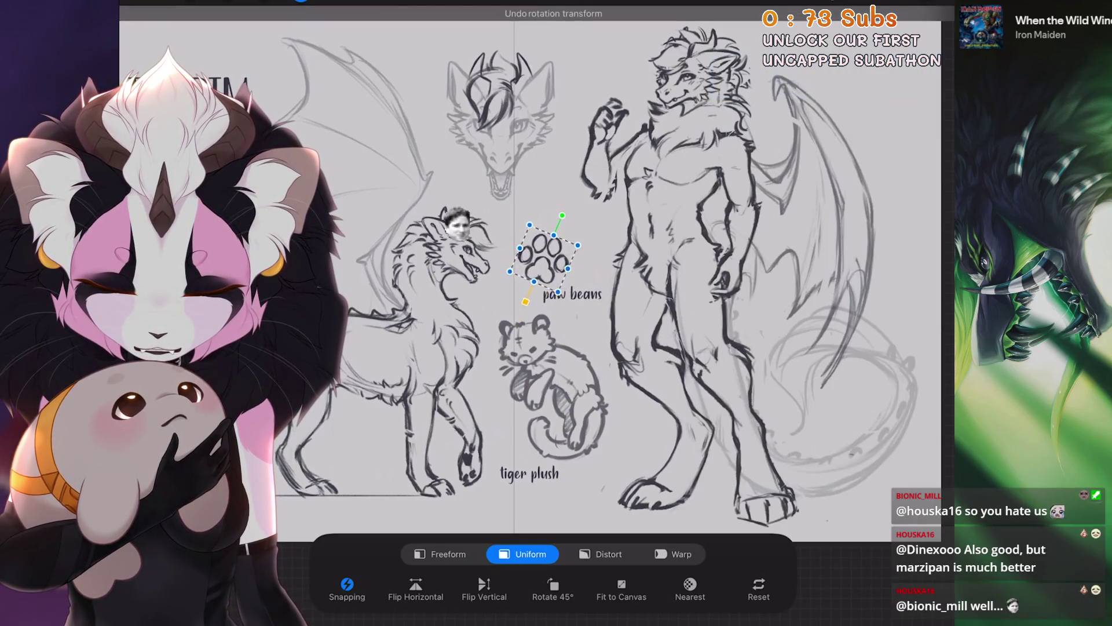
{"action": "left_click_drag", "start_coordinate": [554, 271], "coordinate": [562, 284]}
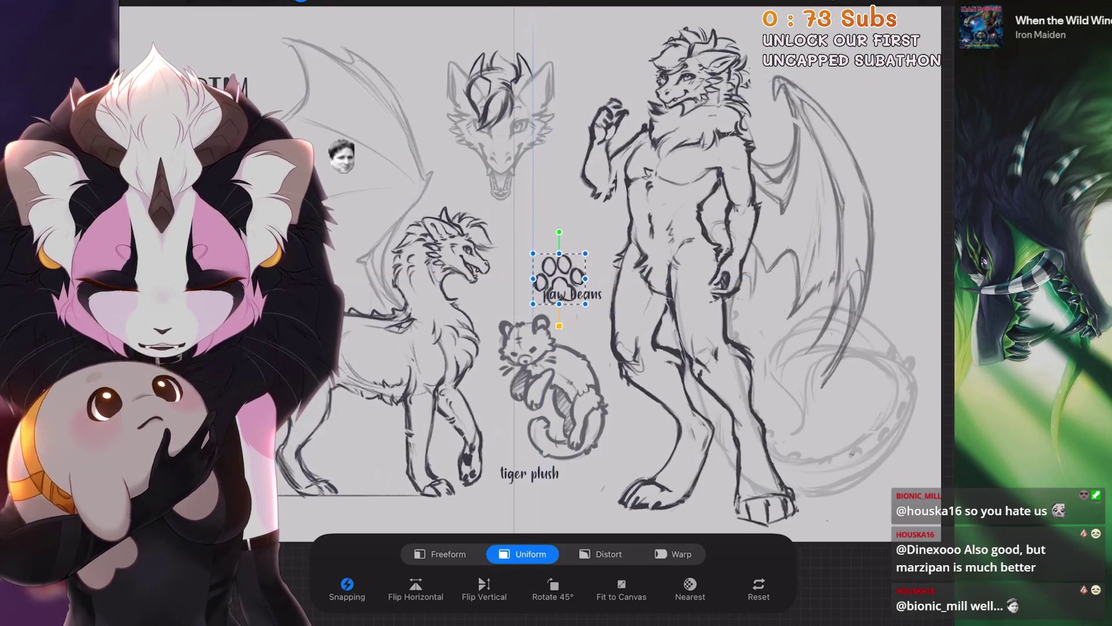
{"action": "key", "text": "l"}
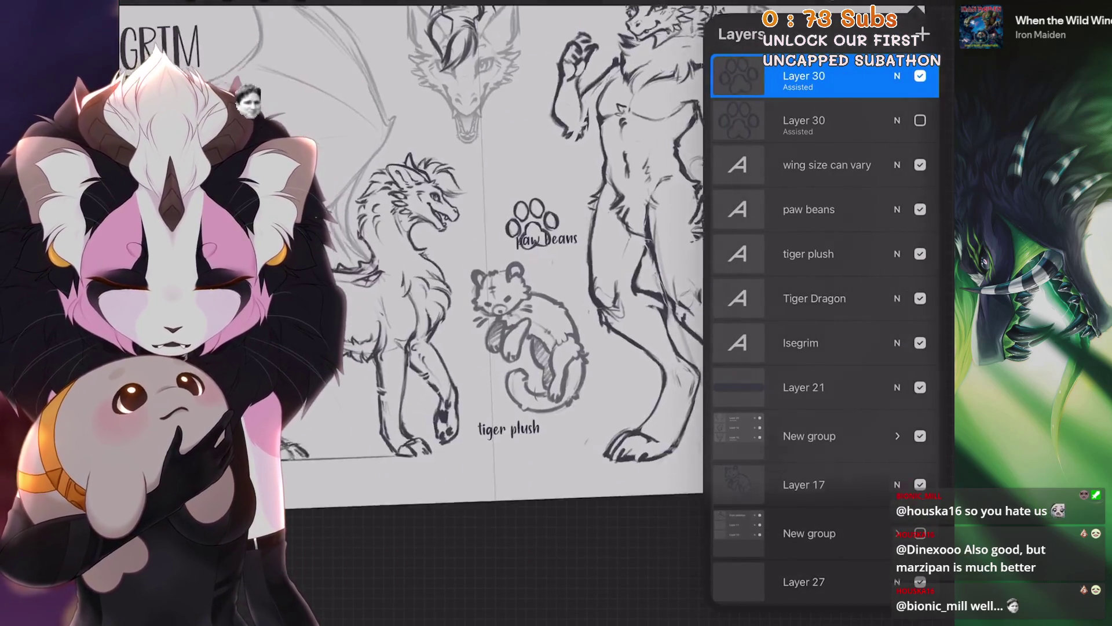
{"action": "left_click", "coordinate": [920, 209]}
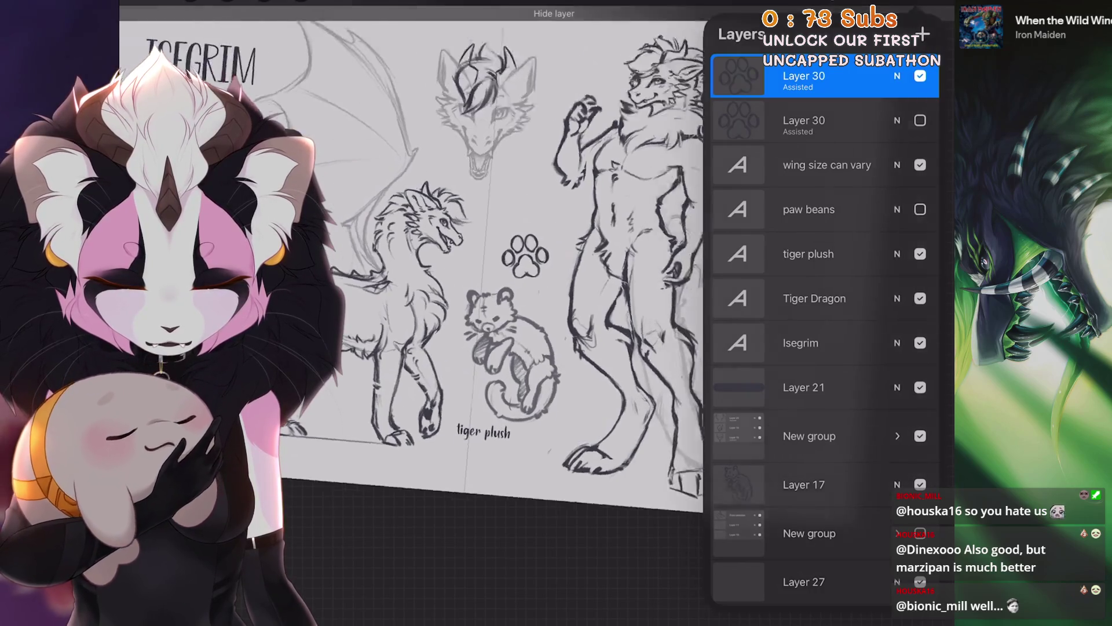
{"action": "key", "text": "l"}
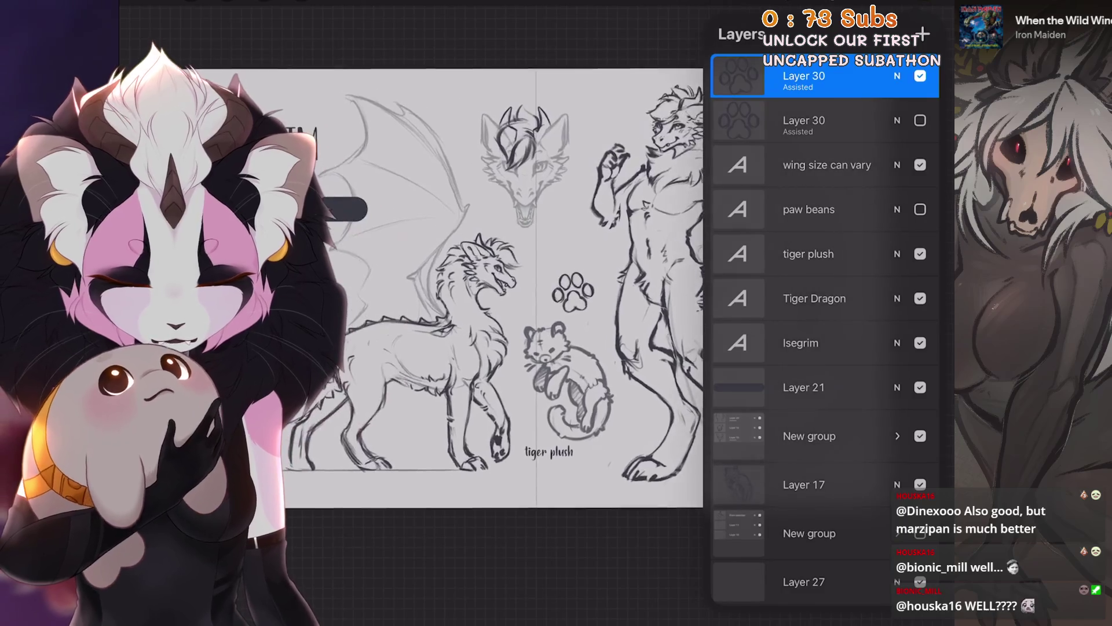
Select the dragon head group and commit its pending move.
{"action": "left_click", "coordinate": [809, 435]}
{"action": "left_click", "coordinate": [301, 2]}
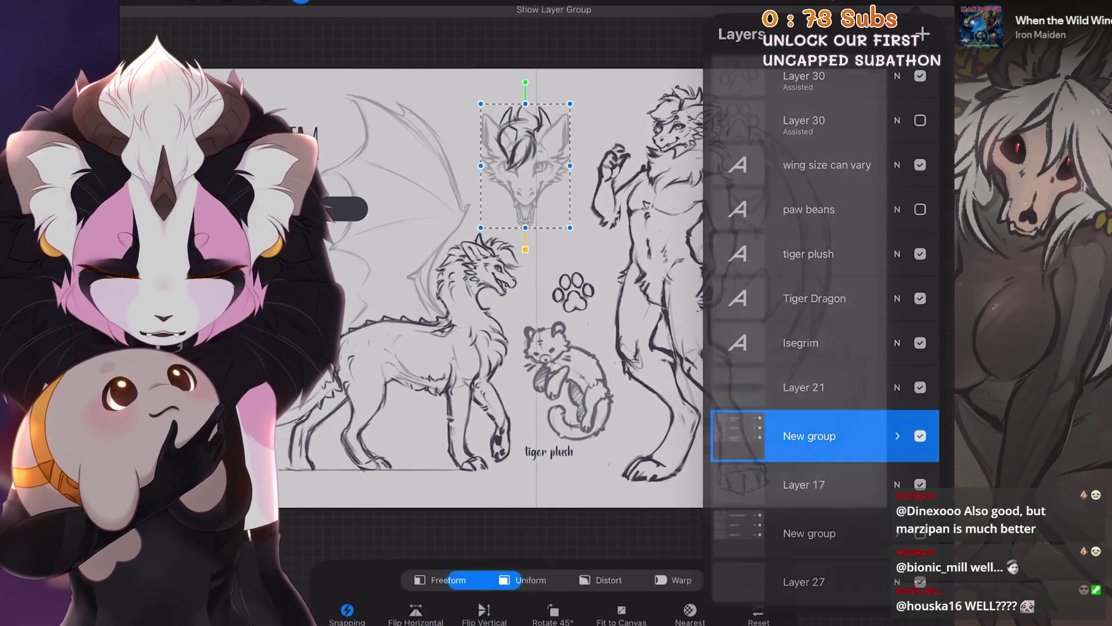
{"action": "left_click", "coordinate": [301, 2]}
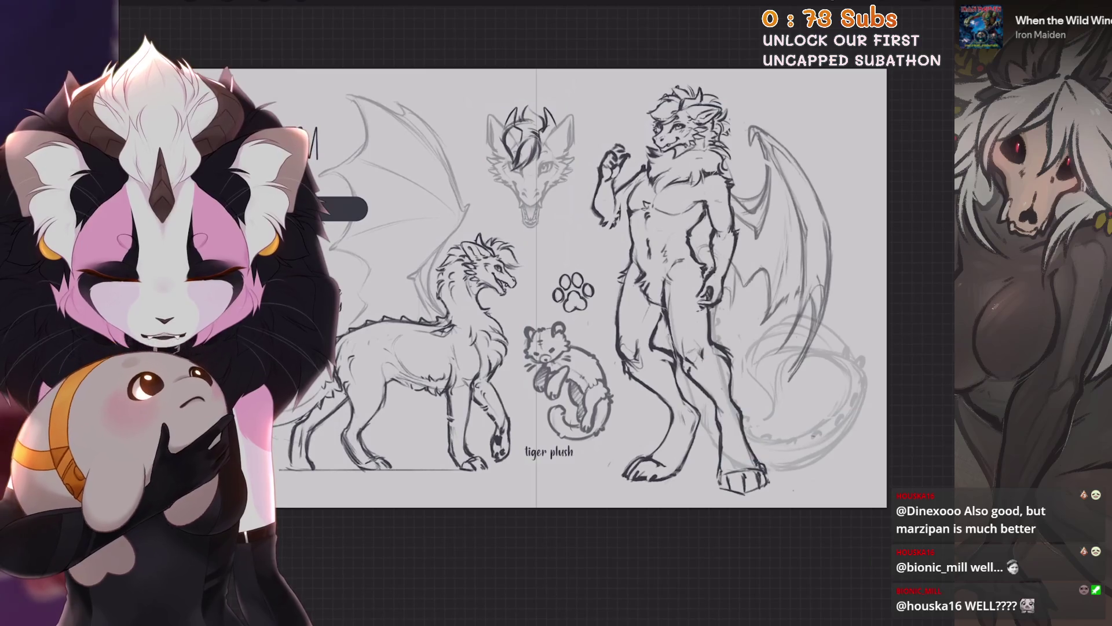
{"action": "left_click", "coordinate": [301, 2]}
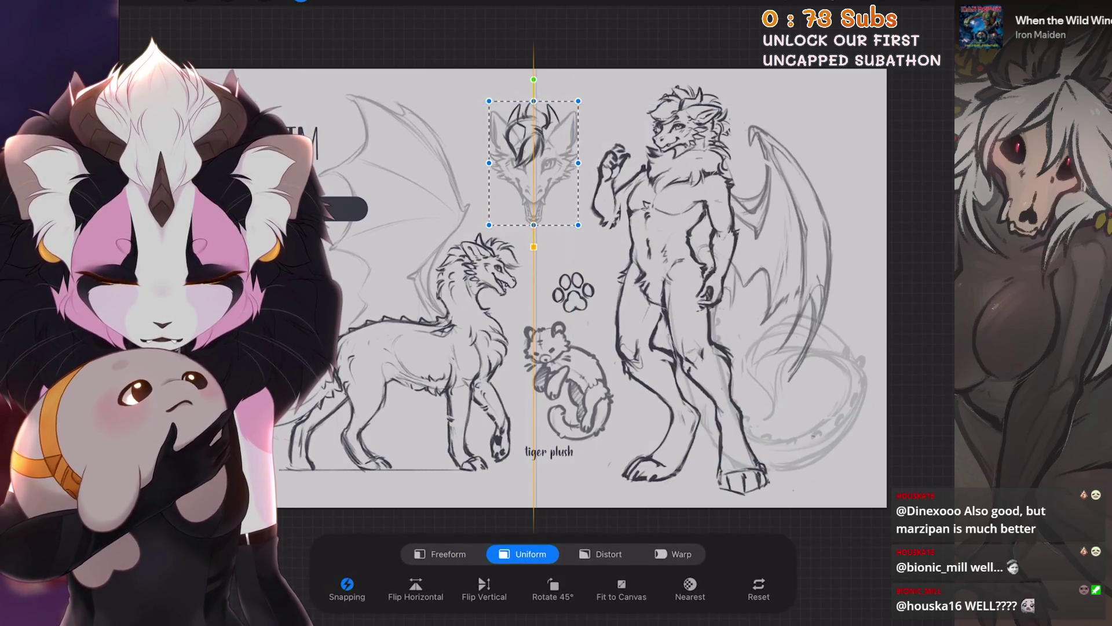
{"action": "left_click", "coordinate": [300, 3]}
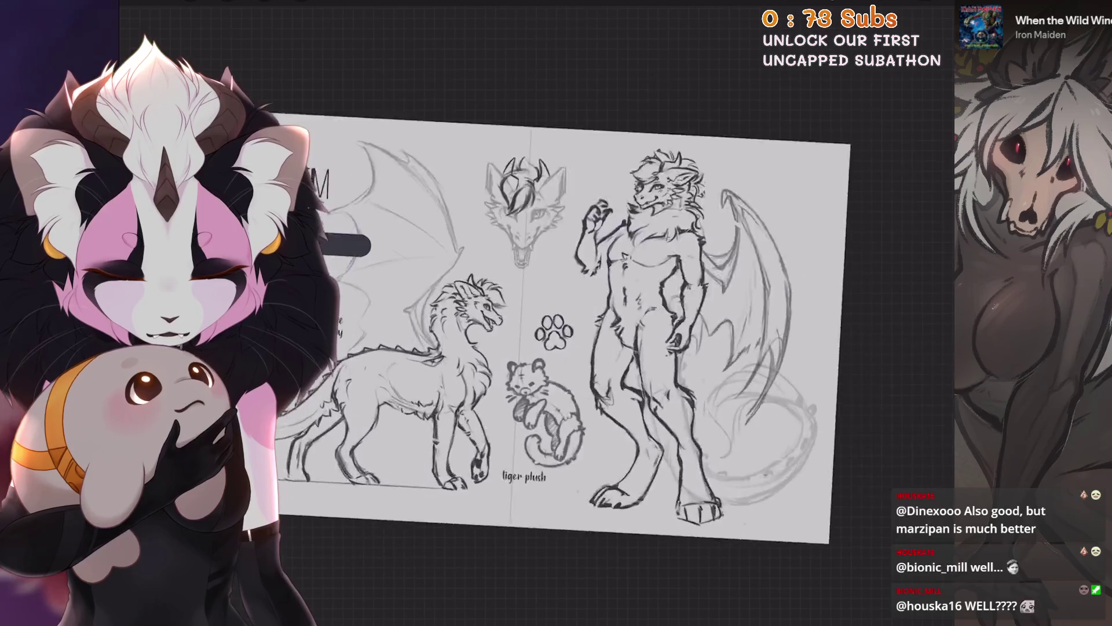
Check the Actions menu without changes and zoom out to the whole sheet.
{"action": "scroll", "coordinate": [550, 290], "scroll_direction": "up", "scroll_amount": 1}
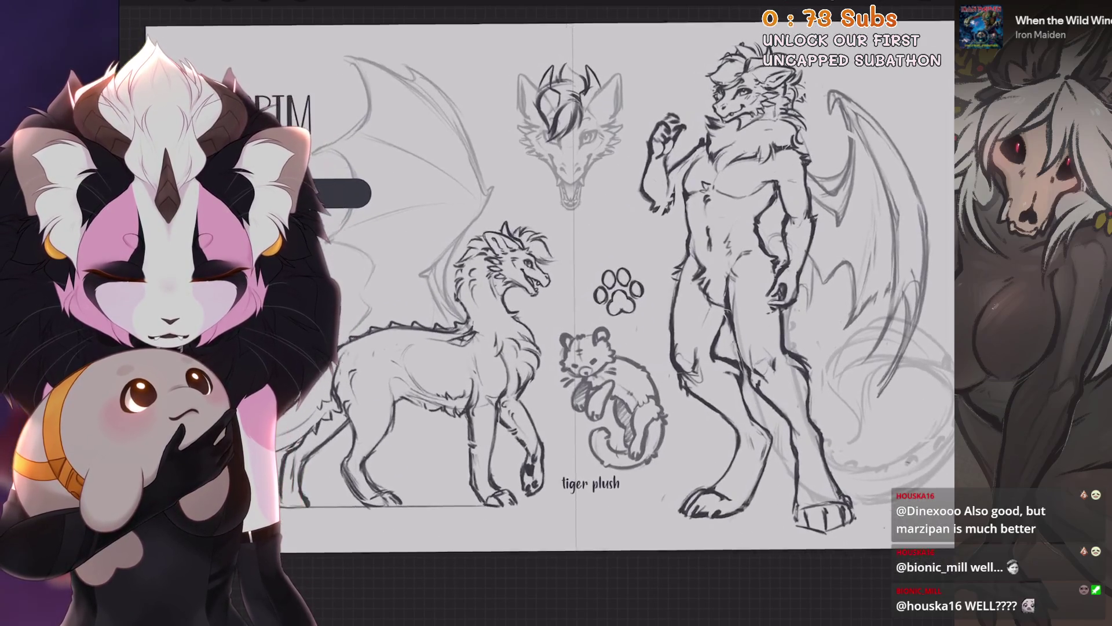
{"action": "left_click", "coordinate": [190, 2]}
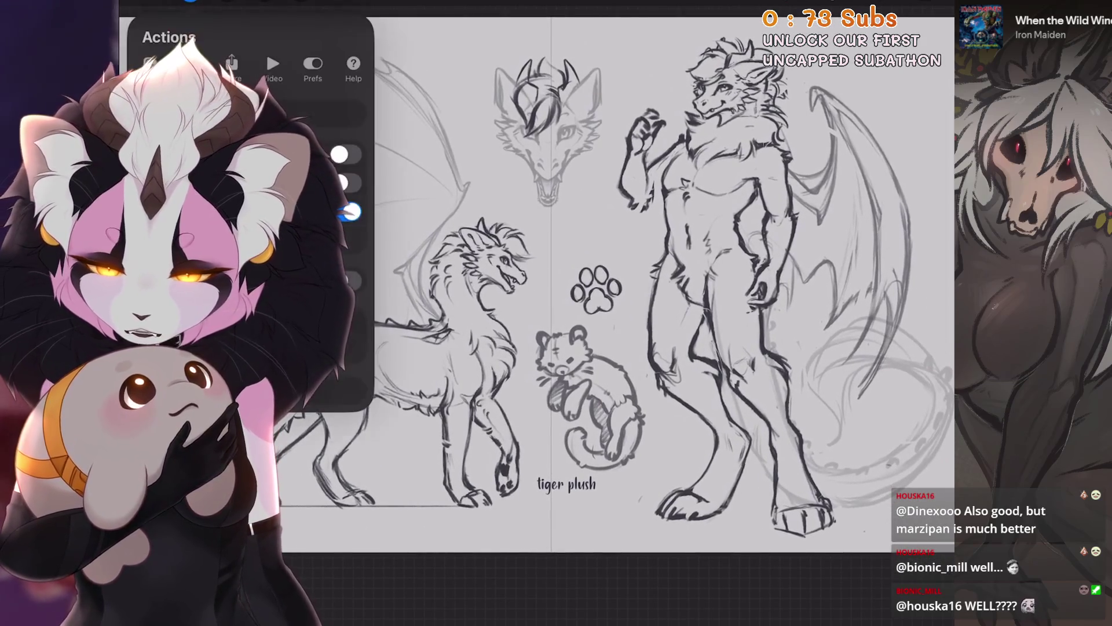
{"action": "left_click", "coordinate": [190, 2]}
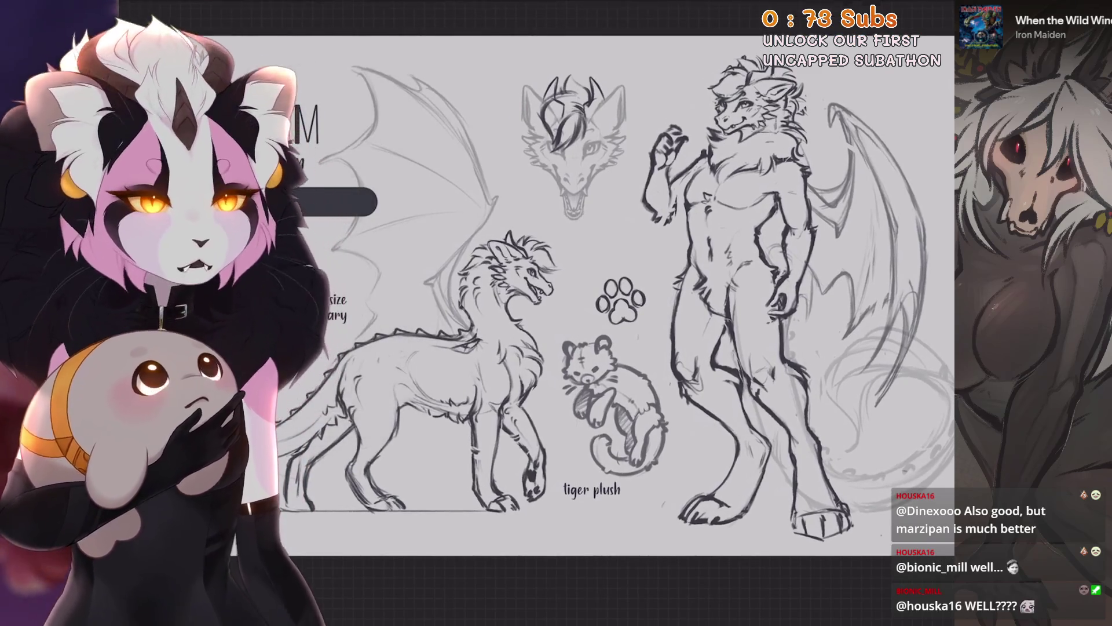
{"action": "scroll", "coordinate": [617, 307], "scroll_direction": "down", "scroll_amount": 2}
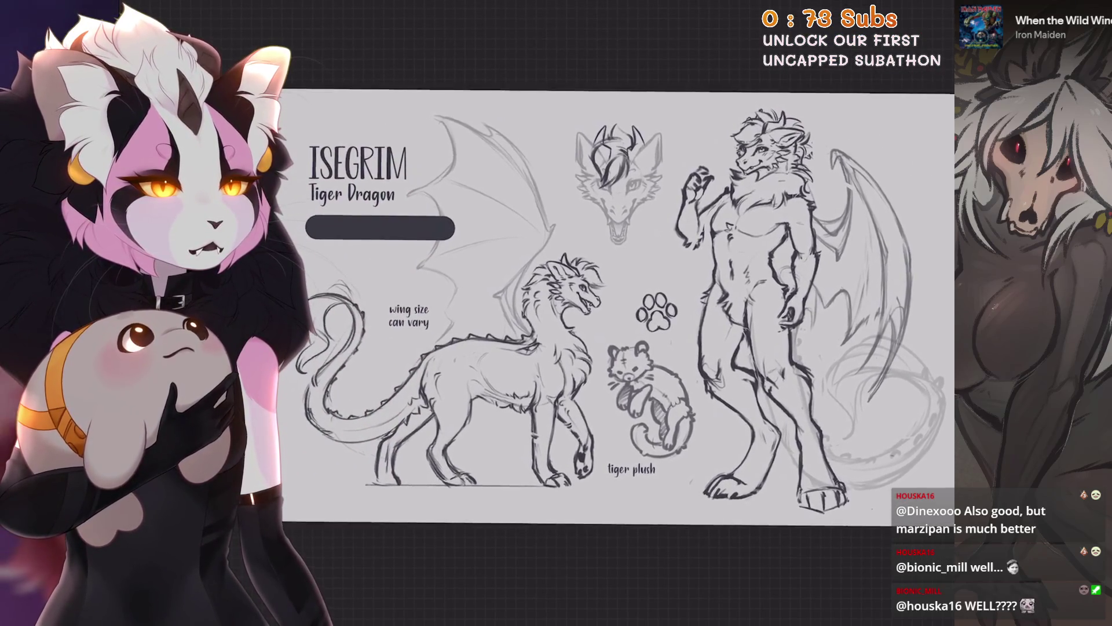
{"action": "scroll", "coordinate": [618, 307], "scroll_direction": "up", "scroll_amount": 1}
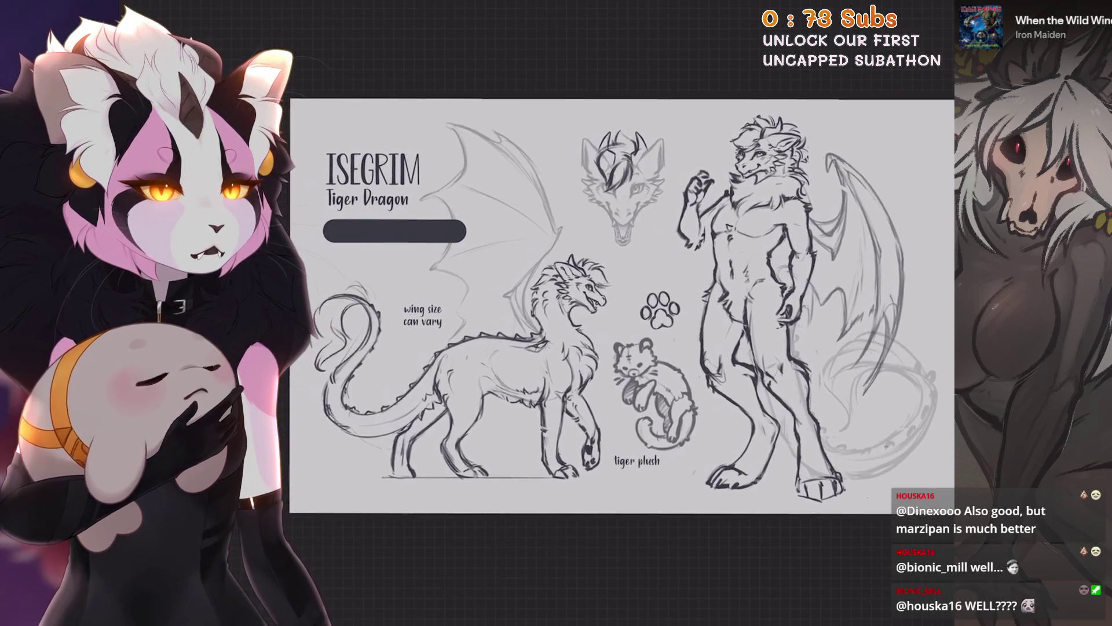
{"action": "scroll", "coordinate": [618, 307], "scroll_direction": "up", "scroll_amount": 1}
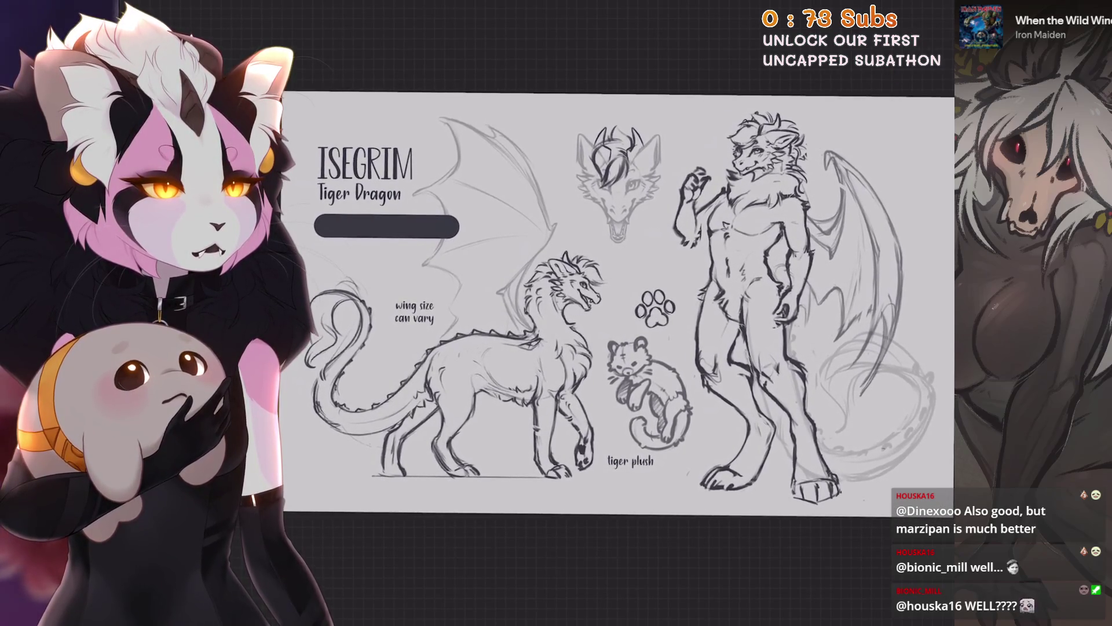
{"action": "scroll", "coordinate": [618, 307], "scroll_direction": "up", "scroll_amount": 1}
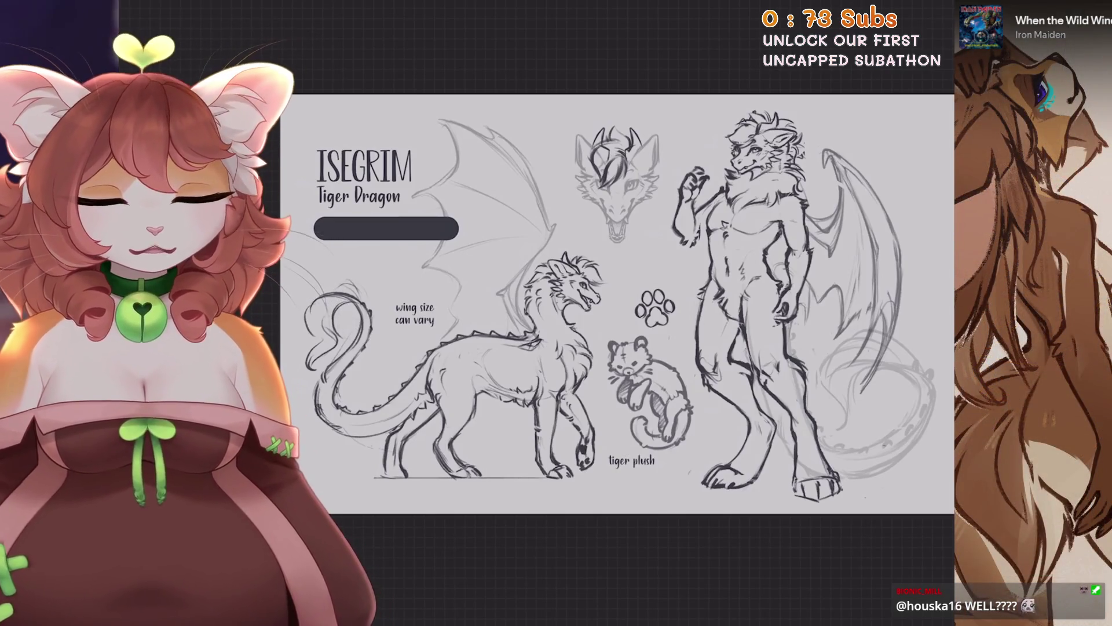
Unhide the hidden layer group and confirm the lower group's placement.
{"action": "key", "text": "l"}
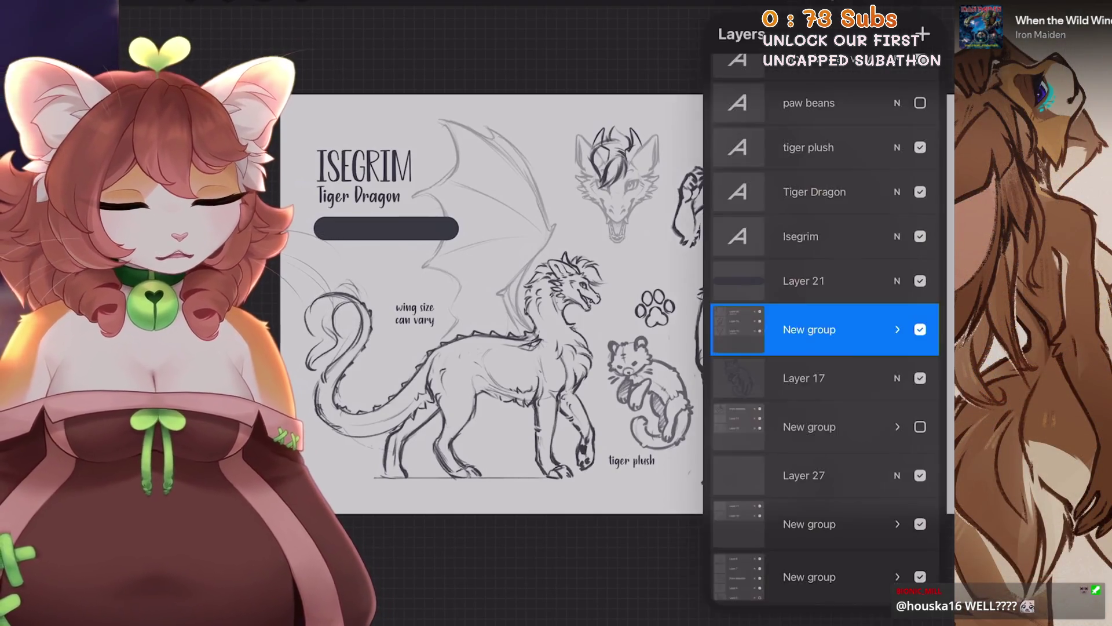
{"action": "left_click", "coordinate": [920, 329]}
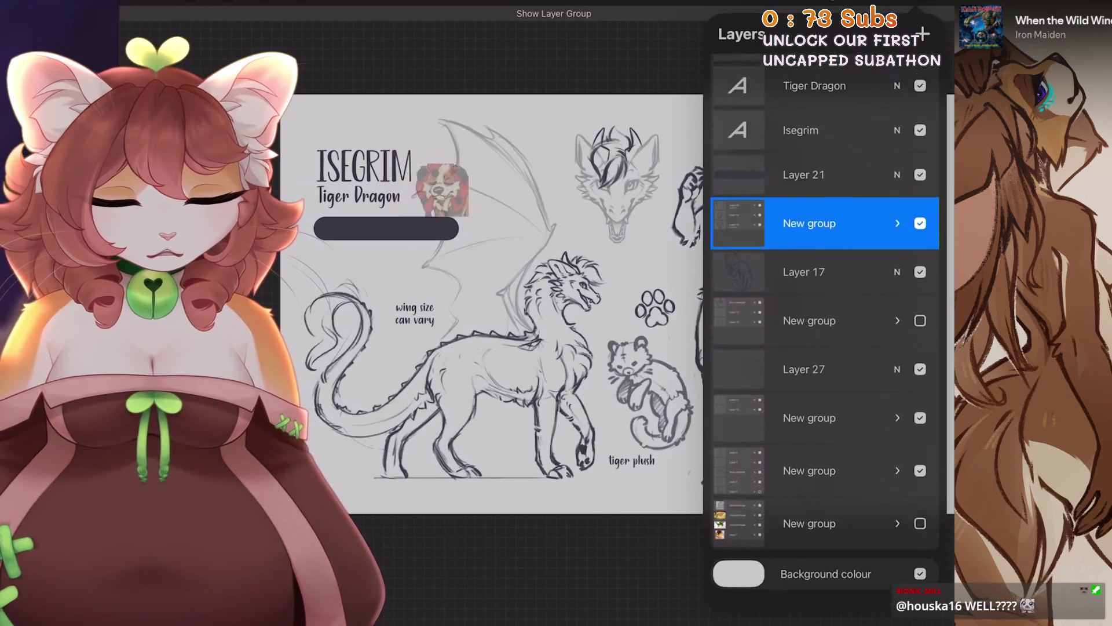
{"action": "scroll", "coordinate": [825, 348], "scroll_direction": "down", "scroll_amount": 2}
{"action": "left_click", "coordinate": [825, 434]}
{"action": "left_click", "coordinate": [301, 1]}
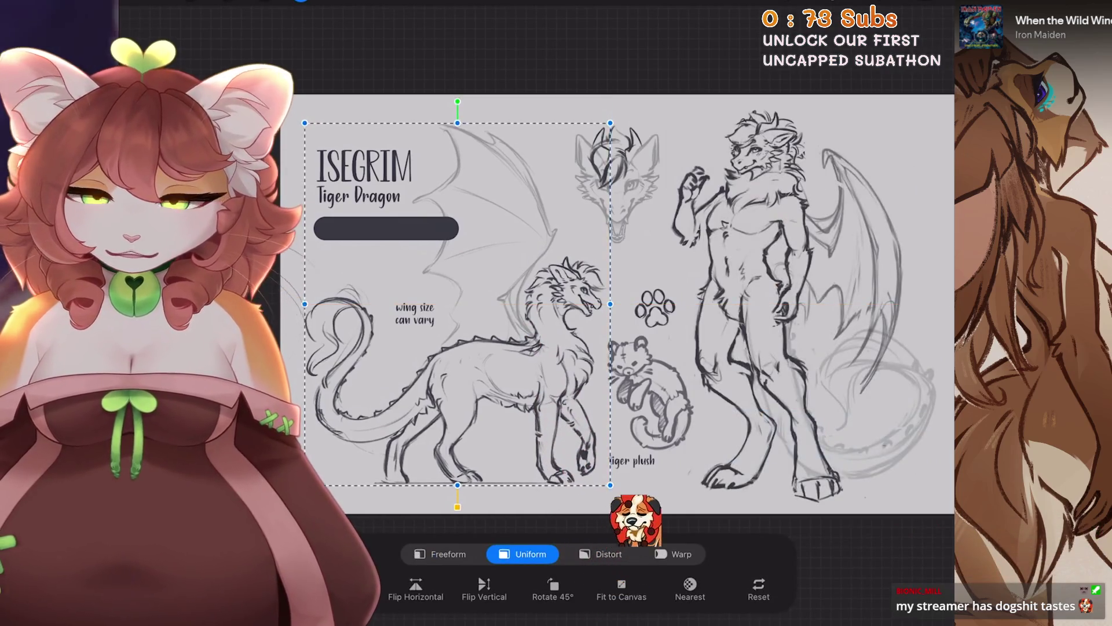
{"action": "left_click", "coordinate": [301, 2]}
{"action": "left_click", "coordinate": [904, 1]}
{"action": "scroll", "coordinate": [825, 347], "scroll_direction": "up", "scroll_amount": 3}
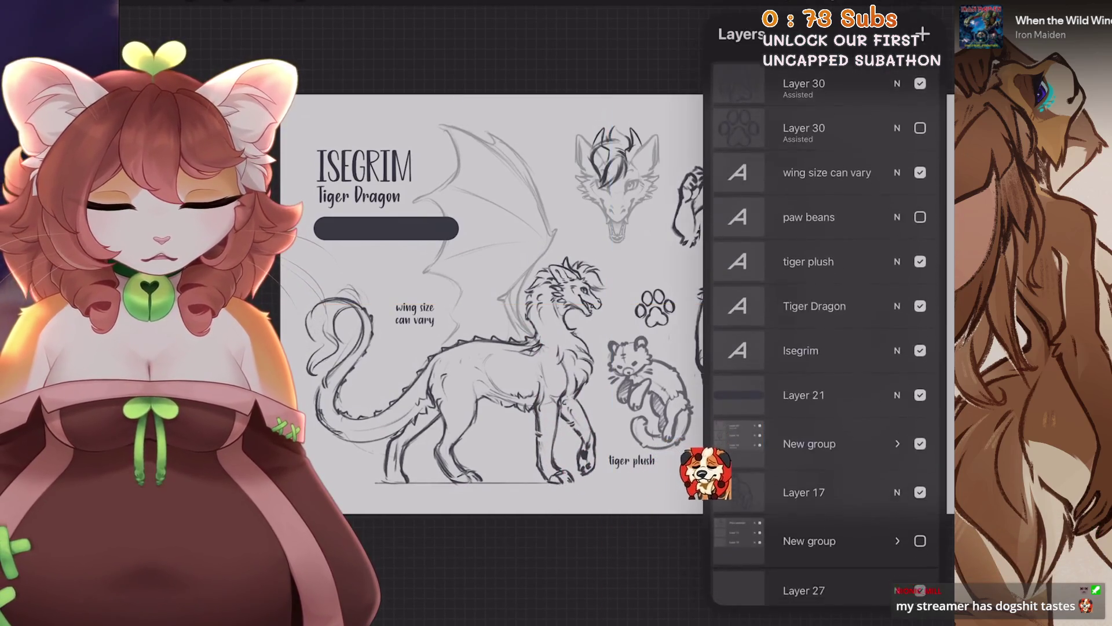
Nudge the ISEGRIM title, subtitle and dark bar slightly down and left.
{"action": "left_click", "coordinate": [825, 343]}
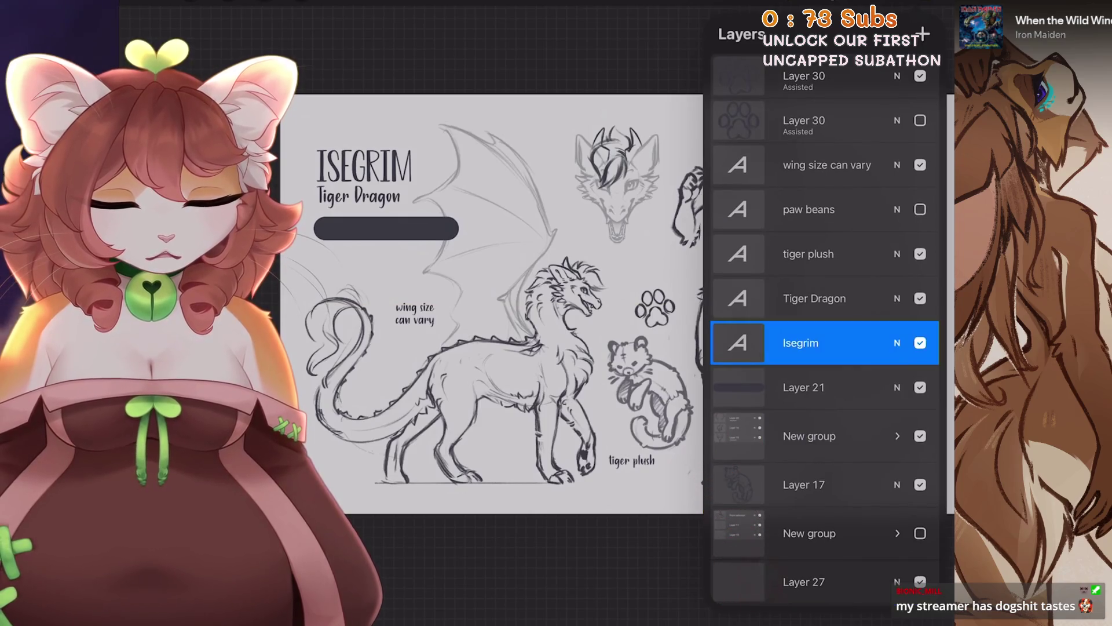
{"action": "left_click_drag", "start_coordinate": [800, 298], "coordinate": [869, 298]}
{"action": "left_click_drag", "start_coordinate": [799, 387], "coordinate": [870, 387]}
{"action": "left_click", "coordinate": [301, 2]}
{"action": "left_click_drag", "start_coordinate": [387, 227], "coordinate": [384, 231]}
{"action": "left_click", "coordinate": [300, 2]}
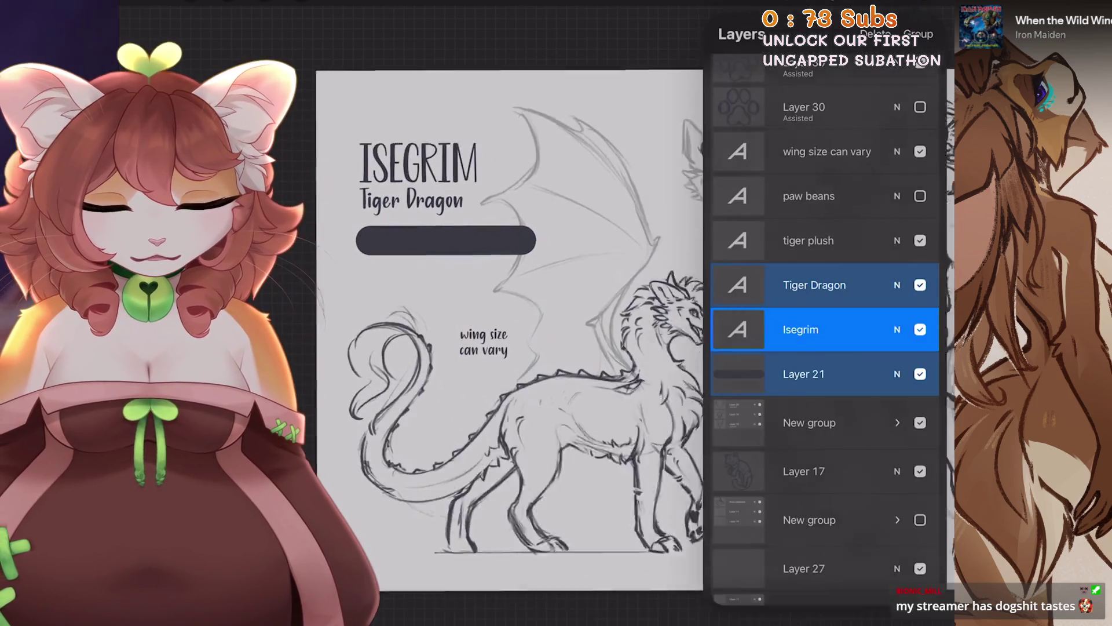
Shorten the dark title bar by freehand-selecting its right end and moving it inward.
{"action": "left_click", "coordinate": [804, 373]}
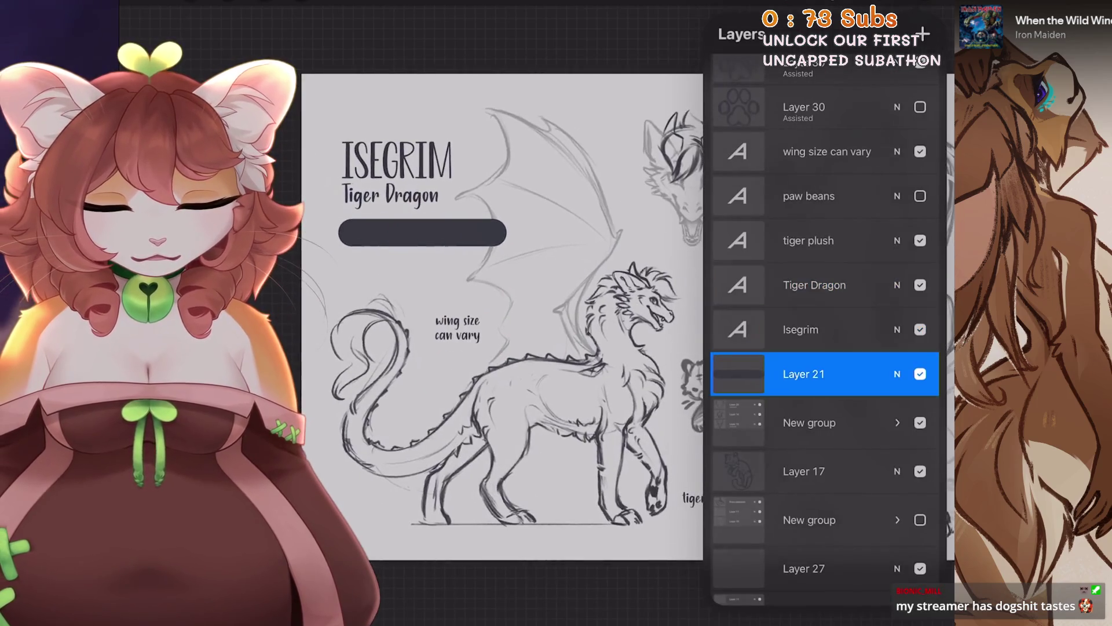
{"action": "left_click", "coordinate": [265, 2]}
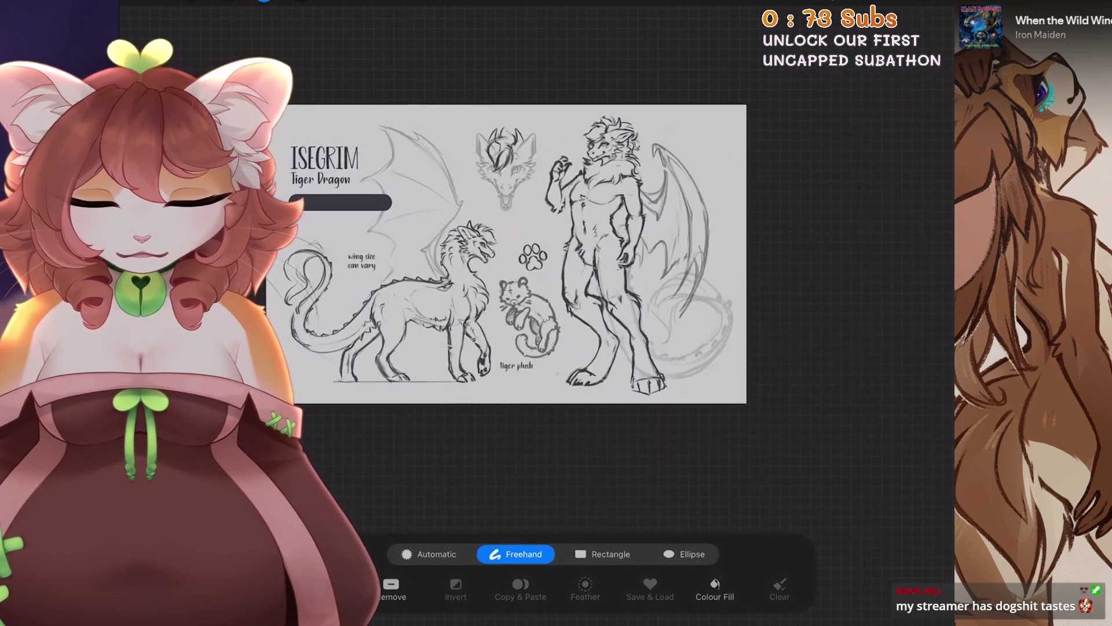
{"action": "scroll", "coordinate": [666, 301], "scroll_direction": "up", "scroll_amount": 5}
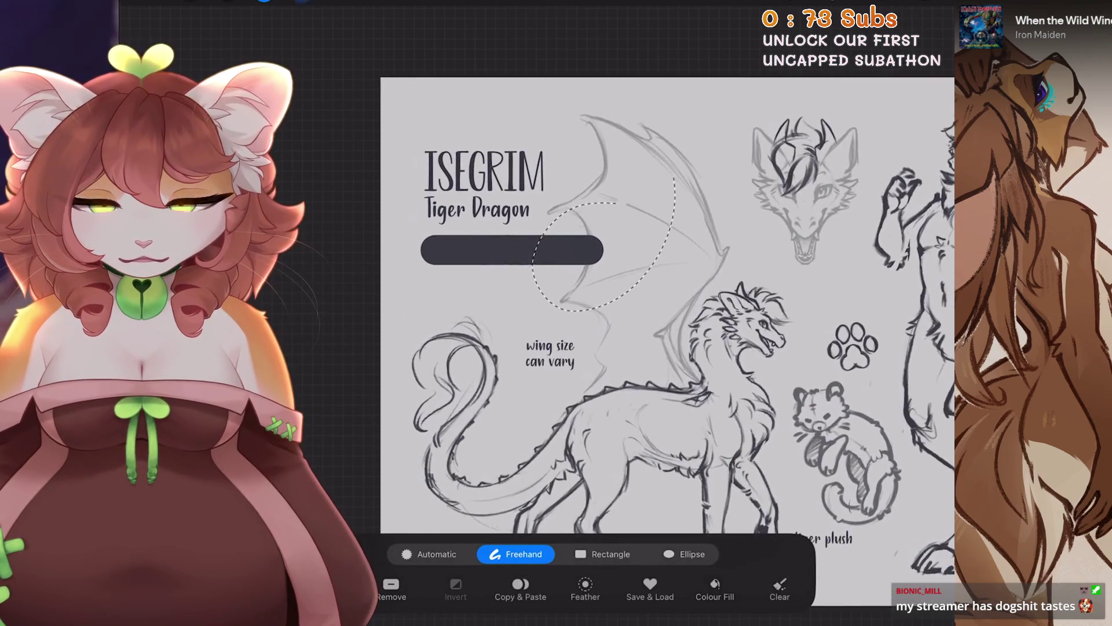
{"action": "key", "text": "v"}
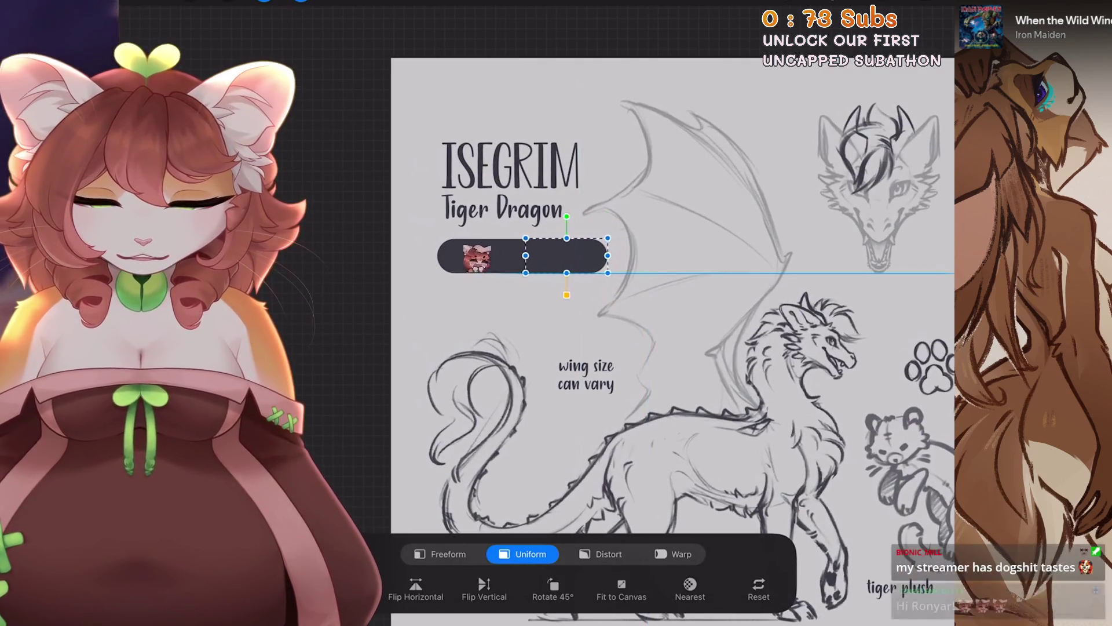
{"action": "key", "text": "v"}
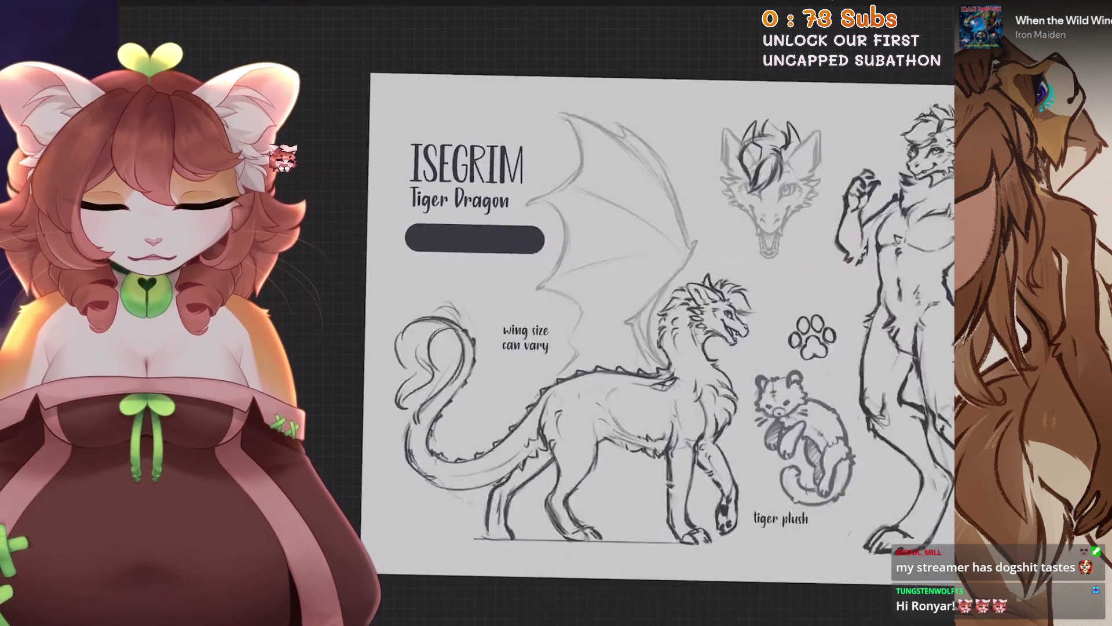
{"action": "scroll", "coordinate": [617, 278], "scroll_direction": "down", "scroll_amount": 5}
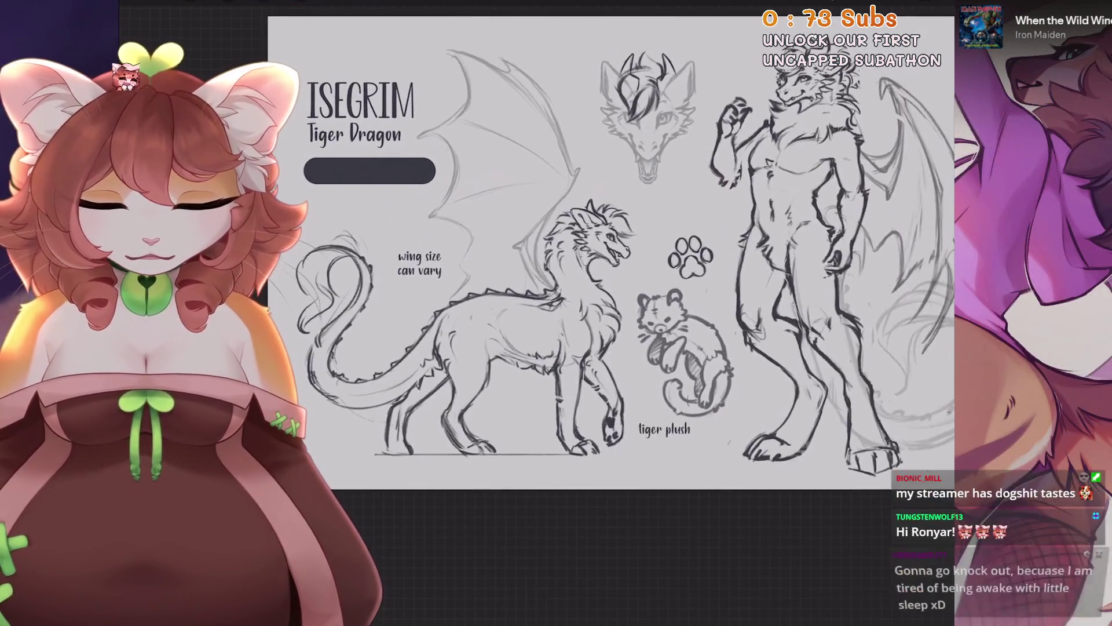
Rotate and reposition the canvas view while reviewing the Layers list.
{"action": "mouse_move", "coordinate": [580, 261]}
{"action": "left_mouse_down"}
{"action": "mouse_move", "coordinate": [615, 301]}
{"action": "mouse_move", "coordinate": [580, 261]}
{"action": "left_mouse_up"}
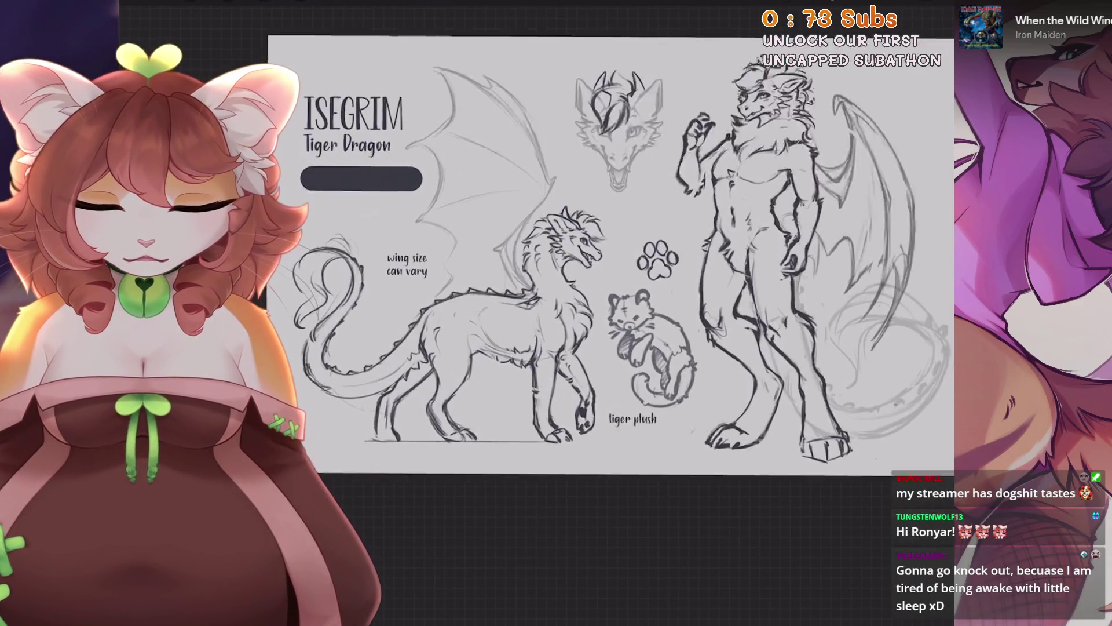
{"action": "scroll", "coordinate": [579, 261], "scroll_direction": "up", "scroll_amount": 3}
{"action": "key", "text": "l"}
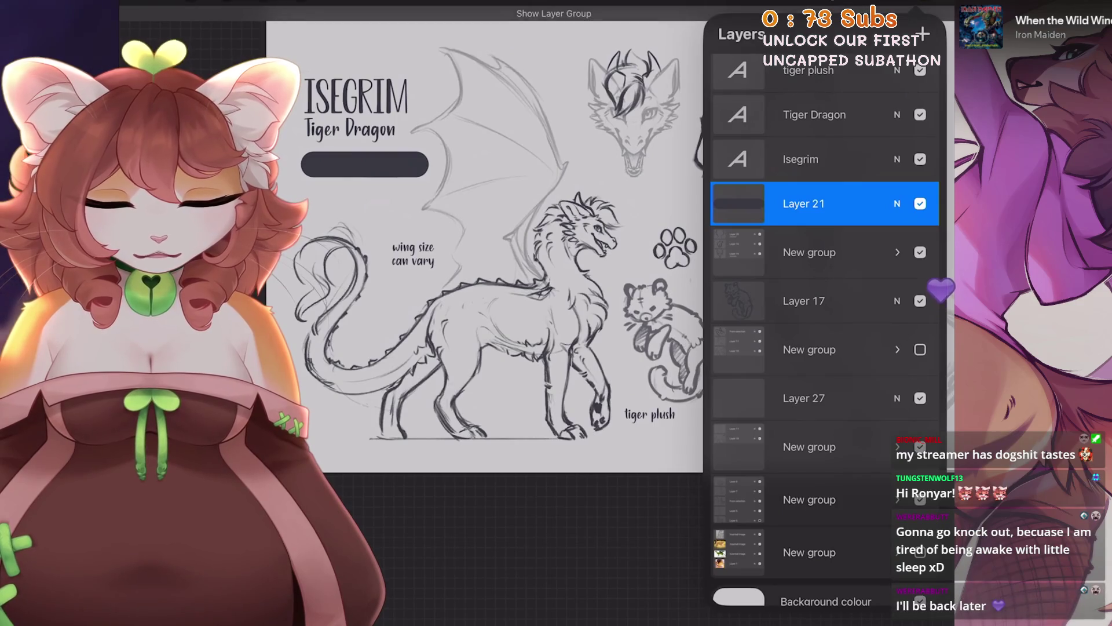
{"action": "mouse_move", "coordinate": [580, 260]}
{"action": "left_mouse_down"}
{"action": "mouse_move", "coordinate": [556, 287]}
{"action": "mouse_move", "coordinate": [580, 261]}
{"action": "left_mouse_up"}
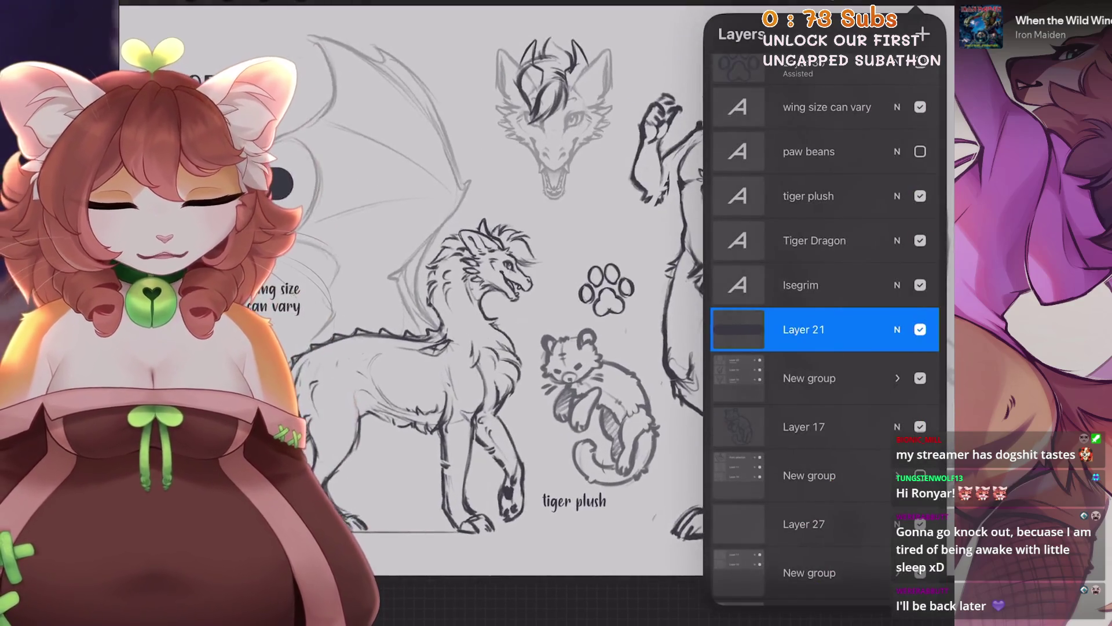
{"action": "scroll", "coordinate": [823, 329], "scroll_direction": "up", "scroll_amount": 3}
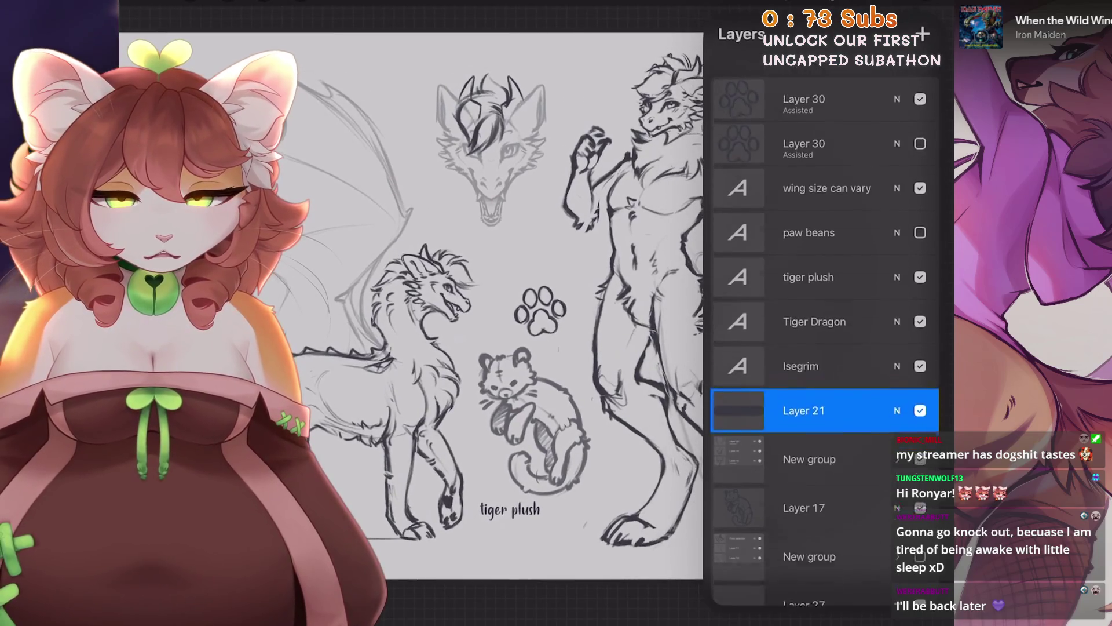
Select the top paw print layer, Layer 30, and reposition the paw print above the tiger plush.
{"action": "scroll", "coordinate": [823, 406], "scroll_direction": "down", "scroll_amount": 2}
{"action": "left_click", "coordinate": [806, 72]}
{"action": "left_click", "coordinate": [300, 3]}
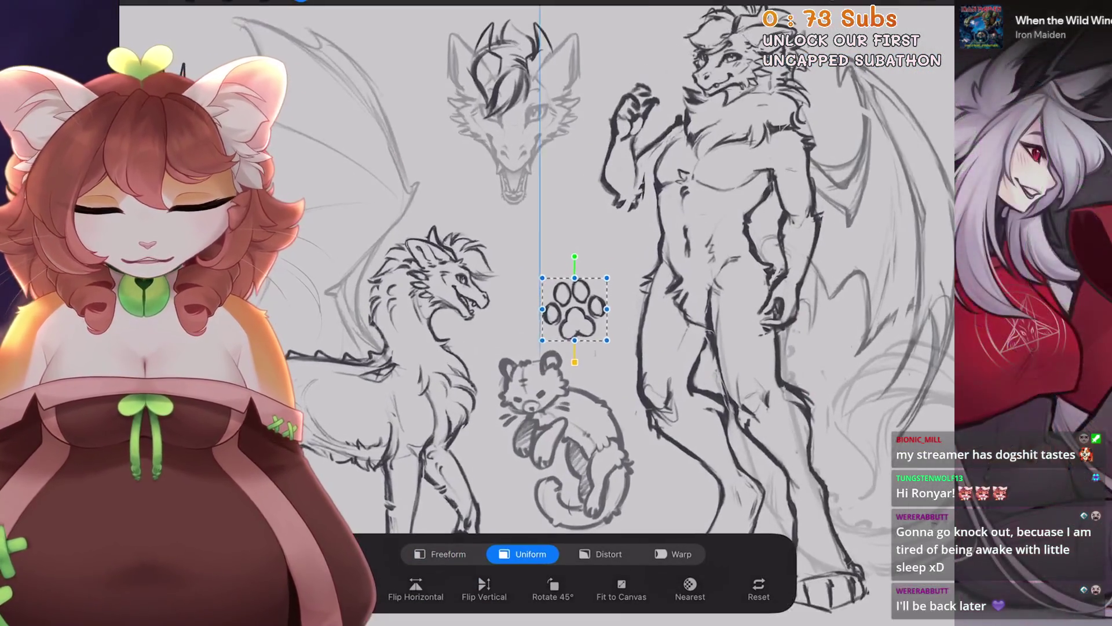
{"action": "left_click_drag", "start_coordinate": [581, 304], "coordinate": [583, 320]}
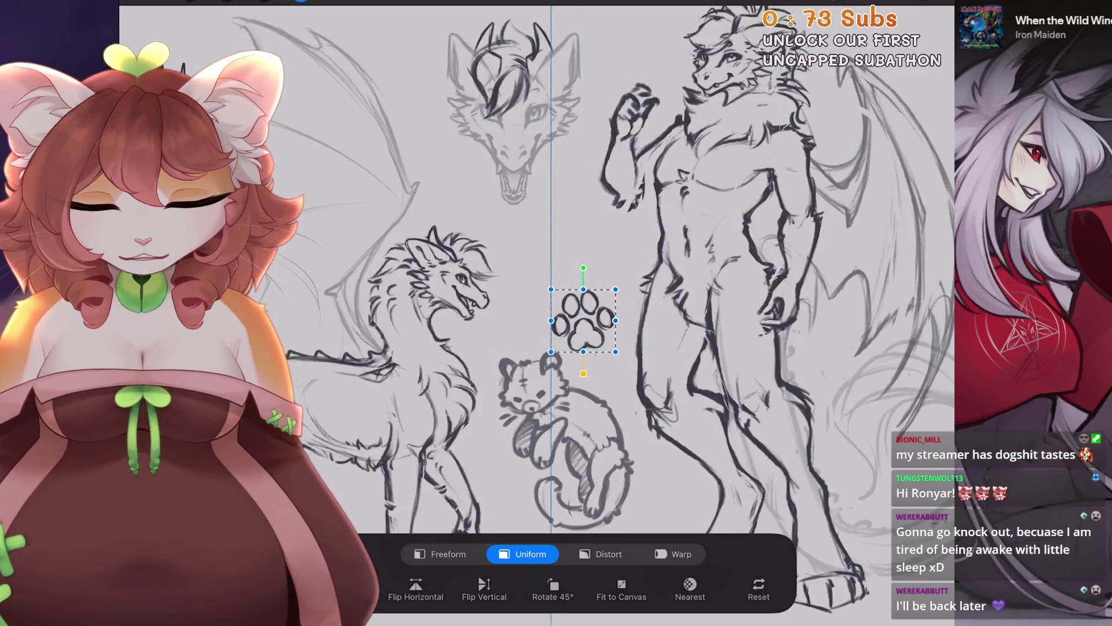
{"action": "scroll", "coordinate": [580, 289], "scroll_direction": "down", "scroll_amount": 2}
{"action": "scroll", "coordinate": [579, 289], "scroll_direction": "down", "scroll_amount": 1}
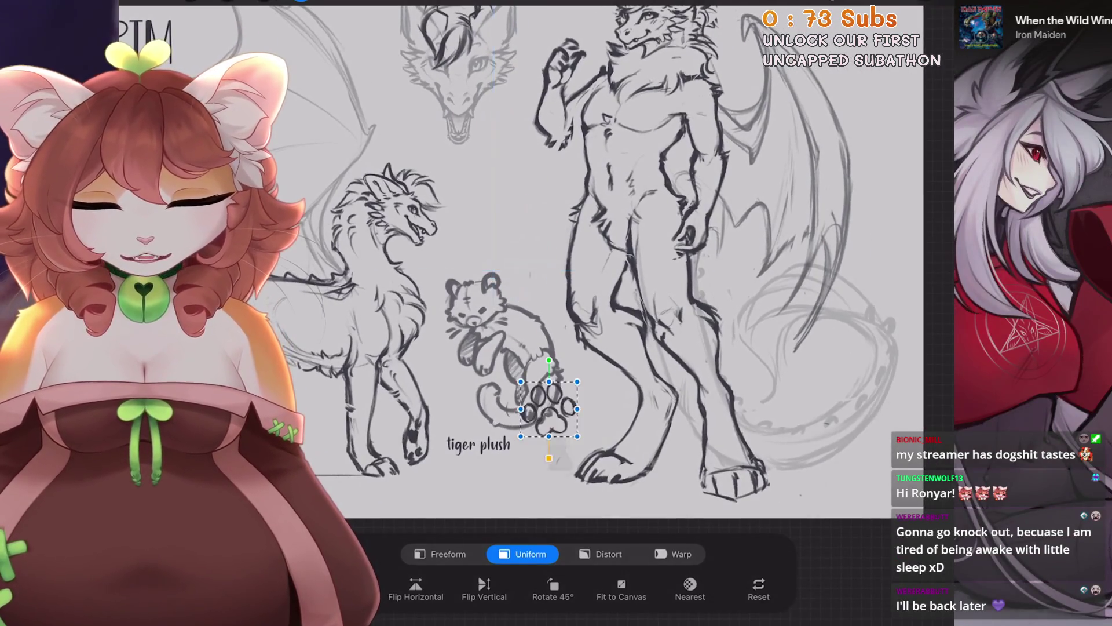
{"action": "mouse_move", "coordinate": [503, 237]}
{"action": "left_mouse_down"}
{"action": "mouse_move", "coordinate": [500, 397]}
{"action": "mouse_move", "coordinate": [439, 401]}
{"action": "left_mouse_up"}
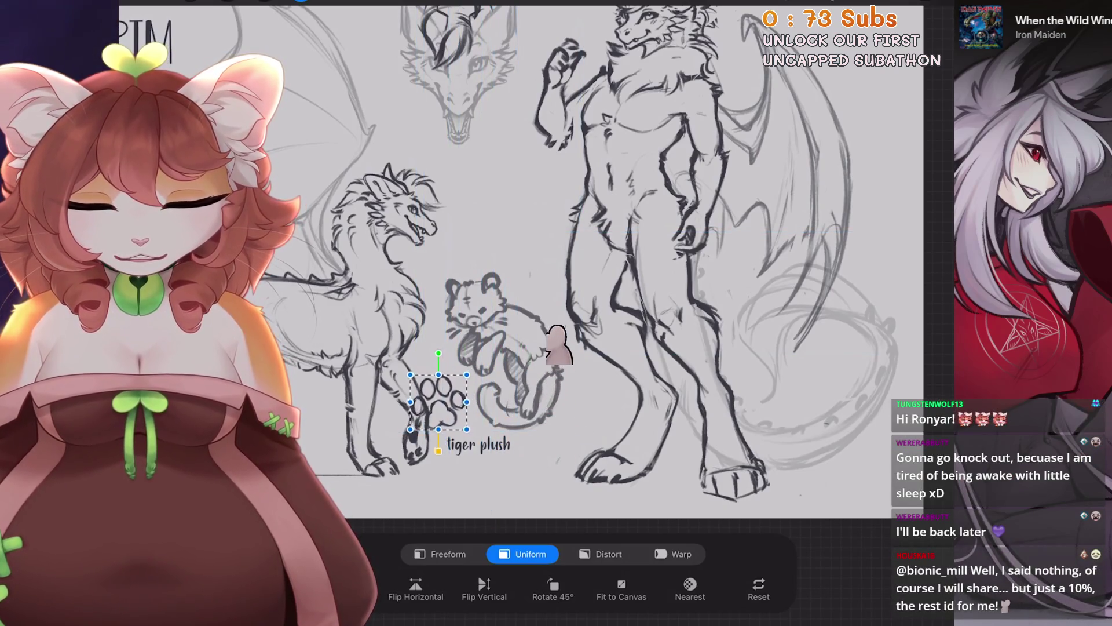
{"action": "left_click_drag", "start_coordinate": [436, 400], "coordinate": [481, 264]}
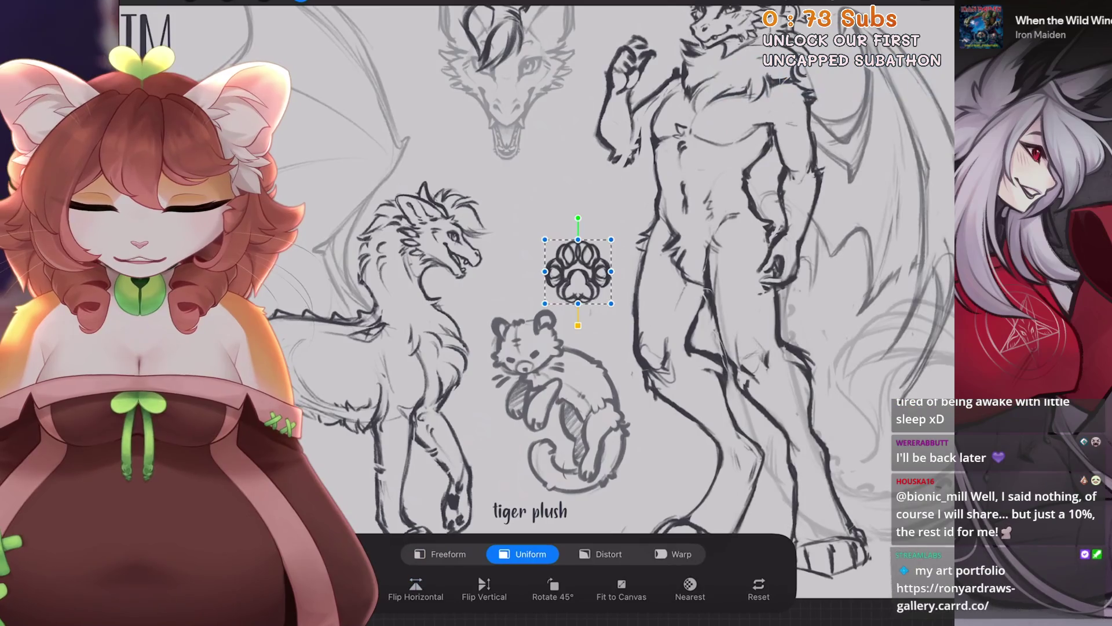
{"action": "left_click_drag", "start_coordinate": [579, 271], "coordinate": [545, 204]}
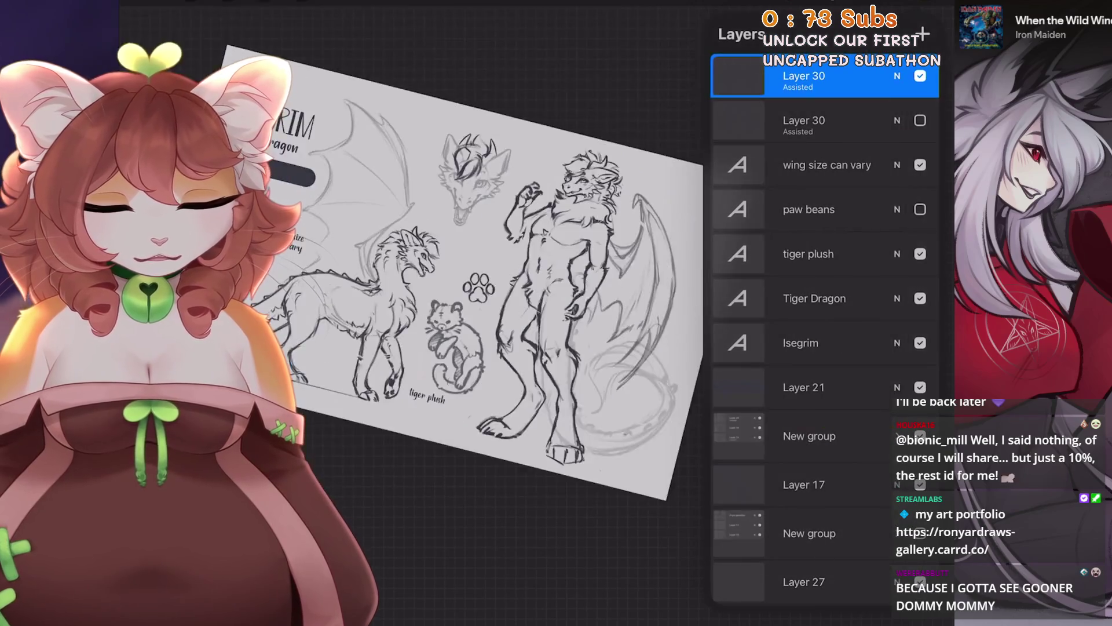
Activate Transform on the paw print and scroll down the Layers panel to the layer groups.
{"action": "key", "text": "v"}
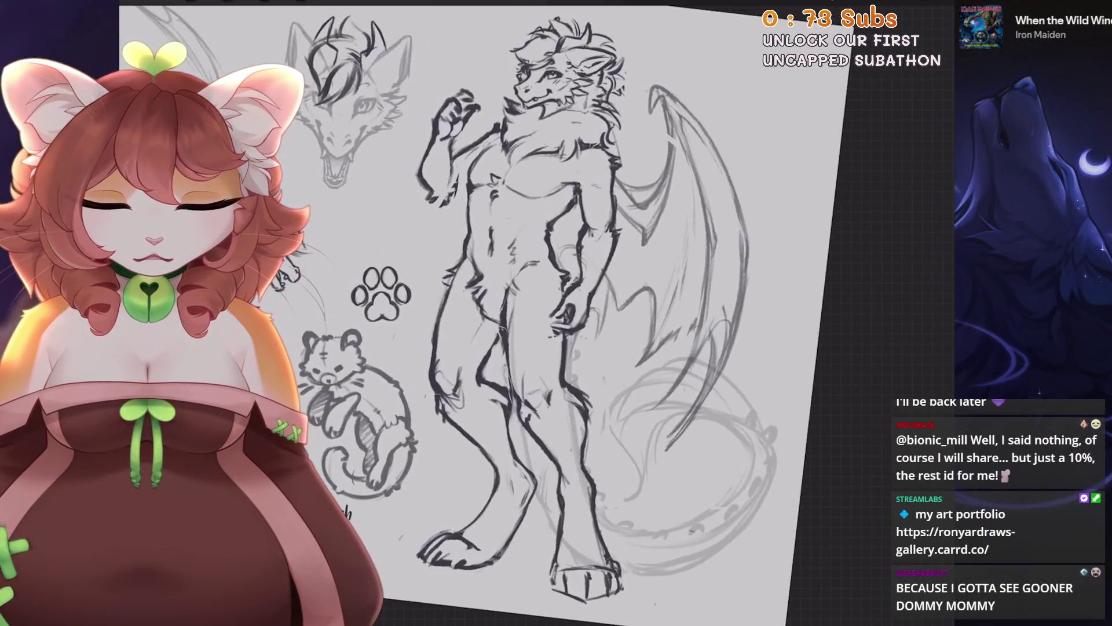
{"action": "scroll", "coordinate": [823, 324], "scroll_direction": "down", "scroll_amount": 5}
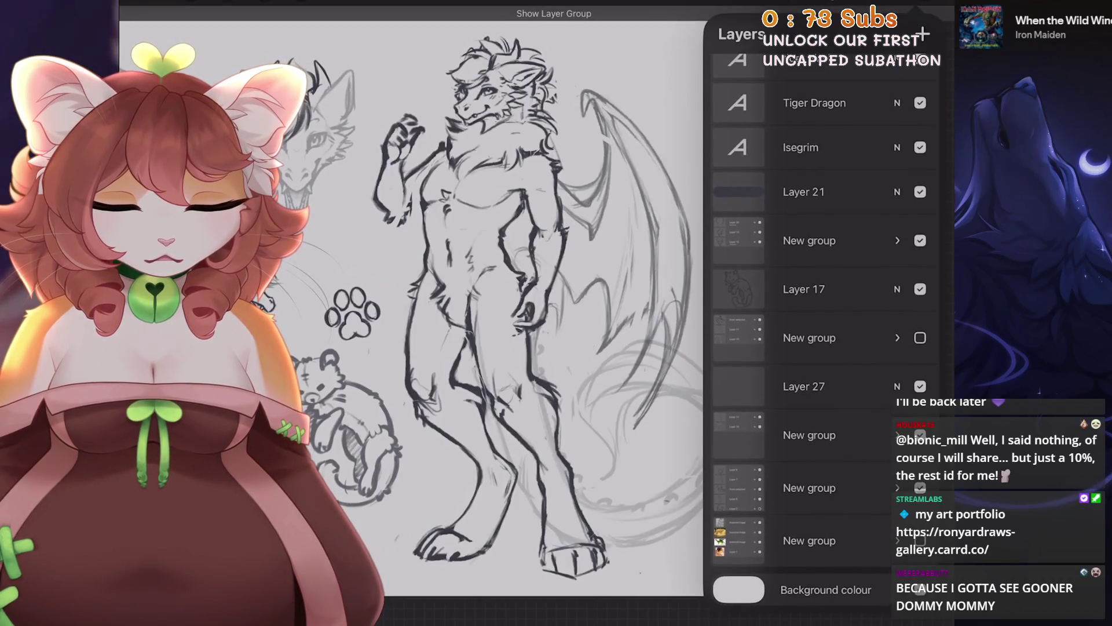
Expand the sketch layer group and select Layer 7, which holds the wing sketch.
{"action": "left_click", "coordinate": [898, 487]}
{"action": "scroll", "coordinate": [823, 347], "scroll_direction": "down", "scroll_amount": 3}
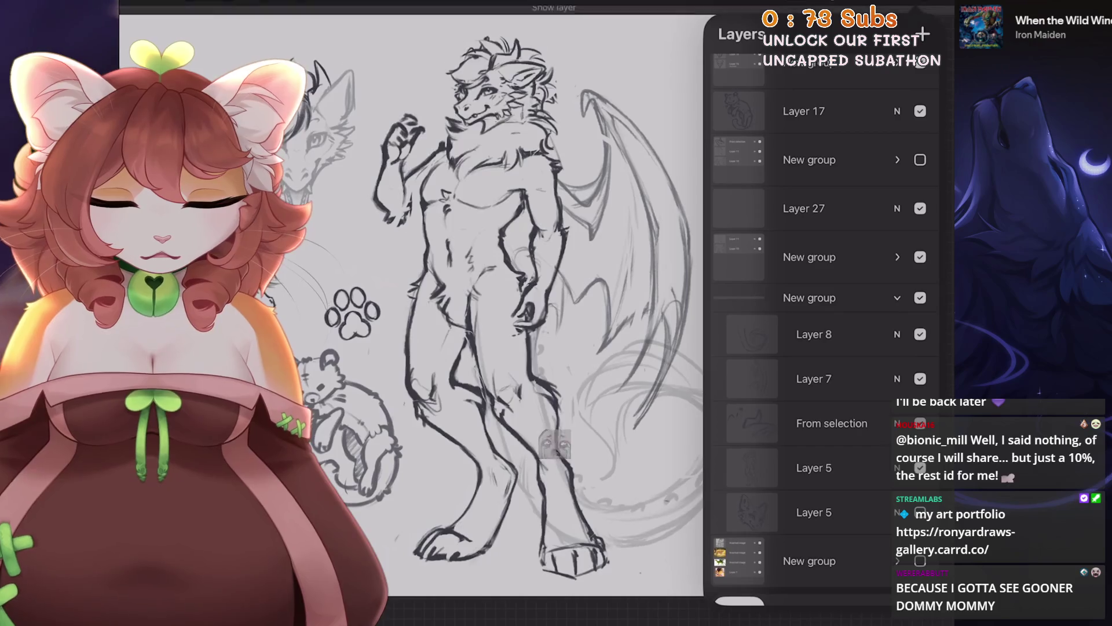
{"action": "left_click", "coordinate": [814, 468]}
{"action": "left_click", "coordinate": [814, 334]}
{"action": "left_click", "coordinate": [814, 378]}
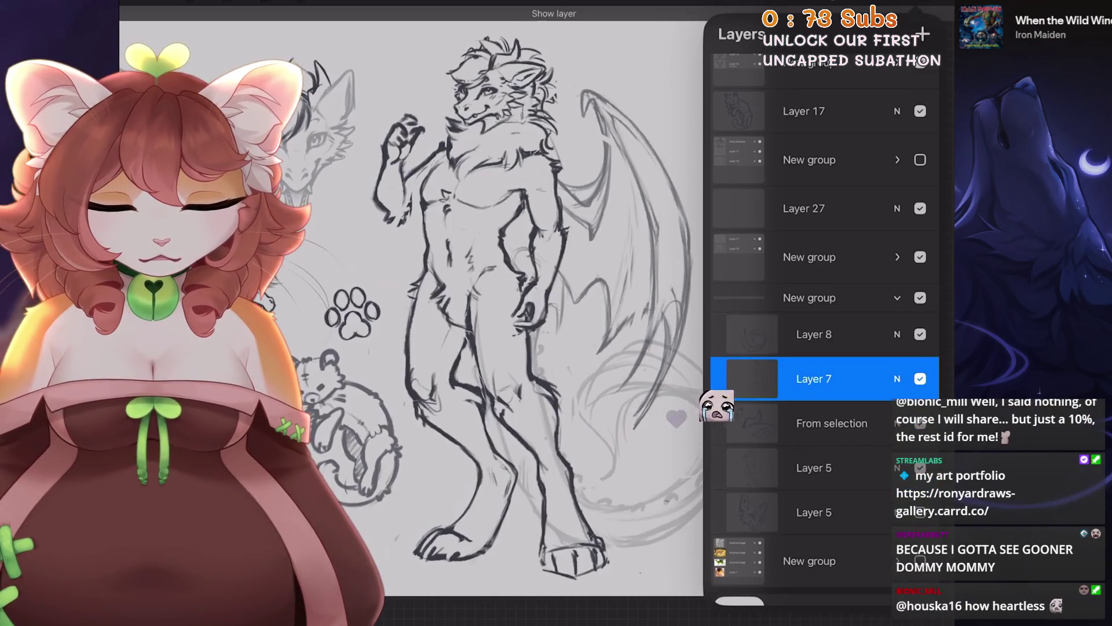
Lasso the anthro dragon's wing, then shrink and tilt it slightly toward the body.
{"action": "left_click", "coordinate": [264, 2]}
{"action": "left_click_drag", "start_coordinate": [571, 107], "coordinate": [635, 68]}
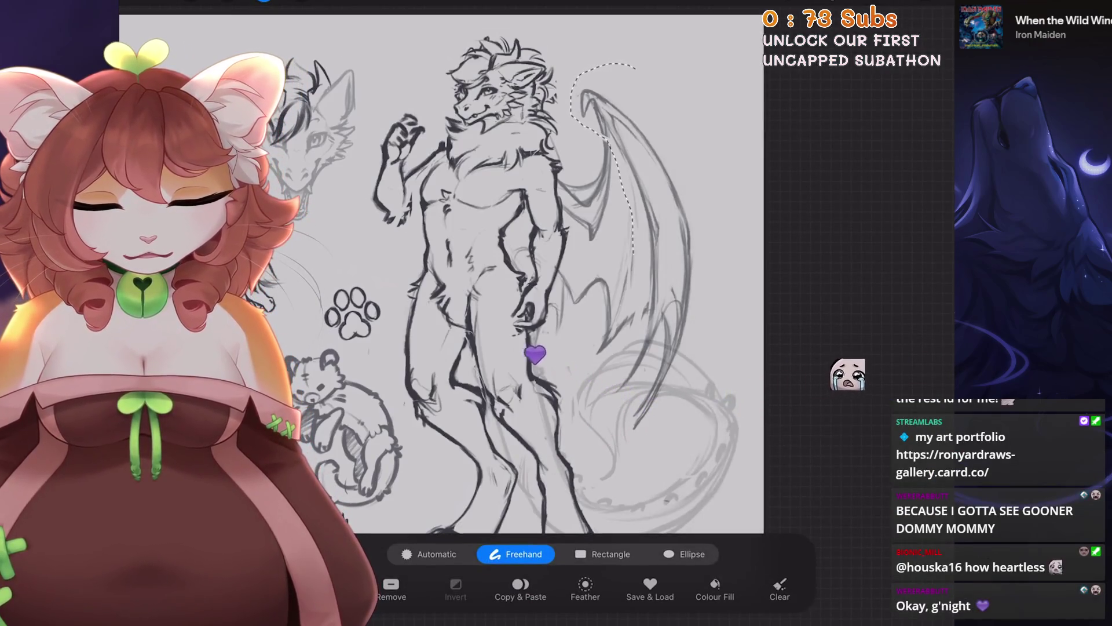
{"action": "key", "text": "v"}
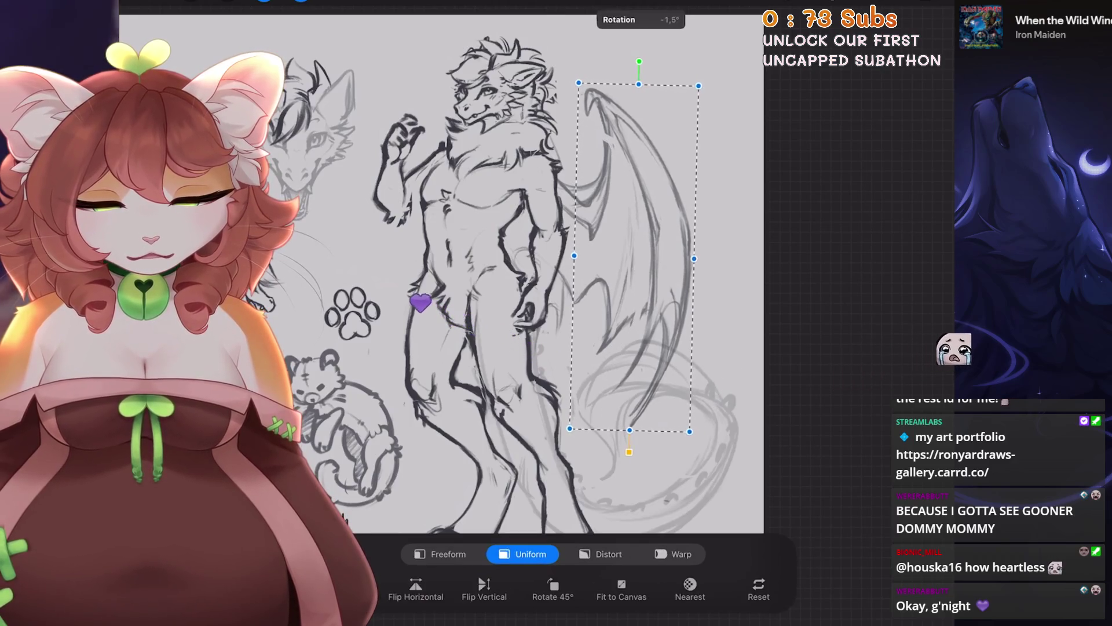
{"action": "left_click_drag", "start_coordinate": [569, 428], "coordinate": [567, 424]}
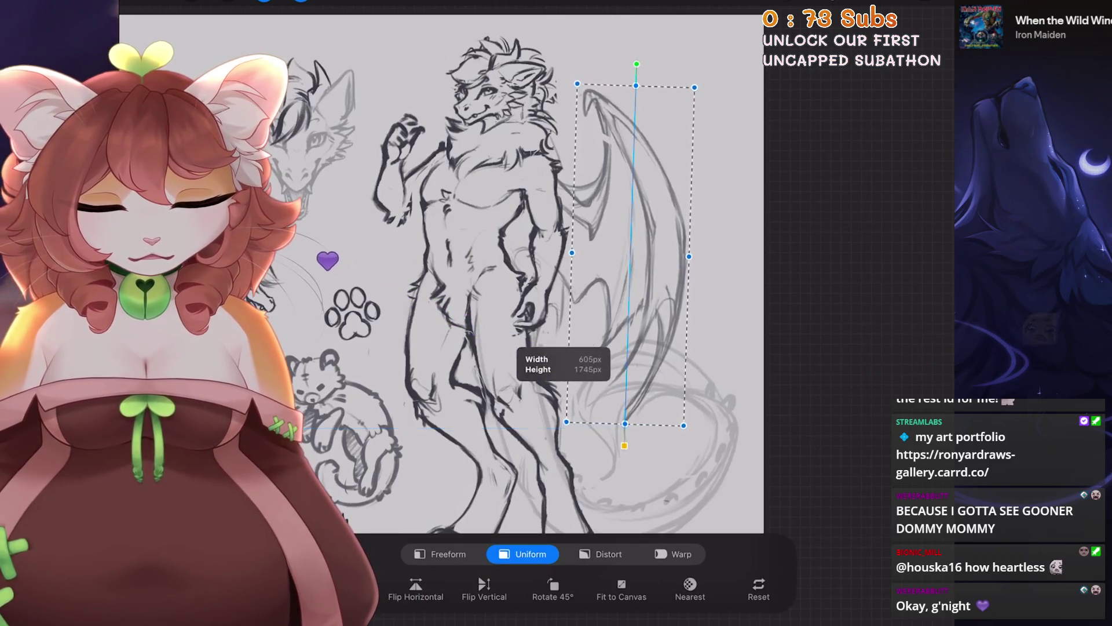
{"action": "left_click_drag", "start_coordinate": [631, 258], "coordinate": [637, 255]}
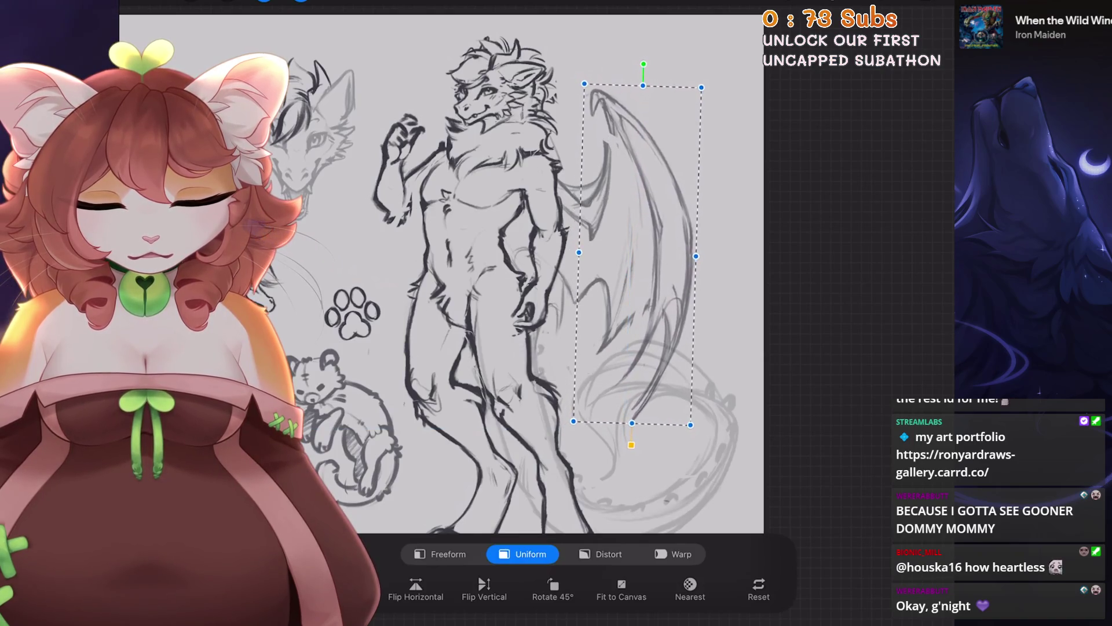
{"action": "left_click", "coordinate": [301, 2]}
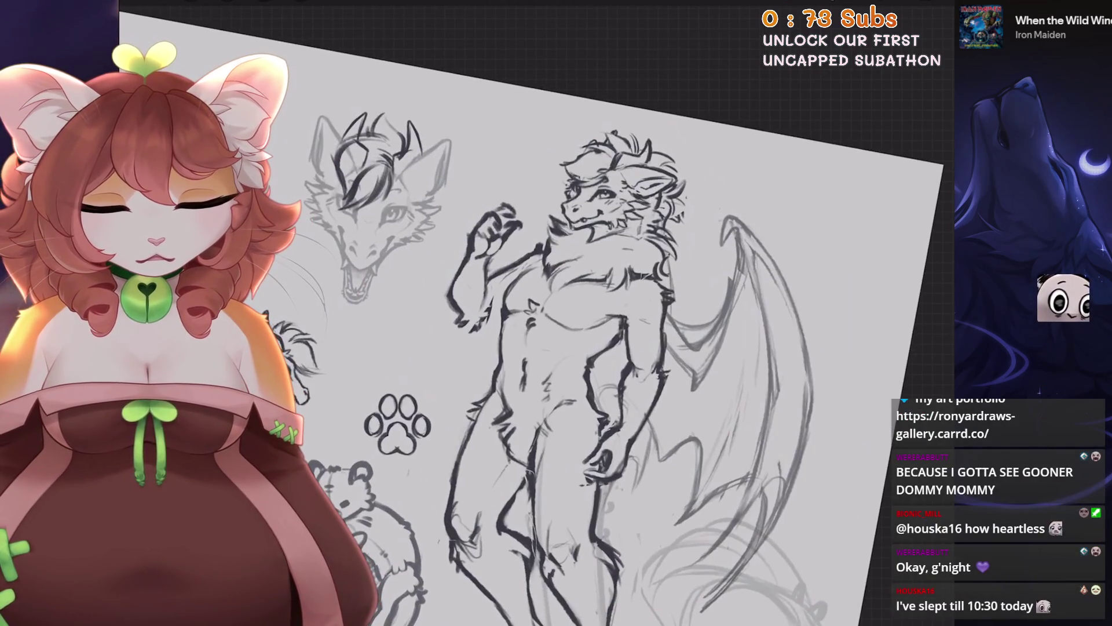
Restore the hair strokes beside the head, undo two stray strokes, and select Layer 5.
{"action": "key", "text": "ctrl+shift+z"}
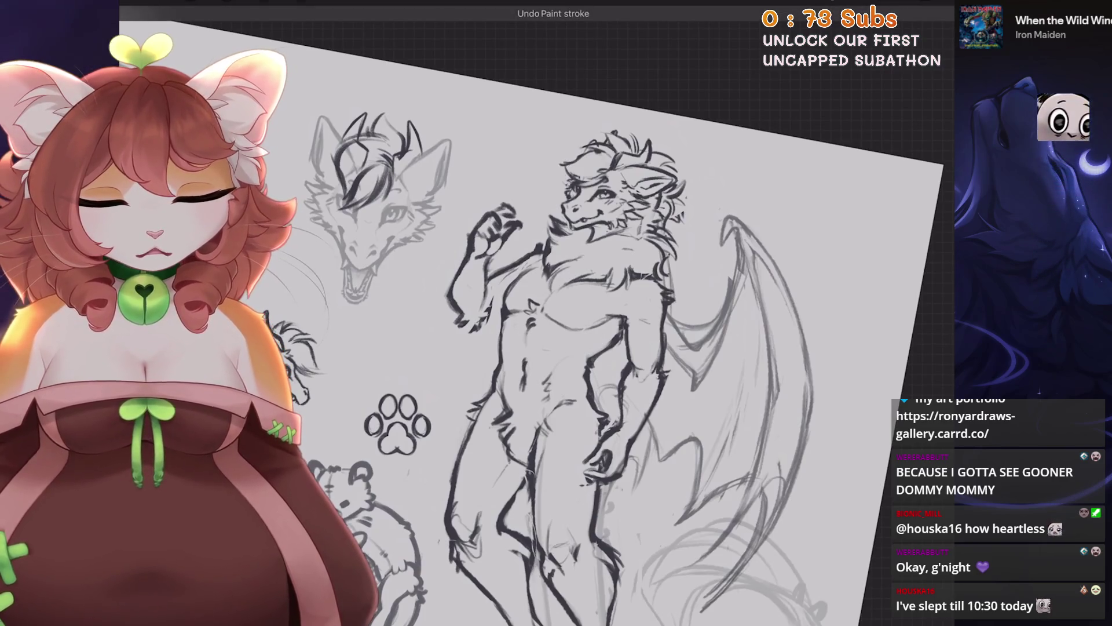
{"action": "key", "text": "ctrl+z"}
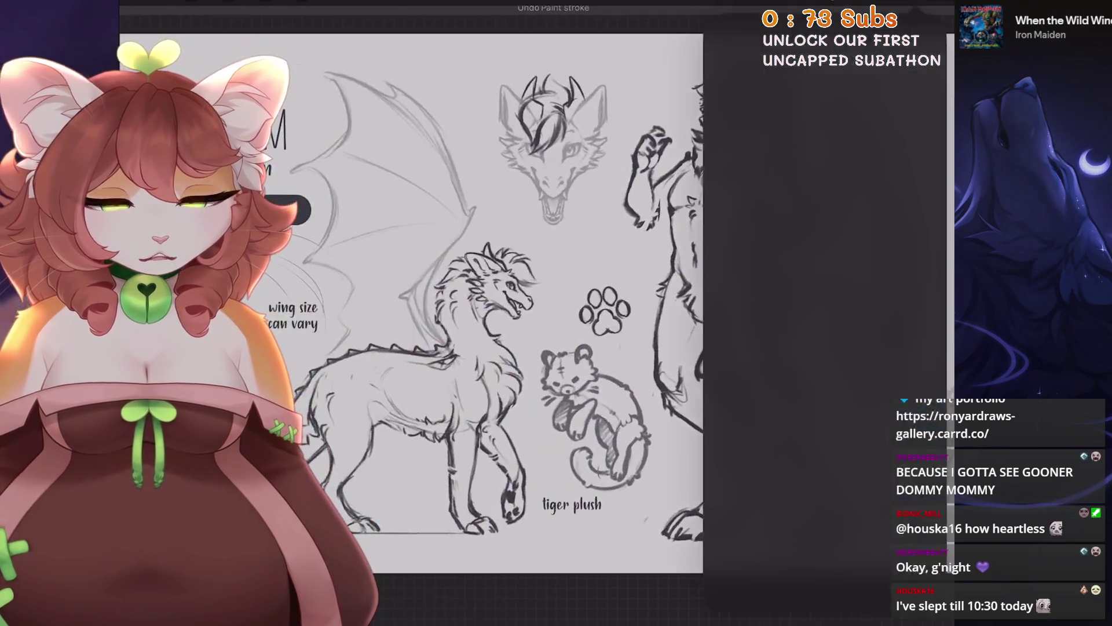
{"action": "key", "text": "l"}
{"action": "left_click", "coordinate": [814, 492]}
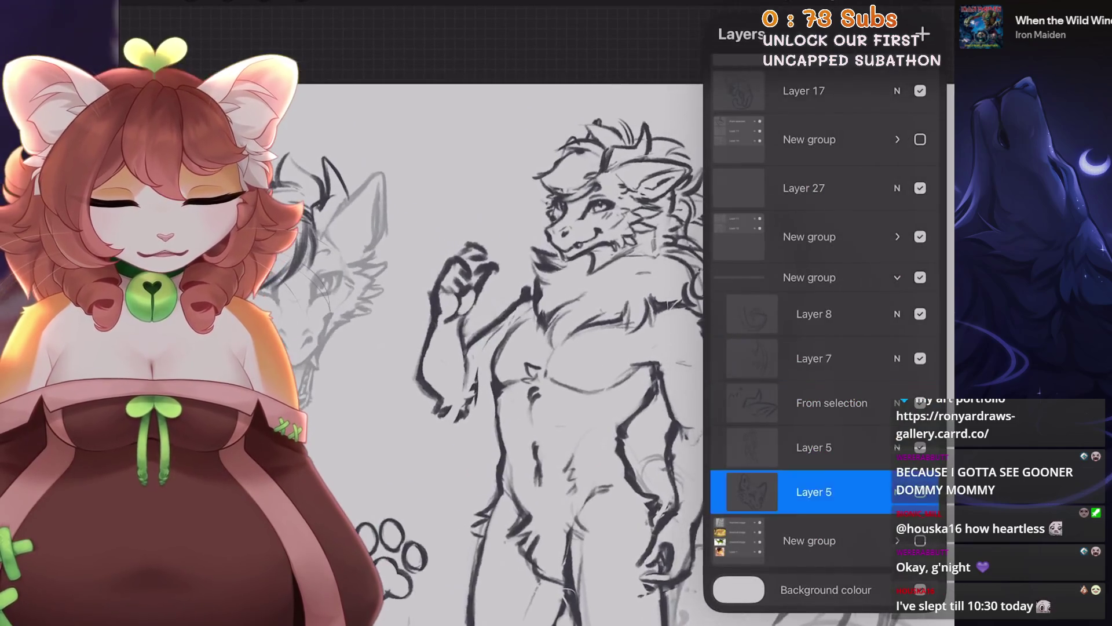
On Layer 5, lasso the dragon's head and move it up slightly.
{"action": "left_click", "coordinate": [814, 447]}
{"action": "key", "text": "s"}
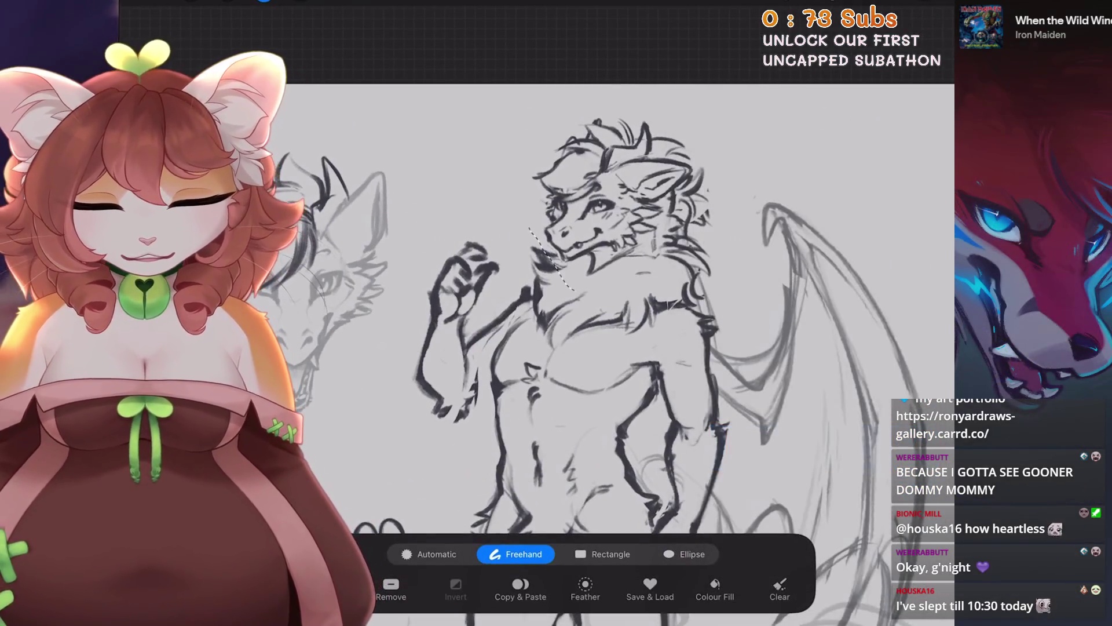
{"action": "key", "text": "v"}
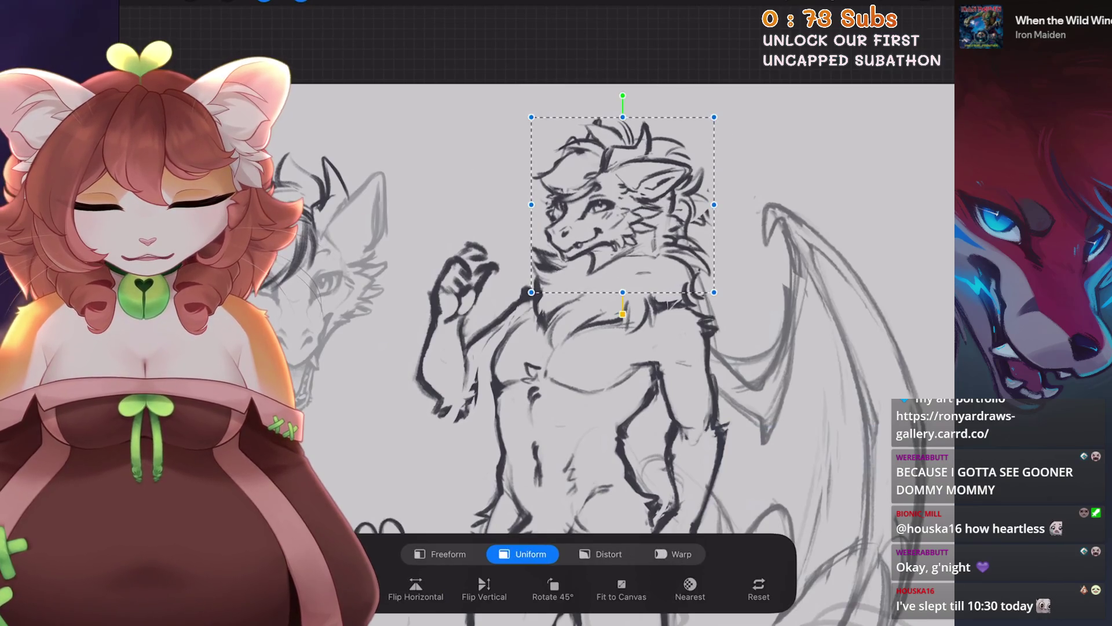
{"action": "left_click_drag", "start_coordinate": [623, 205], "coordinate": [624, 202]}
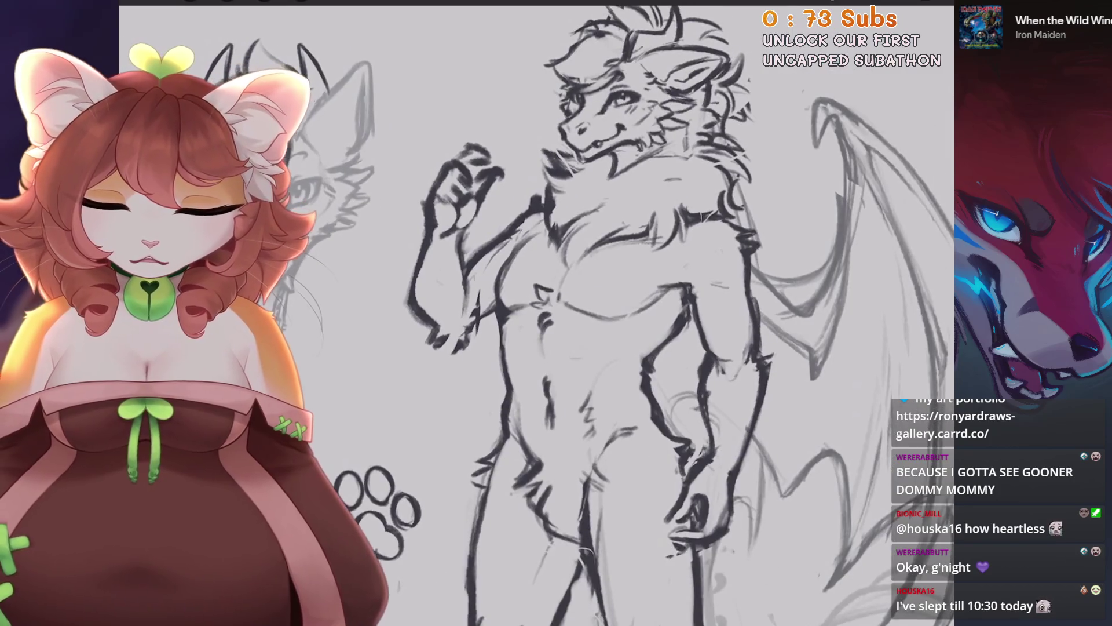
Lasso the raised fist and shift it up and to the right.
{"action": "left_click", "coordinate": [263, 2]}
{"action": "mouse_move", "coordinate": [422, 165]}
{"action": "left_mouse_down"}
{"action": "mouse_move", "coordinate": [404, 206]}
{"action": "mouse_move", "coordinate": [469, 187]}
{"action": "left_mouse_up"}
{"action": "left_click", "coordinate": [301, 2]}
{"action": "left_click", "coordinate": [300, 1]}
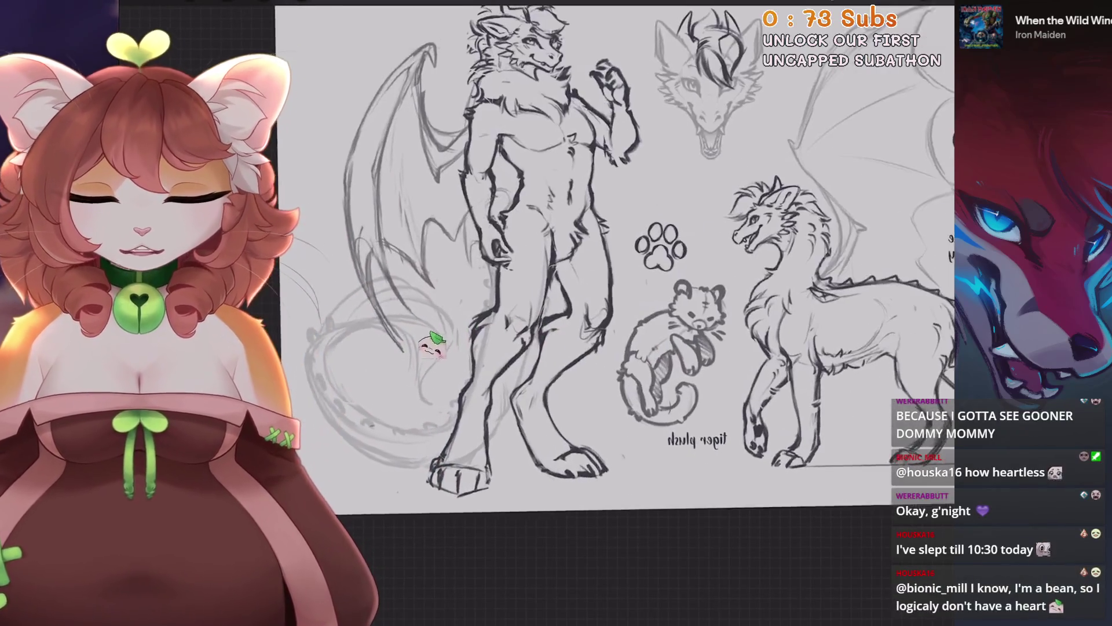
Warp the lassoed lower legs and feet, bending the legs left and shifting the feet right.
{"action": "key", "text": "s"}
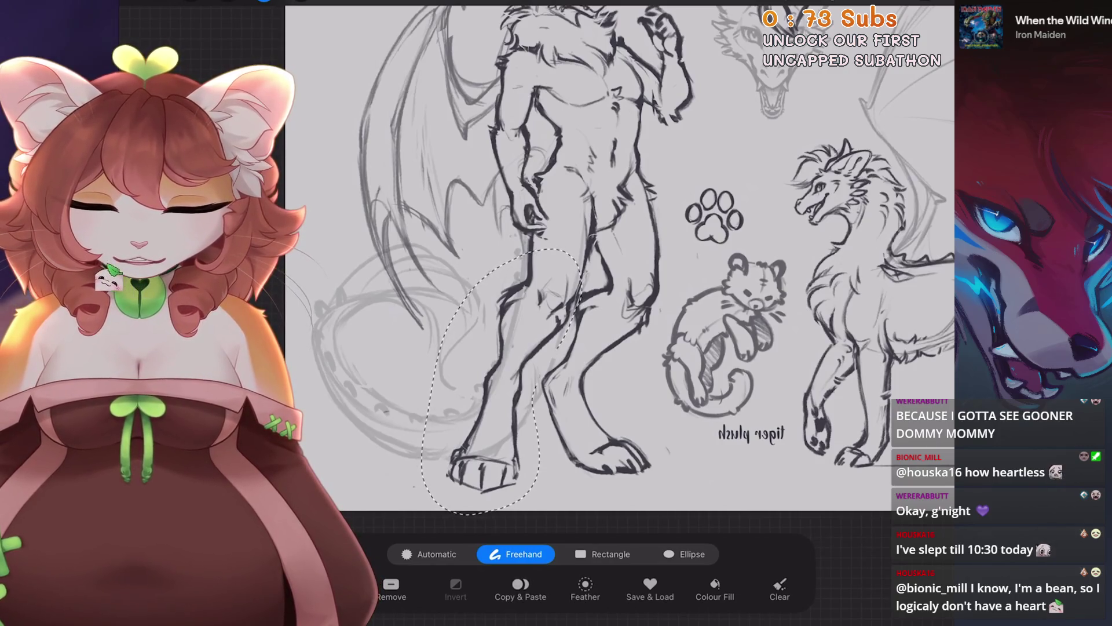
{"action": "key", "text": "v"}
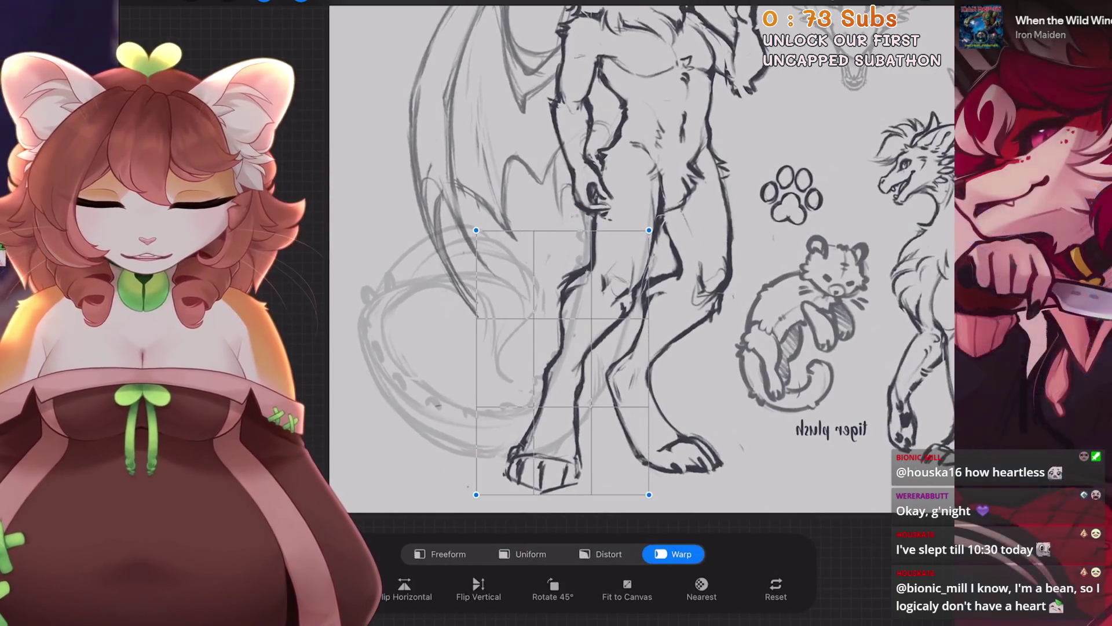
{"action": "left_click_drag", "start_coordinate": [564, 348], "coordinate": [559, 348]}
{"action": "left_click_drag", "start_coordinate": [477, 494], "coordinate": [474, 497]}
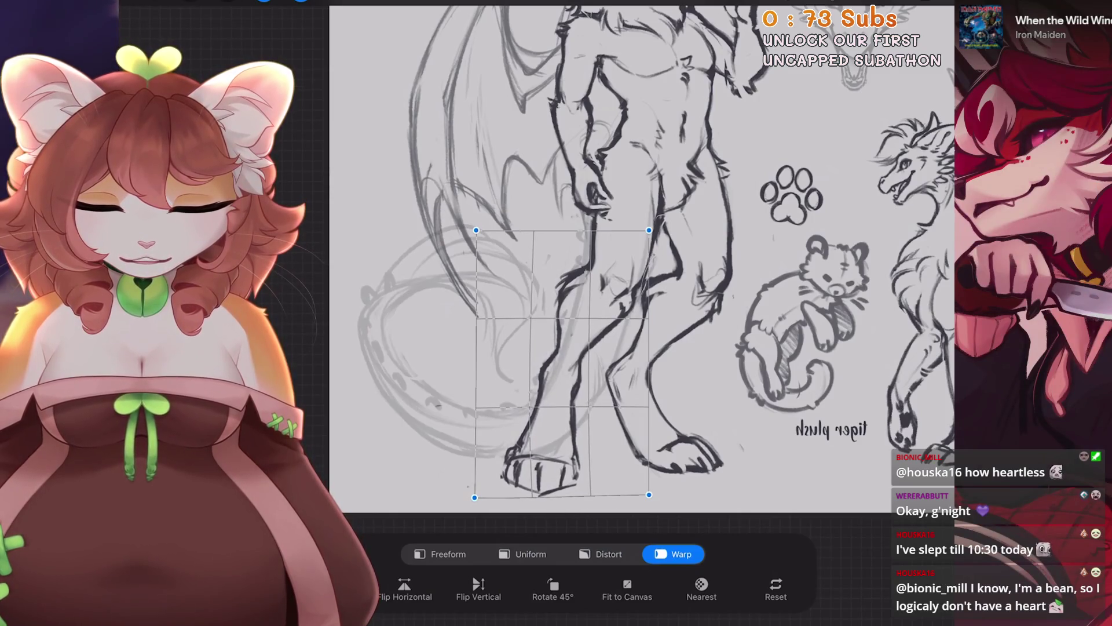
{"action": "left_click_drag", "start_coordinate": [545, 452], "coordinate": [551, 453]}
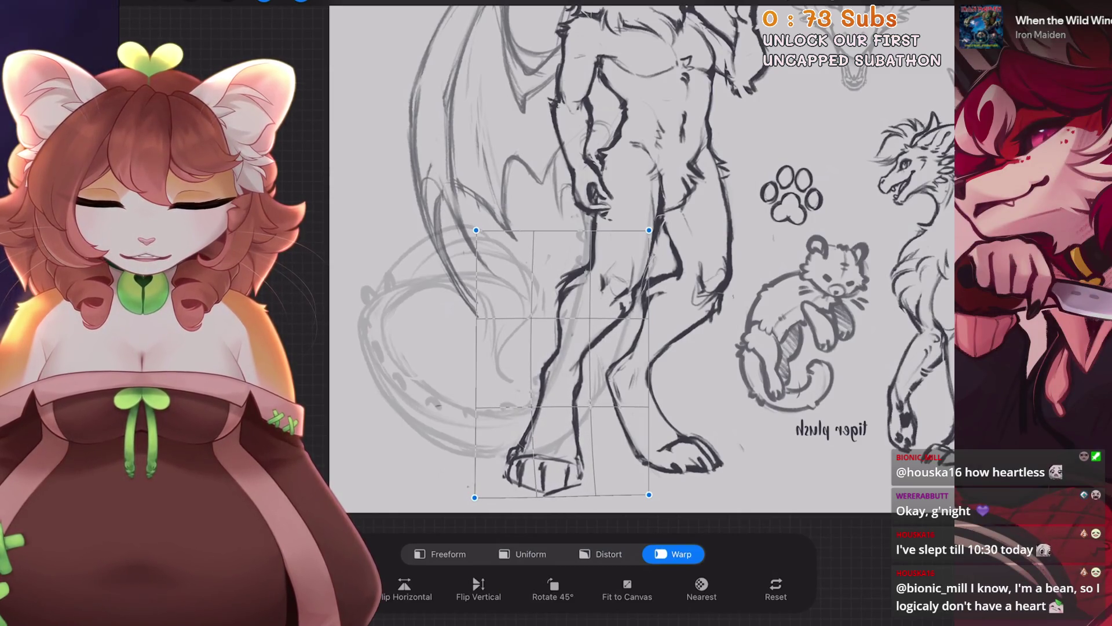
{"action": "left_click_drag", "start_coordinate": [614, 319], "coordinate": [620, 319]}
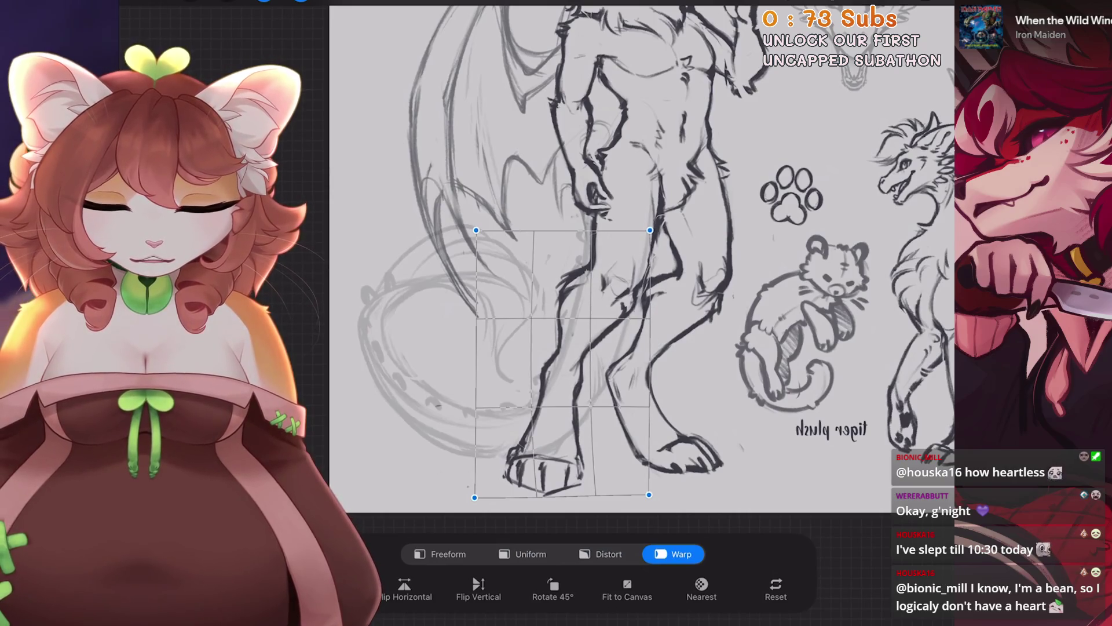
{"action": "scroll", "coordinate": [637, 290], "scroll_direction": "down", "scroll_amount": 5}
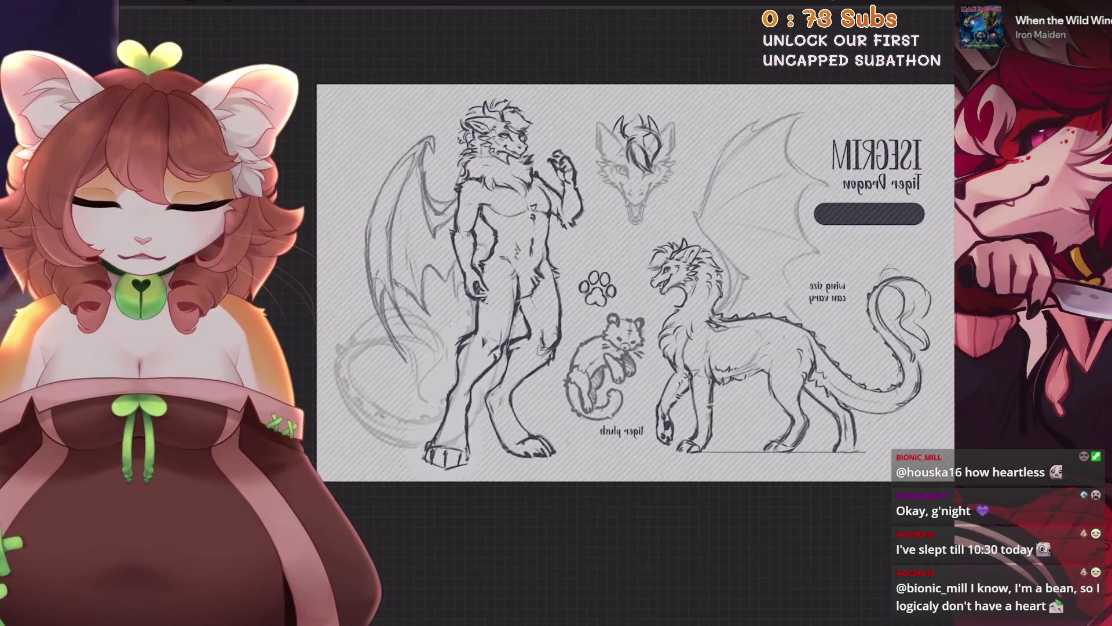
Reapply the leg warp, zoom in, and lasso the lowered arm beside the torso.
{"action": "key", "text": "ctrl+shift+z"}
{"action": "scroll", "coordinate": [579, 290], "scroll_direction": "up", "scroll_amount": 2}
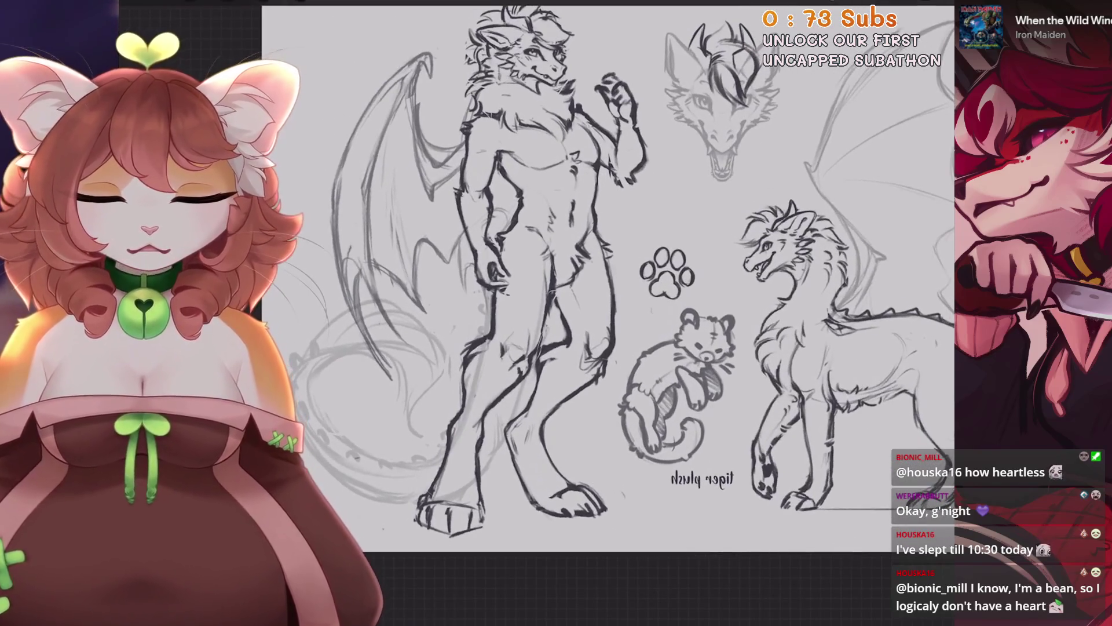
{"action": "scroll", "coordinate": [579, 289], "scroll_direction": "up", "scroll_amount": 2}
{"action": "scroll", "coordinate": [579, 290], "scroll_direction": "up", "scroll_amount": 2}
{"action": "key", "text": "s"}
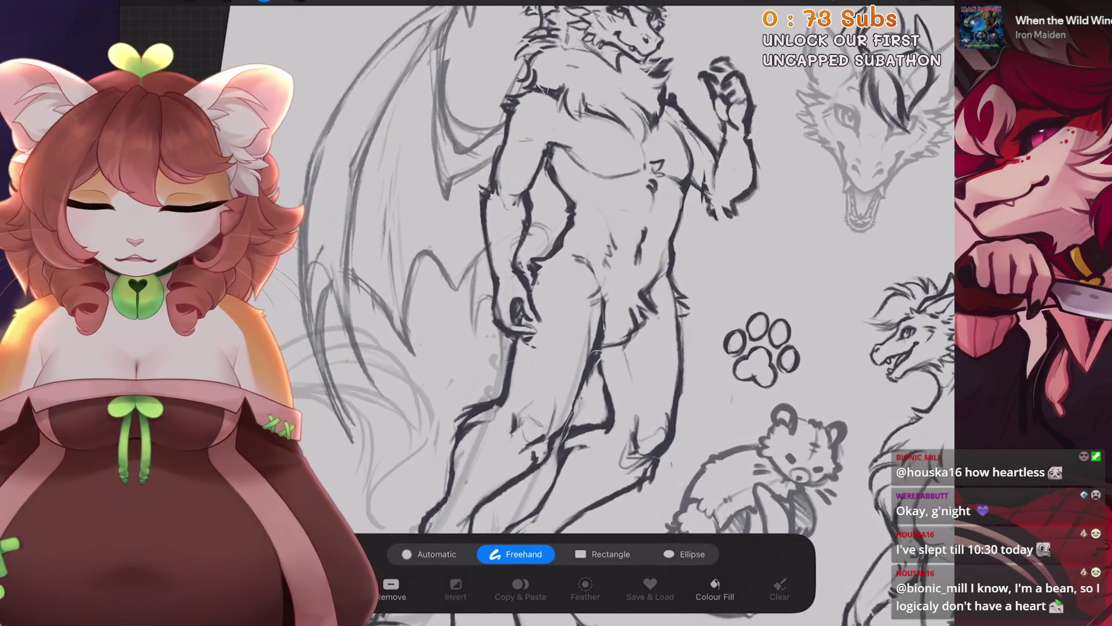
{"action": "left_click_drag", "start_coordinate": [511, 197], "coordinate": [540, 229]}
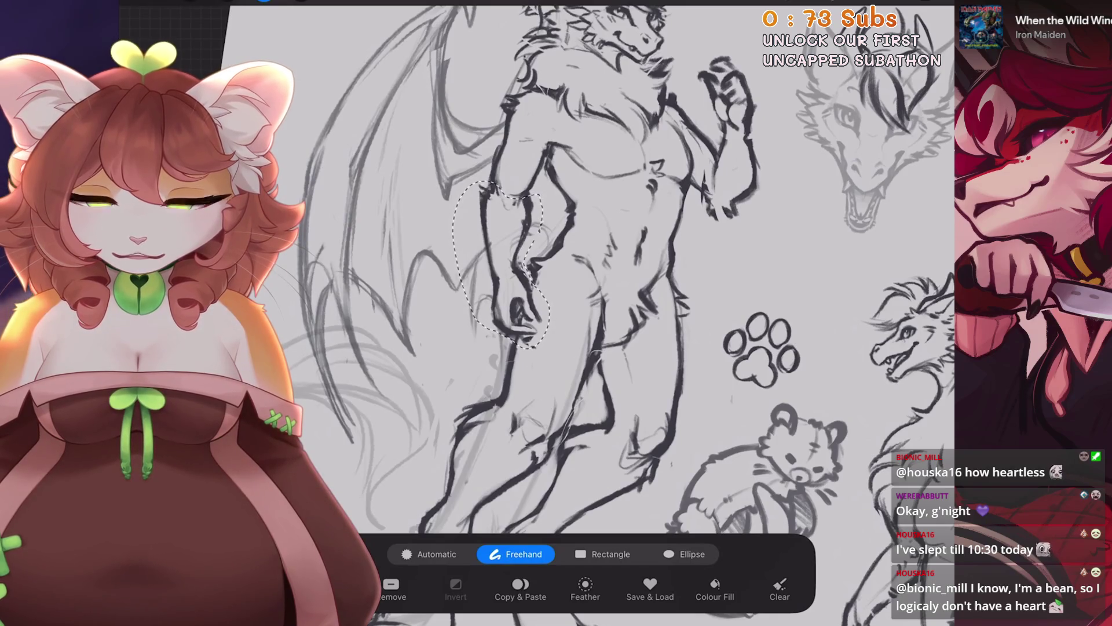
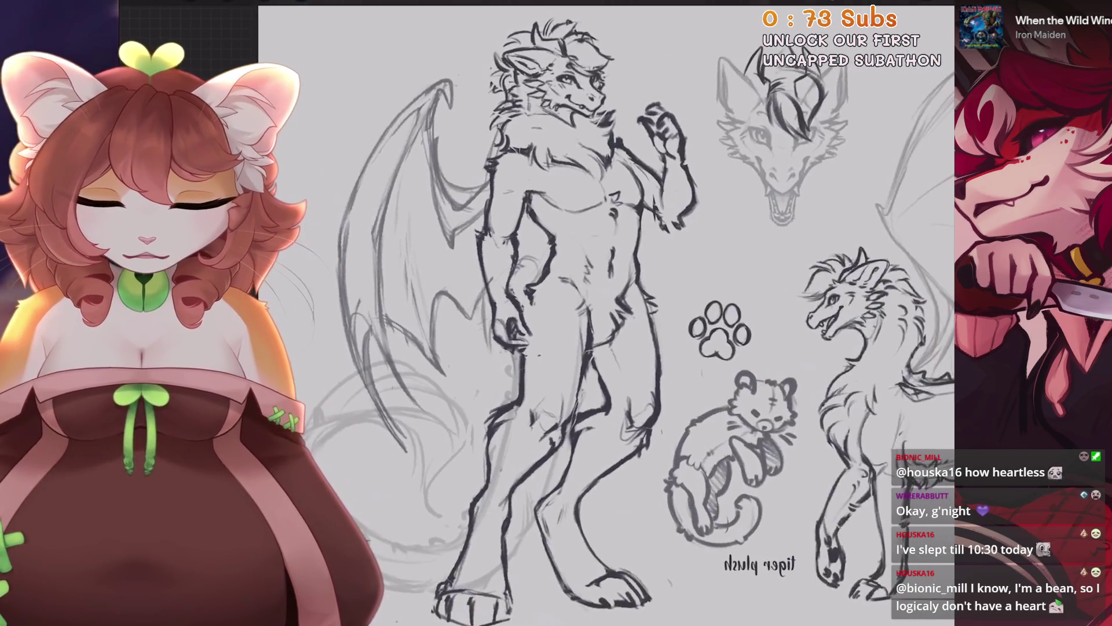
Zoom in on the standing dragon's lowered hand and switch to the freehand Selection tool.
{"action": "scroll", "coordinate": [580, 290], "scroll_direction": "up", "scroll_amount": 2}
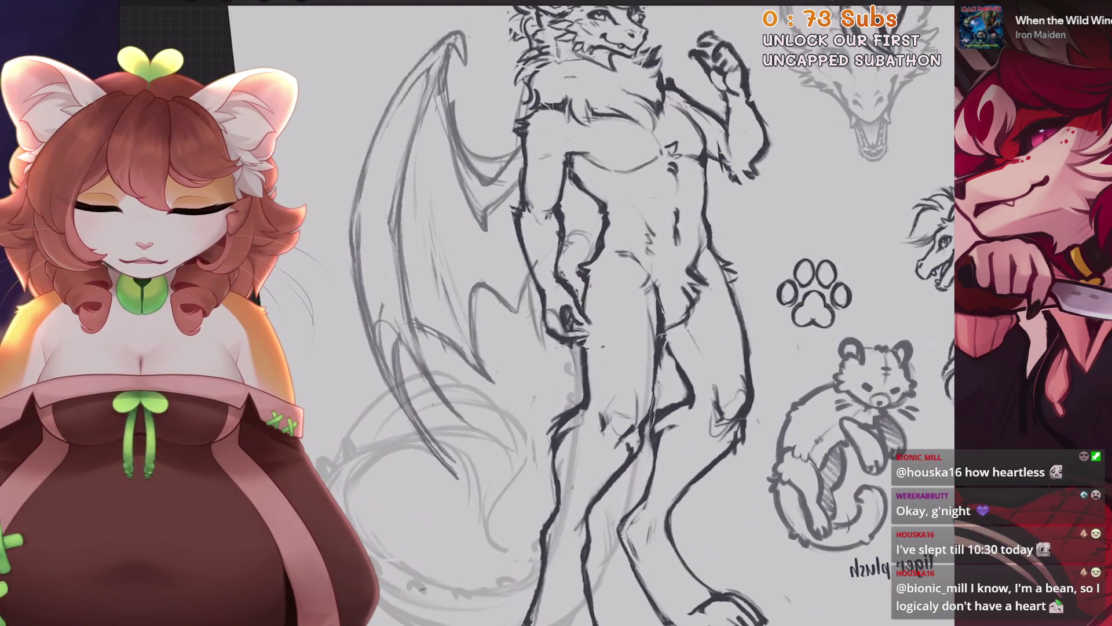
{"action": "scroll", "coordinate": [591, 313], "scroll_direction": "down", "scroll_amount": 5}
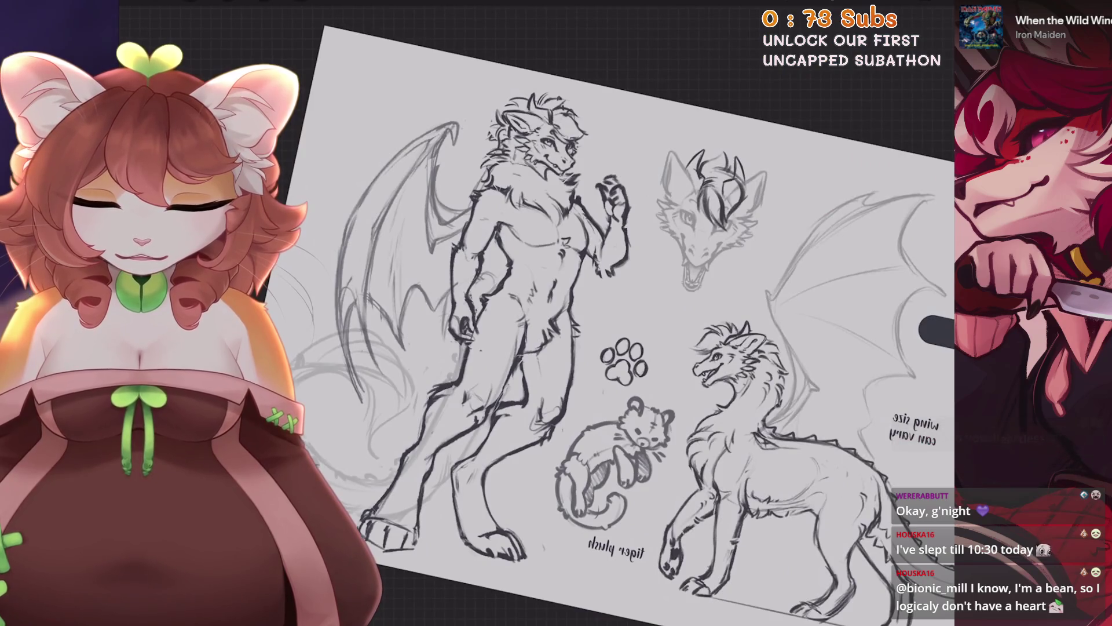
{"action": "scroll", "coordinate": [579, 290], "scroll_direction": "up", "scroll_amount": 3}
{"action": "scroll", "coordinate": [620, 313], "scroll_direction": "up", "scroll_amount": 1}
{"action": "scroll", "coordinate": [620, 313], "scroll_direction": "down", "scroll_amount": 1}
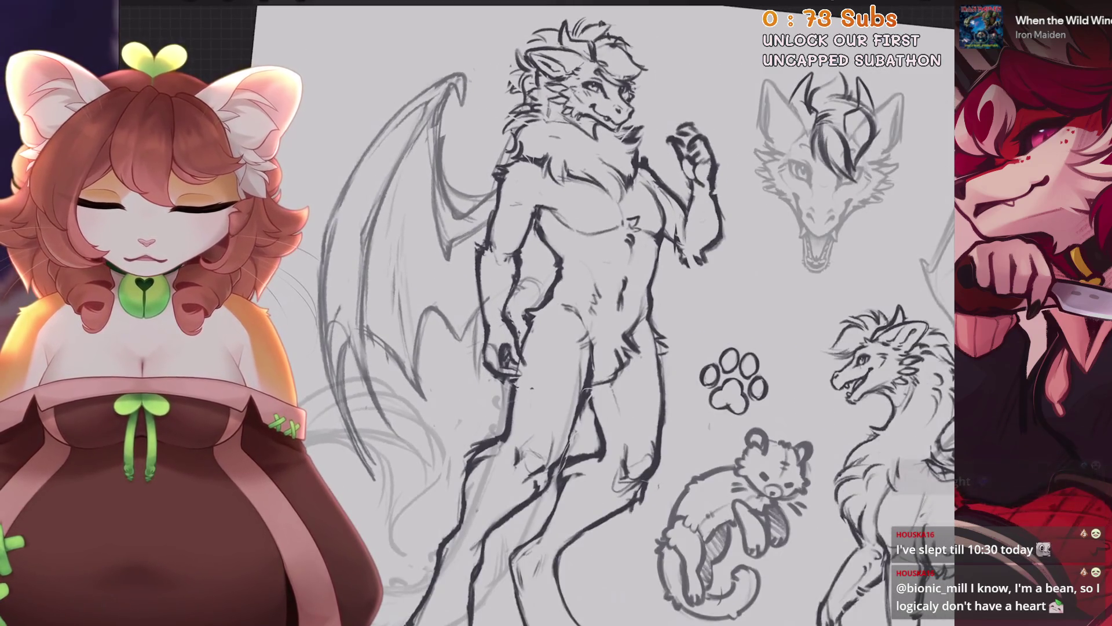
{"action": "scroll", "coordinate": [620, 313], "scroll_direction": "up", "scroll_amount": 2}
{"action": "scroll", "coordinate": [620, 313], "scroll_direction": "down", "scroll_amount": 1}
{"action": "key", "text": "s"}
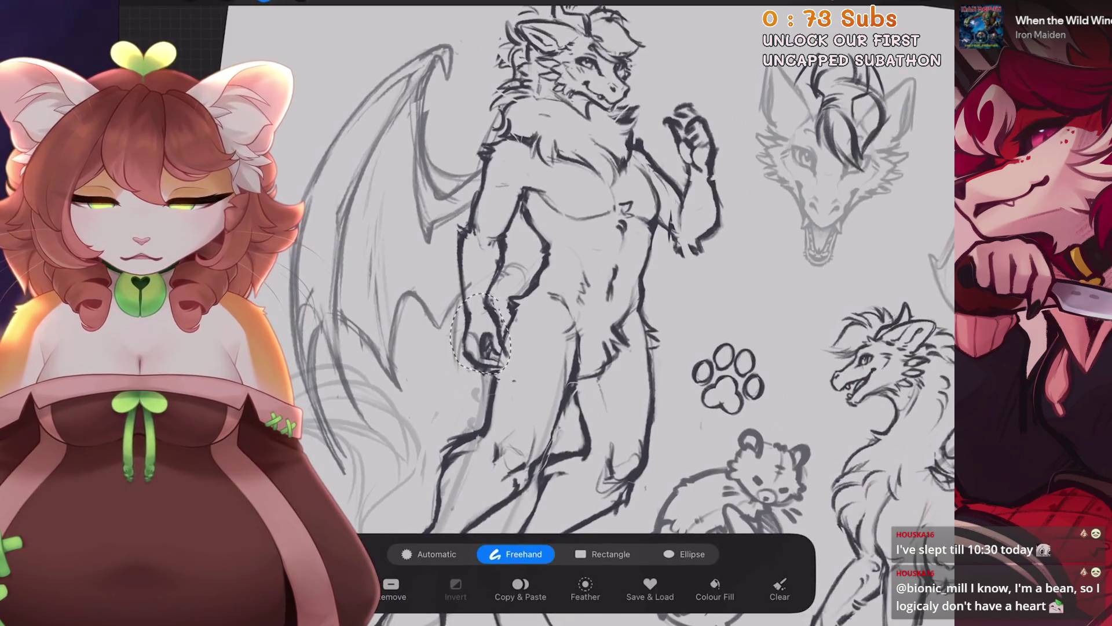
Nudge the selected lowered hand slightly and loop a new selection around the upper arm.
{"action": "key", "text": "v"}
{"action": "left_click_drag", "start_coordinate": [481, 333], "coordinate": [482, 337]}
{"action": "key", "text": "s"}
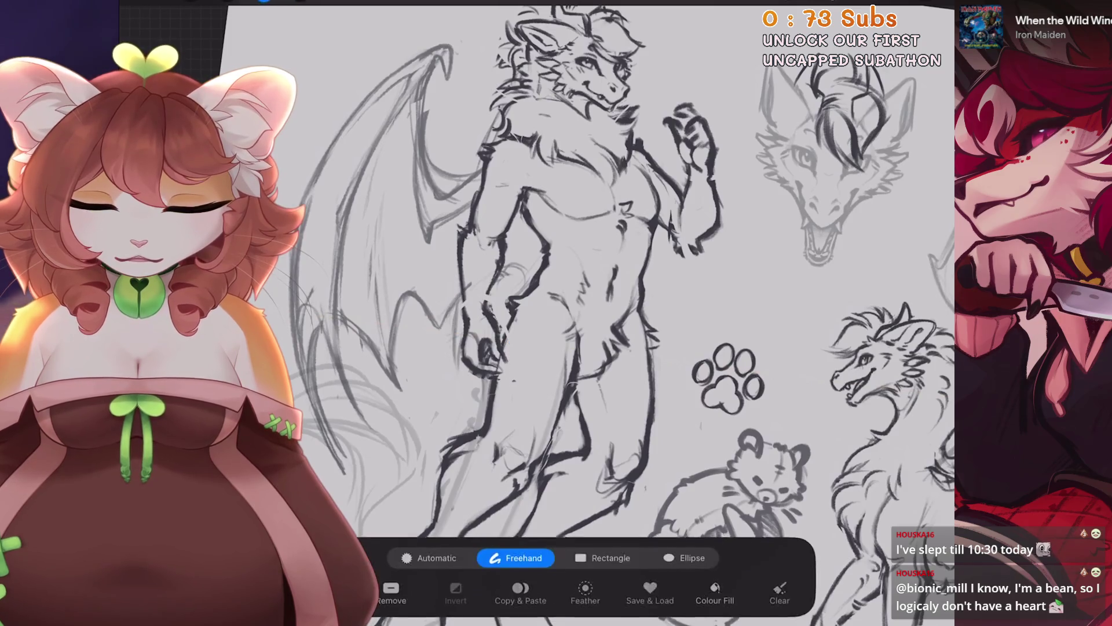
{"action": "left_click_drag", "start_coordinate": [475, 206], "coordinate": [463, 301]}
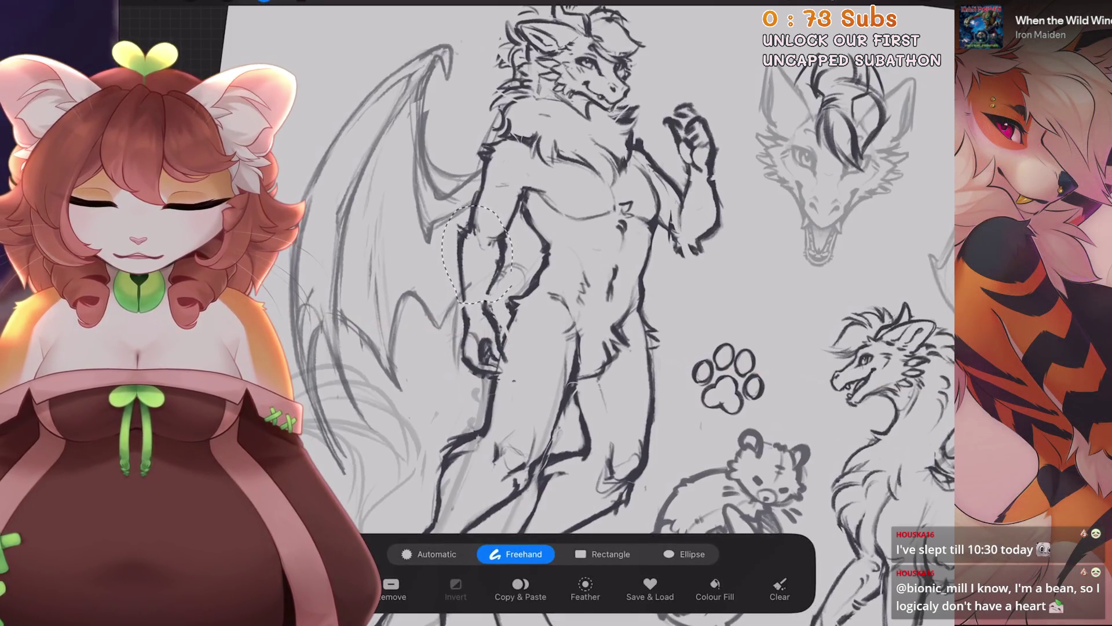
Narrow the selected upper arm with Freeform transform, comparing before and after via undo/redo.
{"action": "scroll", "coordinate": [539, 266], "scroll_direction": "up", "scroll_amount": 2}
{"action": "key", "text": "v"}
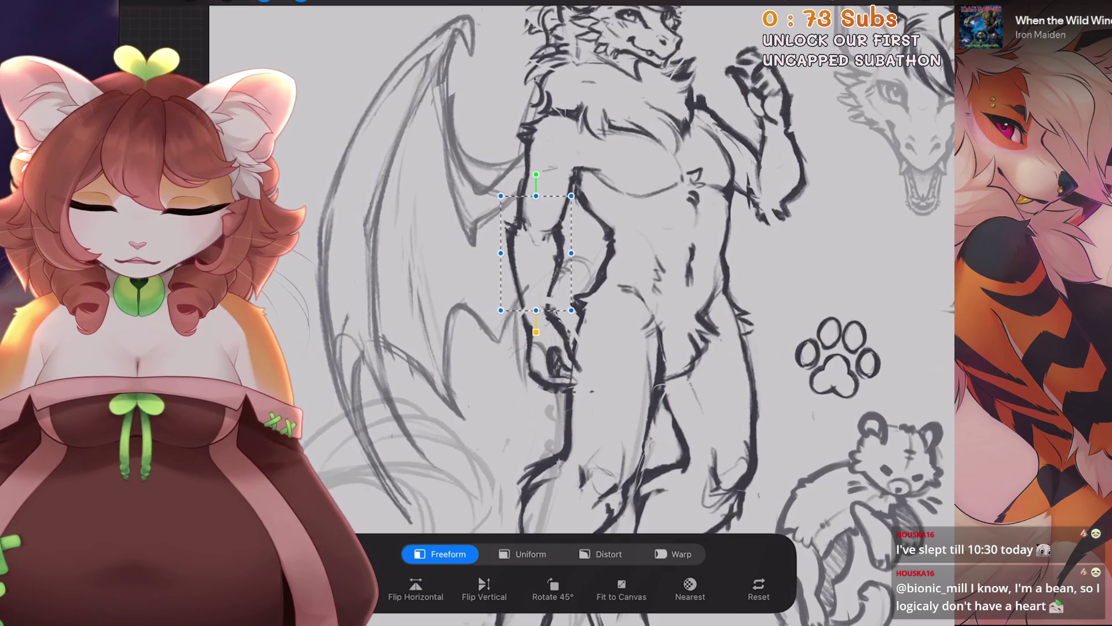
{"action": "left_click_drag", "start_coordinate": [500, 254], "coordinate": [440, 253]}
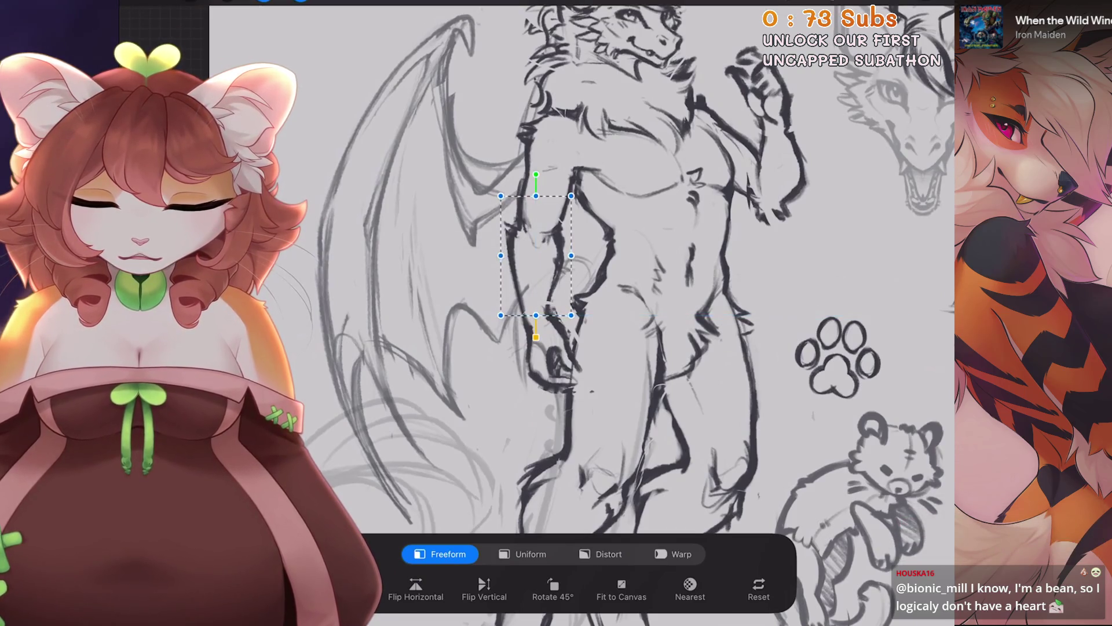
{"action": "key", "text": "v"}
{"action": "scroll", "coordinate": [580, 313], "scroll_direction": "down", "scroll_amount": 5}
{"action": "key", "text": "ctrl+z"}
{"action": "key", "text": "ctrl+shift+z"}
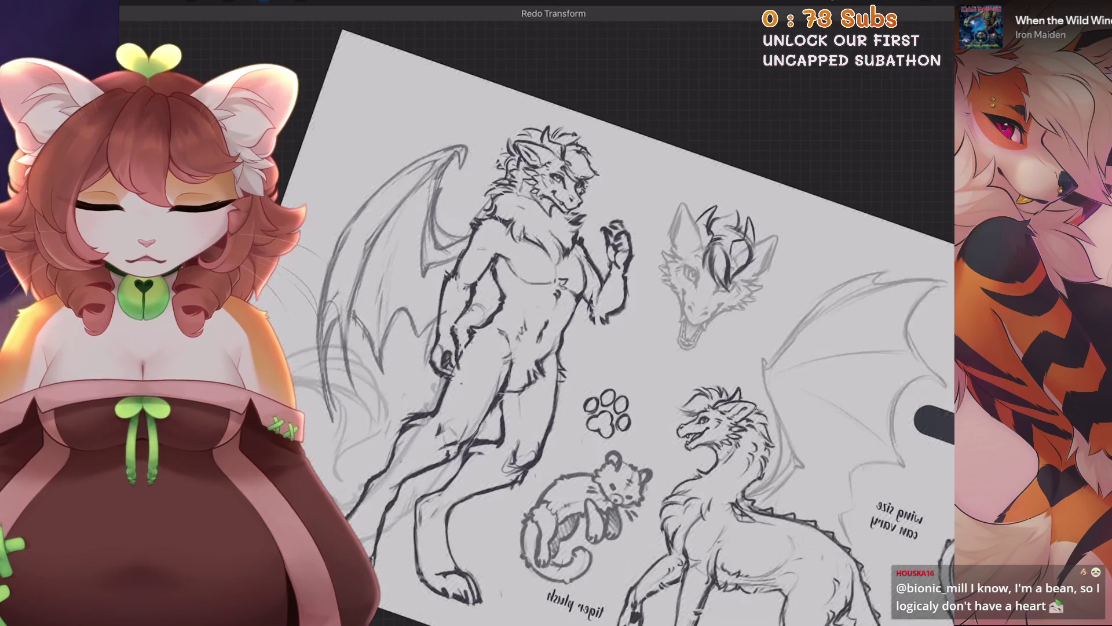
{"action": "scroll", "coordinate": [579, 325], "scroll_direction": "up", "scroll_amount": 2}
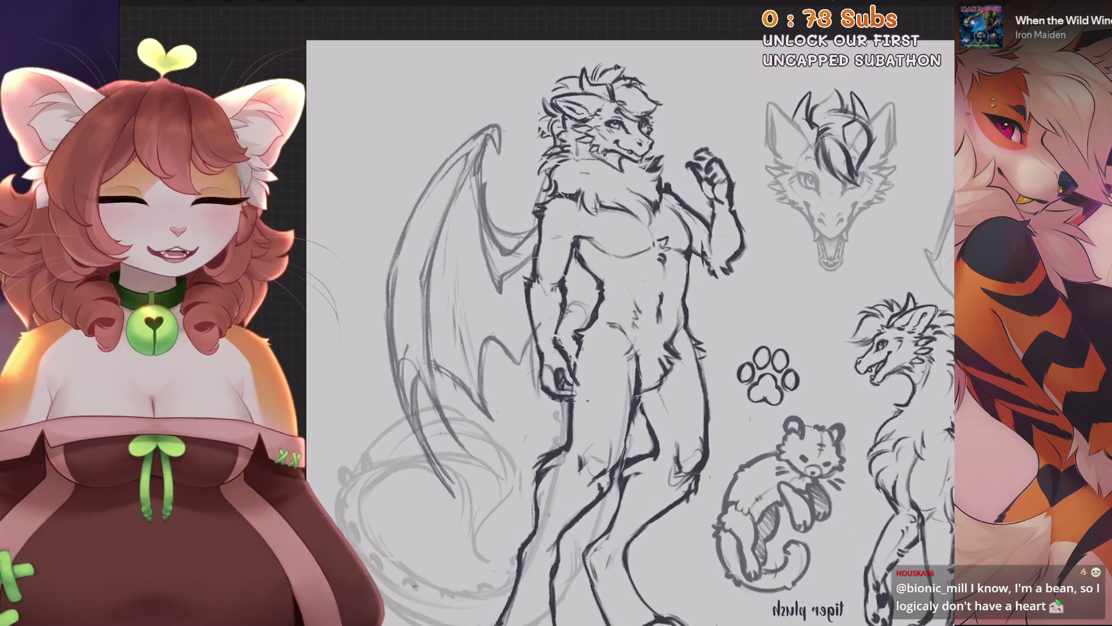
{"action": "left_click", "coordinate": [915, 7]}
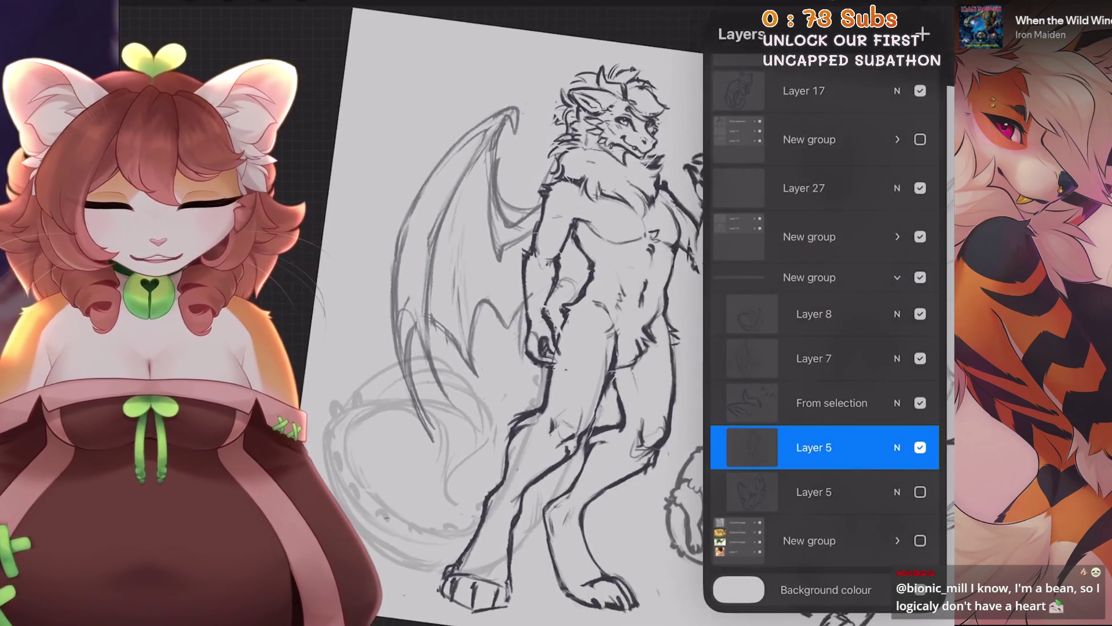
{"action": "scroll", "coordinate": [510, 313], "scroll_direction": "down", "scroll_amount": 3}
{"action": "scroll", "coordinate": [510, 313], "scroll_direction": "up", "scroll_amount": 2}
{"action": "scroll", "coordinate": [510, 313], "scroll_direction": "down", "scroll_amount": 3}
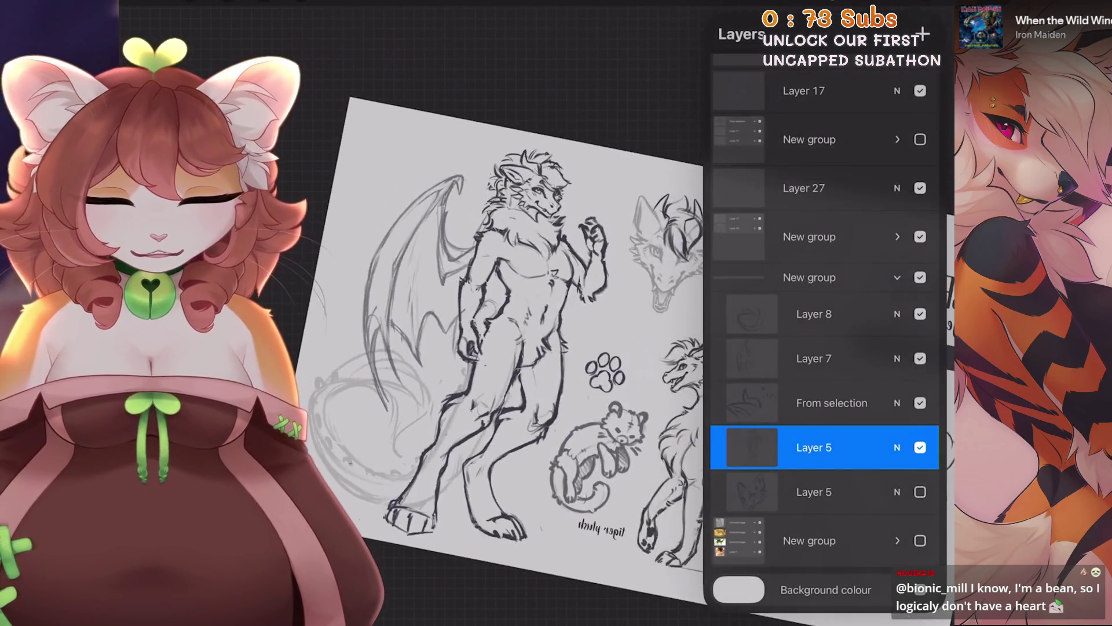
{"action": "scroll", "coordinate": [510, 313], "scroll_direction": "up", "scroll_amount": 2}
{"action": "scroll", "coordinate": [510, 313], "scroll_direction": "down", "scroll_amount": 3}
{"action": "scroll", "coordinate": [527, 330], "scroll_direction": "up", "scroll_amount": 2}
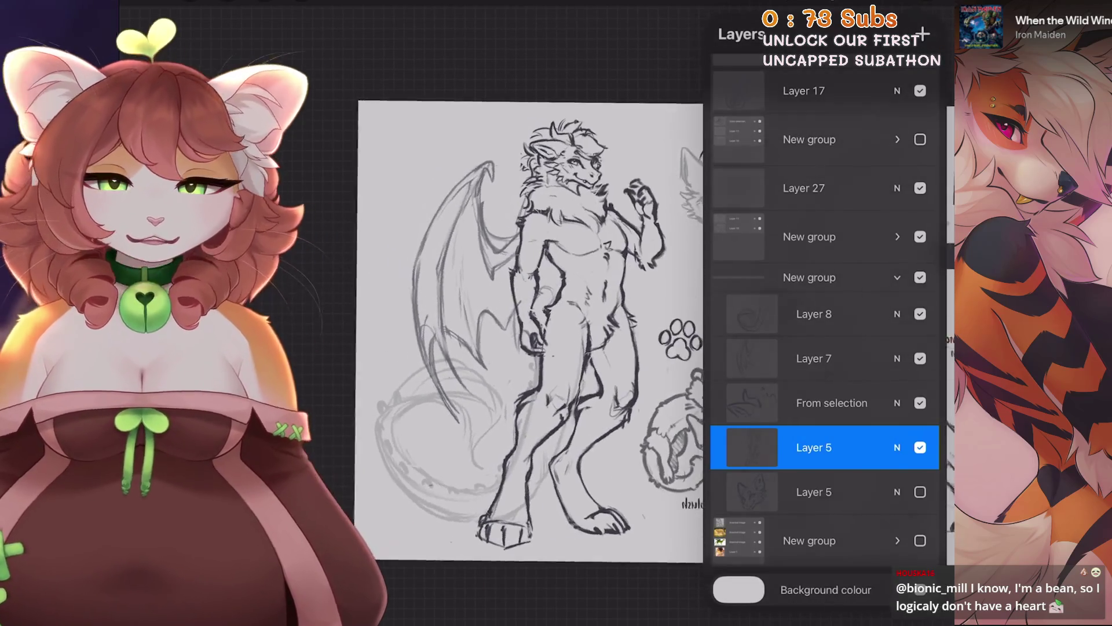
{"action": "key", "text": "l"}
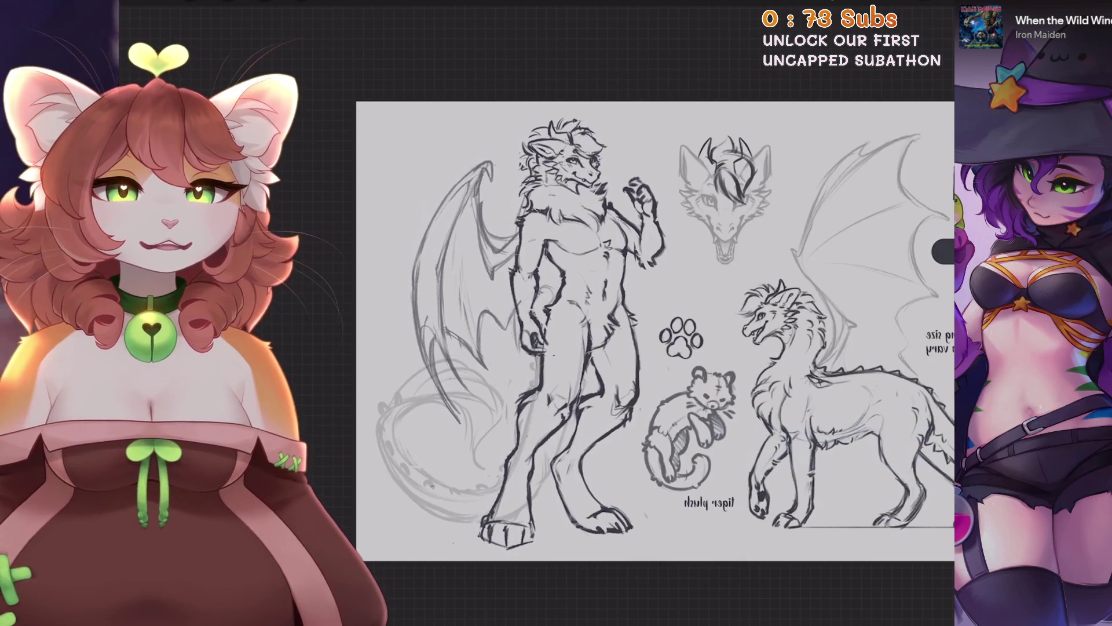
{"action": "scroll", "coordinate": [551, 191], "scroll_direction": "up", "scroll_amount": 5}
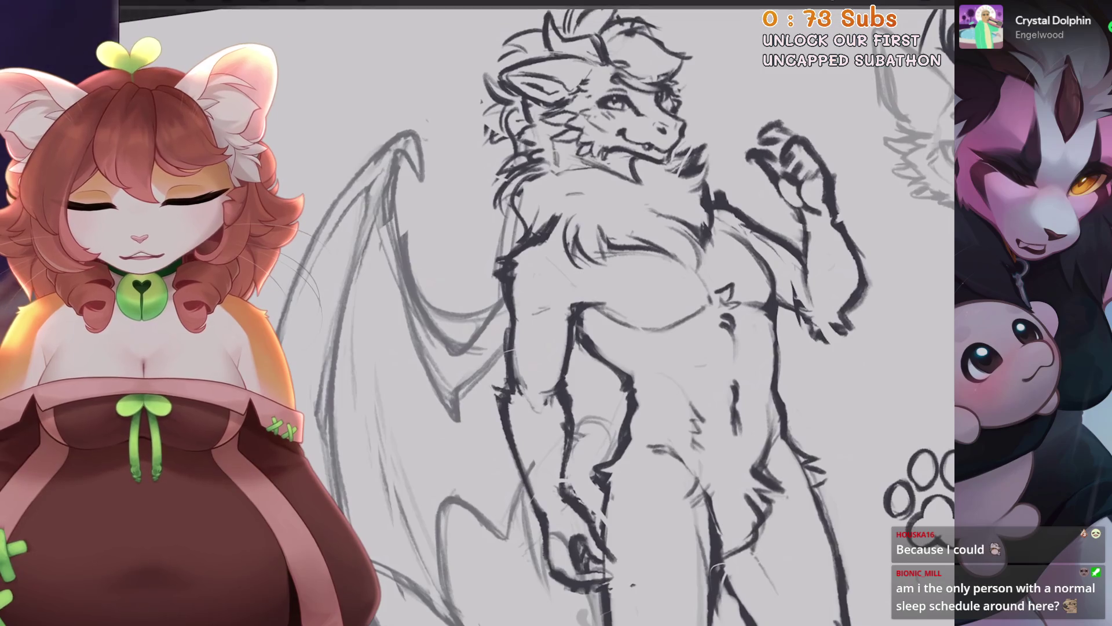
Zoom in on the standing dragon's head and neck area.
{"action": "scroll", "coordinate": [580, 313], "scroll_direction": "down", "scroll_amount": 1}
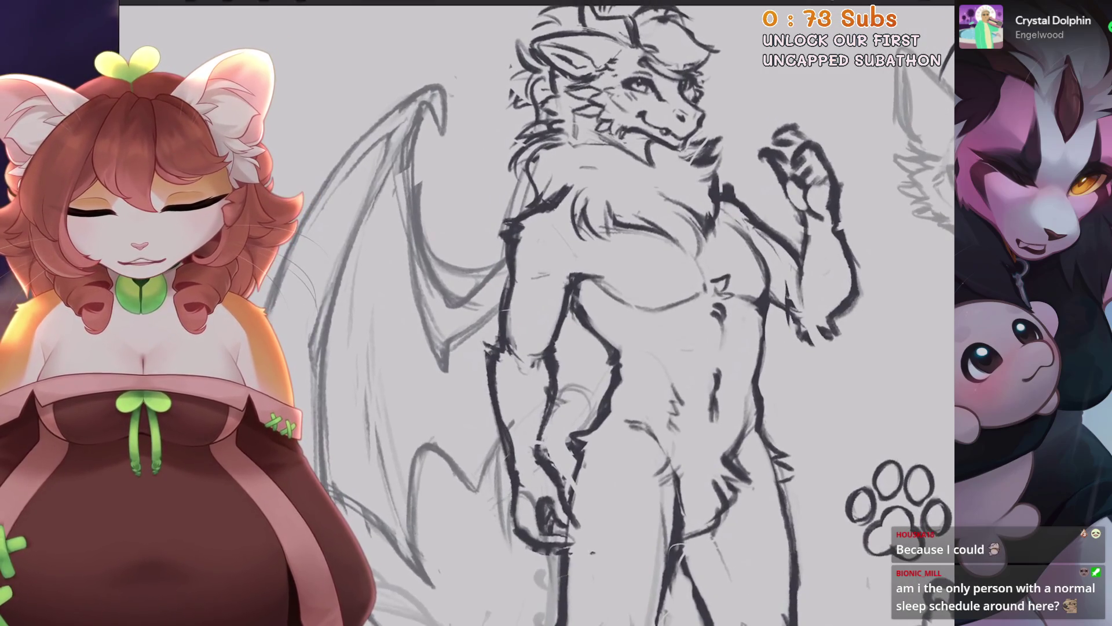
{"action": "scroll", "coordinate": [579, 313], "scroll_direction": "down", "scroll_amount": 2}
{"action": "scroll", "coordinate": [579, 313], "scroll_direction": "up", "scroll_amount": 2}
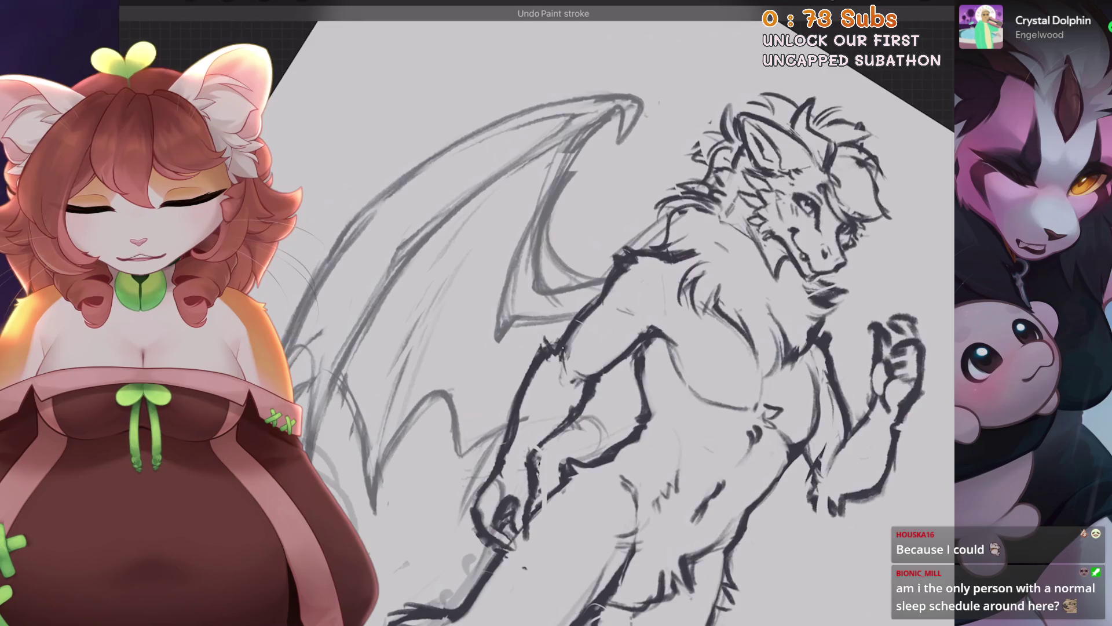
{"action": "scroll", "coordinate": [550, 313], "scroll_direction": "down", "scroll_amount": 2}
{"action": "scroll", "coordinate": [550, 313], "scroll_direction": "down", "scroll_amount": 1}
{"action": "scroll", "coordinate": [550, 313], "scroll_direction": "up", "scroll_amount": 1}
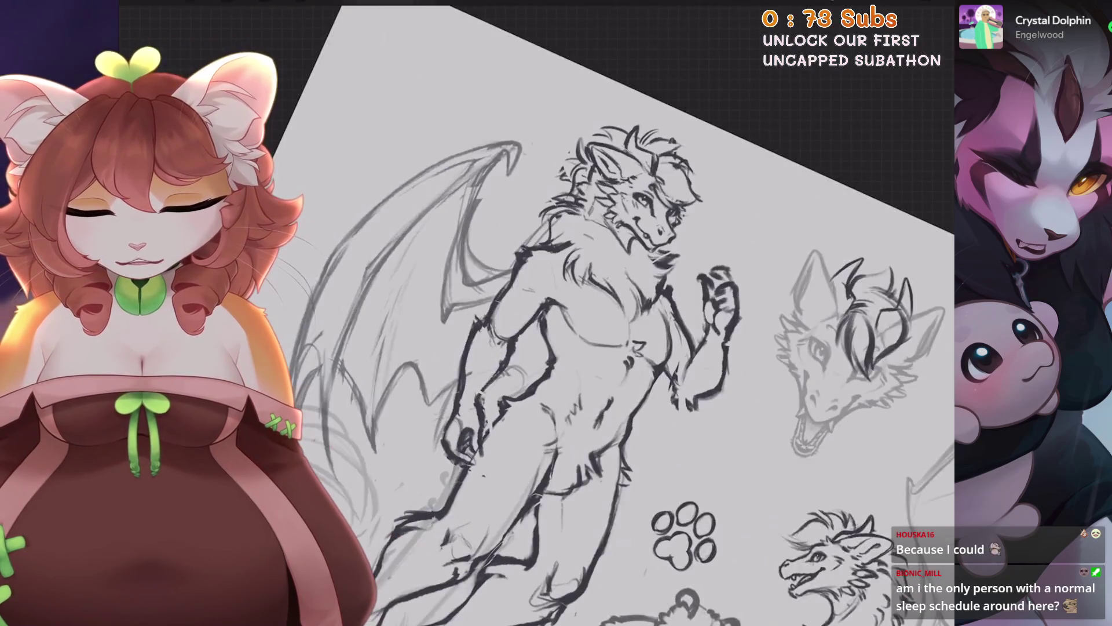
{"action": "scroll", "coordinate": [579, 313], "scroll_direction": "up", "scroll_amount": 2}
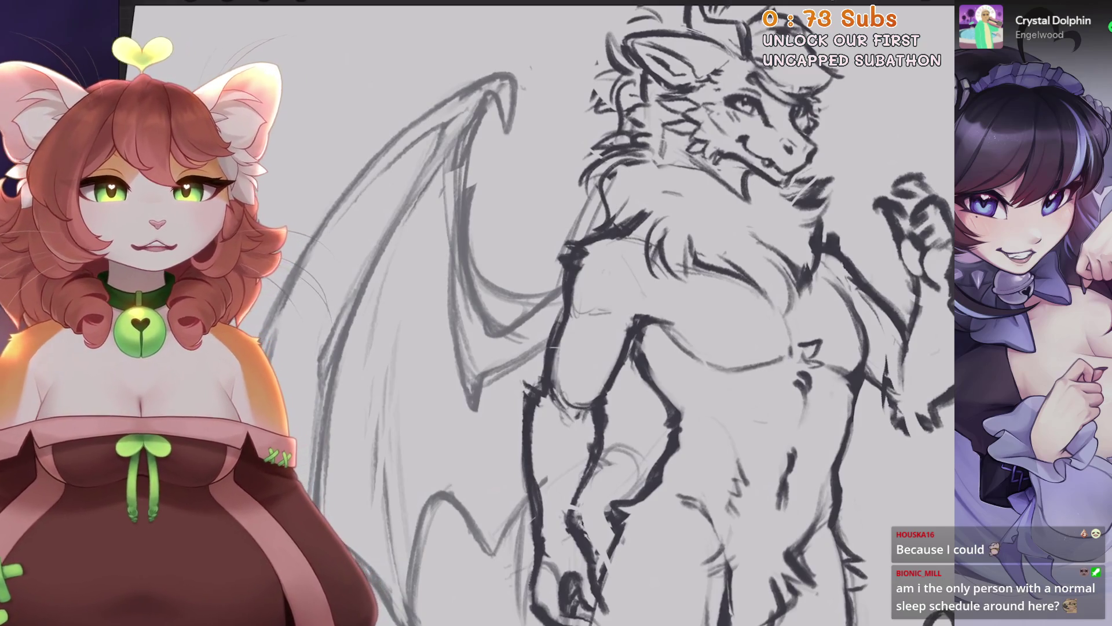
{"action": "scroll", "coordinate": [580, 313], "scroll_direction": "down", "scroll_amount": 2}
{"action": "scroll", "coordinate": [579, 313], "scroll_direction": "up", "scroll_amount": 3}
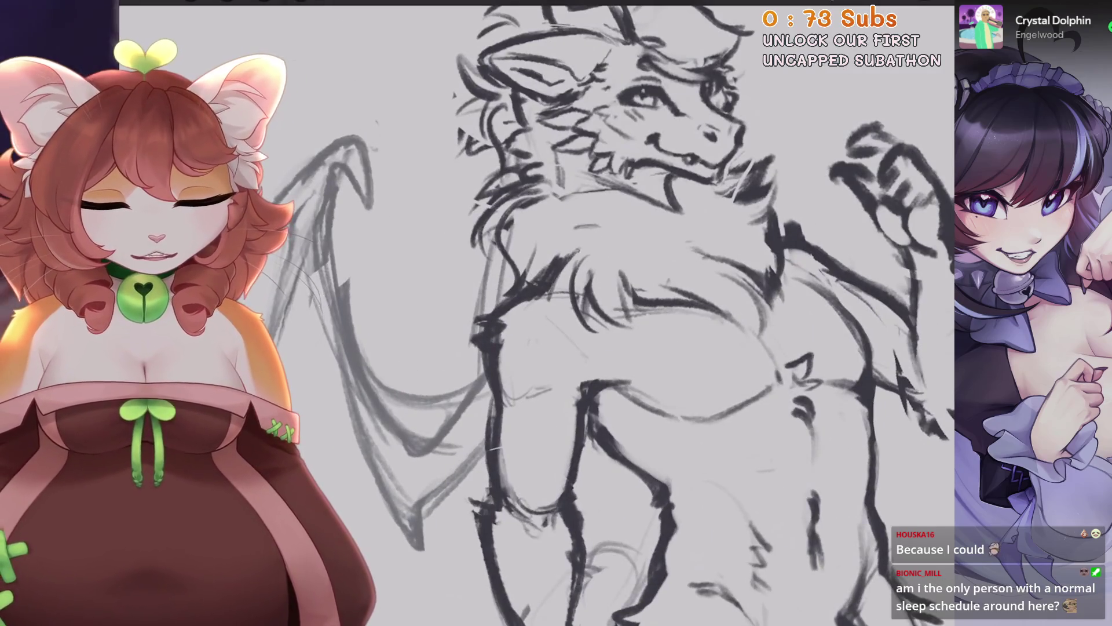
{"action": "scroll", "coordinate": [580, 313], "scroll_direction": "down", "scroll_amount": 2}
{"action": "scroll", "coordinate": [579, 313], "scroll_direction": "up", "scroll_amount": 2}
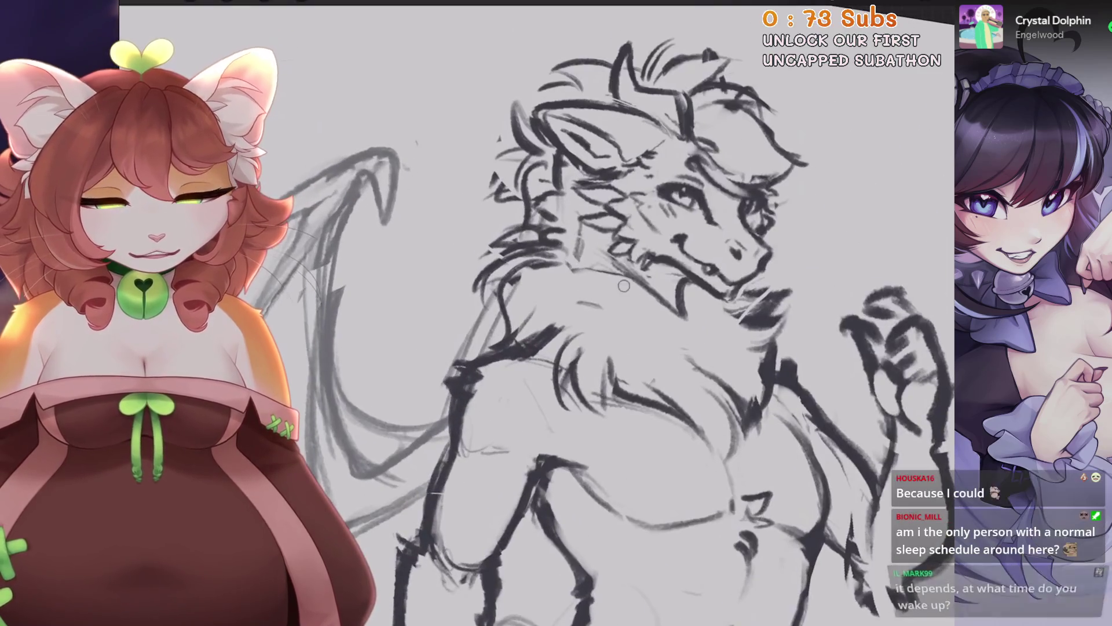
{"action": "scroll", "coordinate": [607, 313], "scroll_direction": "up", "scroll_amount": 2}
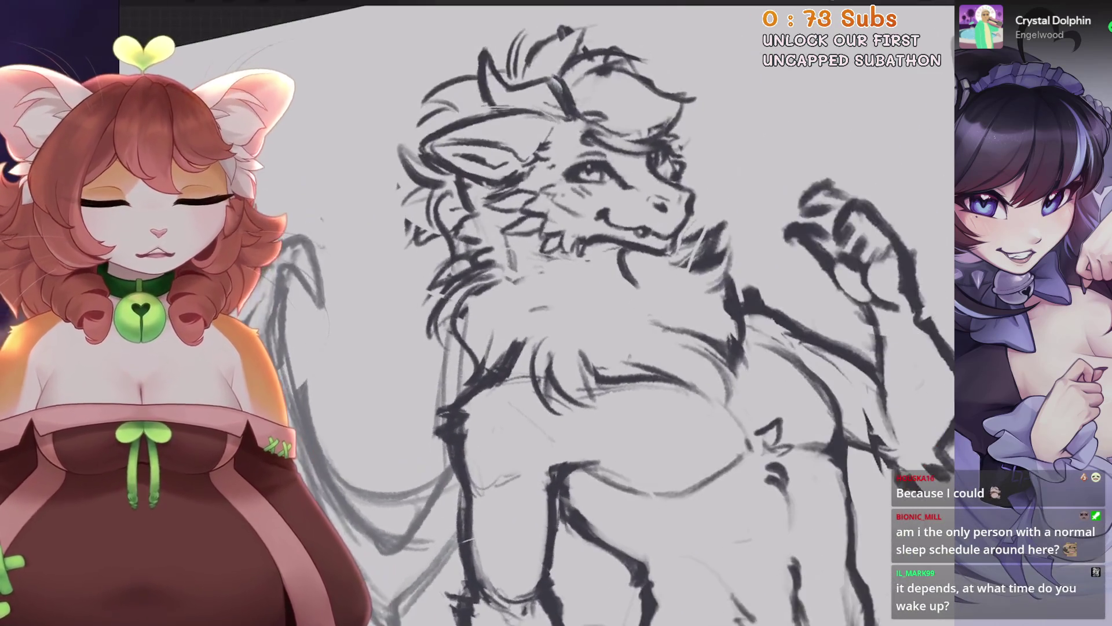
Sketch fur strokes along the dragon's neck, undoing a stray stroke near the head.
{"action": "key", "text": "ctrl+z"}
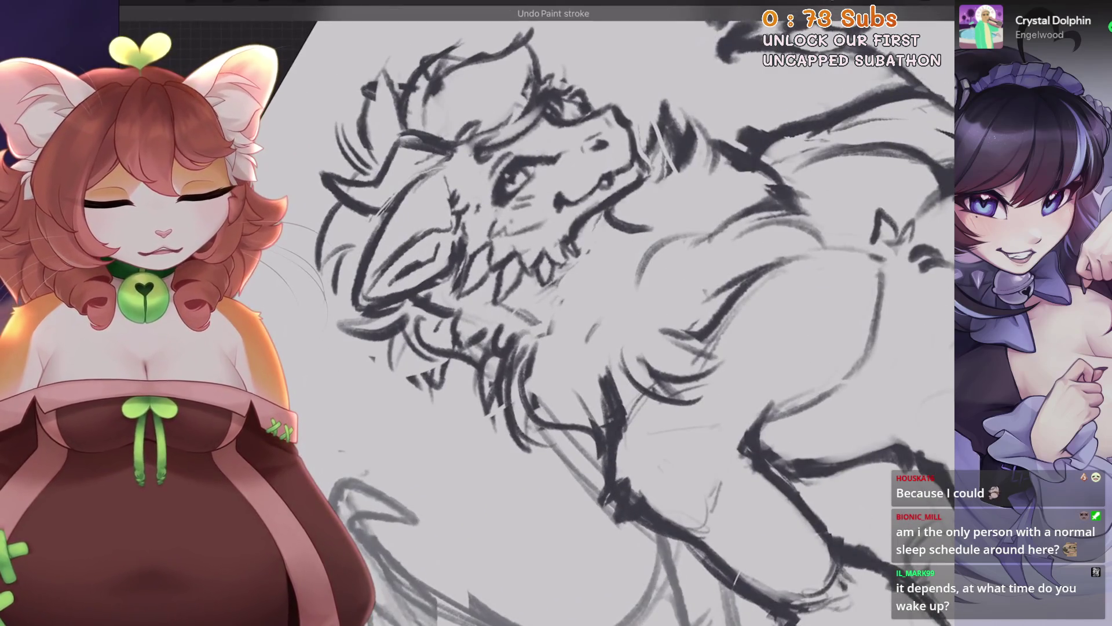
{"action": "left_click_drag", "start_coordinate": [834, 197], "coordinate": [951, 84]}
{"action": "key", "text": "ctrl+z"}
{"action": "left_click_drag", "start_coordinate": [696, 234], "coordinate": [622, 304]}
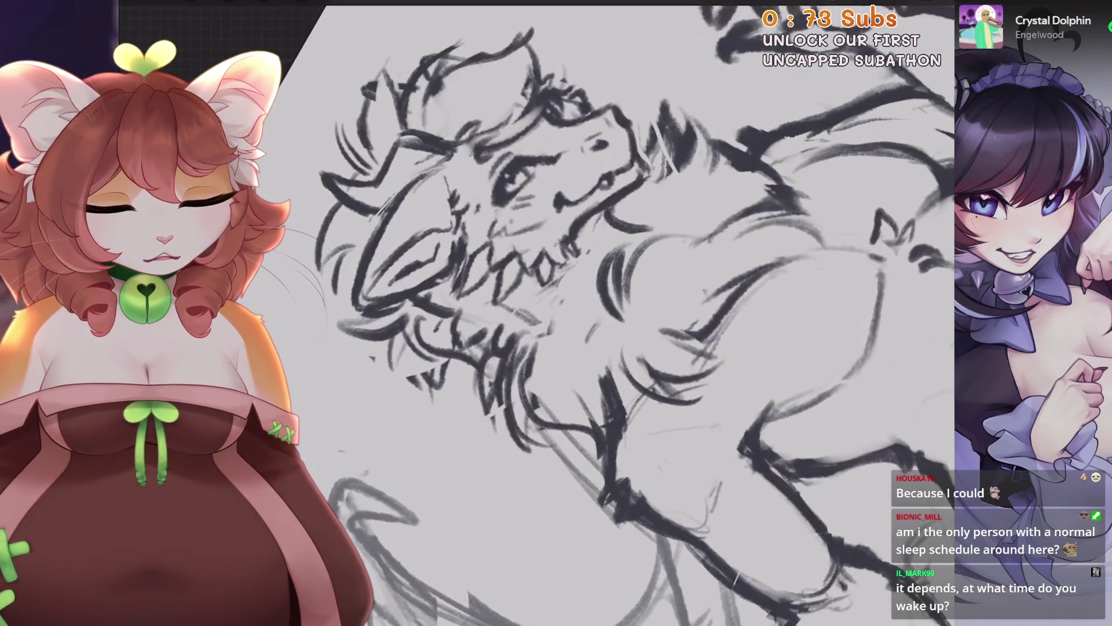
{"action": "left_click_drag", "start_coordinate": [631, 243], "coordinate": [600, 322]}
{"action": "scroll", "coordinate": [579, 313], "scroll_direction": "down", "scroll_amount": 3}
{"action": "scroll", "coordinate": [324, 521], "scroll_direction": "up", "scroll_amount": 2}
{"action": "scroll", "coordinate": [324, 522], "scroll_direction": "up", "scroll_amount": 1}
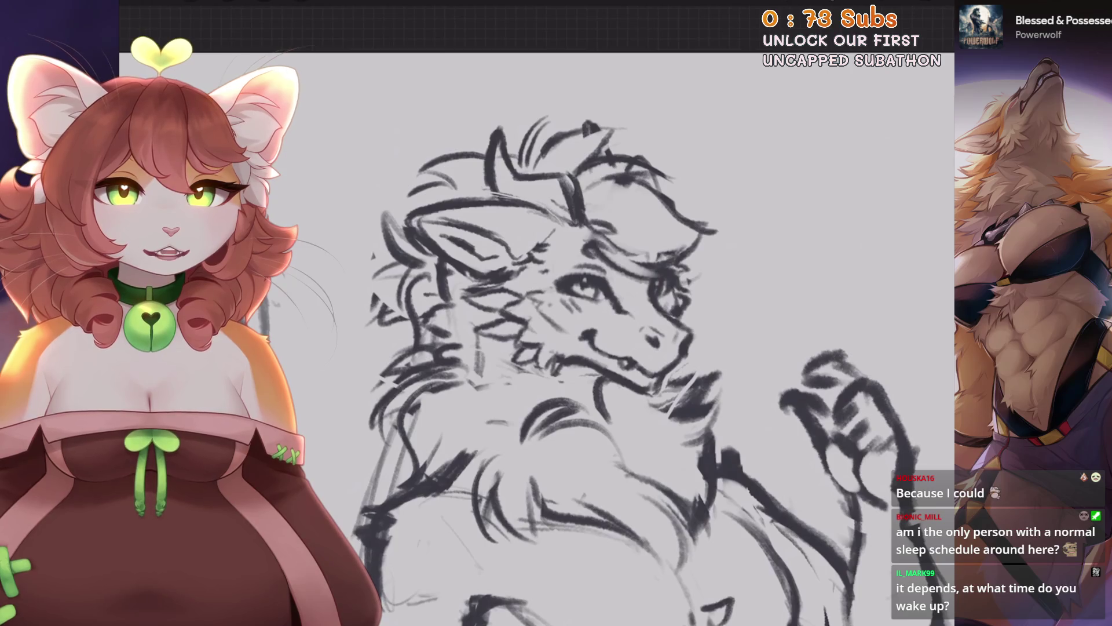
{"action": "scroll", "coordinate": [579, 348], "scroll_direction": "down", "scroll_amount": 1}
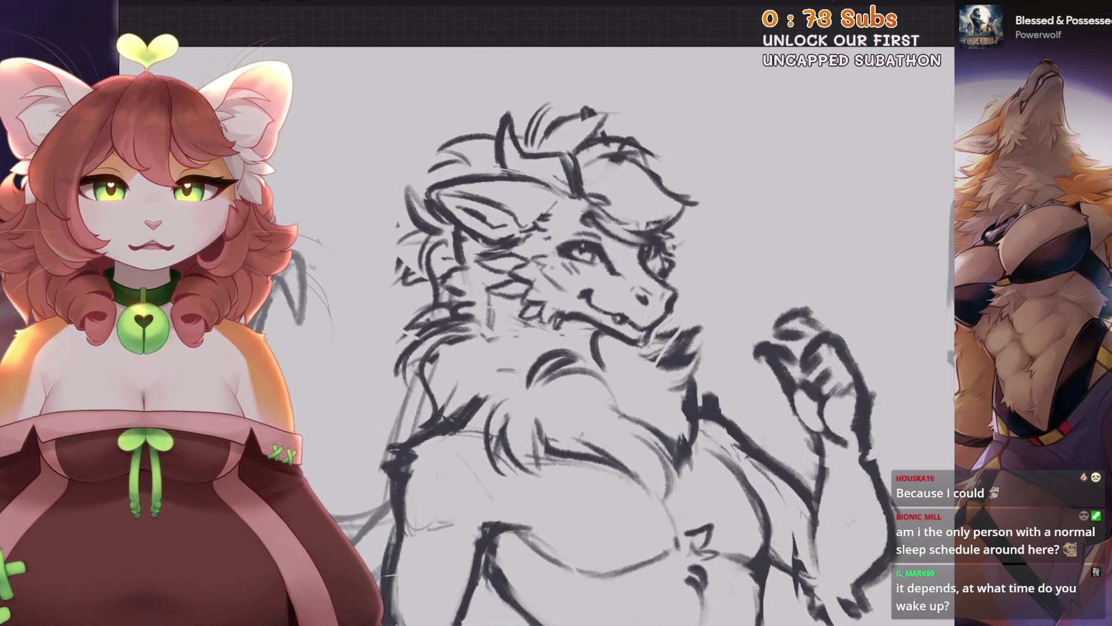
{"action": "scroll", "coordinate": [579, 324], "scroll_direction": "down", "scroll_amount": 2}
{"action": "scroll", "coordinate": [579, 324], "scroll_direction": "down", "scroll_amount": 2}
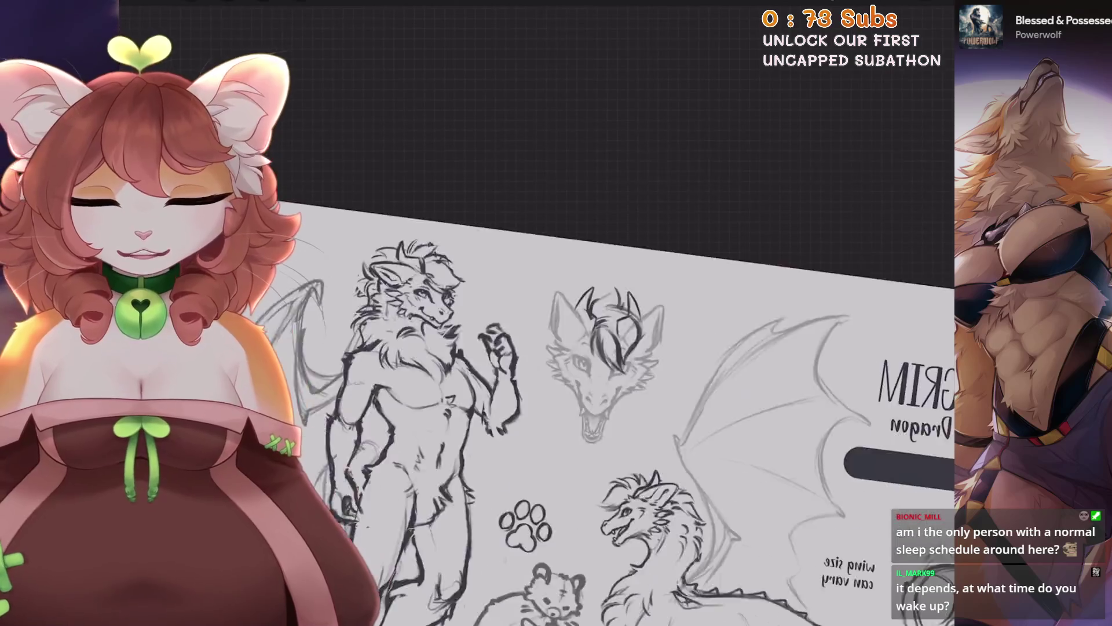
{"action": "scroll", "coordinate": [534, 409], "scroll_direction": "up", "scroll_amount": 3}
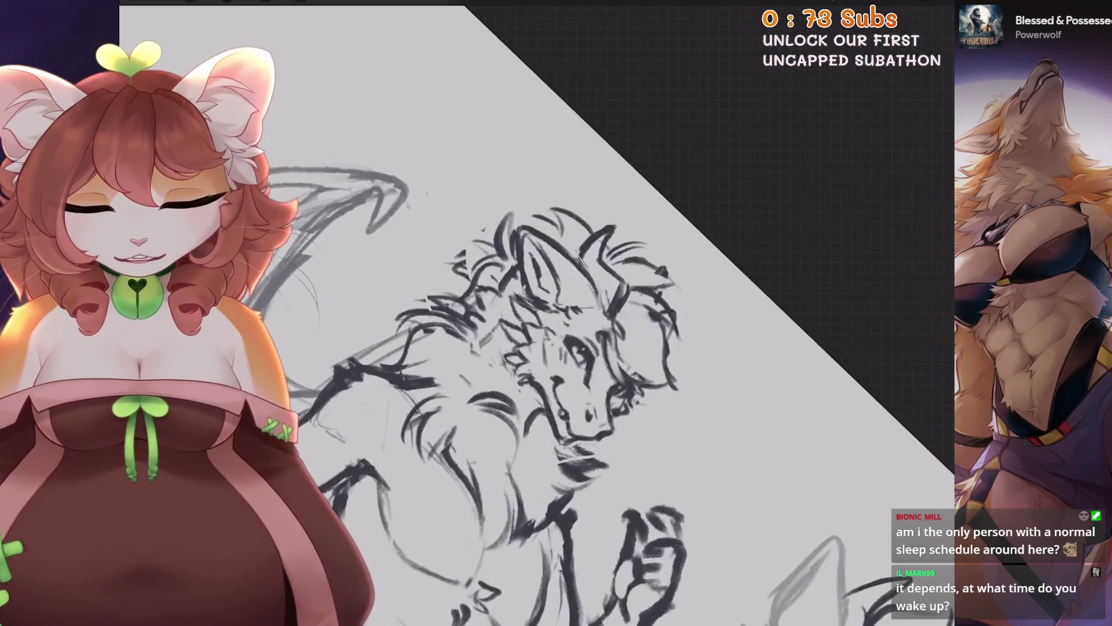
{"action": "scroll", "coordinate": [534, 409], "scroll_direction": "up", "scroll_amount": 2}
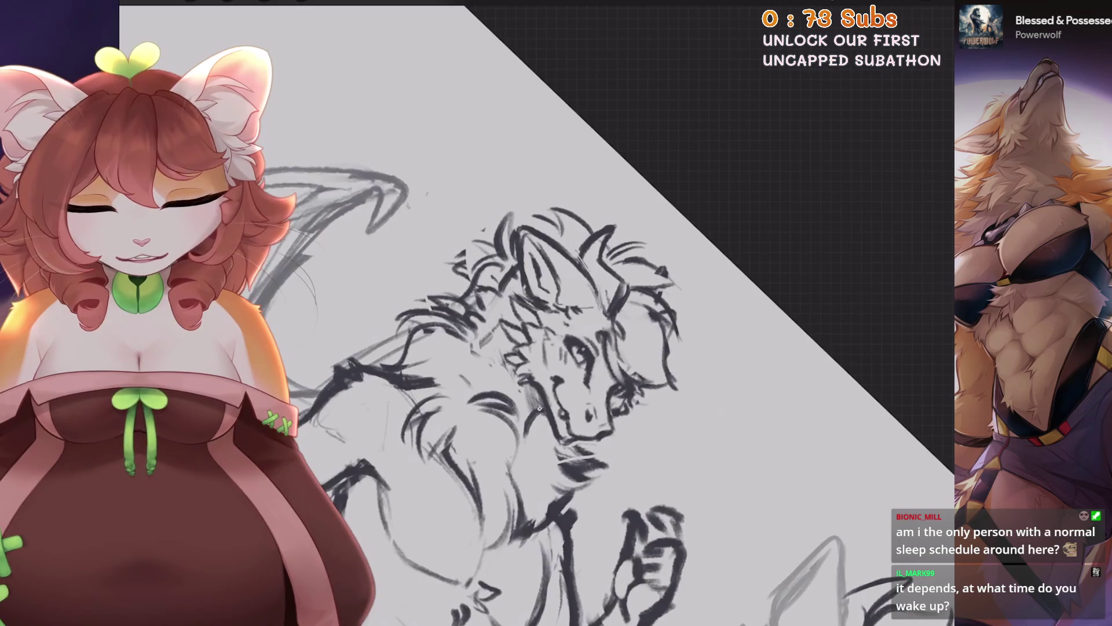
Zoom to the standing figure and lasso its raised arm and claw.
{"action": "scroll", "coordinate": [580, 325], "scroll_direction": "up", "scroll_amount": 2}
{"action": "scroll", "coordinate": [579, 325], "scroll_direction": "up", "scroll_amount": 2}
{"action": "scroll", "coordinate": [536, 313], "scroll_direction": "down", "scroll_amount": 3}
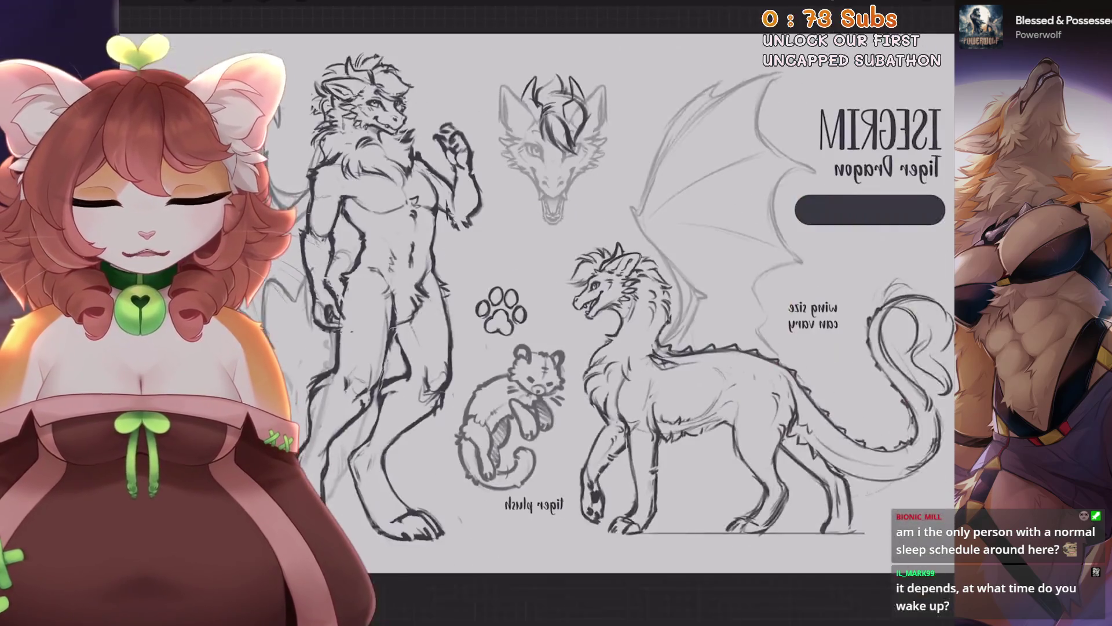
{"action": "scroll", "coordinate": [536, 313], "scroll_direction": "up", "scroll_amount": 1}
{"action": "scroll", "coordinate": [536, 313], "scroll_direction": "up", "scroll_amount": 1}
{"action": "scroll", "coordinate": [536, 313], "scroll_direction": "up", "scroll_amount": 1}
{"action": "key", "text": "s"}
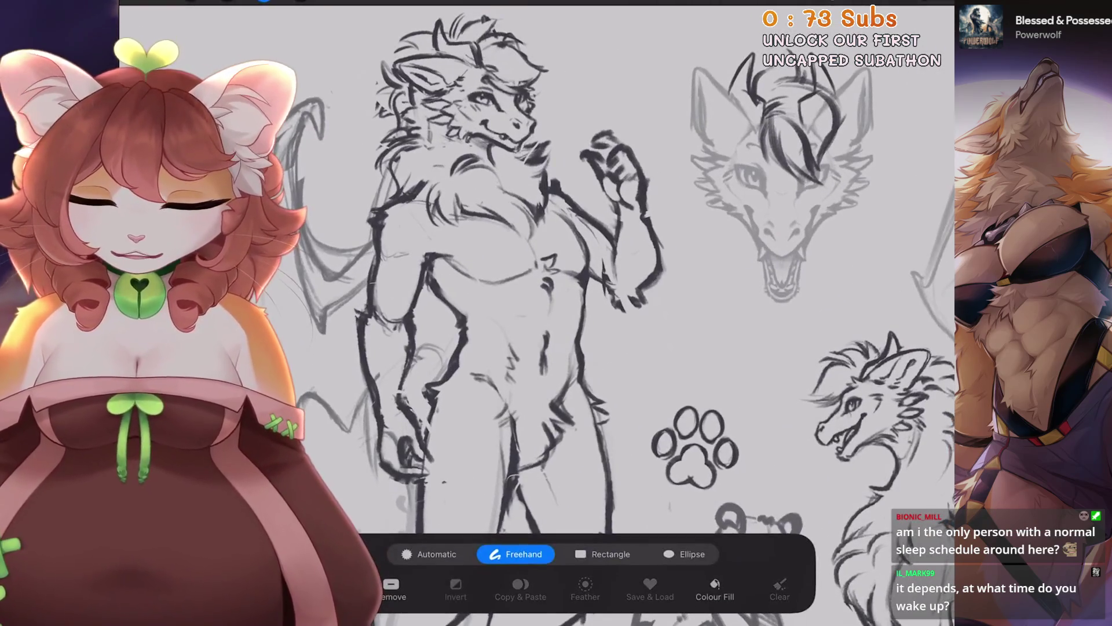
{"action": "scroll", "coordinate": [536, 313], "scroll_direction": "up", "scroll_amount": 1}
{"action": "scroll", "coordinate": [536, 313], "scroll_direction": "up", "scroll_amount": 1}
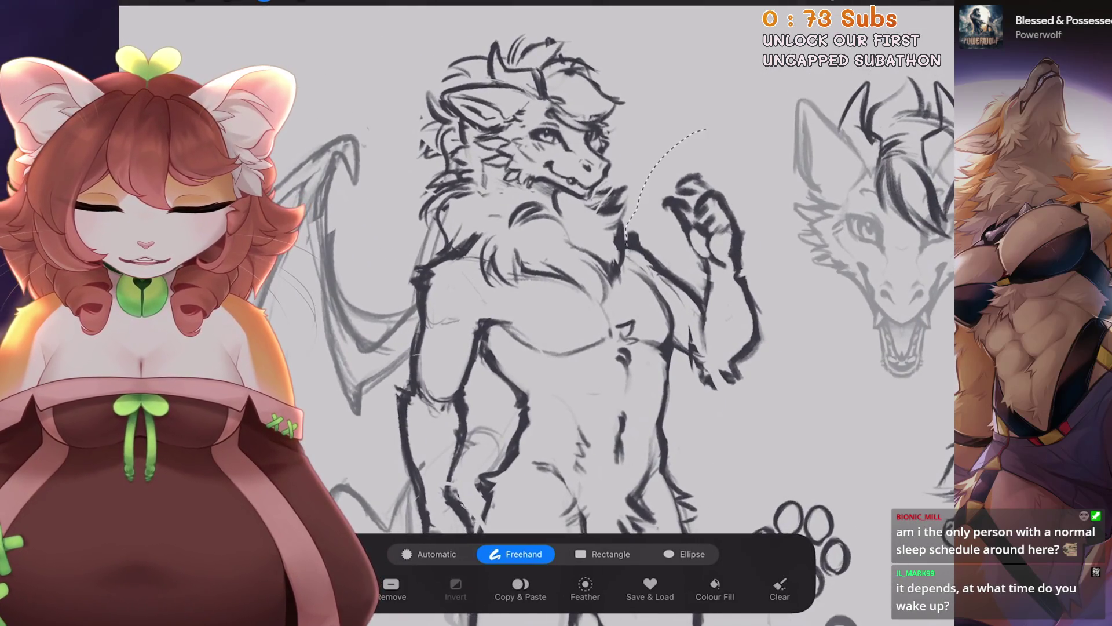
{"action": "left_click_drag", "start_coordinate": [706, 128], "coordinate": [629, 228]}
Transform the selected raised arm into a slightly adjusted position.
{"action": "key", "text": "v"}
{"action": "scroll", "coordinate": [536, 313], "scroll_direction": "down", "scroll_amount": 1}
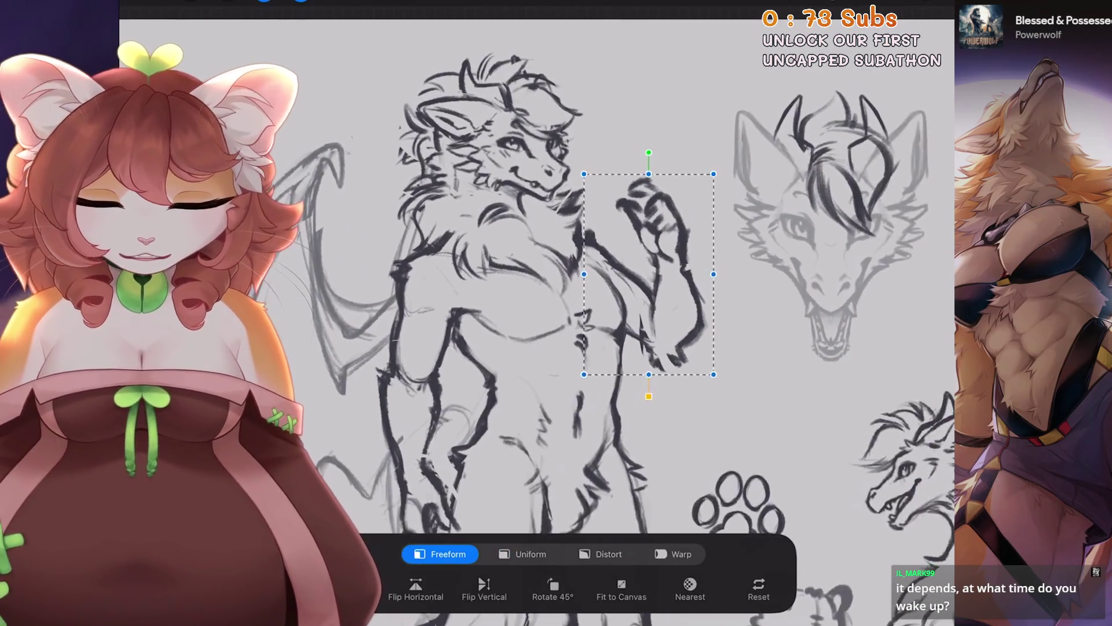
{"action": "scroll", "coordinate": [536, 313], "scroll_direction": "down", "scroll_amount": 1}
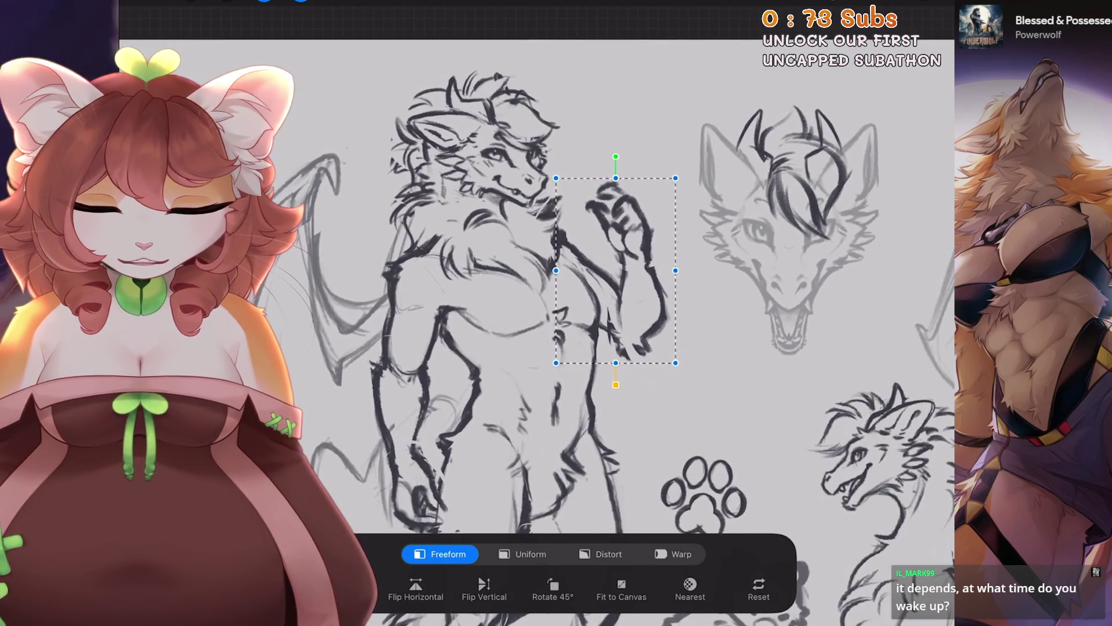
{"action": "scroll", "coordinate": [536, 313], "scroll_direction": "up", "scroll_amount": 1}
{"action": "scroll", "coordinate": [536, 313], "scroll_direction": "up", "scroll_amount": 1}
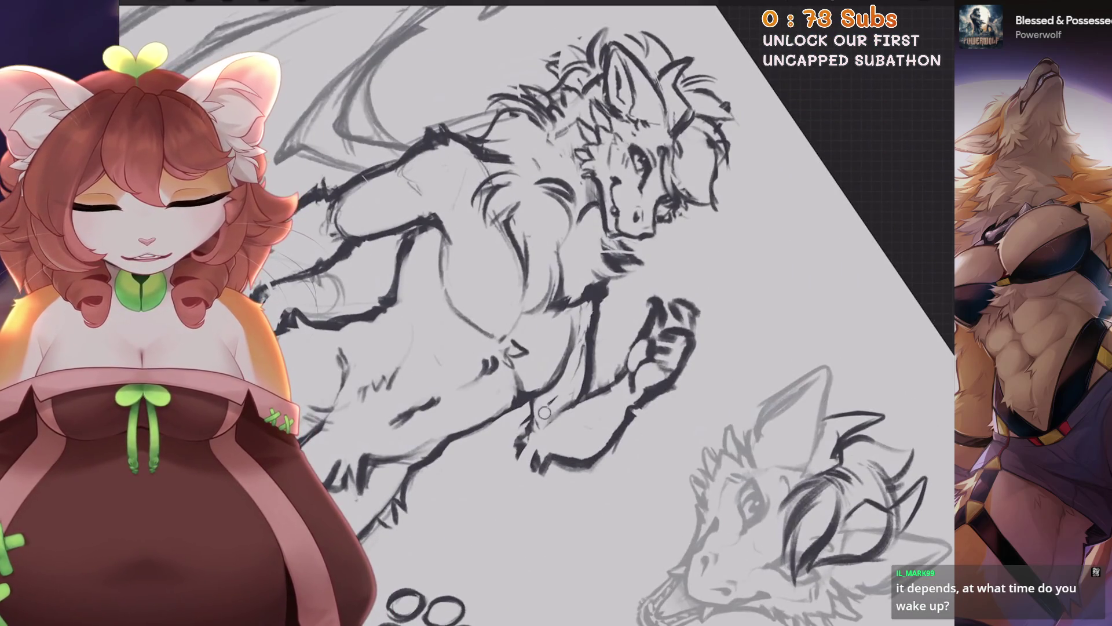
{"action": "scroll", "coordinate": [536, 313], "scroll_direction": "up", "scroll_amount": 1}
{"action": "scroll", "coordinate": [536, 313], "scroll_direction": "up", "scroll_amount": 1}
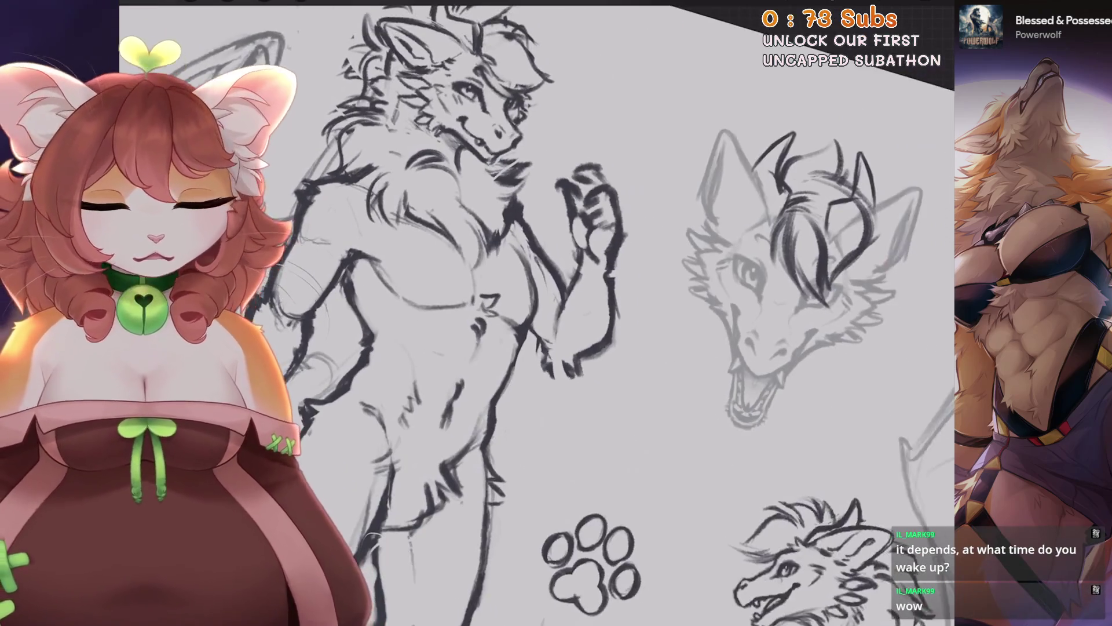
Zoom and pan so the figure's raised hand and torso are in view.
{"action": "scroll", "coordinate": [536, 313], "scroll_direction": "up", "scroll_amount": 1}
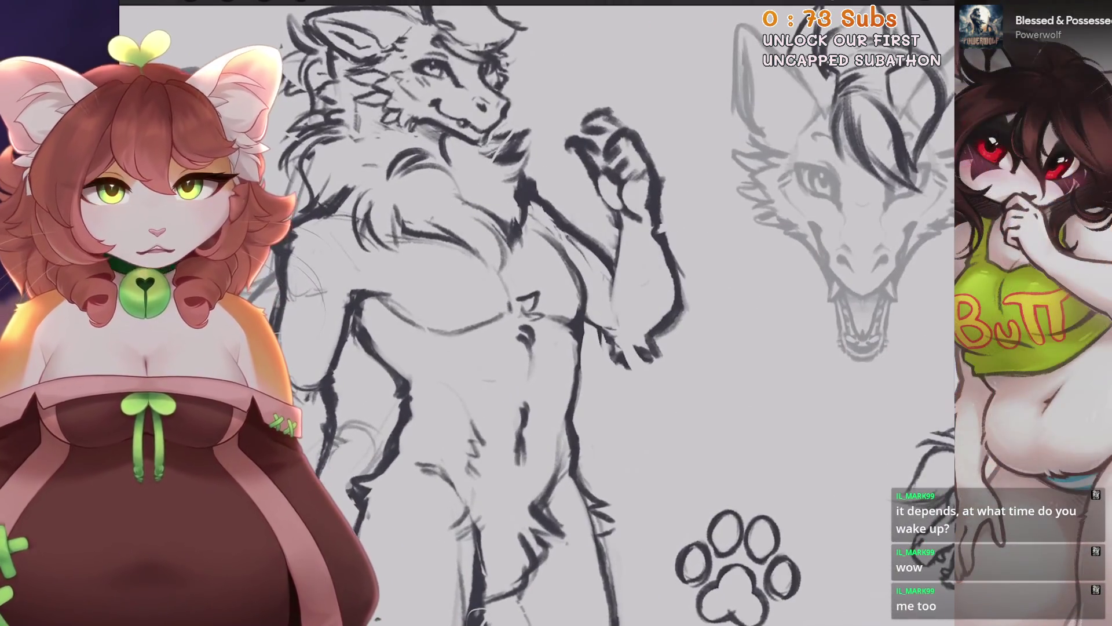
{"action": "scroll", "coordinate": [536, 312], "scroll_direction": "up", "scroll_amount": 1}
{"action": "scroll", "coordinate": [621, 306], "scroll_direction": "up", "scroll_amount": 1}
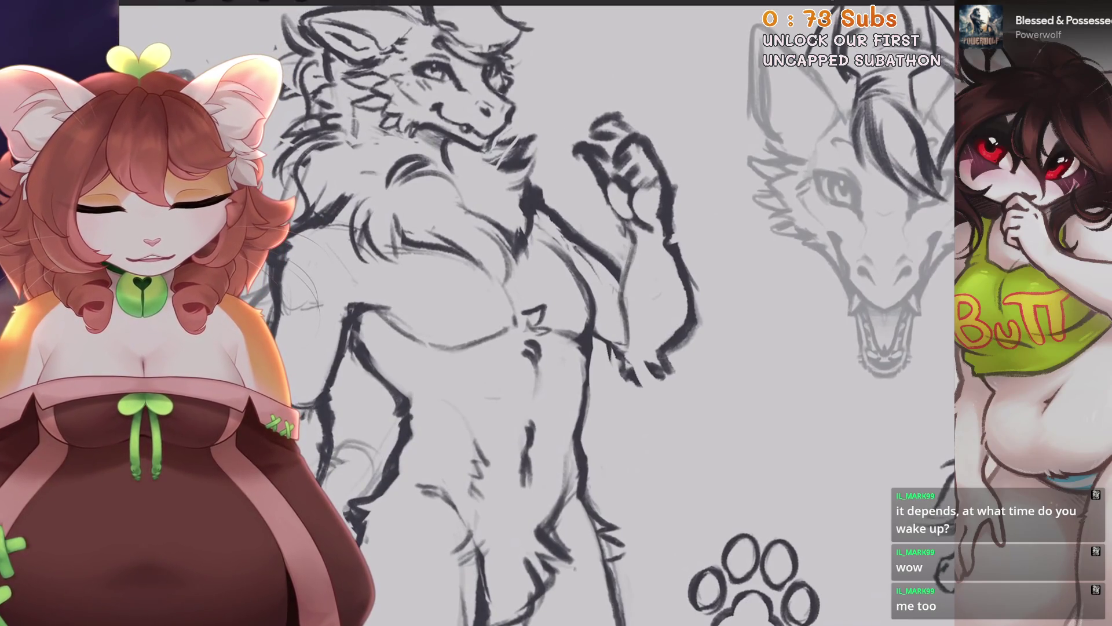
{"action": "scroll", "coordinate": [536, 313], "scroll_direction": "down", "scroll_amount": 1}
{"action": "scroll", "coordinate": [536, 313], "scroll_direction": "up", "scroll_amount": 1}
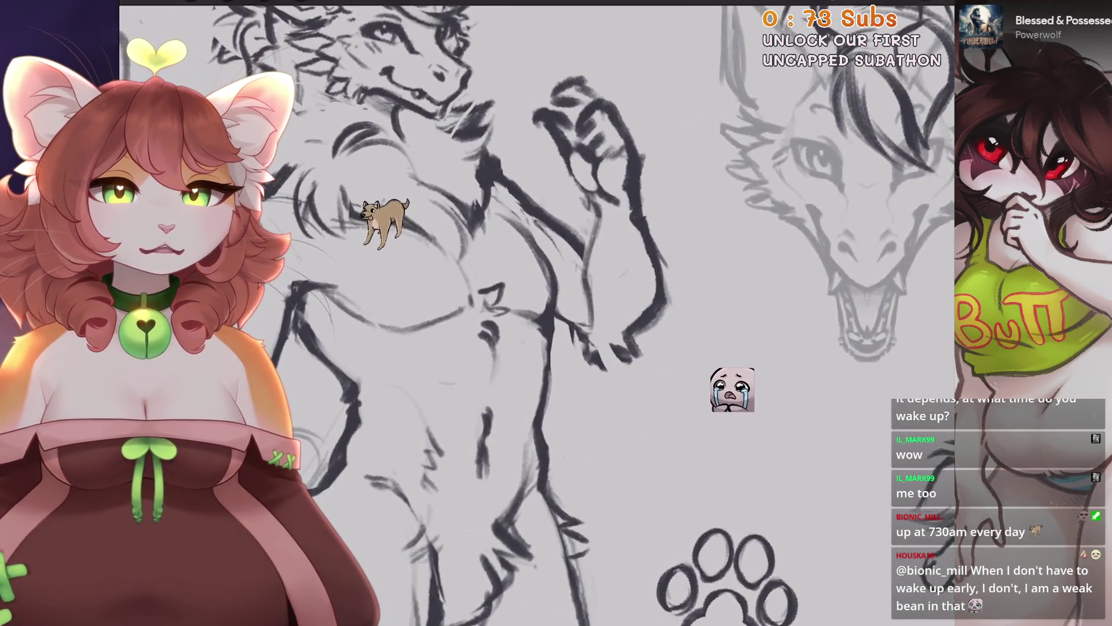
{"action": "left_click_drag", "start_coordinate": [623, 168], "coordinate": [601, 144]}
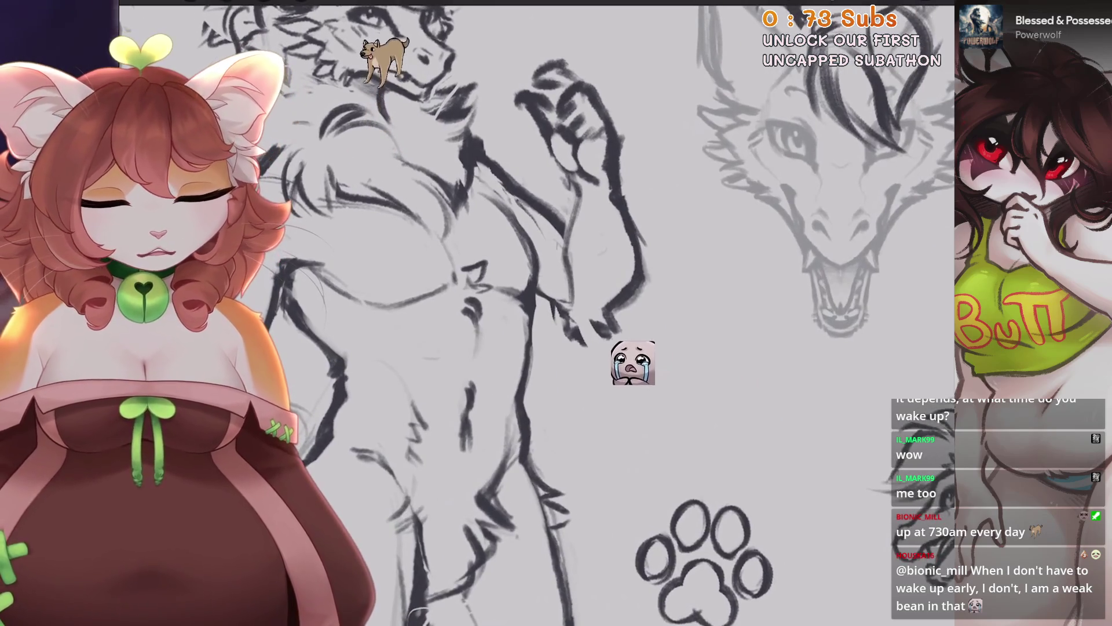
{"action": "scroll", "coordinate": [600, 145], "scroll_direction": "up", "scroll_amount": 2}
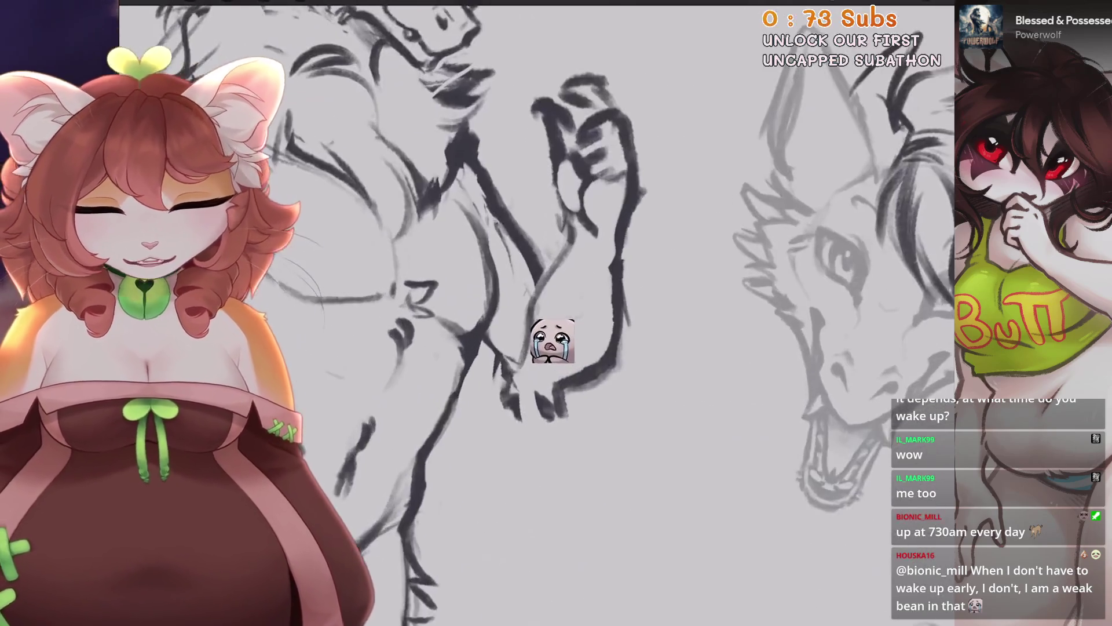
{"action": "scroll", "coordinate": [568, 302], "scroll_direction": "down", "scroll_amount": 2}
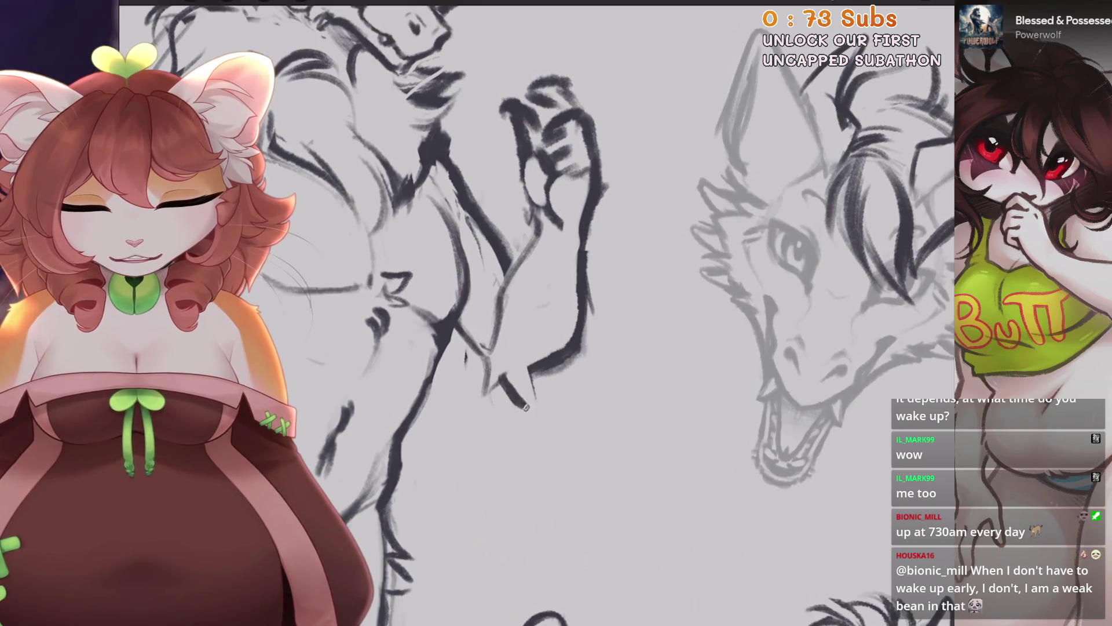
{"action": "scroll", "coordinate": [545, 313], "scroll_direction": "down", "scroll_amount": 3}
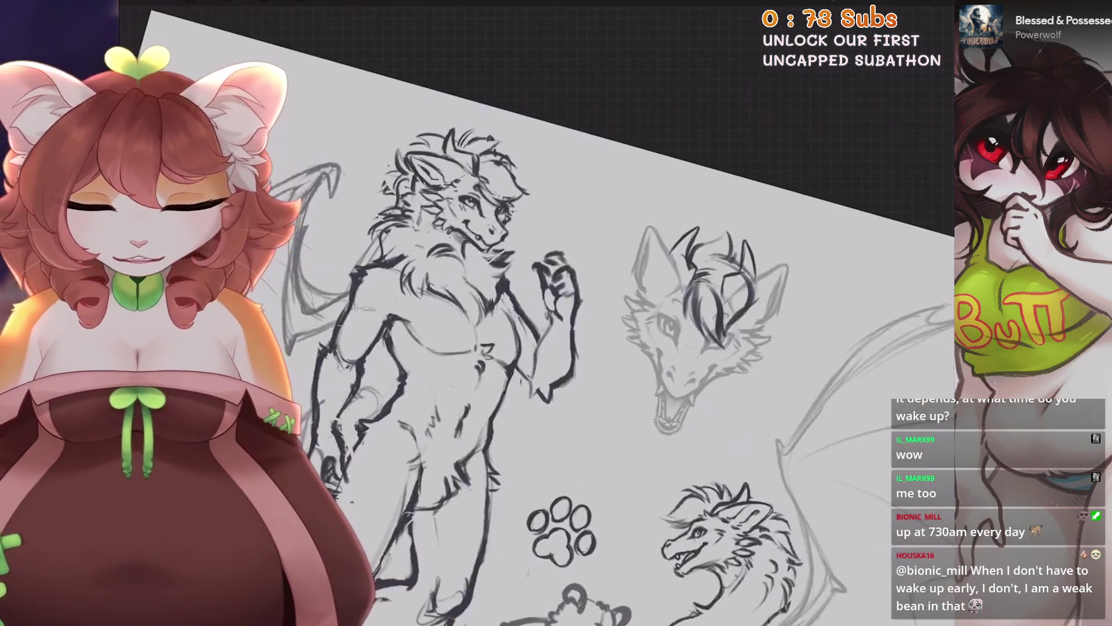
{"action": "scroll", "coordinate": [544, 313], "scroll_direction": "up", "scroll_amount": 5}
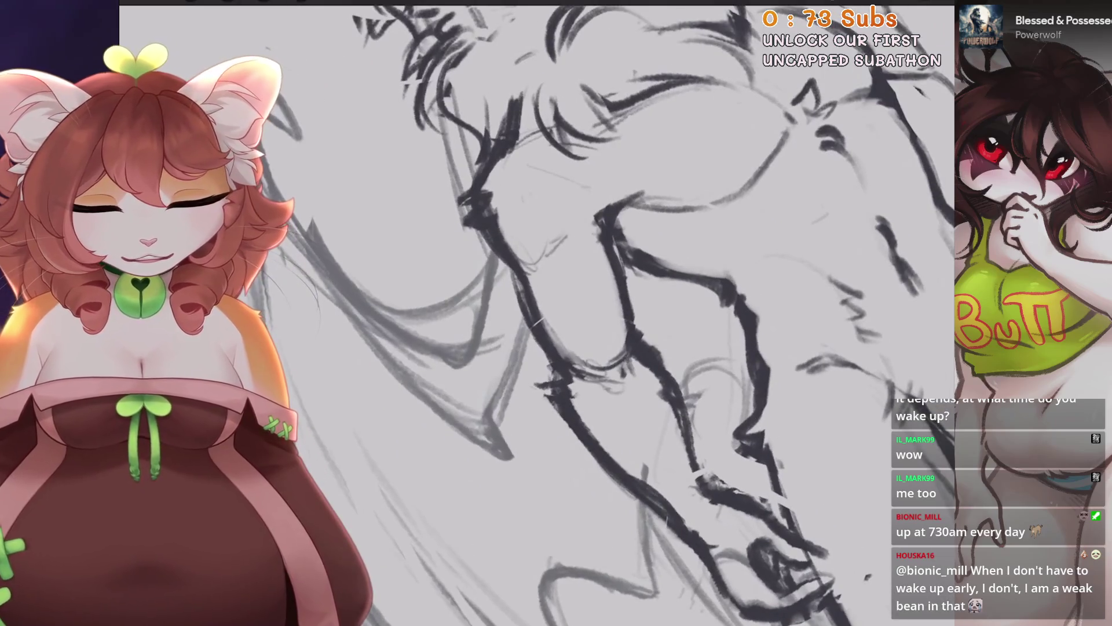
Ink two dark curves over the figure's torso, then fit the whole sheet on screen.
{"action": "left_click_drag", "start_coordinate": [522, 347], "coordinate": [481, 252]}
{"action": "mouse_move", "coordinate": [571, 291]}
{"action": "left_mouse_down"}
{"action": "mouse_move", "coordinate": [554, 358]}
{"action": "mouse_move", "coordinate": [563, 369]}
{"action": "left_mouse_up"}
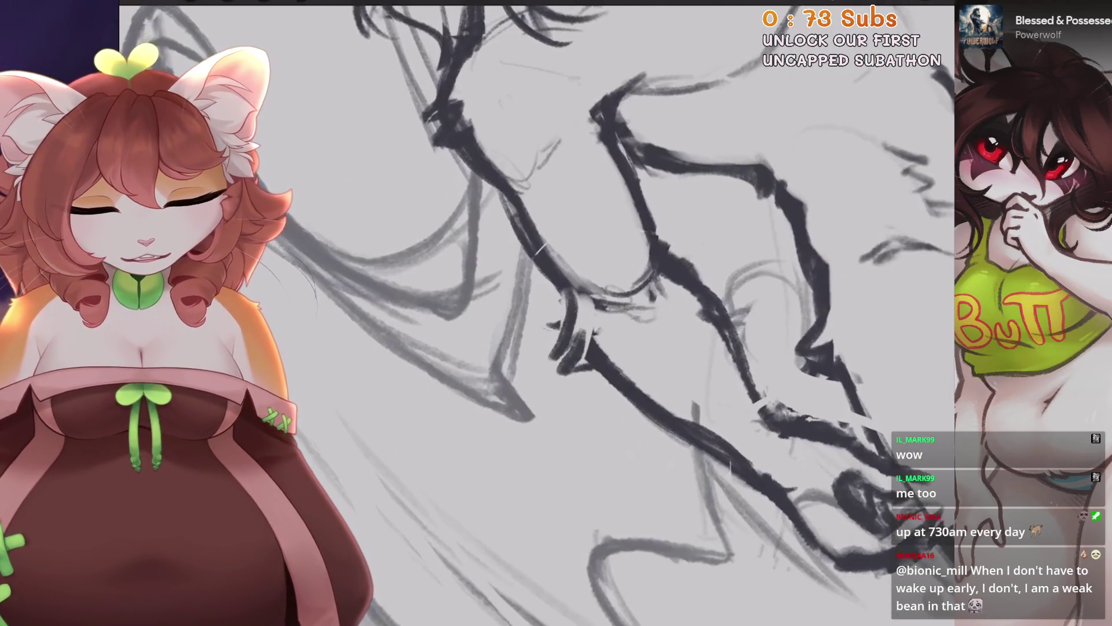
{"action": "scroll", "coordinate": [545, 313], "scroll_direction": "down", "scroll_amount": 3}
{"action": "scroll", "coordinate": [544, 313], "scroll_direction": "up", "scroll_amount": 3}
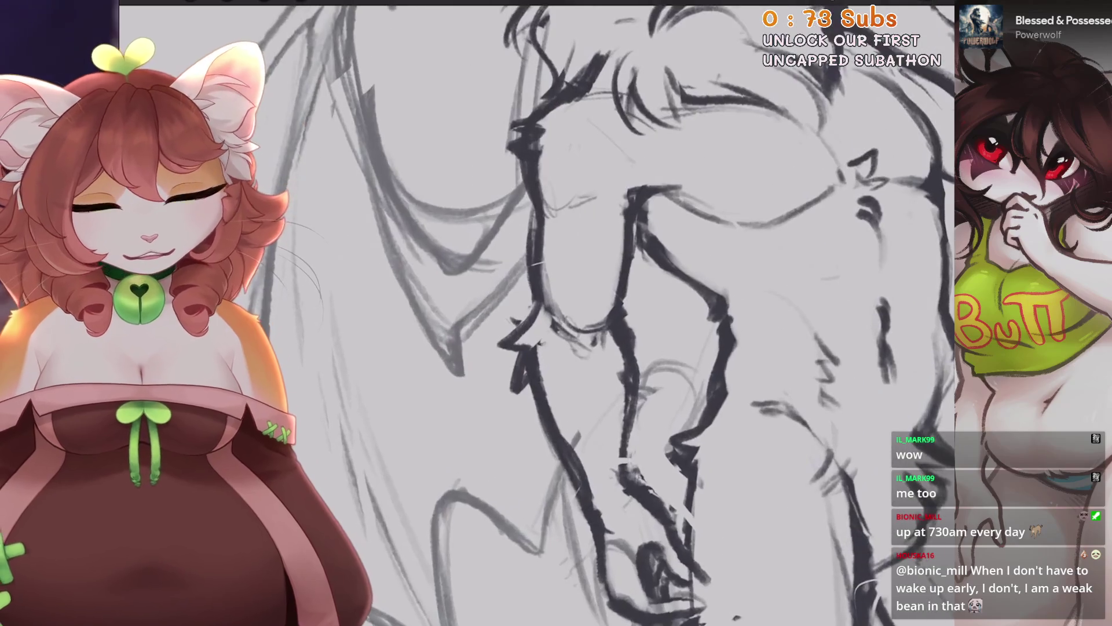
{"action": "scroll", "coordinate": [522, 374], "scroll_direction": "down", "scroll_amount": 3}
{"action": "scroll", "coordinate": [522, 374], "scroll_direction": "up", "scroll_amount": 3}
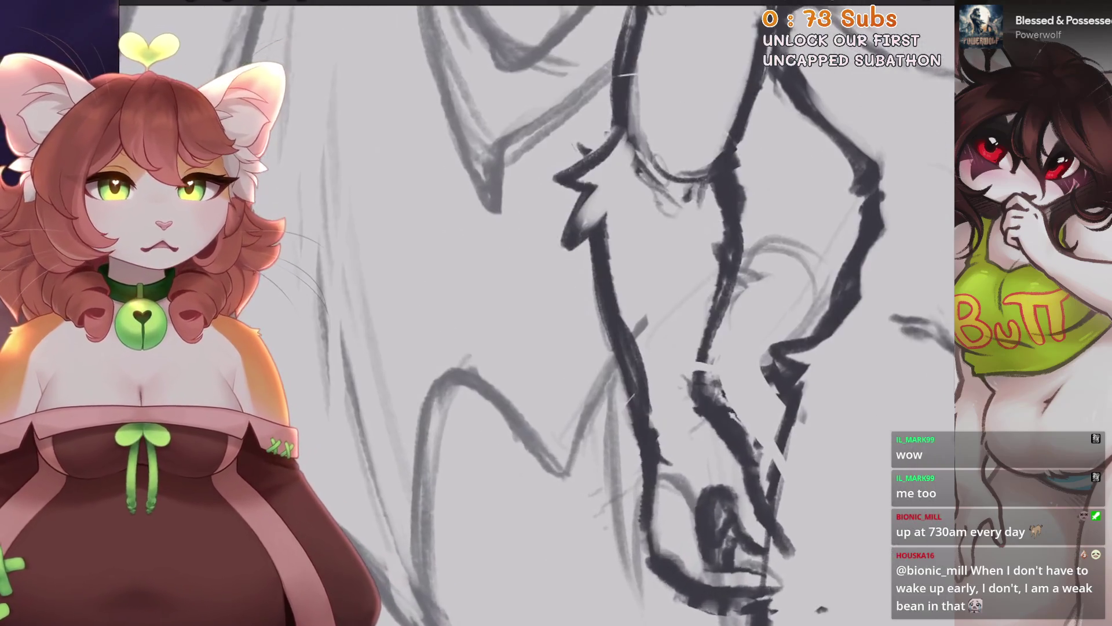
{"action": "scroll", "coordinate": [579, 324], "scroll_direction": "down", "scroll_amount": 1}
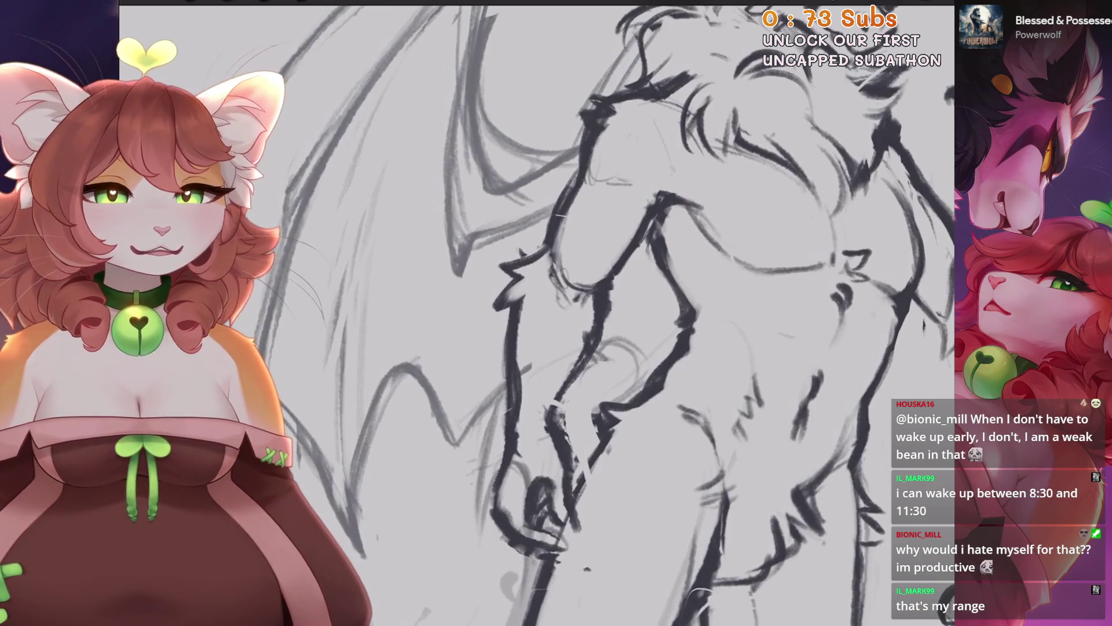
{"action": "key", "text": "ctrl+0"}
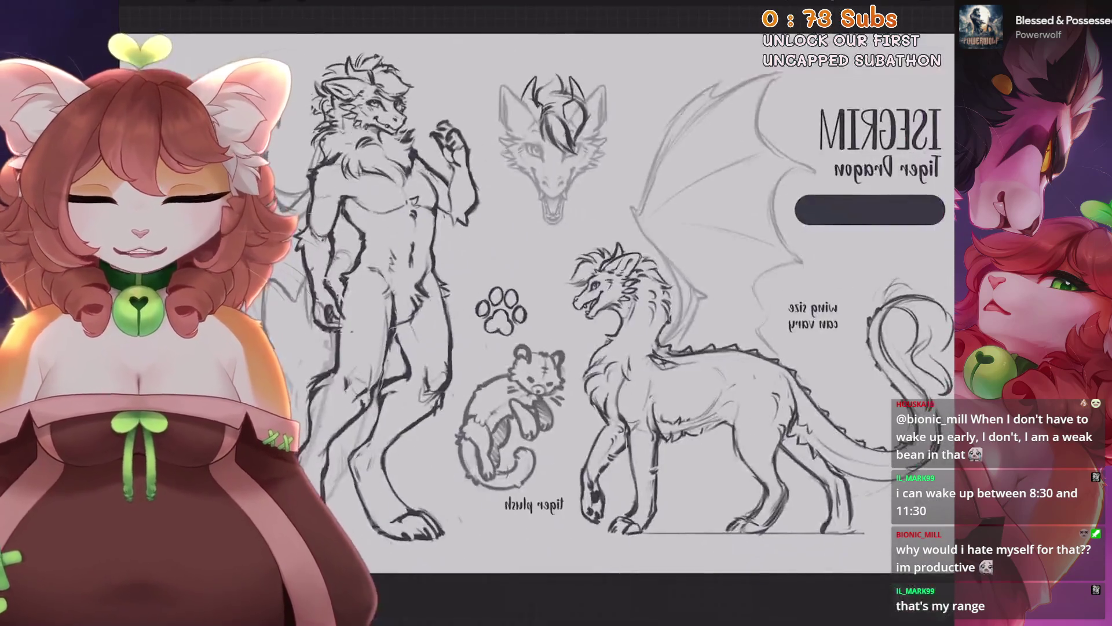
Zoom from the full sheet onto the dragon's torso and darken its outline with one bold stroke.
{"action": "scroll", "coordinate": [638, 290], "scroll_direction": "up", "scroll_amount": 5}
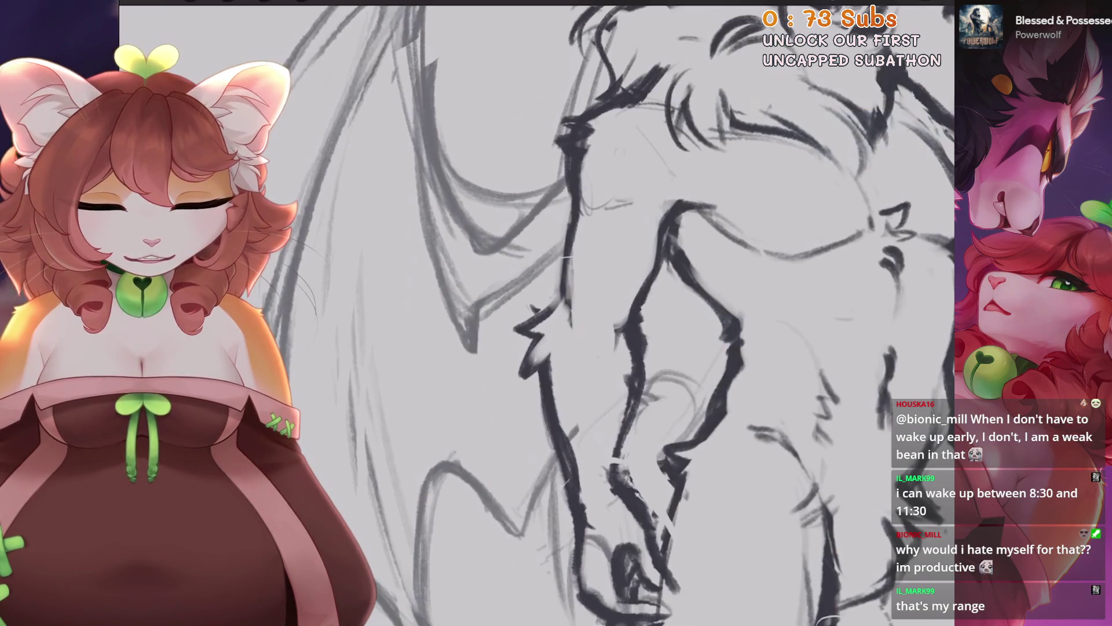
{"action": "key", "text": "ctrl+0"}
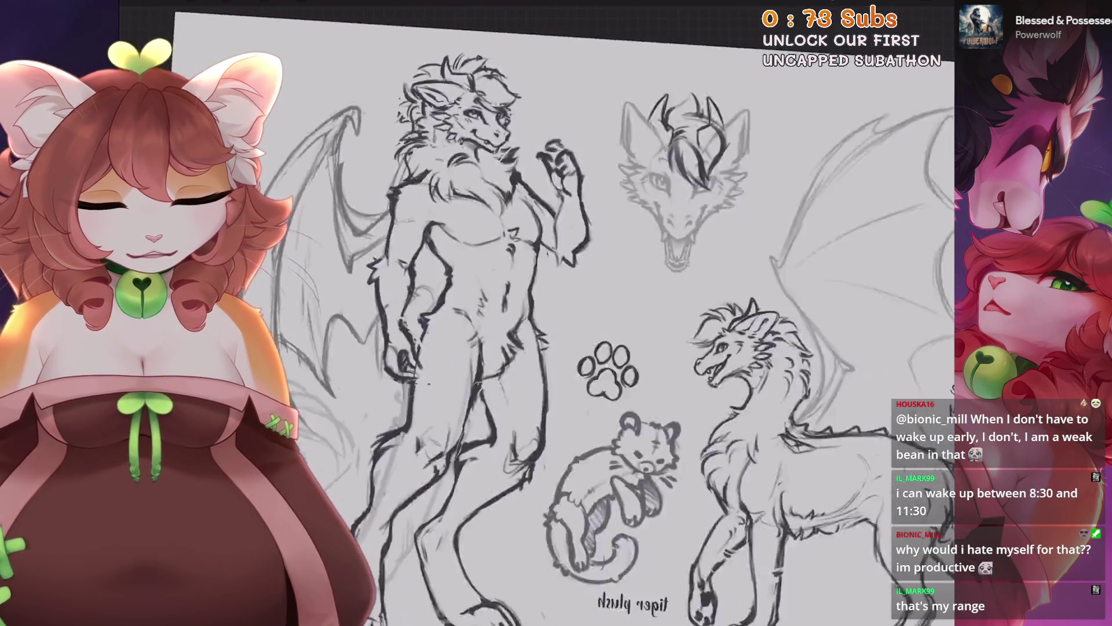
{"action": "scroll", "coordinate": [580, 312], "scroll_direction": "up", "scroll_amount": 2}
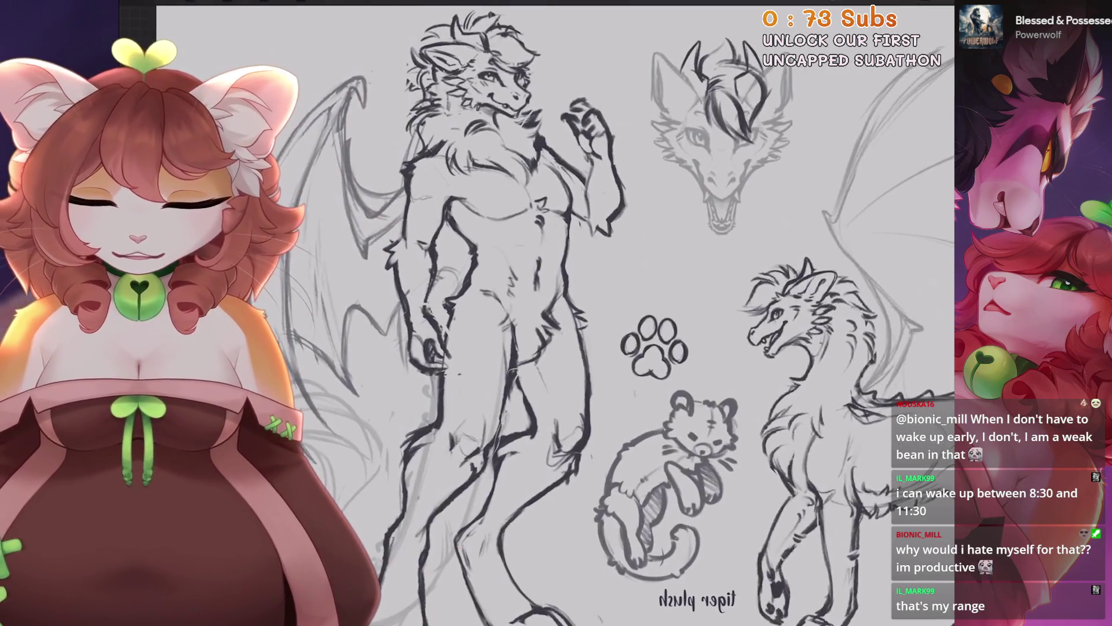
{"action": "scroll", "coordinate": [579, 313], "scroll_direction": "up", "scroll_amount": 2}
{"action": "scroll", "coordinate": [580, 313], "scroll_direction": "up", "scroll_amount": 1}
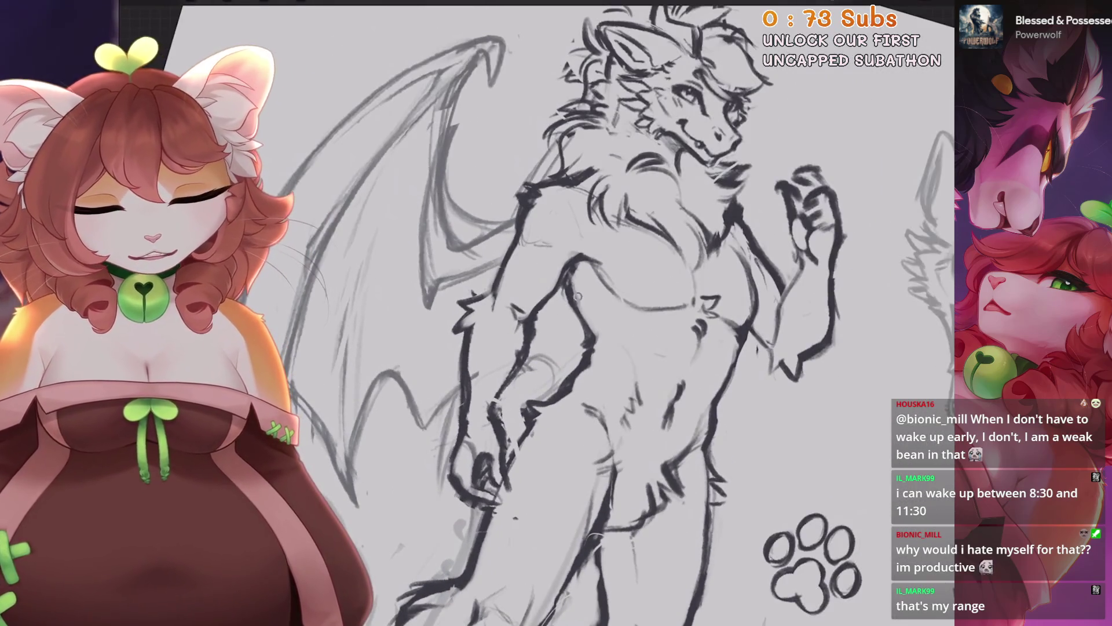
{"action": "scroll", "coordinate": [570, 249], "scroll_direction": "down", "scroll_amount": 2}
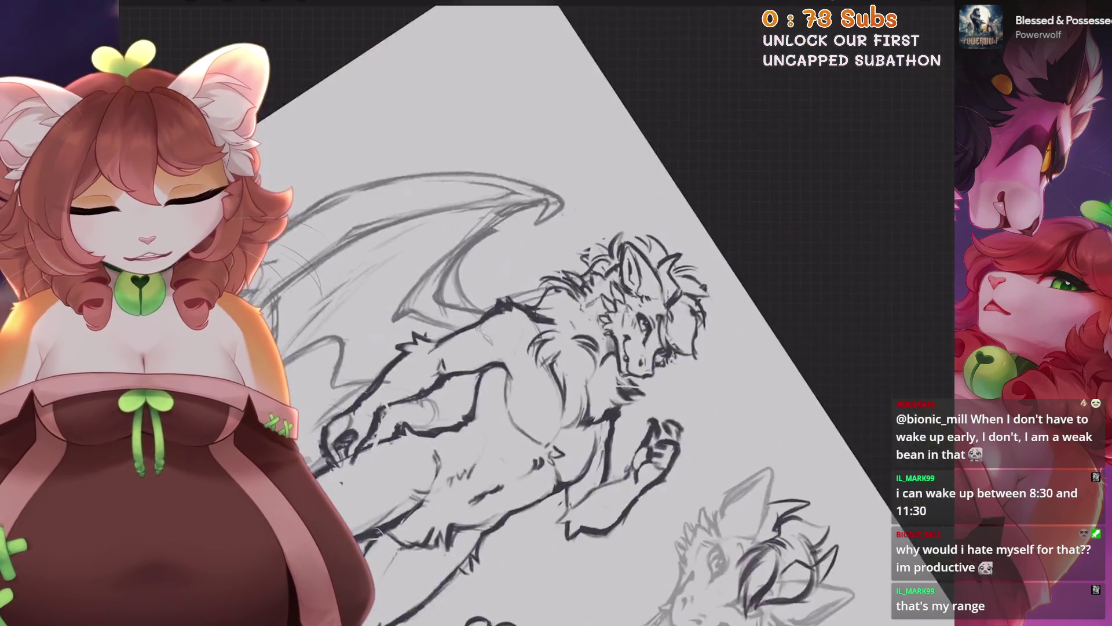
{"action": "scroll", "coordinate": [571, 249], "scroll_direction": "up", "scroll_amount": 2}
{"action": "scroll", "coordinate": [570, 249], "scroll_direction": "up", "scroll_amount": 2}
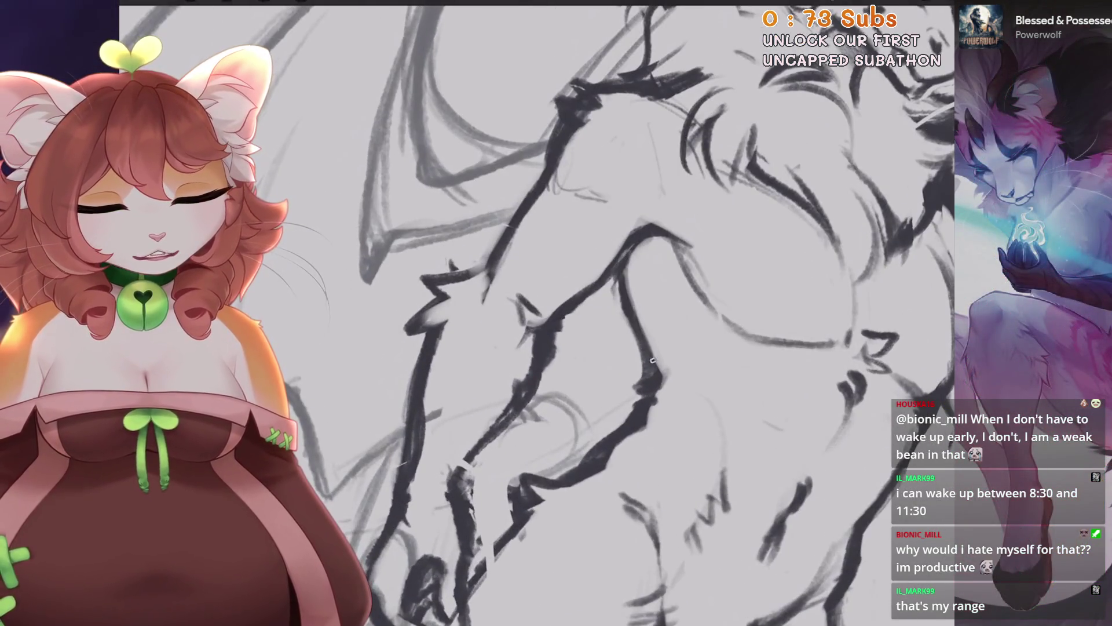
{"action": "scroll", "coordinate": [653, 361], "scroll_direction": "down", "scroll_amount": 3}
{"action": "scroll", "coordinate": [653, 360], "scroll_direction": "up", "scroll_amount": 3}
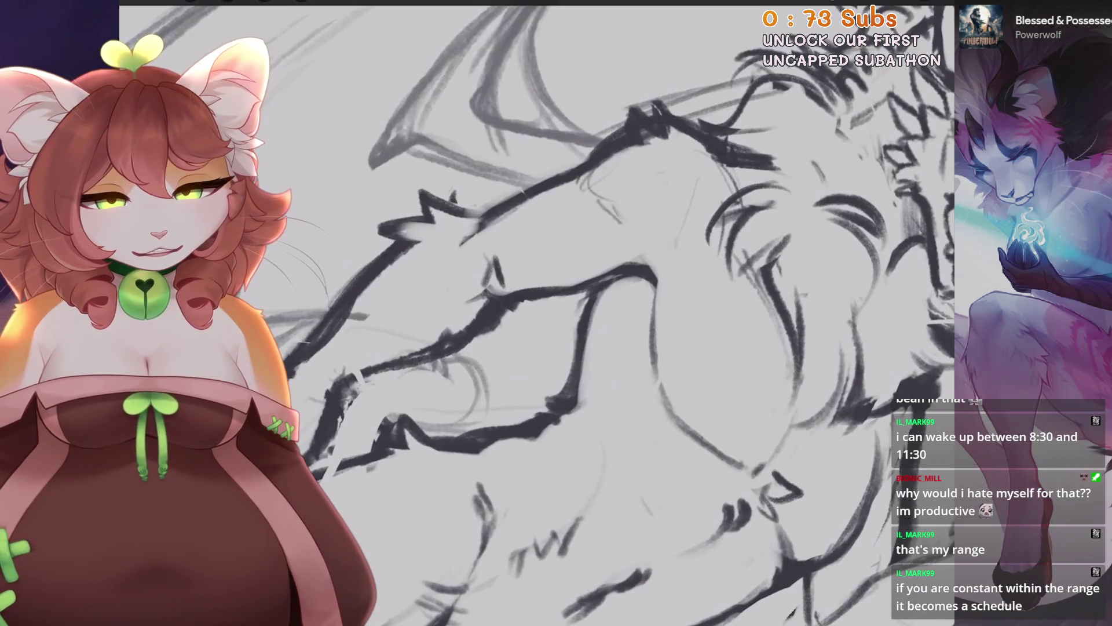
{"action": "left_click_drag", "start_coordinate": [659, 360], "coordinate": [658, 272]}
{"action": "scroll", "coordinate": [659, 361], "scroll_direction": "up", "scroll_amount": 1}
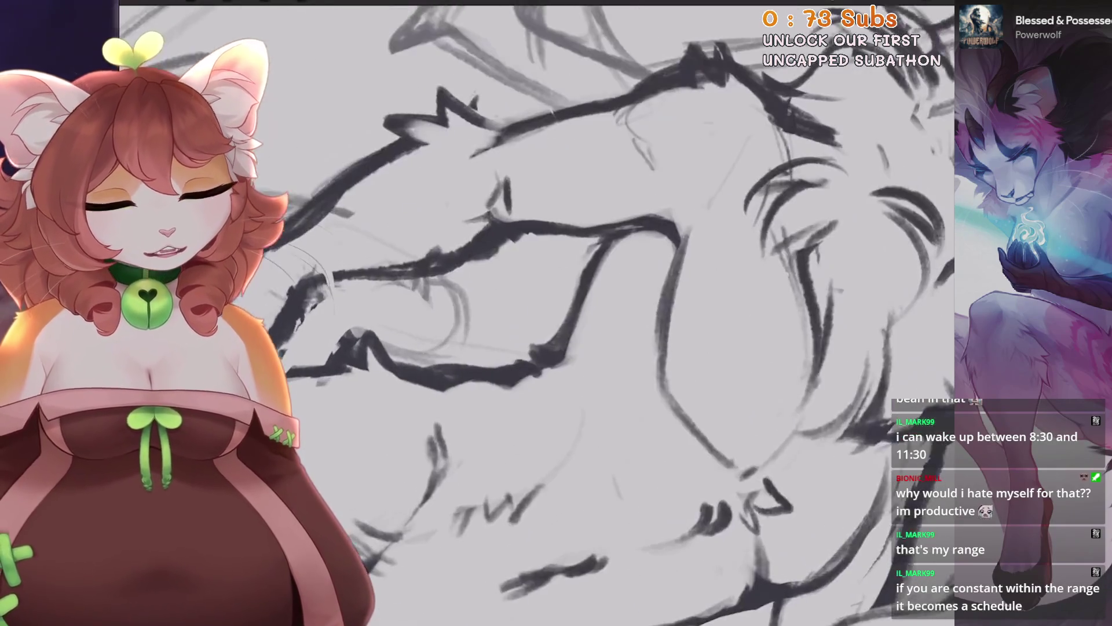
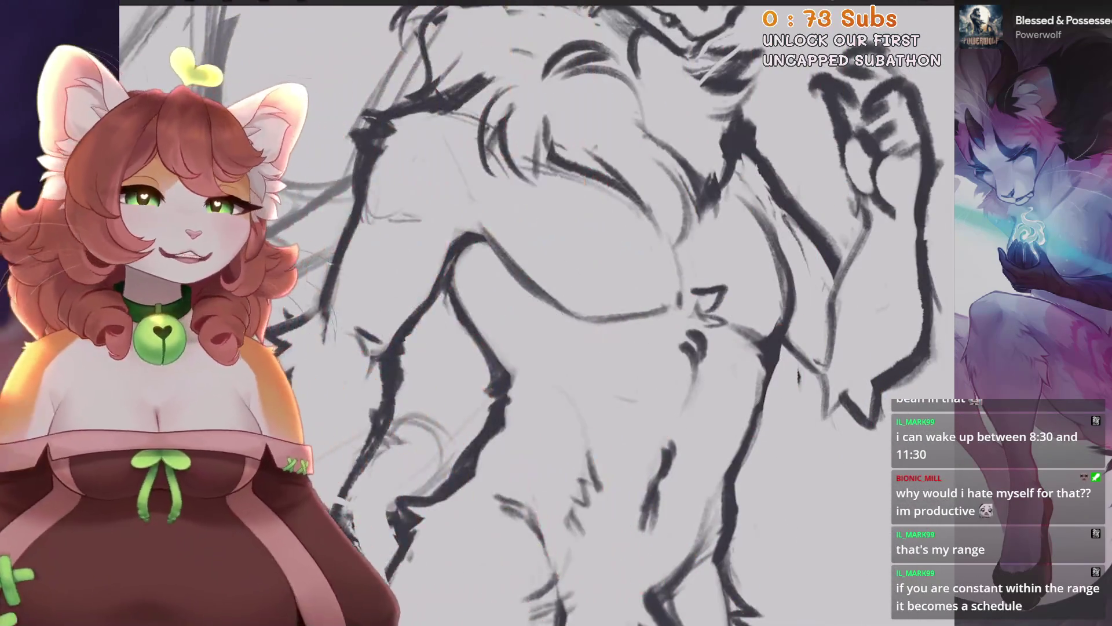
Try erasing a stray line on the sketch, then undo the erase.
{"action": "scroll", "coordinate": [539, 313], "scroll_direction": "down", "scroll_amount": 3}
{"action": "scroll", "coordinate": [539, 313], "scroll_direction": "up", "scroll_amount": 4}
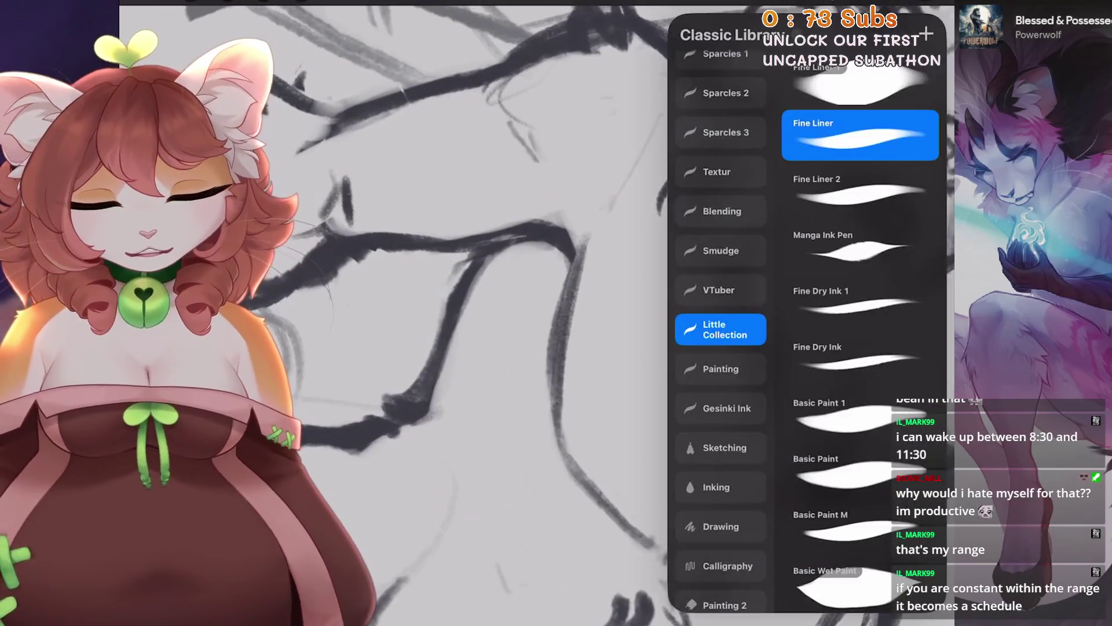
{"action": "left_click_drag", "start_coordinate": [565, 231], "coordinate": [571, 359]}
{"action": "key", "text": "ctrl+z"}
{"action": "scroll", "coordinate": [531, 311], "scroll_direction": "down", "scroll_amount": 2}
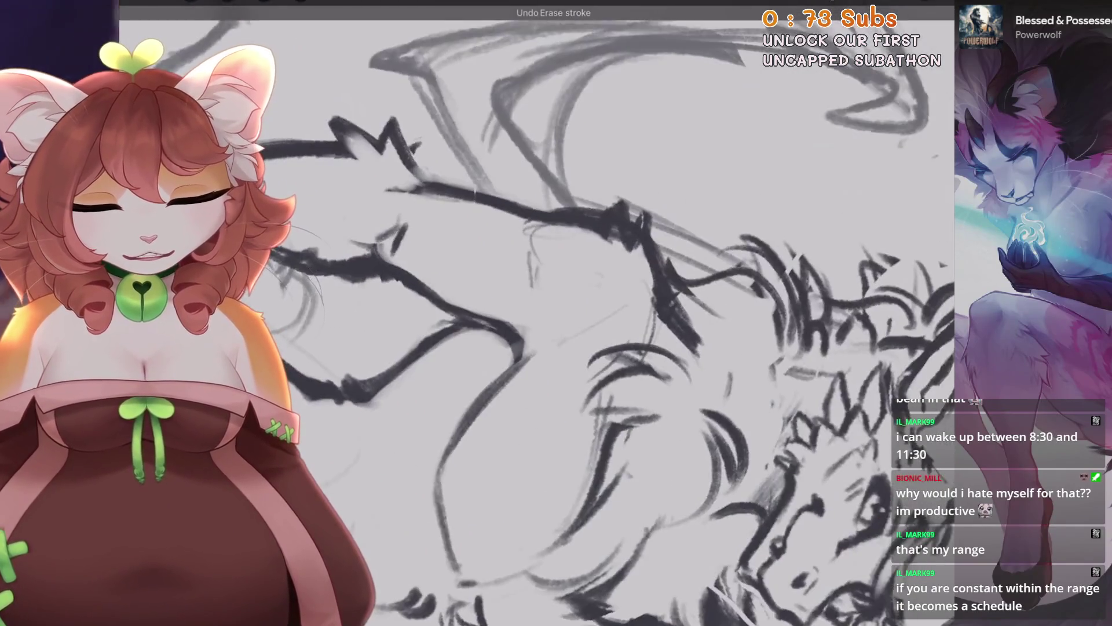
{"action": "scroll", "coordinate": [531, 311], "scroll_direction": "down", "scroll_amount": 3}
{"action": "scroll", "coordinate": [531, 311], "scroll_direction": "up", "scroll_amount": 4}
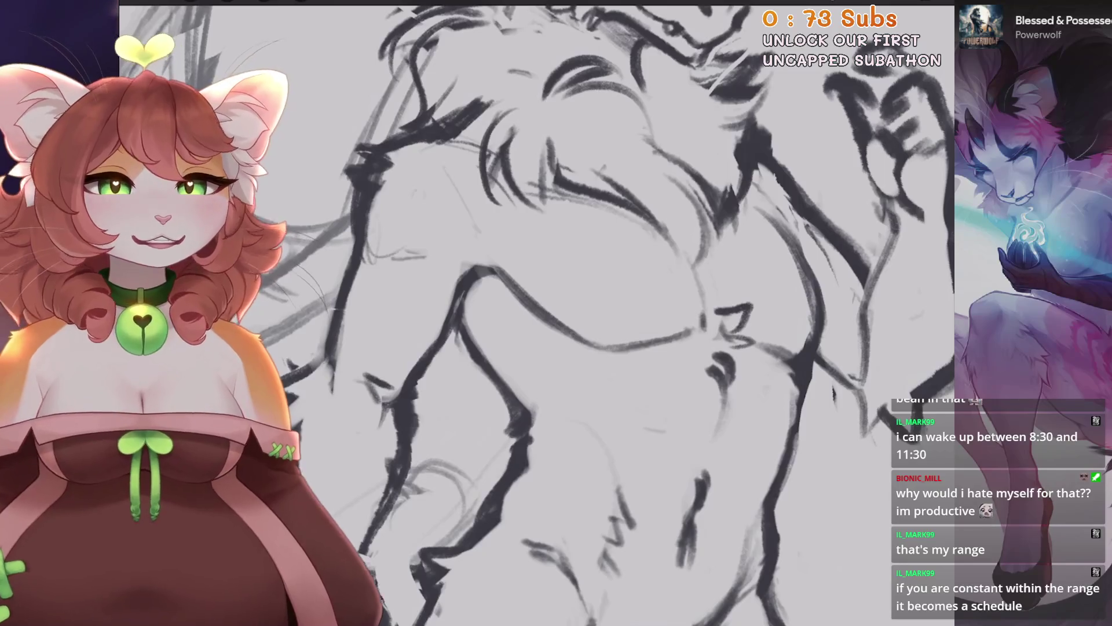
{"action": "scroll", "coordinate": [539, 313], "scroll_direction": "up", "scroll_amount": 1}
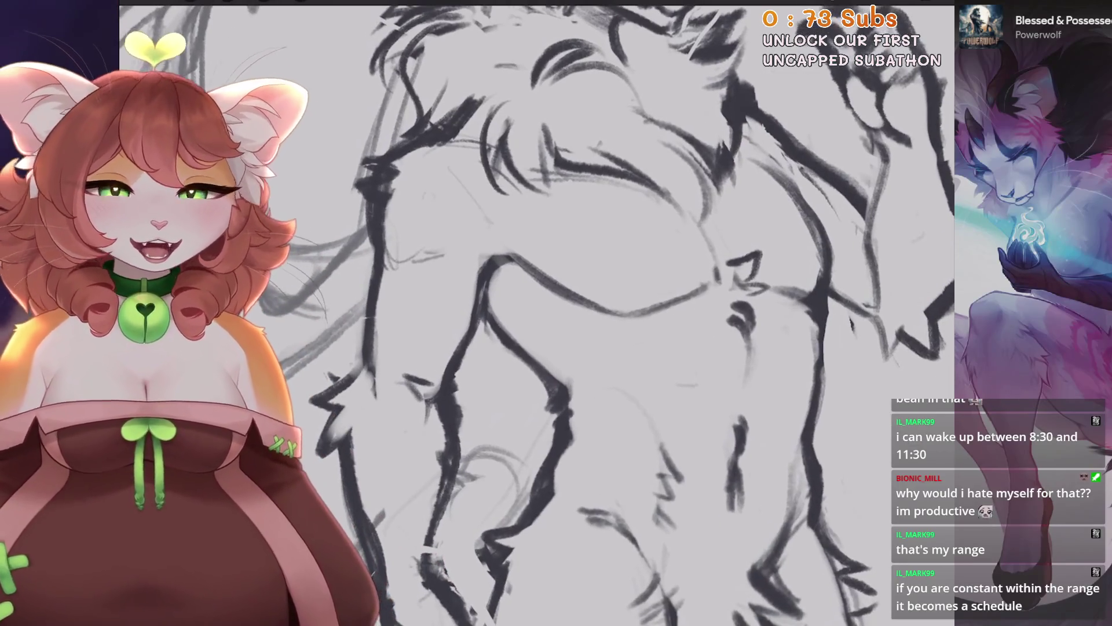
{"action": "scroll", "coordinate": [539, 313], "scroll_direction": "up", "scroll_amount": 1}
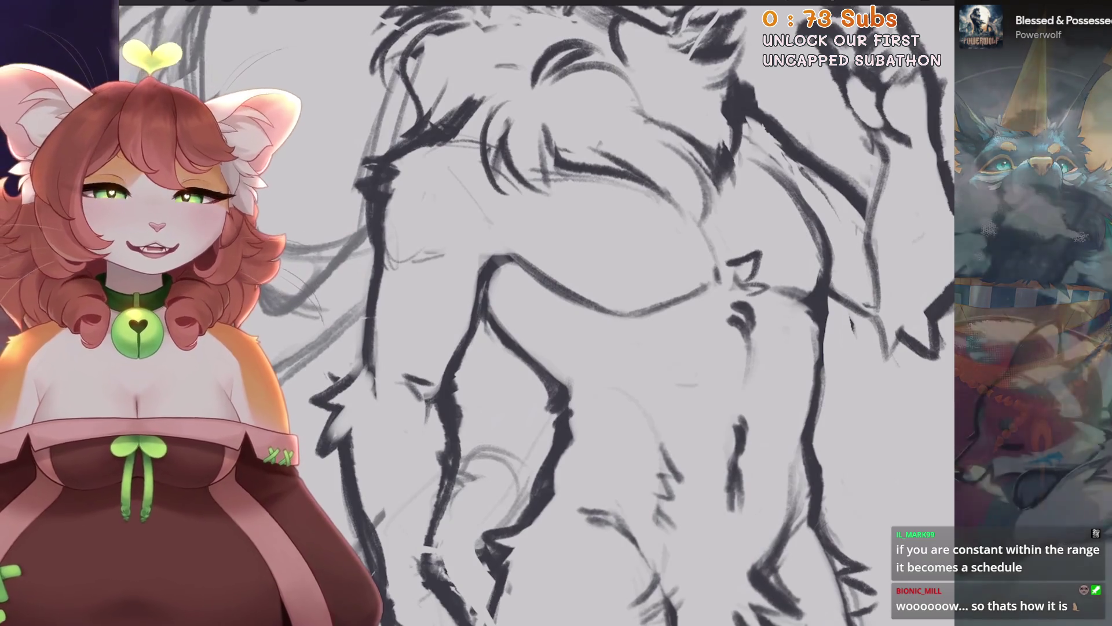
{"action": "scroll", "coordinate": [537, 313], "scroll_direction": "down", "scroll_amount": 5}
{"action": "scroll", "coordinate": [538, 313], "scroll_direction": "up", "scroll_amount": 4}
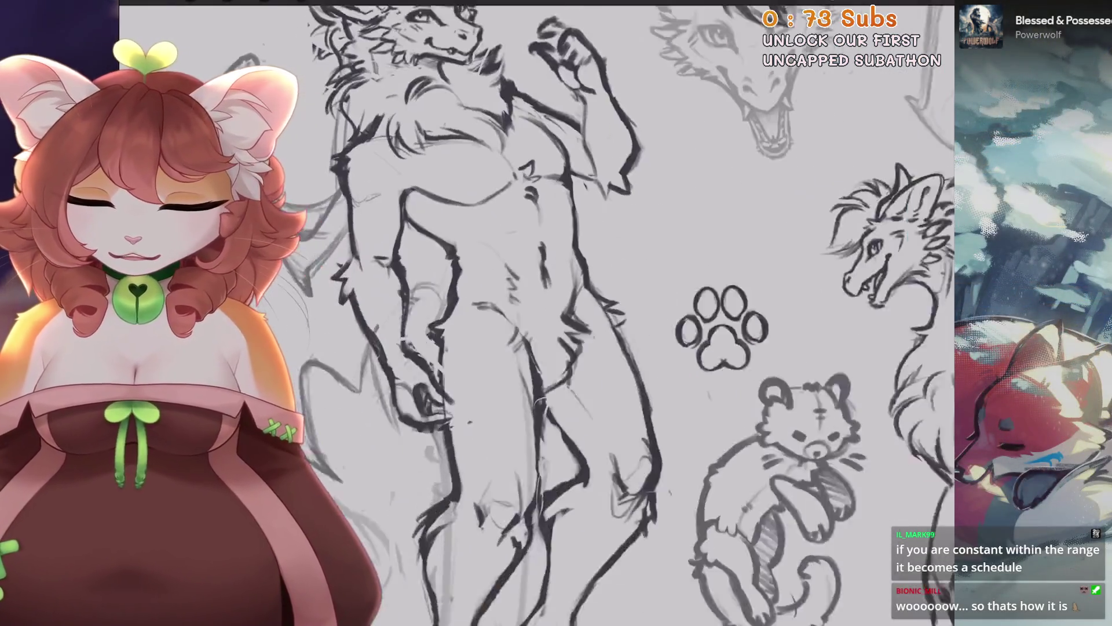
{"action": "scroll", "coordinate": [464, 313], "scroll_direction": "up", "scroll_amount": 2}
{"action": "scroll", "coordinate": [463, 313], "scroll_direction": "up", "scroll_amount": 2}
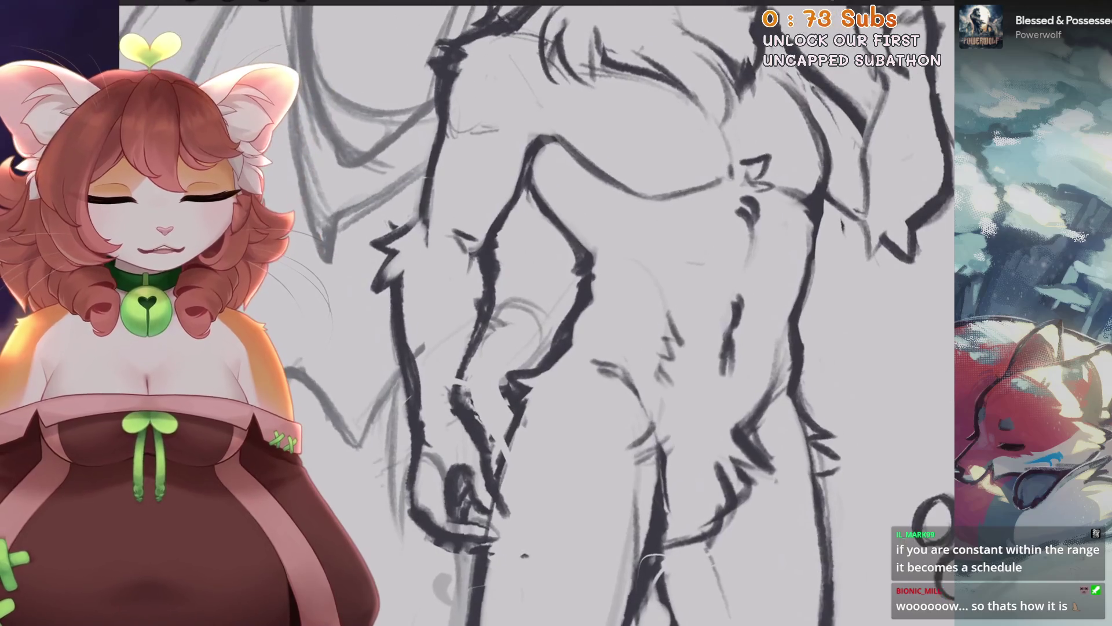
Bring the figure's legs into view and fit the whole character sheet on screen.
{"action": "key", "text": "b"}
{"action": "scroll", "coordinate": [464, 313], "scroll_direction": "down", "scroll_amount": 2}
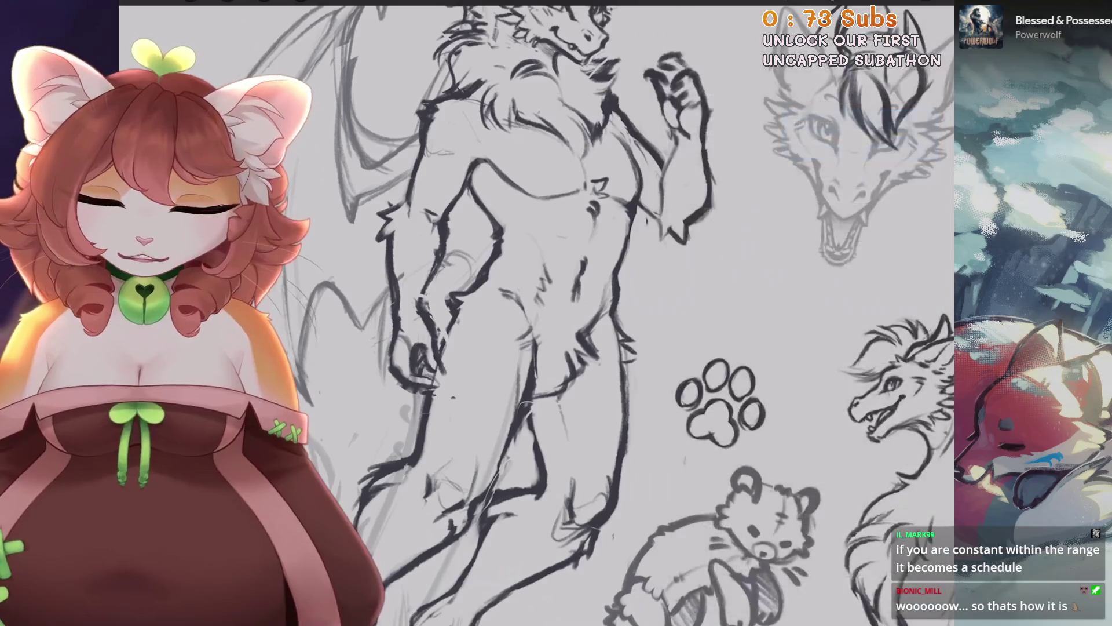
{"action": "scroll", "coordinate": [580, 289], "scroll_direction": "up", "scroll_amount": 2}
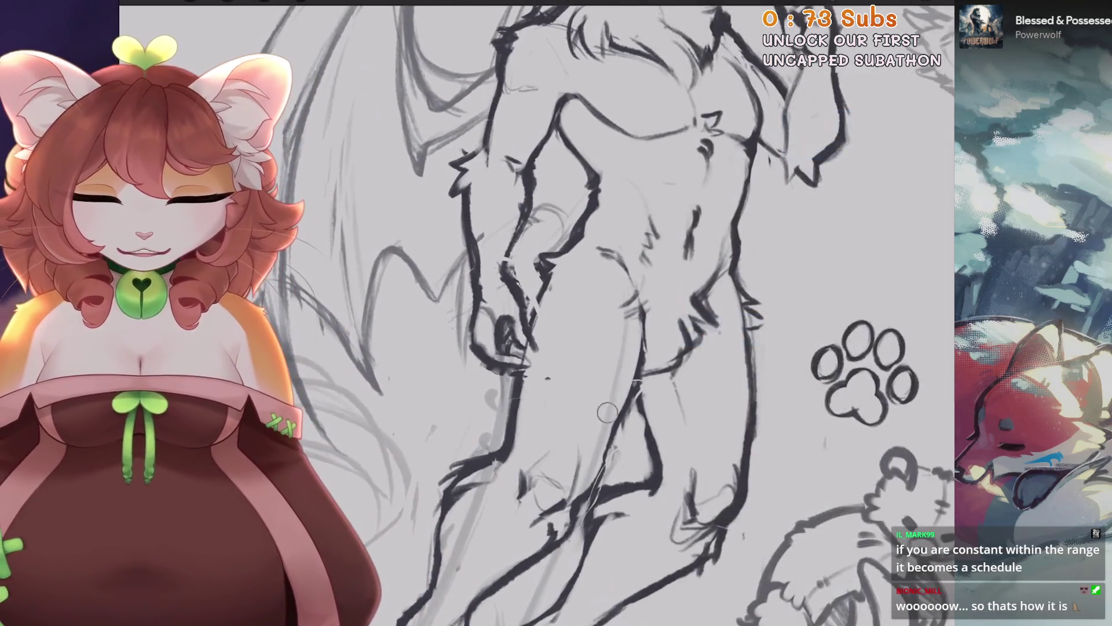
{"action": "left_click_drag", "start_coordinate": [607, 413], "coordinate": [579, 347]}
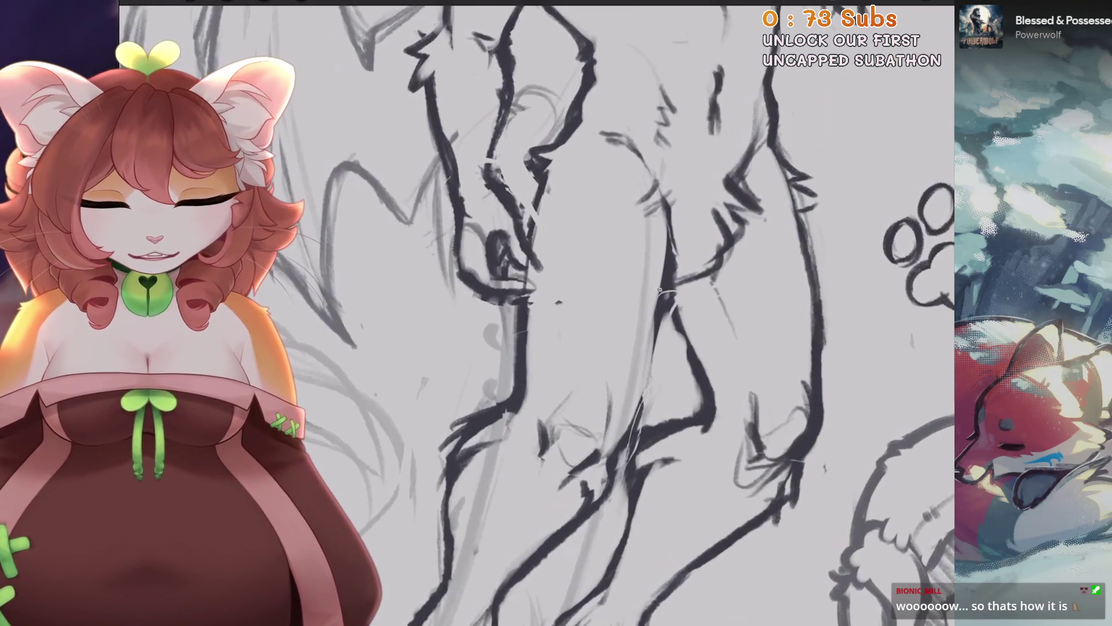
{"action": "key", "text": "ctrl+0"}
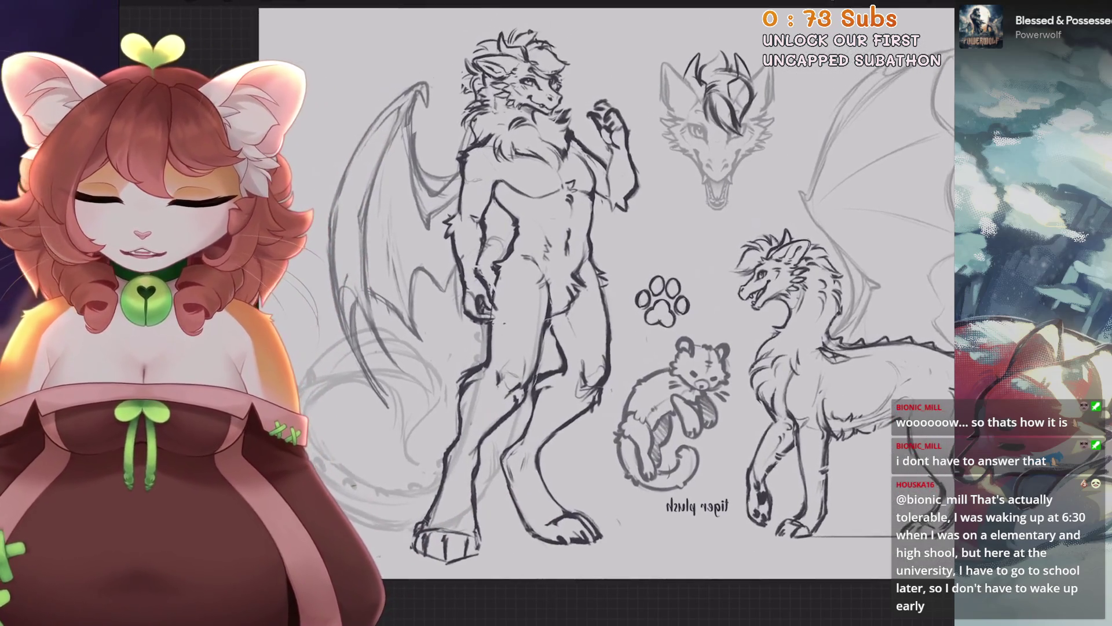
Lasso the standing figure's head, nudge it down-left and tilt it slightly.
{"action": "key", "text": "s"}
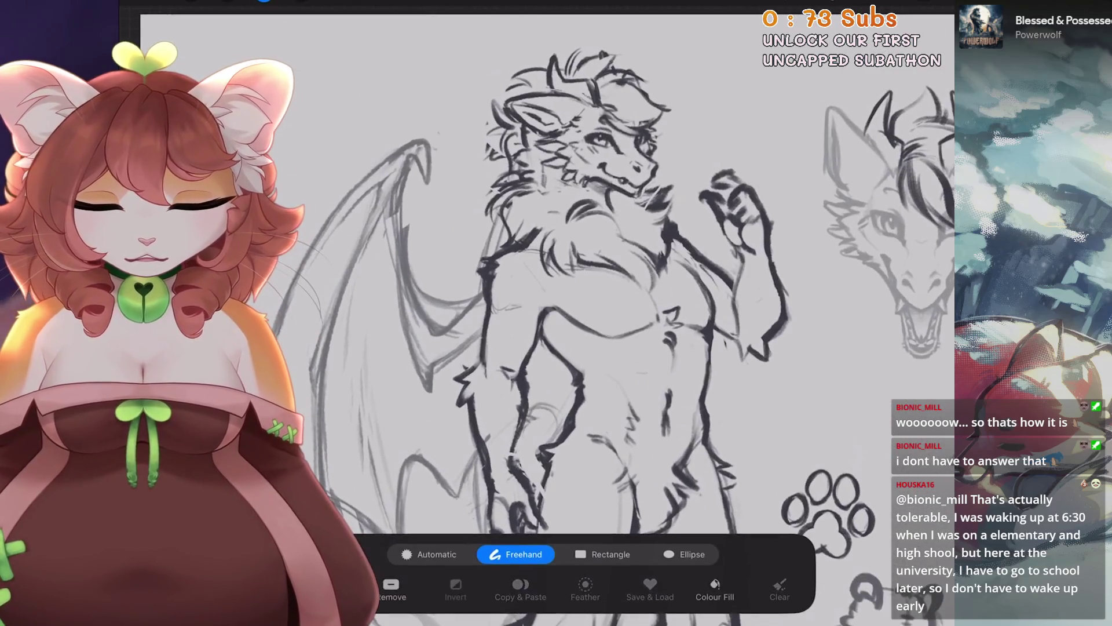
{"action": "mouse_move", "coordinate": [651, 224]}
{"action": "left_mouse_down"}
{"action": "mouse_move", "coordinate": [491, 232]}
{"action": "mouse_move", "coordinate": [701, 174]}
{"action": "left_mouse_up"}
{"action": "key", "text": "v"}
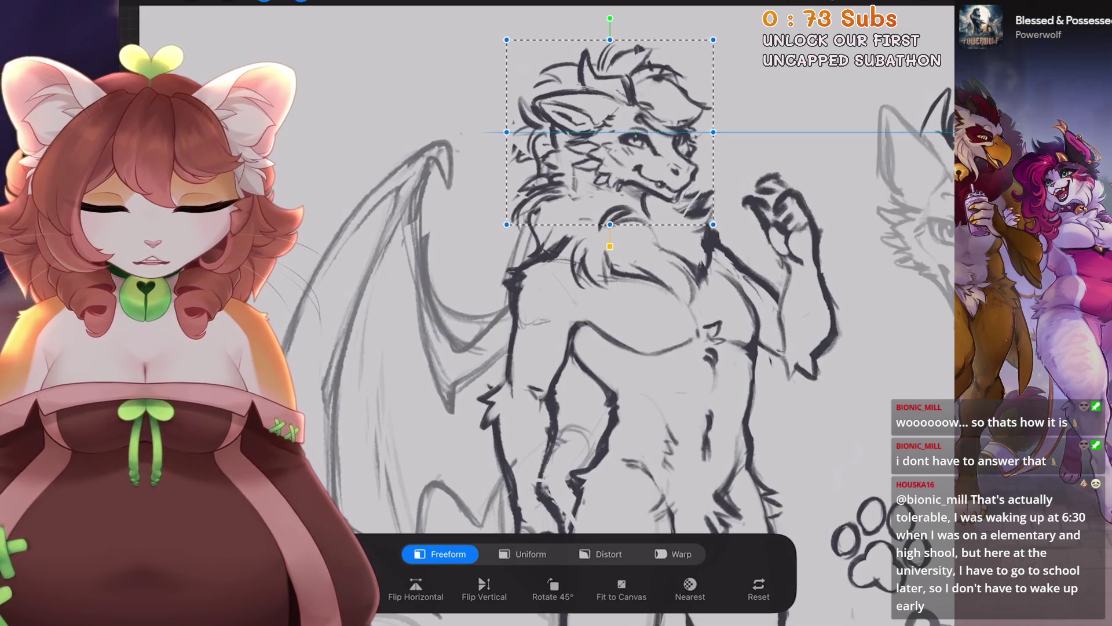
{"action": "left_click_drag", "start_coordinate": [610, 132], "coordinate": [611, 136]}
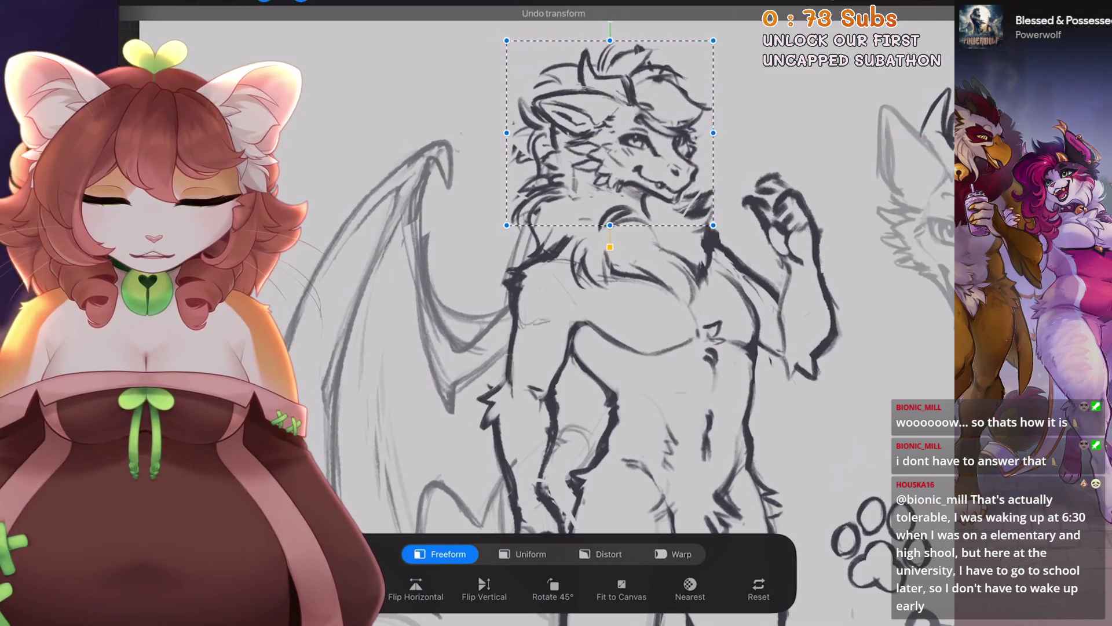
{"action": "scroll", "coordinate": [579, 266], "scroll_direction": "up", "scroll_amount": 2}
{"action": "left_click_drag", "start_coordinate": [579, 171], "coordinate": [578, 174]}
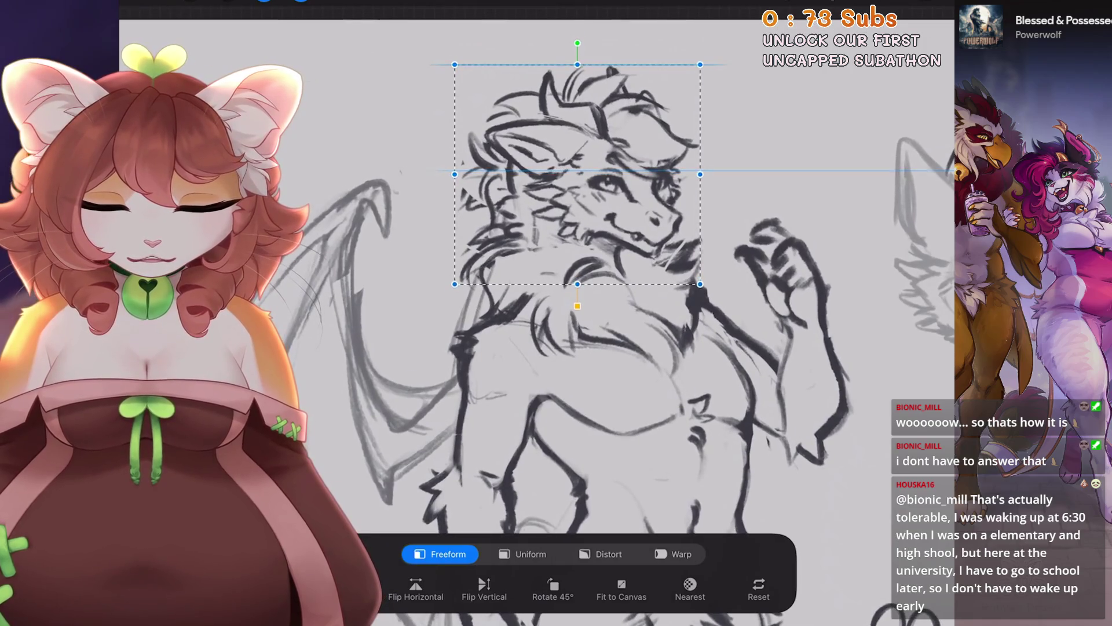
{"action": "scroll", "coordinate": [537, 312], "scroll_direction": "down", "scroll_amount": 3}
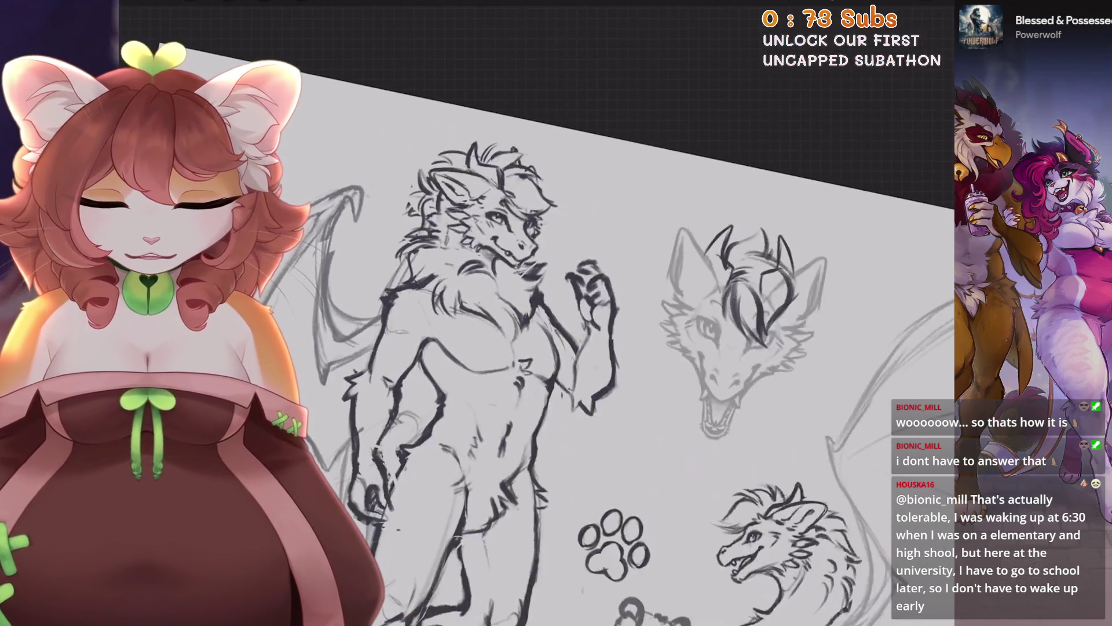
{"action": "scroll", "coordinate": [537, 313], "scroll_direction": "up", "scroll_amount": 3}
{"action": "scroll", "coordinate": [579, 266], "scroll_direction": "up", "scroll_amount": 2}
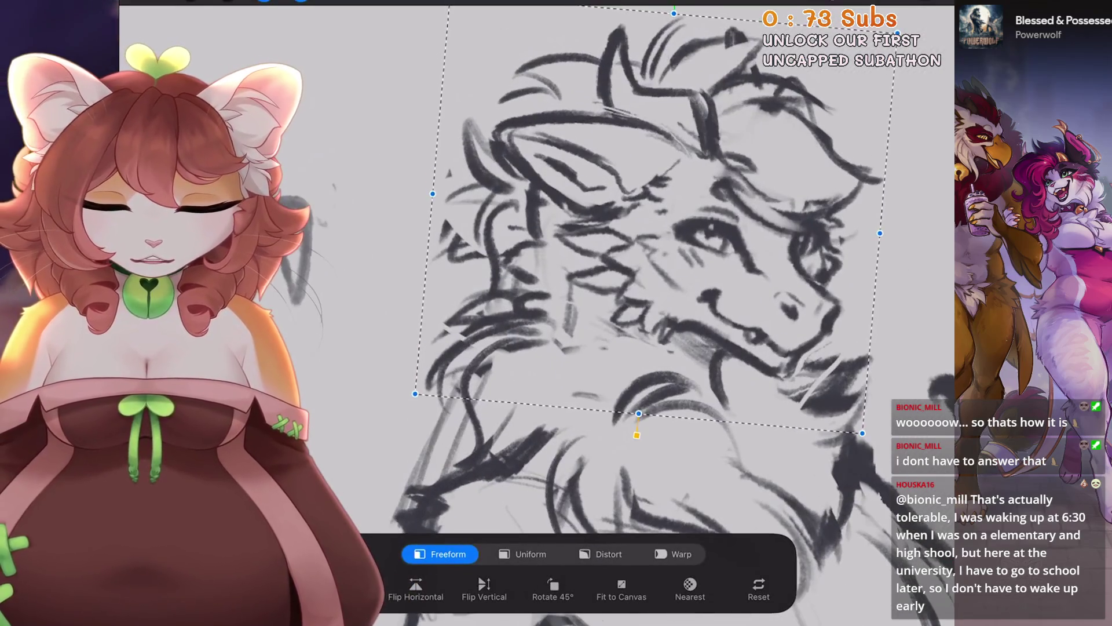
{"action": "left_click_drag", "start_coordinate": [649, 232], "coordinate": [655, 237]}
{"action": "key", "text": "v"}
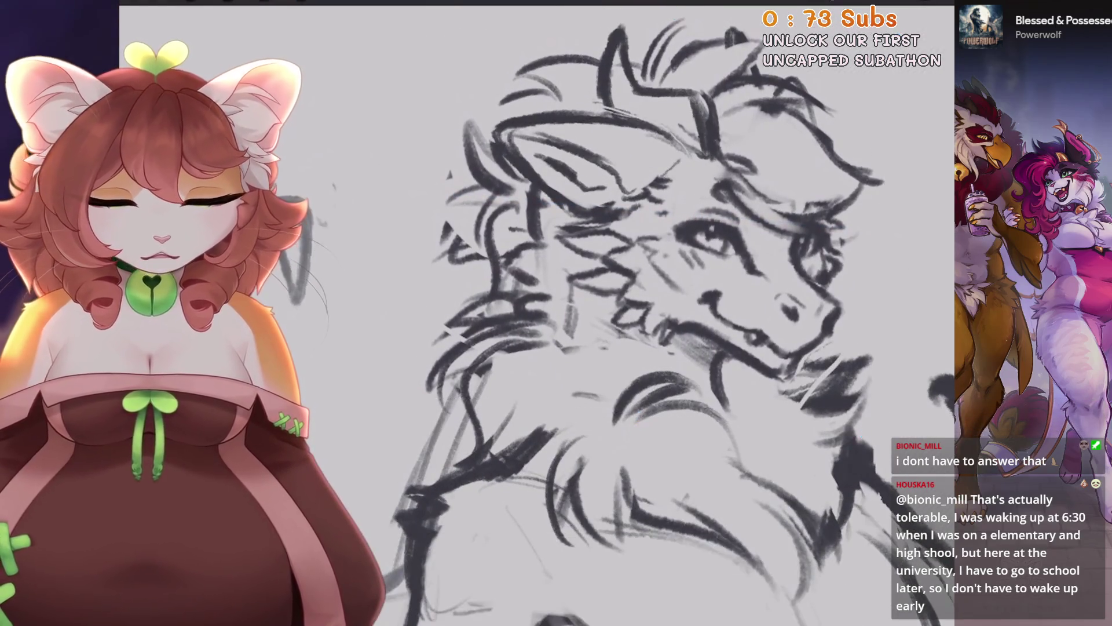
Check the current layer's options in the layers list, then return to the canvas.
{"action": "key", "text": "l"}
{"action": "left_click", "coordinate": [752, 403]}
{"action": "left_click", "coordinate": [811, 448]}
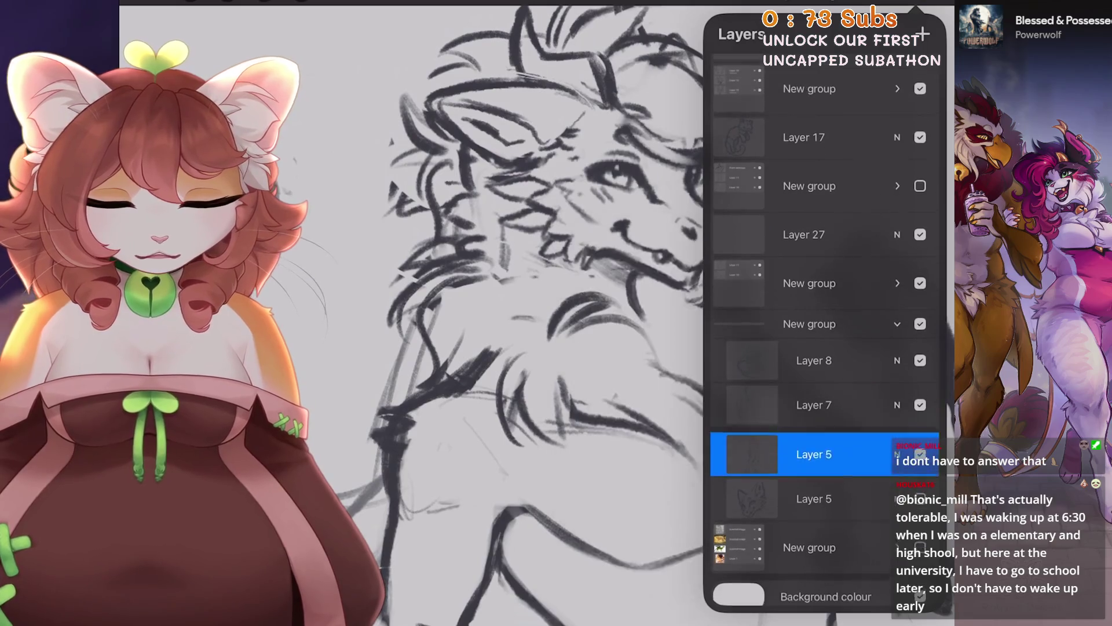
{"action": "scroll", "coordinate": [538, 313], "scroll_direction": "down", "scroll_amount": 3}
{"action": "left_click", "coordinate": [521, 579]}
{"action": "scroll", "coordinate": [441, 232], "scroll_direction": "up", "scroll_amount": 3}
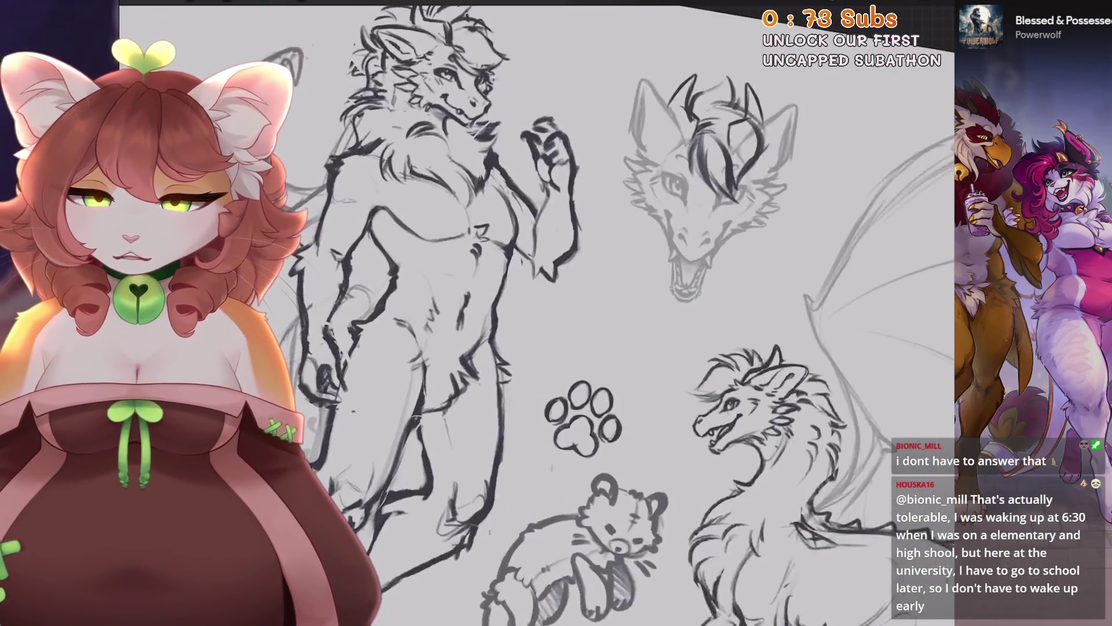
Lasso the raised forearm and warp its outline into a subtle new curve.
{"action": "key", "text": "s"}
{"action": "left_click_drag", "start_coordinate": [647, 235], "coordinate": [672, 274]}
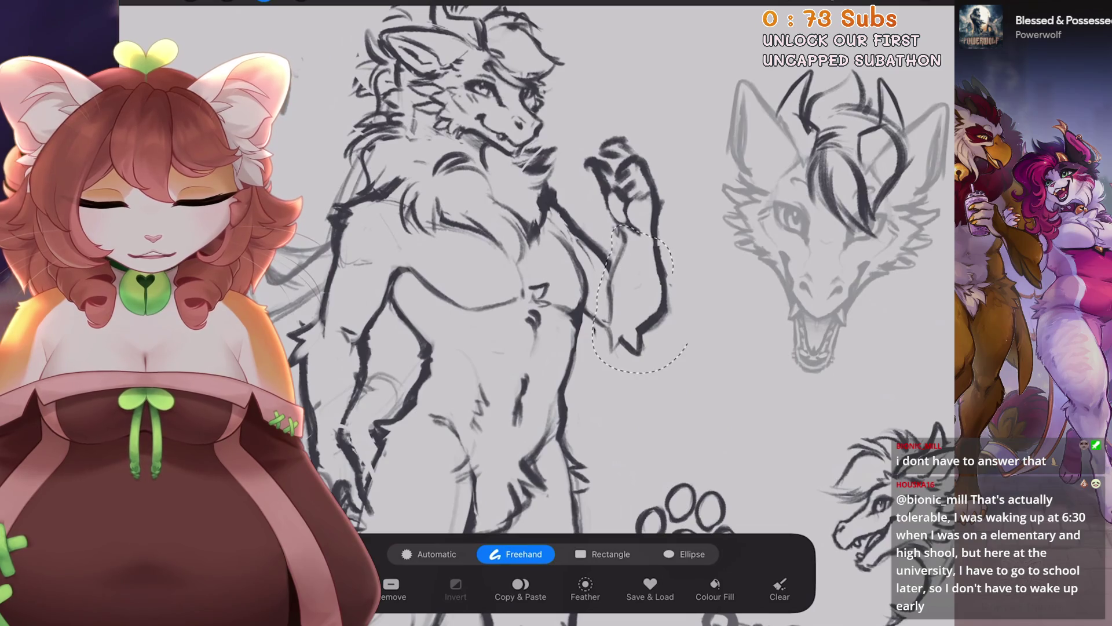
{"action": "left_click", "coordinate": [301, 2]}
{"action": "left_click", "coordinate": [674, 554]}
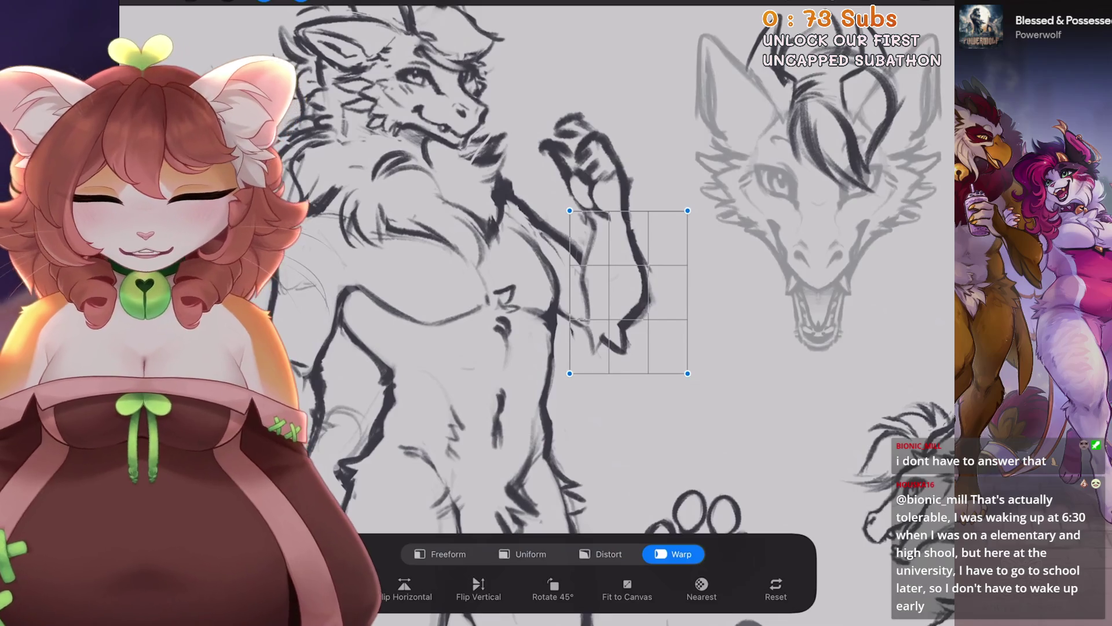
{"action": "left_click_drag", "start_coordinate": [585, 272], "coordinate": [591, 272]}
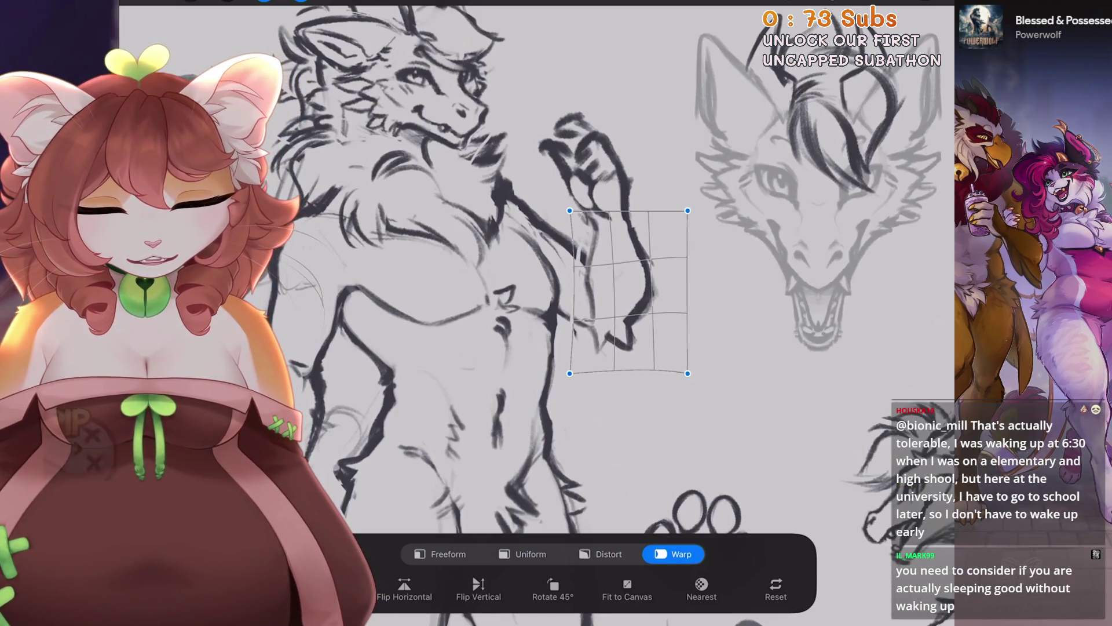
{"action": "key", "text": "ctrl+z"}
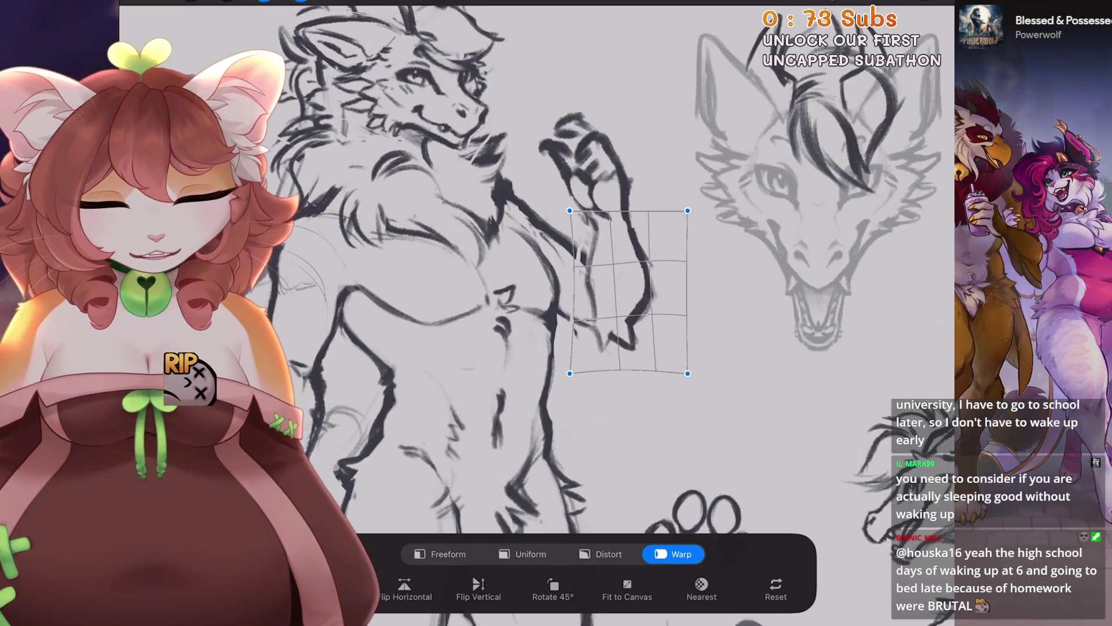
{"action": "scroll", "coordinate": [522, 260], "scroll_direction": "up", "scroll_amount": 2}
{"action": "scroll", "coordinate": [536, 313], "scroll_direction": "down", "scroll_amount": 5}
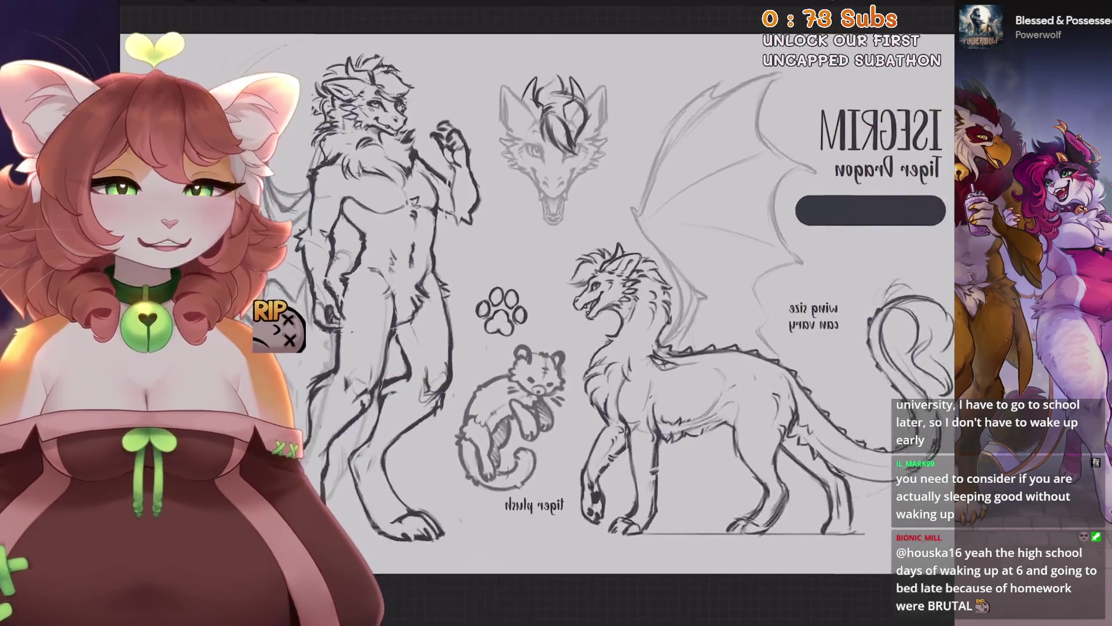
{"action": "scroll", "coordinate": [536, 313], "scroll_direction": "up", "scroll_amount": 2}
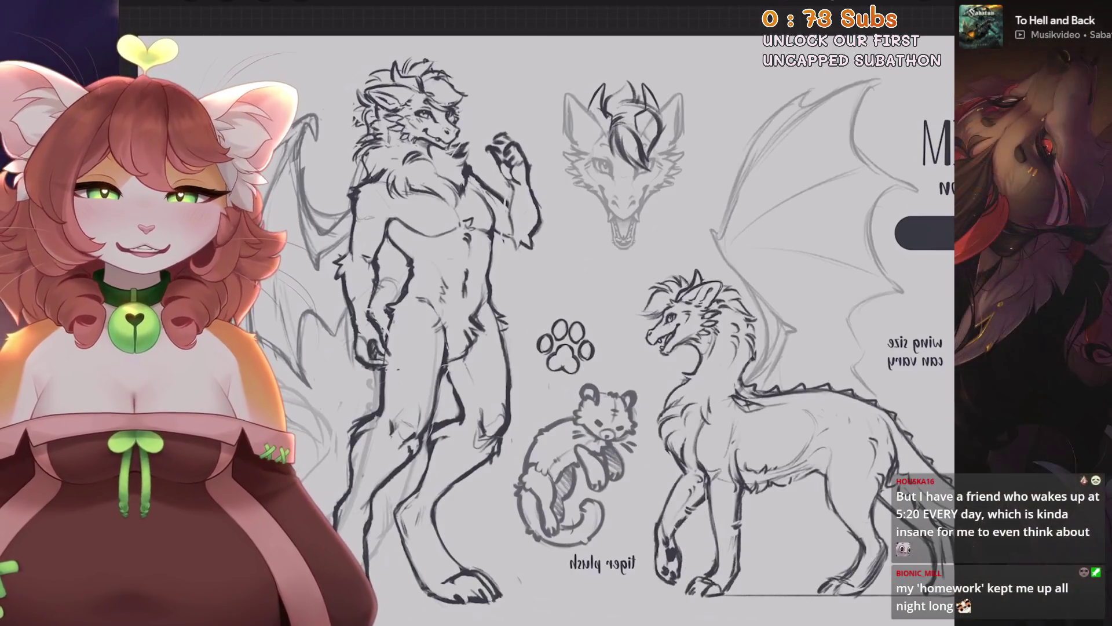
Select the figure's lower body and shift the legs slightly down.
{"action": "scroll", "coordinate": [580, 325], "scroll_direction": "down", "scroll_amount": 2}
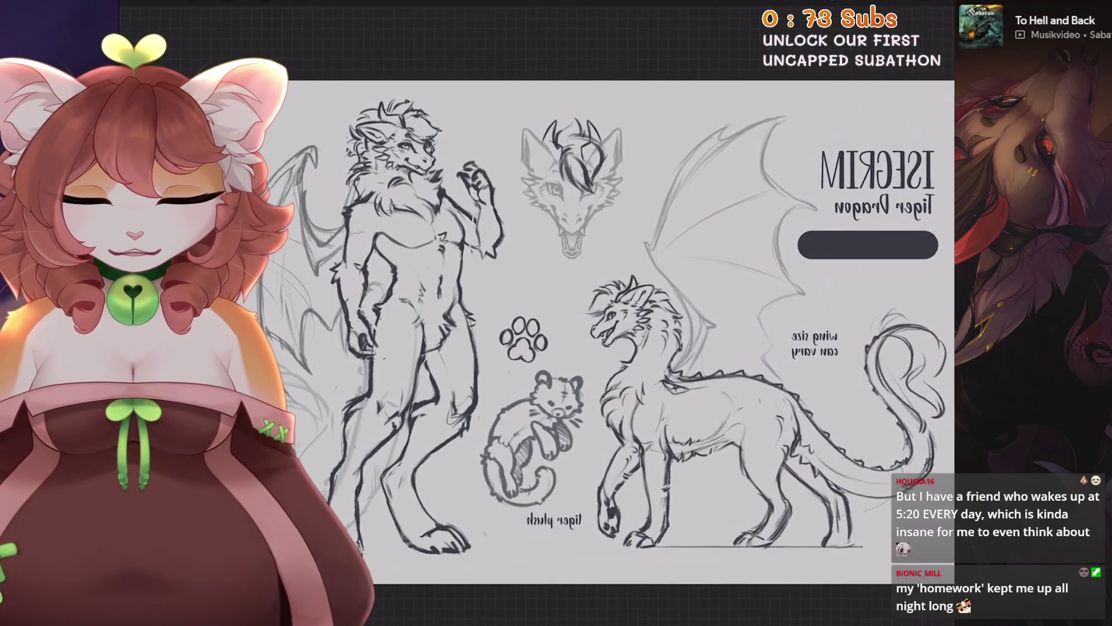
{"action": "scroll", "coordinate": [544, 284], "scroll_direction": "up", "scroll_amount": 2}
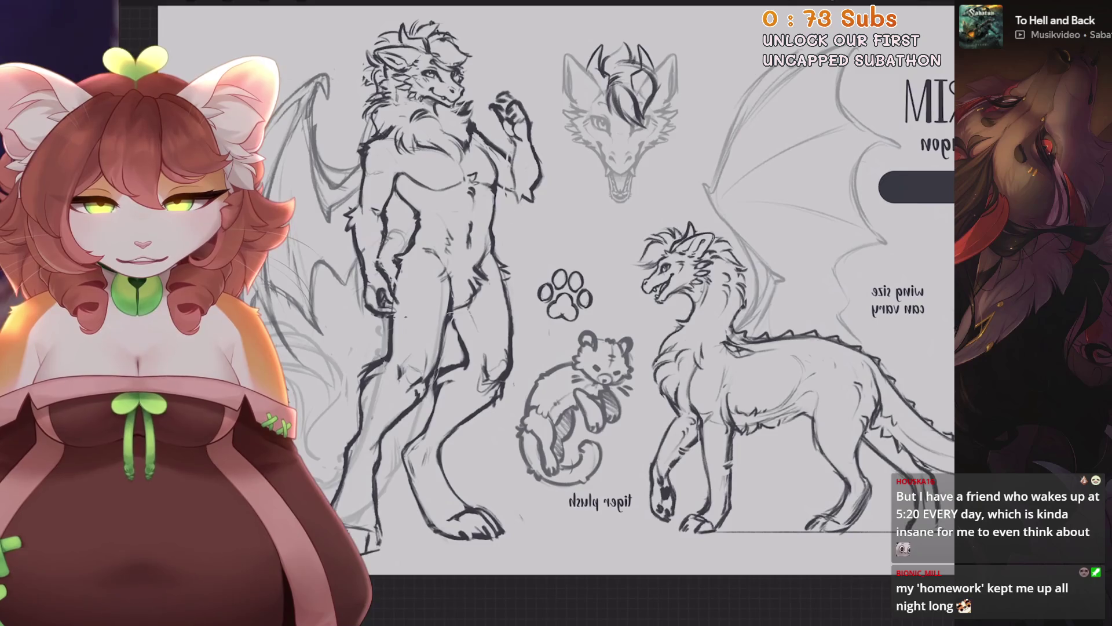
{"action": "scroll", "coordinate": [580, 290], "scroll_direction": "up", "scroll_amount": 2}
{"action": "key", "text": "s"}
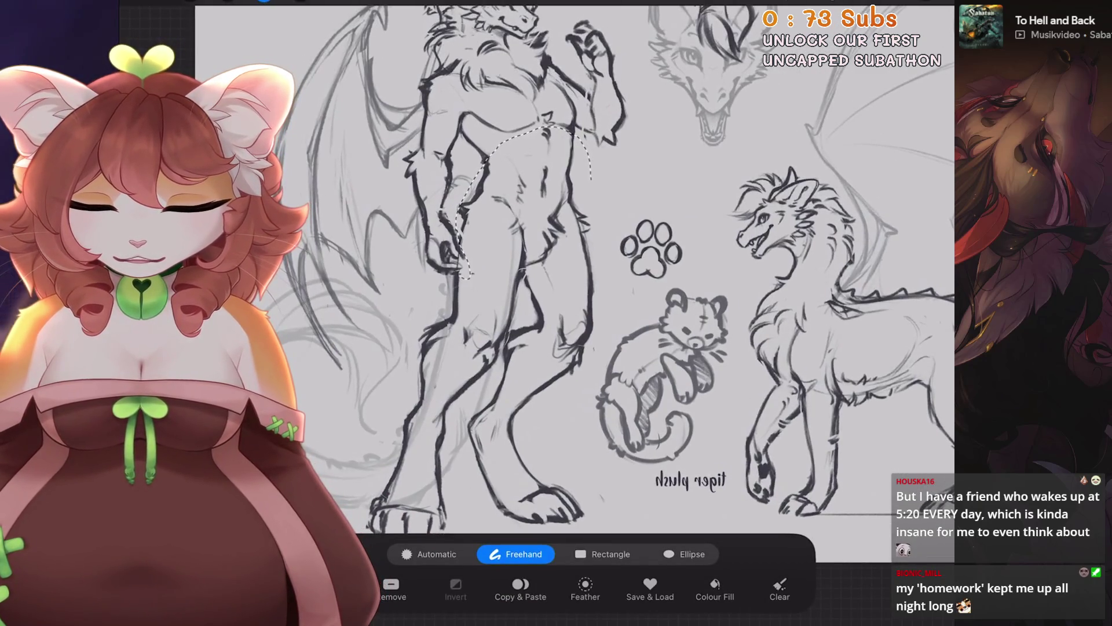
{"action": "scroll", "coordinate": [574, 284], "scroll_direction": "down", "scroll_amount": 2}
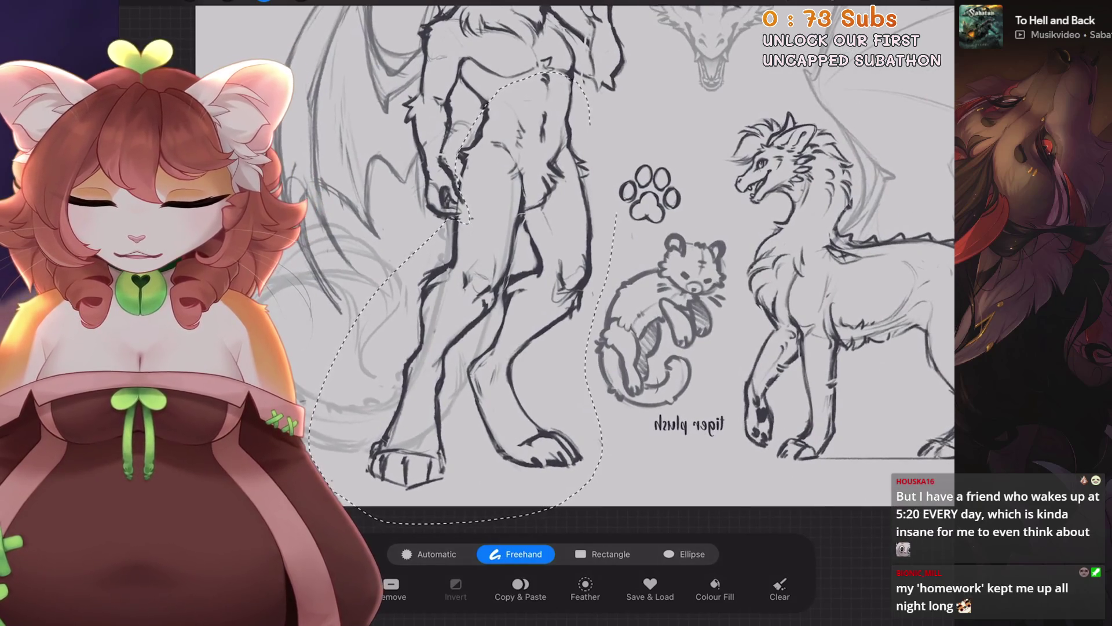
{"action": "key", "text": "v"}
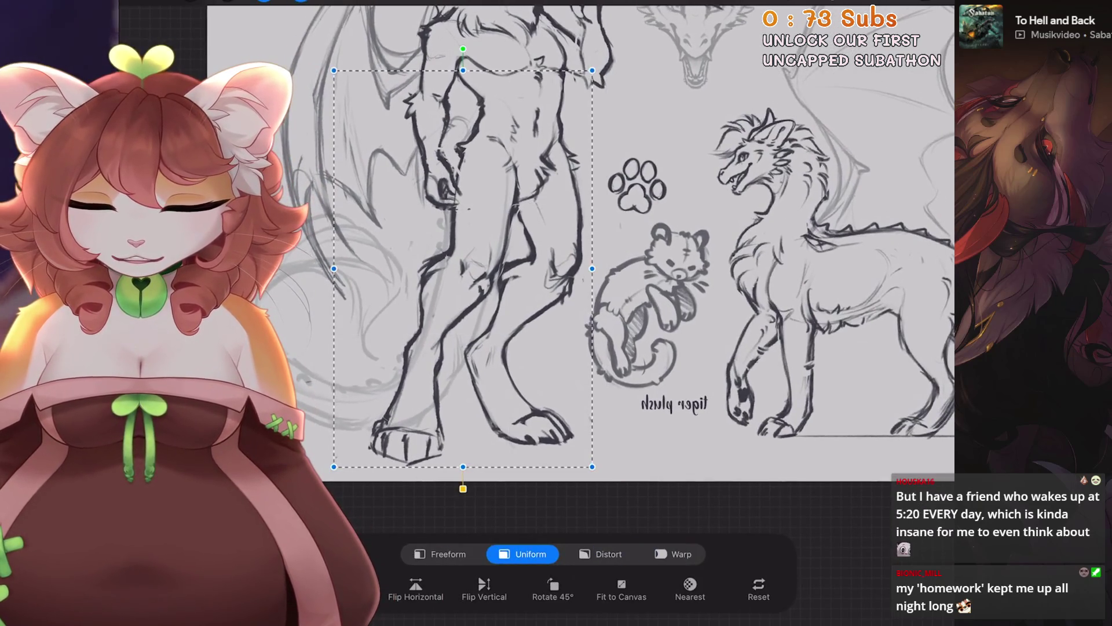
{"action": "left_click_drag", "start_coordinate": [463, 272], "coordinate": [463, 273]}
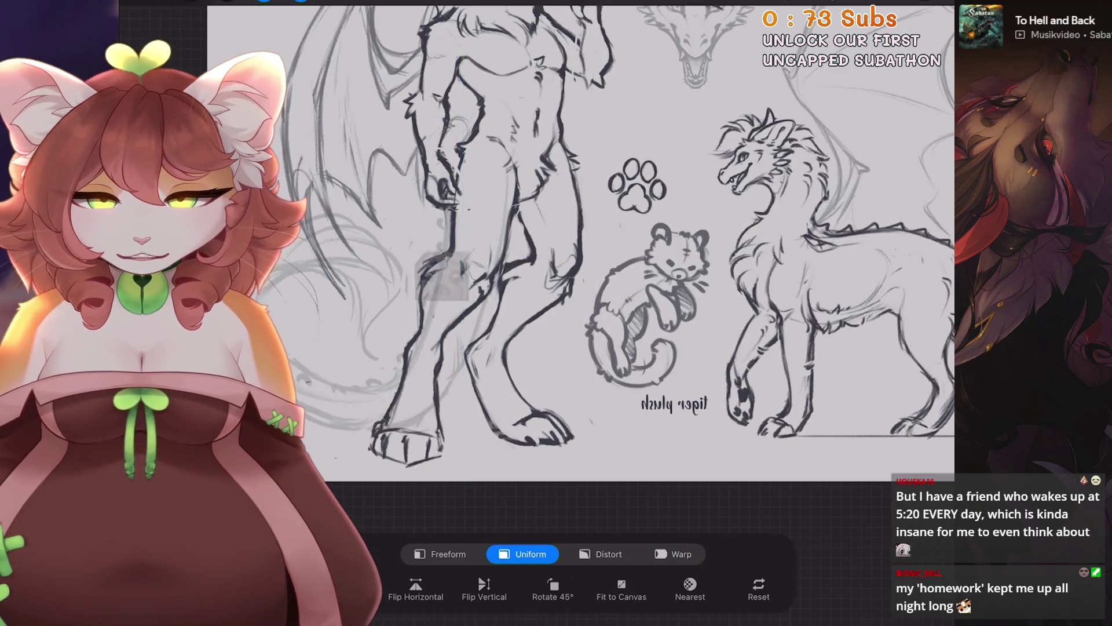
{"action": "scroll", "coordinate": [580, 273], "scroll_direction": "down", "scroll_amount": 3}
Undo the legs transform to compare with before, then redo it to keep it.
{"action": "key", "text": "ctrl+z"}
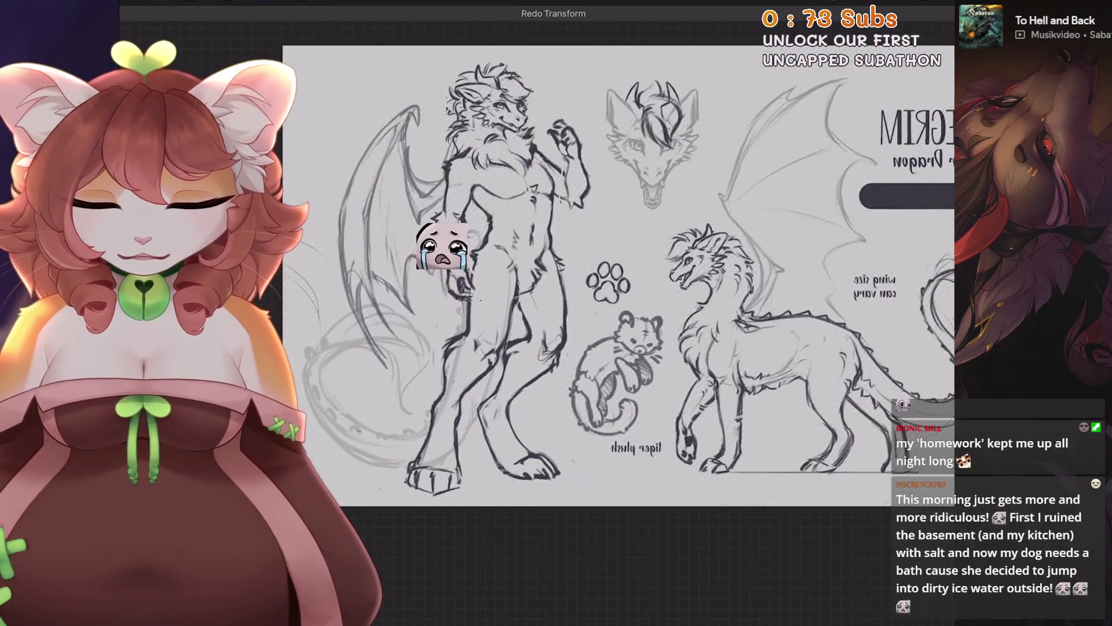
{"action": "scroll", "coordinate": [620, 289], "scroll_direction": "up", "scroll_amount": 2}
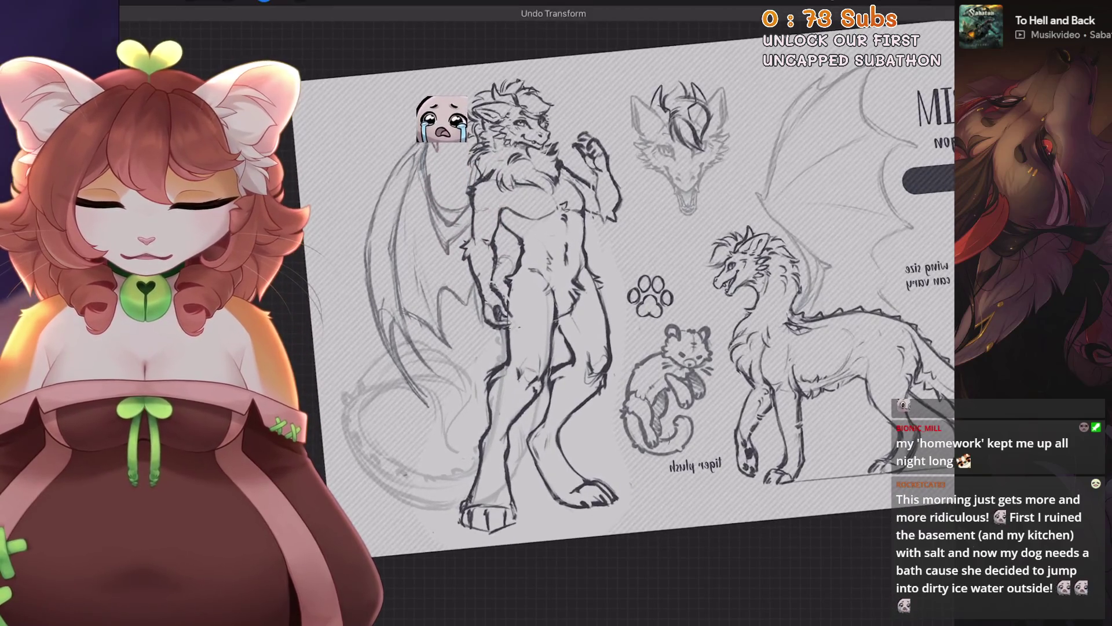
{"action": "scroll", "coordinate": [580, 290], "scroll_direction": "up", "scroll_amount": 1}
{"action": "scroll", "coordinate": [623, 304], "scroll_direction": "down", "scroll_amount": 1}
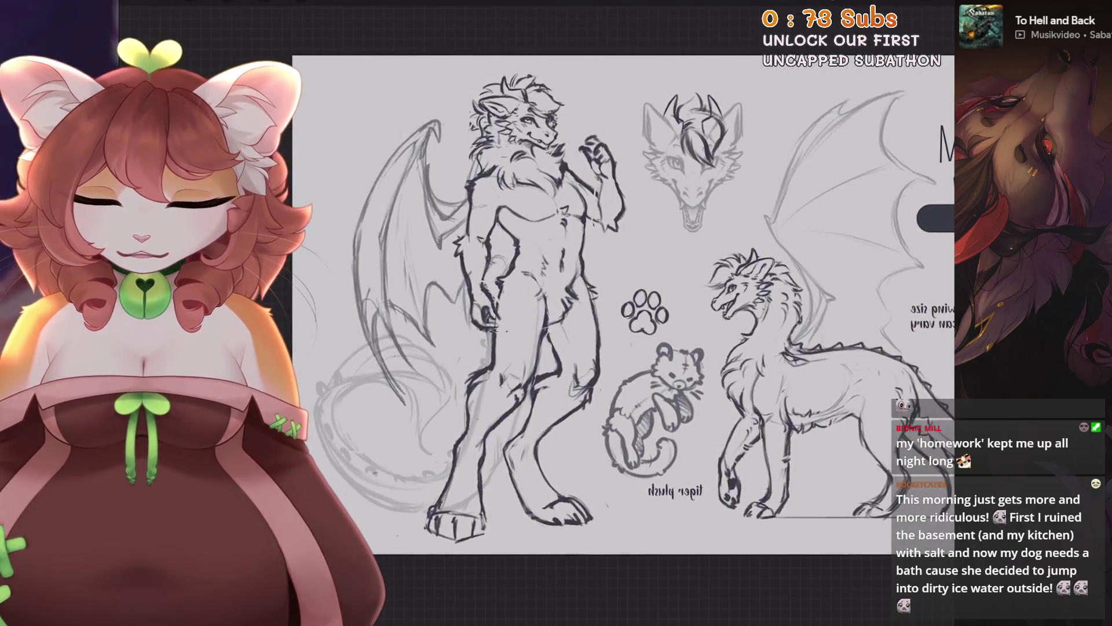
{"action": "scroll", "coordinate": [623, 304], "scroll_direction": "up", "scroll_amount": 1}
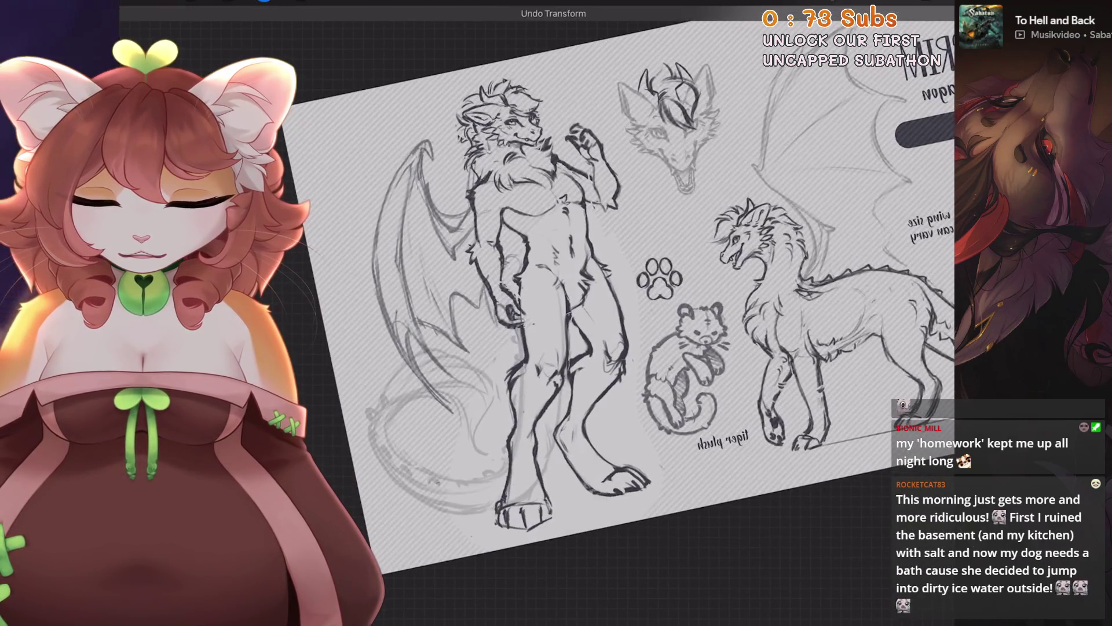
{"action": "key", "text": "ctrl+shift+z"}
{"action": "scroll", "coordinate": [597, 325], "scroll_direction": "up", "scroll_amount": 2}
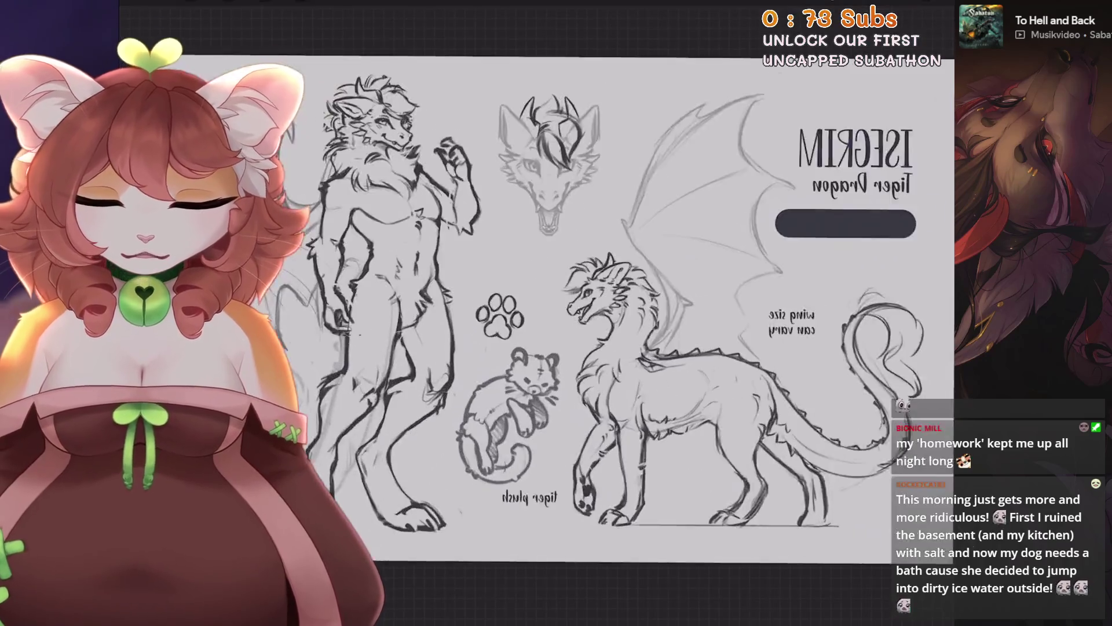
{"action": "left_click", "coordinate": [918, 9]}
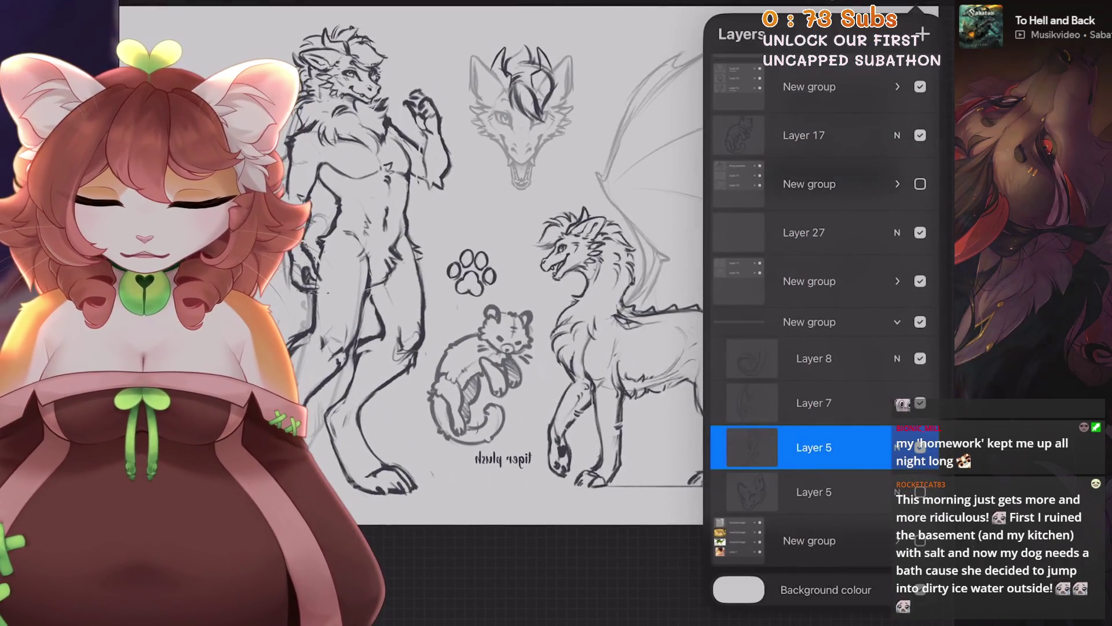
Hide and re-show the tiger plush sketch layer to check it.
{"action": "scroll", "coordinate": [522, 260], "scroll_direction": "up", "scroll_amount": 2}
{"action": "scroll", "coordinate": [823, 318], "scroll_direction": "up", "scroll_amount": 2}
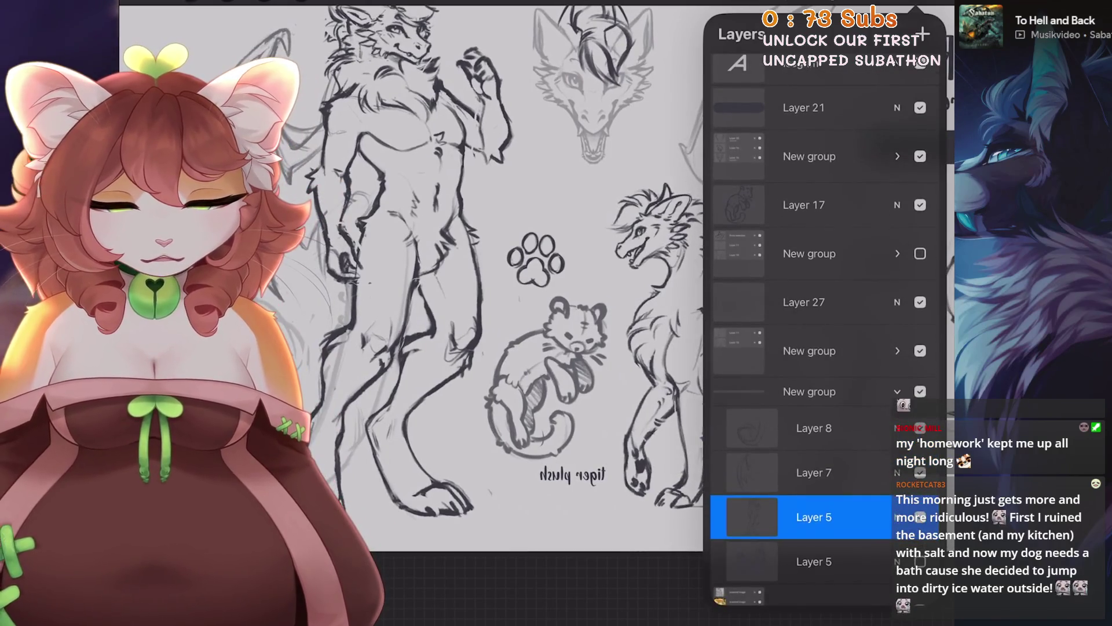
{"action": "scroll", "coordinate": [823, 318], "scroll_direction": "up", "scroll_amount": 2}
{"action": "scroll", "coordinate": [823, 318], "scroll_direction": "up", "scroll_amount": 2}
{"action": "left_click", "coordinate": [920, 336]}
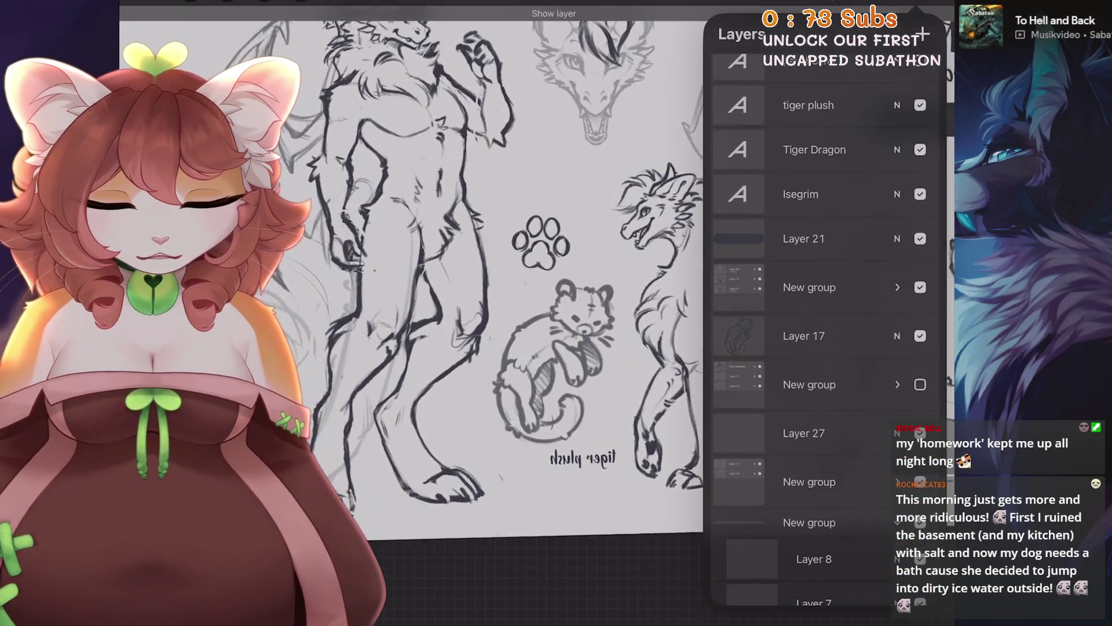
{"action": "left_click", "coordinate": [811, 336]}
Scale up part of the plush slightly and nudge it up-left.
{"action": "left_click", "coordinate": [301, 3]}
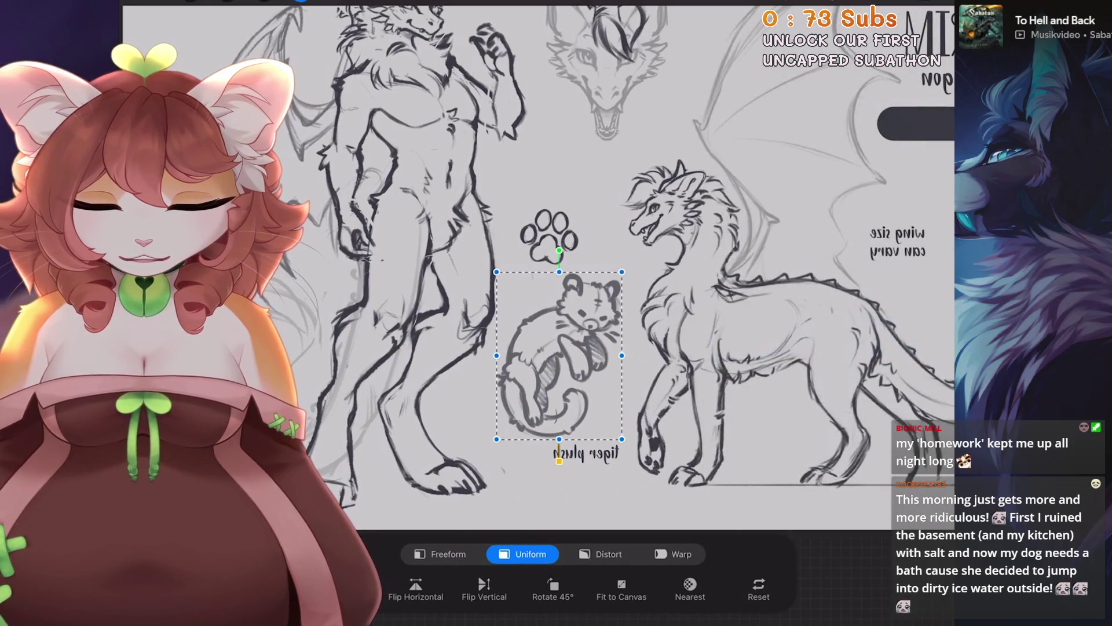
{"action": "scroll", "coordinate": [580, 289], "scroll_direction": "up", "scroll_amount": 2}
{"action": "left_click", "coordinate": [263, 2]}
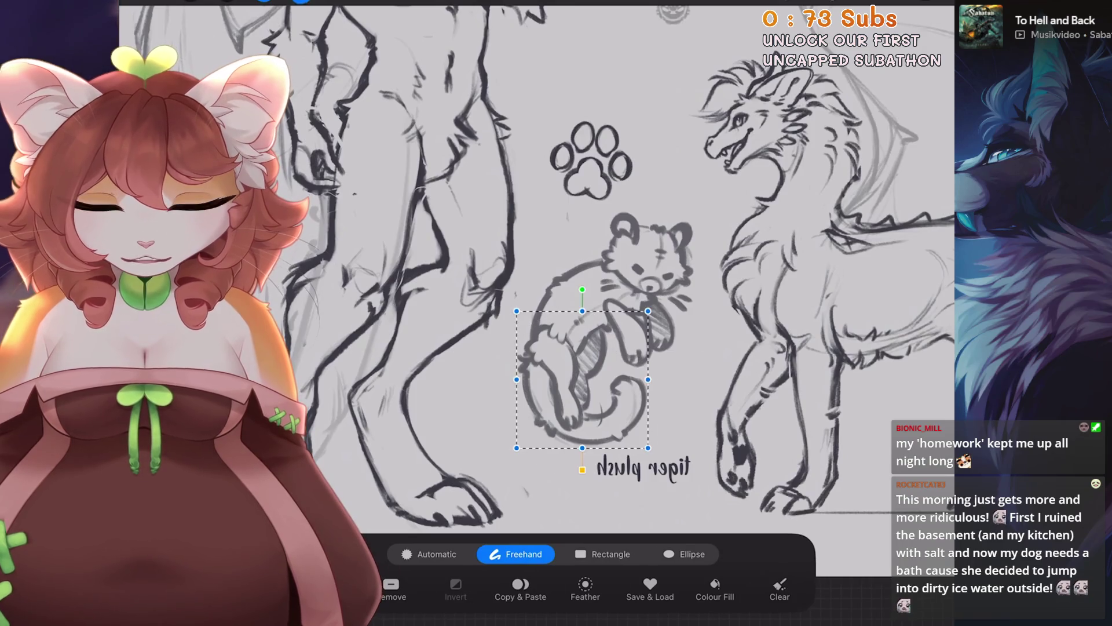
{"action": "left_click", "coordinate": [301, 3]}
{"action": "left_click_drag", "start_coordinate": [647, 447], "coordinate": [651, 450]}
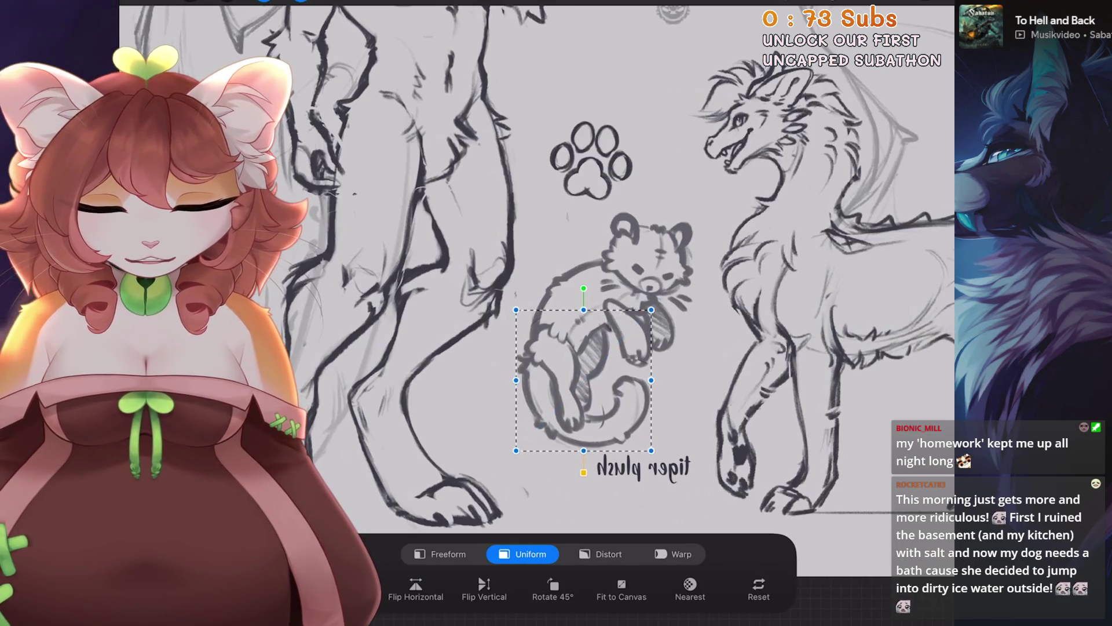
{"action": "left_click_drag", "start_coordinate": [583, 380], "coordinate": [583, 378]}
{"action": "left_click", "coordinate": [301, 2]}
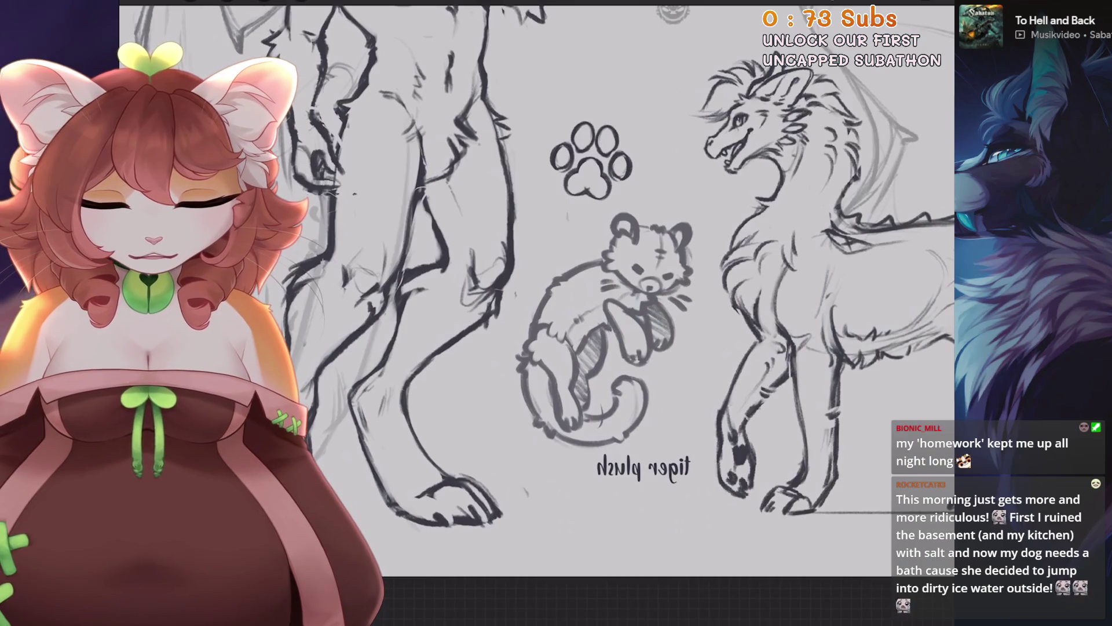
Rotate the plush's upper body slightly clockwise and bend it with a warp.
{"action": "scroll", "coordinate": [580, 290], "scroll_direction": "down", "scroll_amount": 2}
{"action": "left_click", "coordinate": [263, 3]}
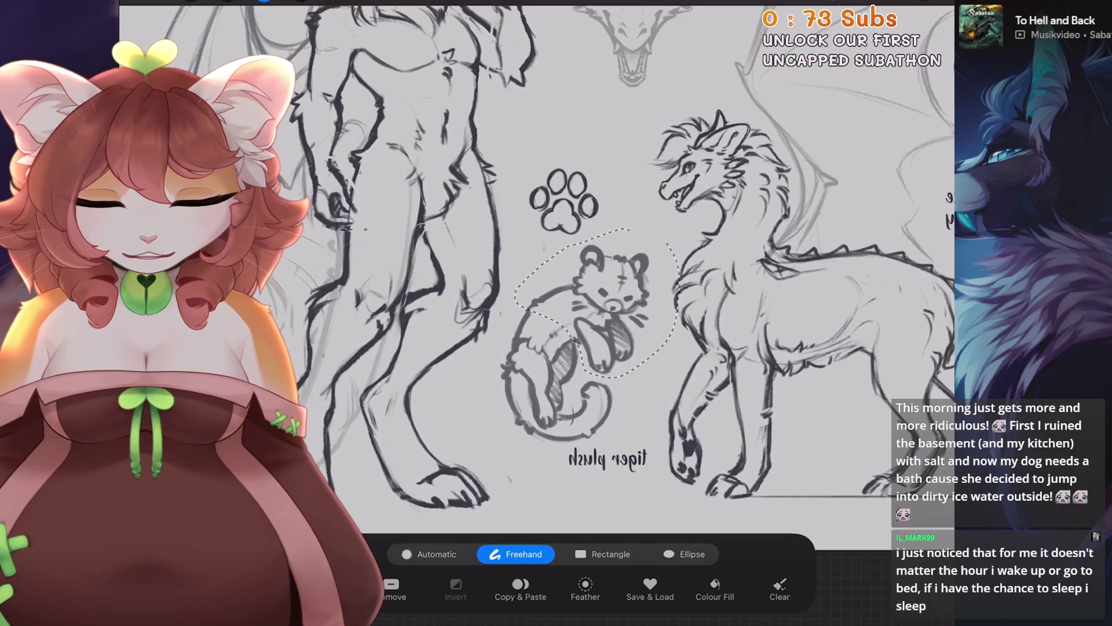
{"action": "left_click", "coordinate": [301, 3]}
{"action": "left_click_drag", "start_coordinate": [590, 219], "coordinate": [597, 223]}
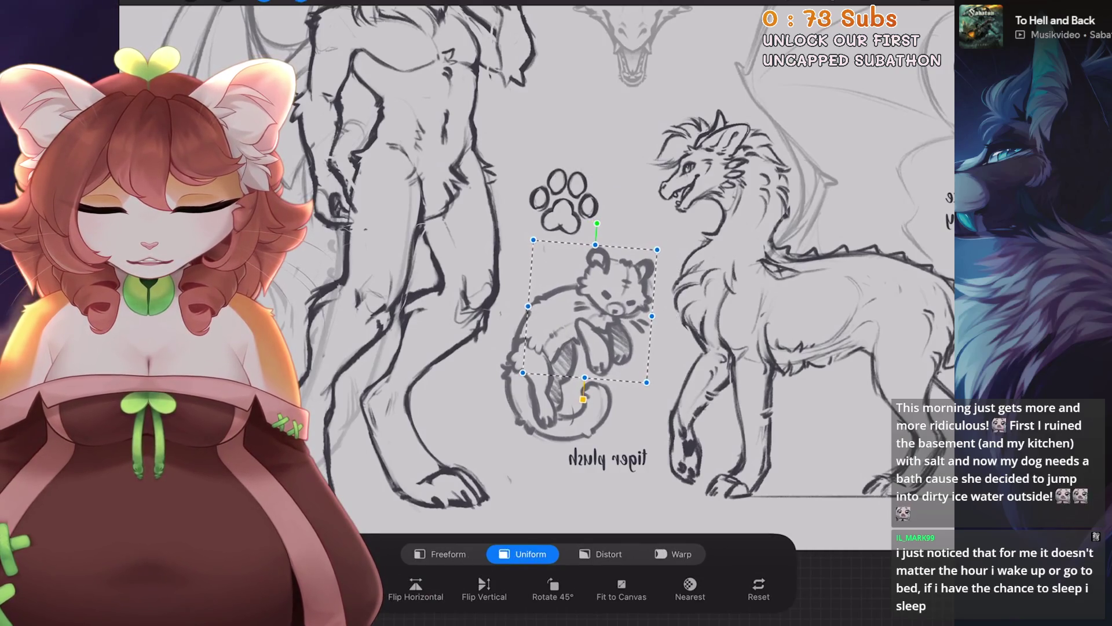
{"action": "left_click", "coordinate": [608, 554]}
{"action": "left_click_drag", "start_coordinate": [585, 278], "coordinate": [618, 259]}
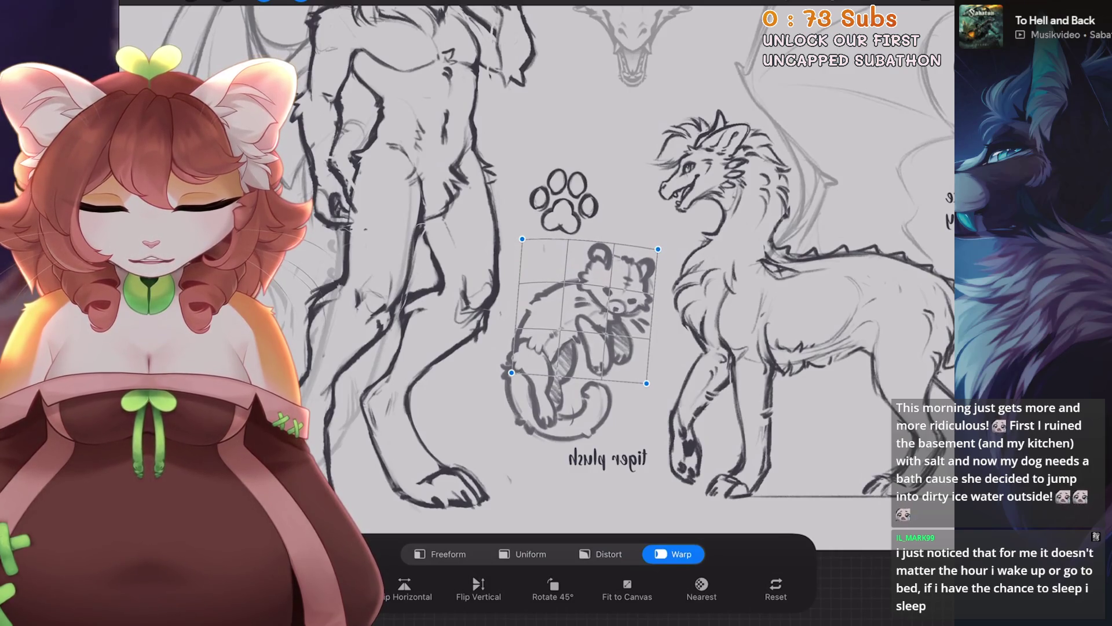
{"action": "key", "text": "Return"}
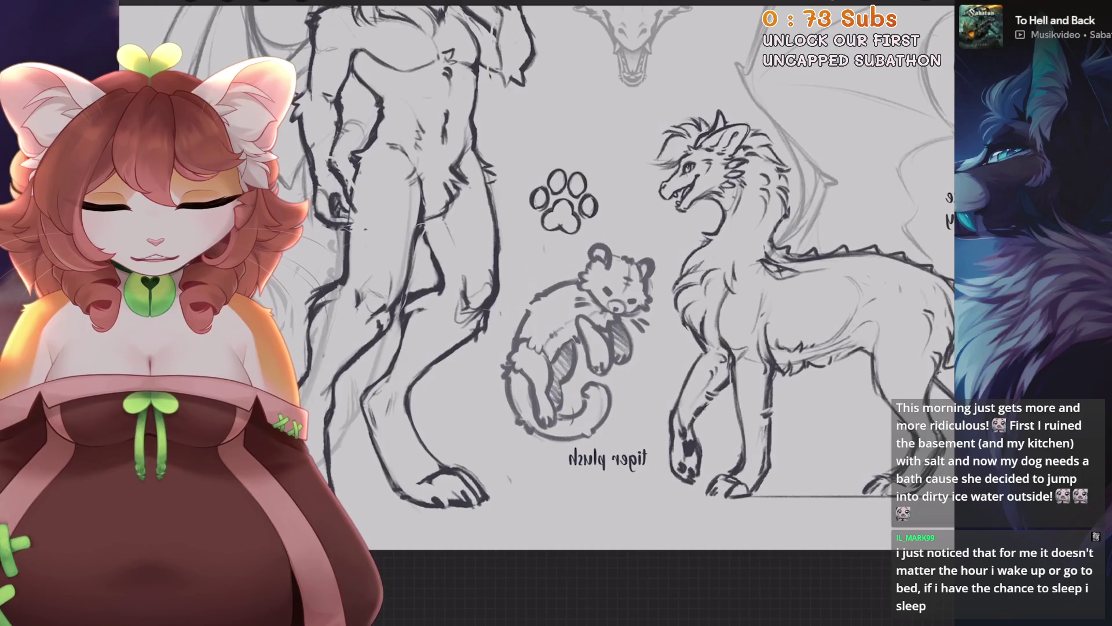
{"action": "scroll", "coordinate": [579, 290], "scroll_direction": "up", "scroll_amount": 2}
{"action": "key", "text": "v"}
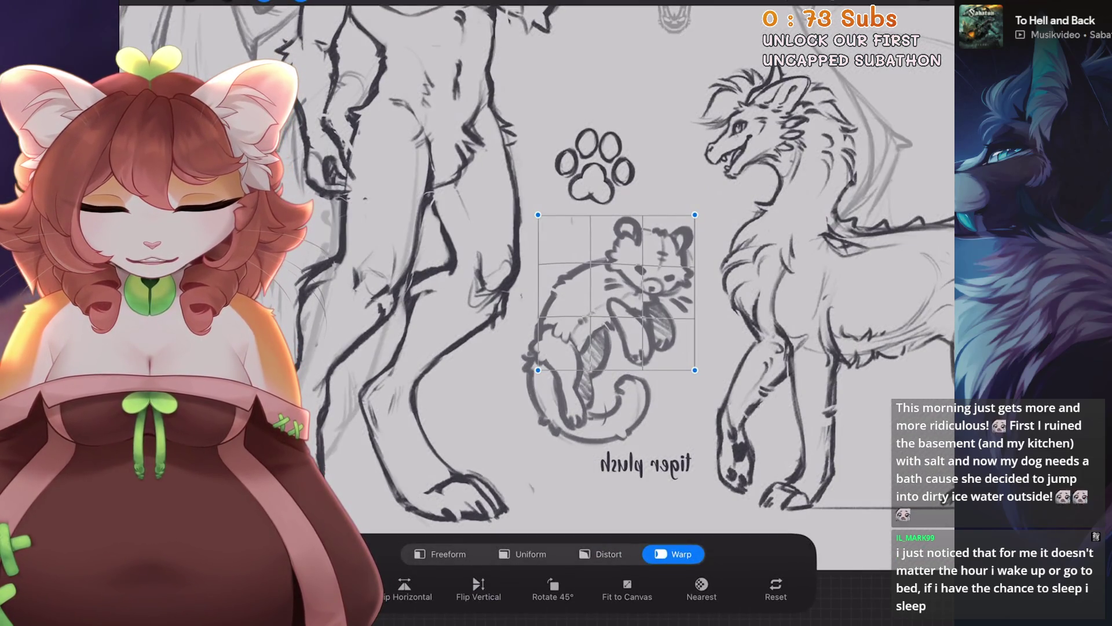
{"action": "left_click", "coordinate": [522, 554]}
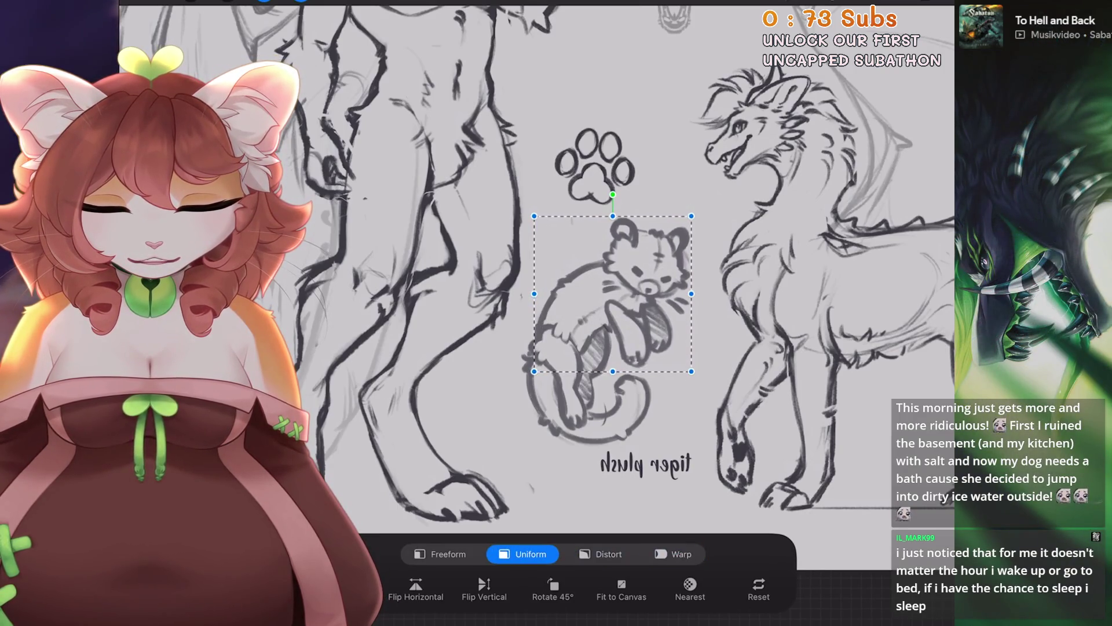
{"action": "scroll", "coordinate": [579, 289], "scroll_direction": "down", "scroll_amount": 5}
{"action": "scroll", "coordinate": [579, 289], "scroll_direction": "up", "scroll_amount": 3}
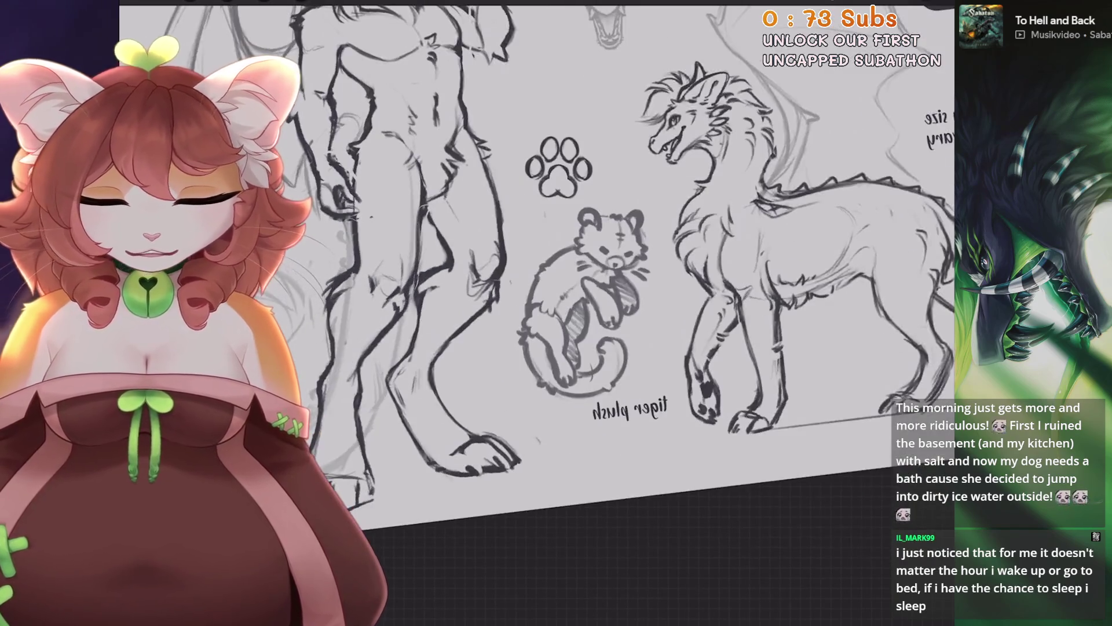
{"action": "scroll", "coordinate": [579, 289], "scroll_direction": "up", "scroll_amount": 2}
Tuck the plush's tail in by moving it slightly left and down.
{"action": "key", "text": "s"}
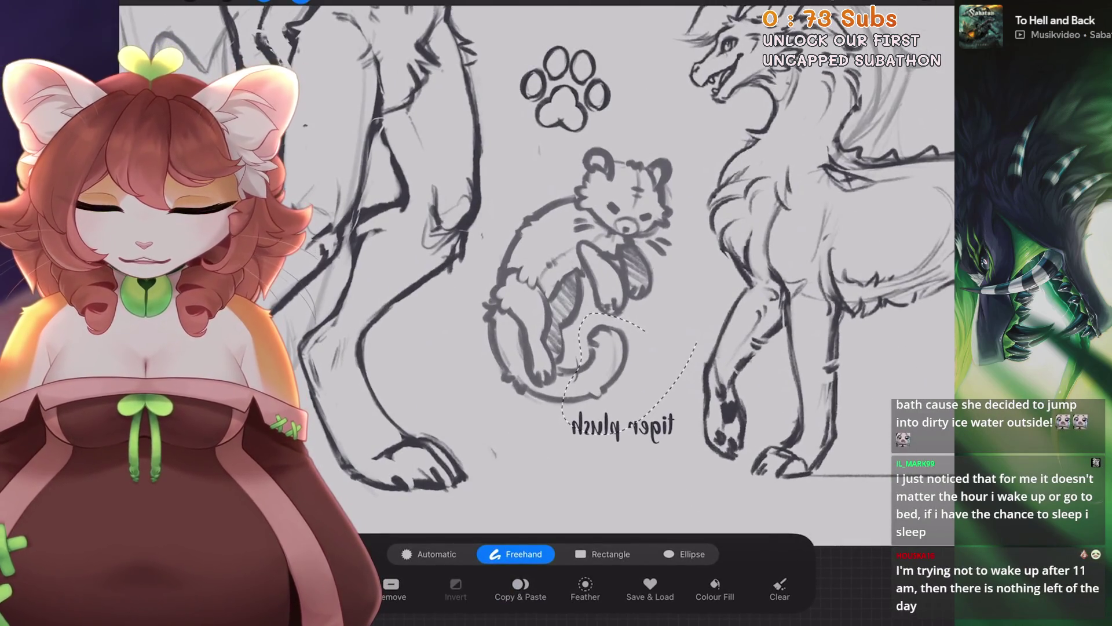
{"action": "key", "text": "v"}
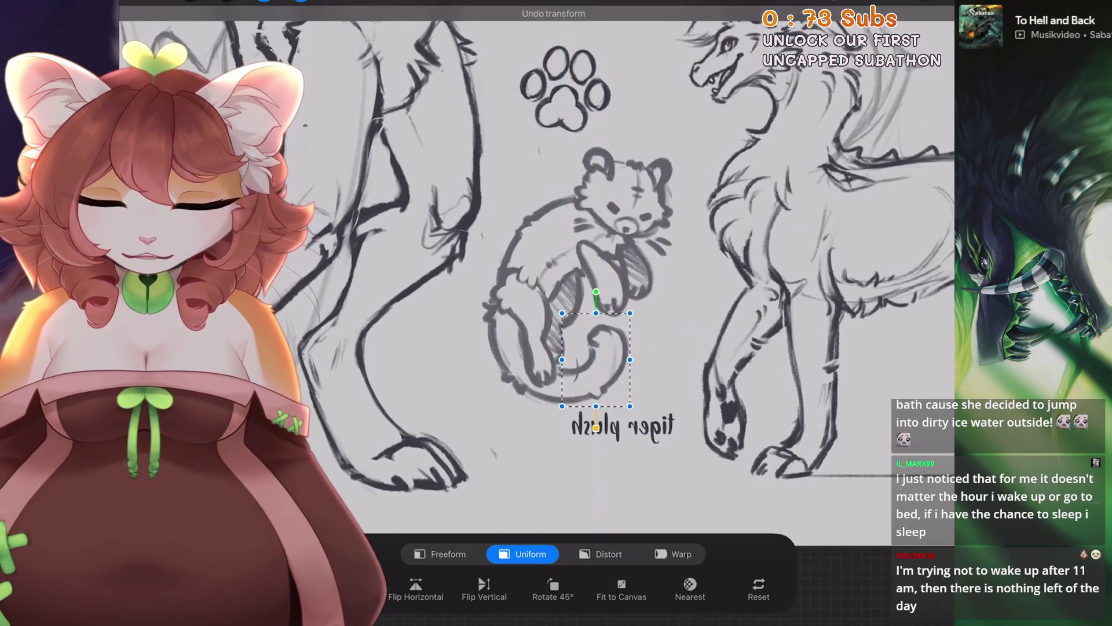
{"action": "left_click_drag", "start_coordinate": [602, 355], "coordinate": [591, 358]}
{"action": "key", "text": "v"}
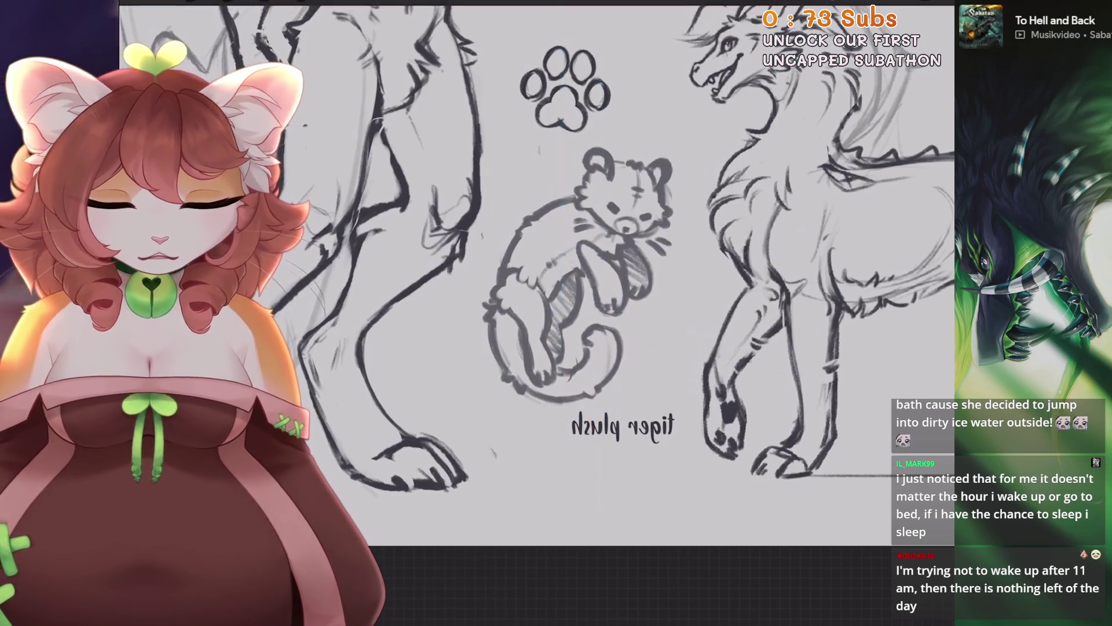
Mirror the whole tiger plush horizontally and center it under the paw print.
{"action": "key", "text": "v"}
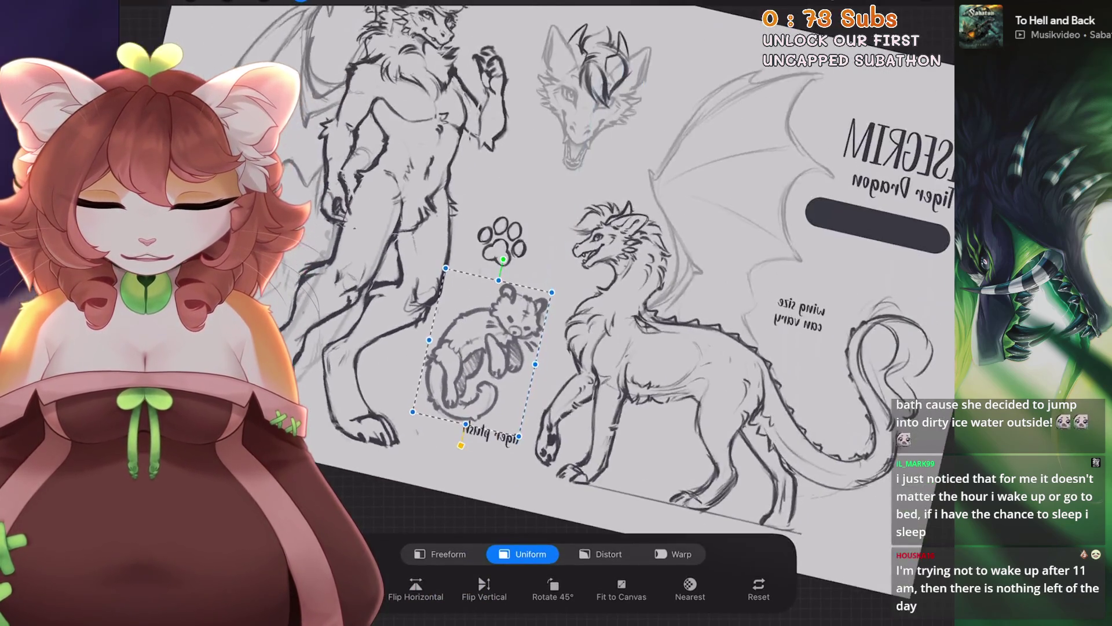
{"action": "mouse_move", "coordinate": [463, 371]}
{"action": "left_mouse_down"}
{"action": "mouse_move", "coordinate": [515, 209]}
{"action": "mouse_move", "coordinate": [542, 331]}
{"action": "left_mouse_up"}
{"action": "left_click", "coordinate": [415, 589]}
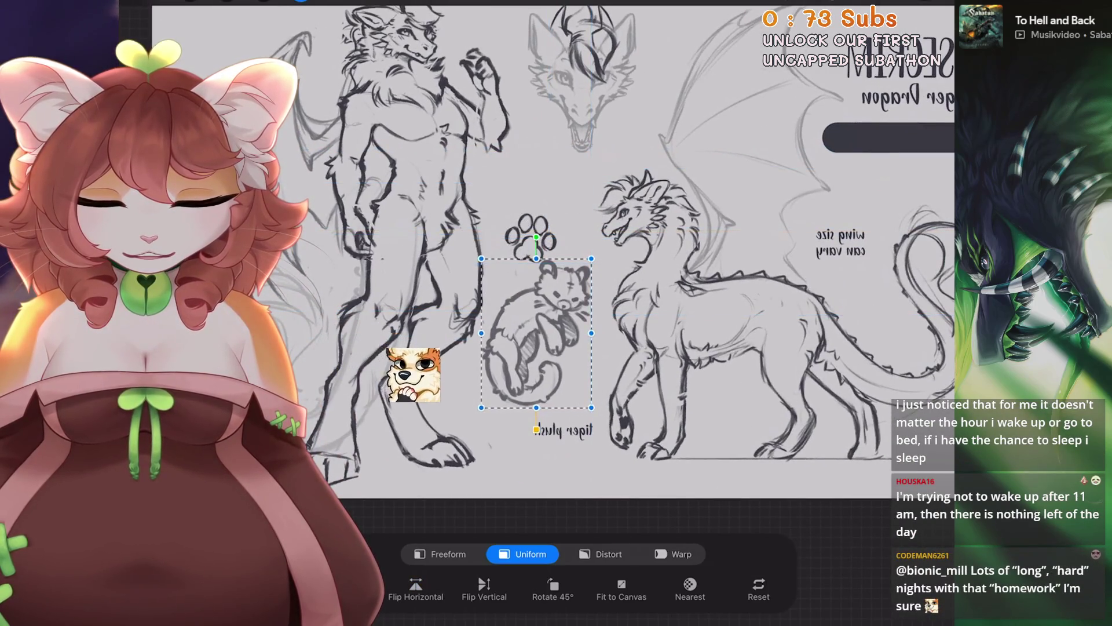
{"action": "left_click_drag", "start_coordinate": [519, 330], "coordinate": [523, 337]}
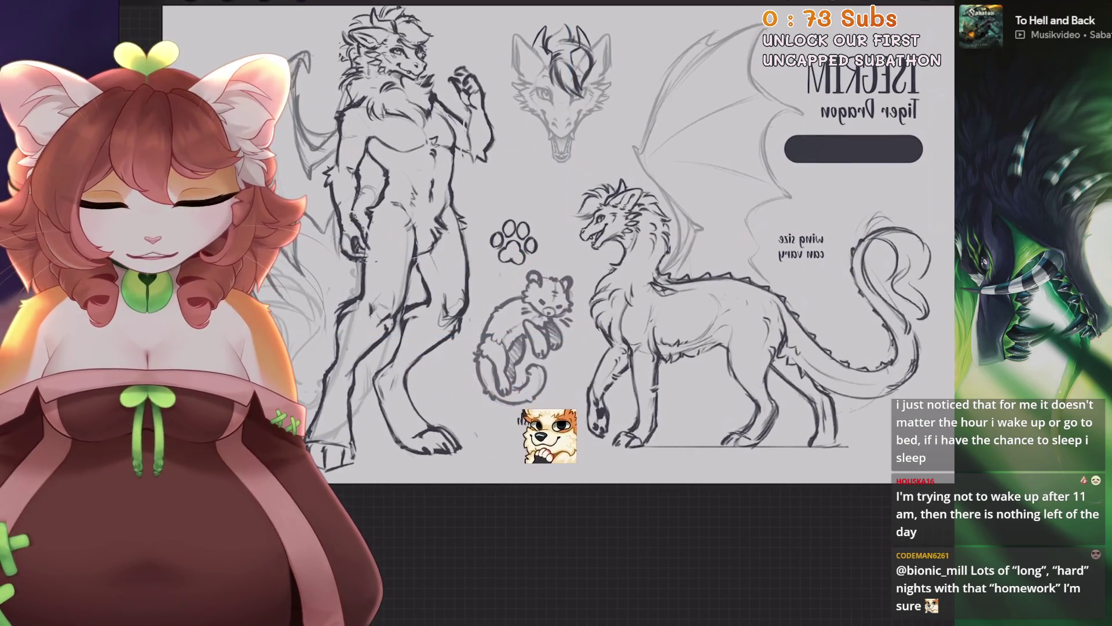
{"action": "key", "text": "ctrl+shift+z"}
{"action": "scroll", "coordinate": [557, 249], "scroll_direction": "up", "scroll_amount": 2}
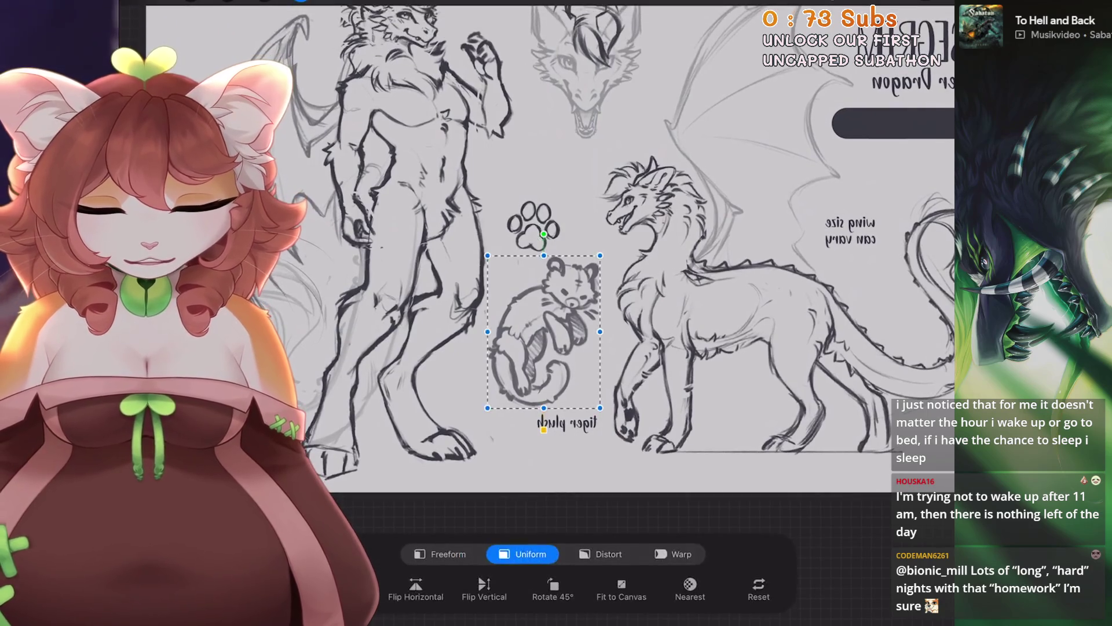
{"action": "left_click_drag", "start_coordinate": [548, 330], "coordinate": [541, 327]}
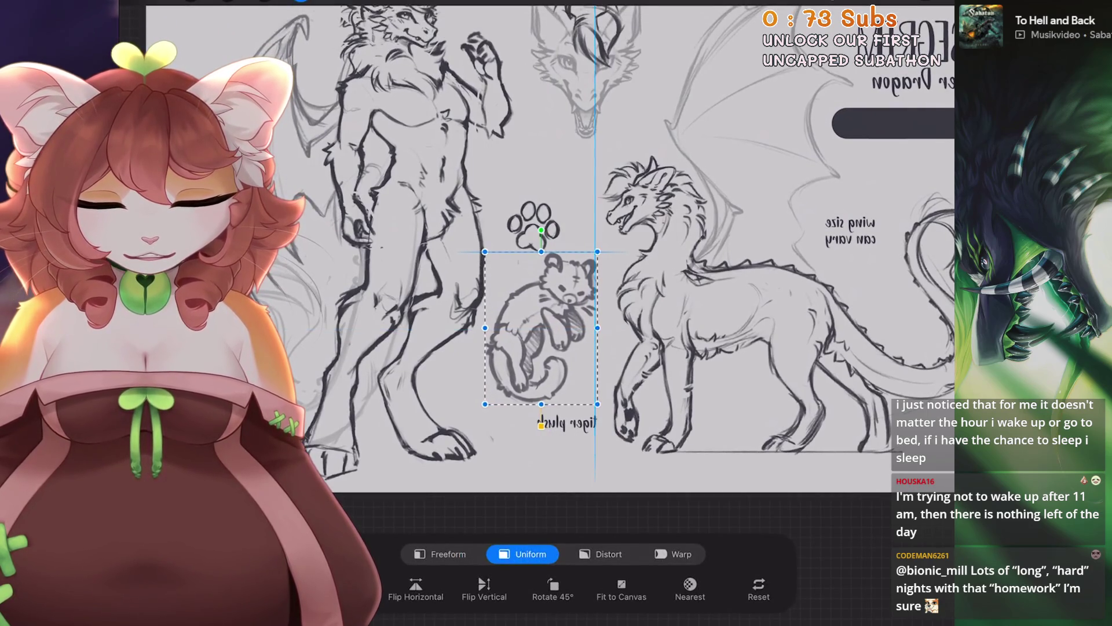
{"action": "key", "text": "v"}
{"action": "key", "text": "l"}
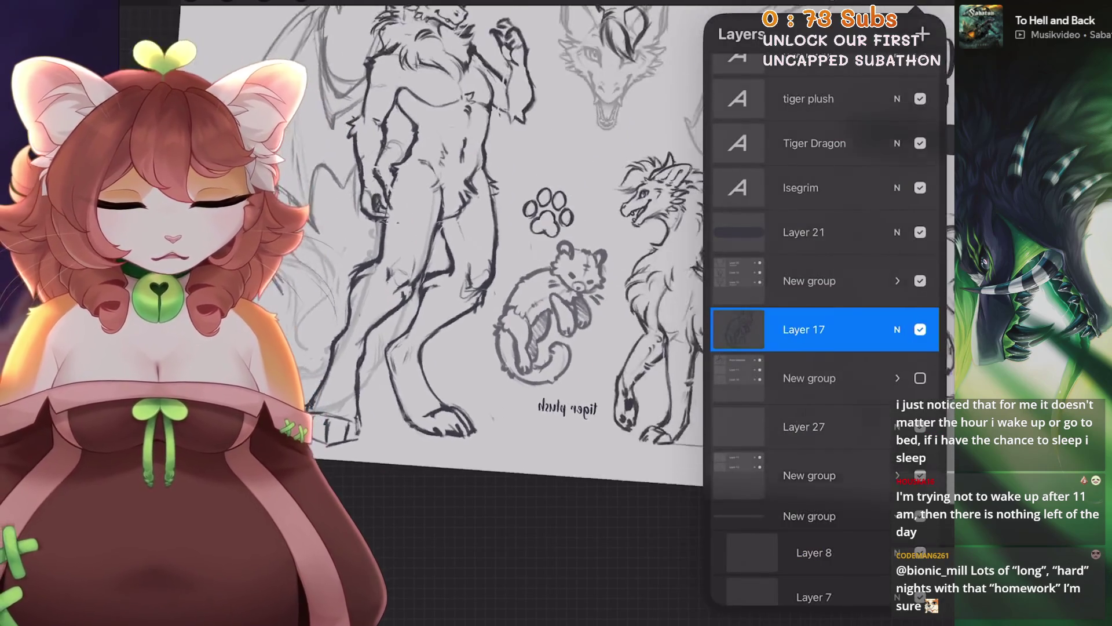
Select the paw print layer and open a transform on it.
{"action": "scroll", "coordinate": [826, 348], "scroll_direction": "down", "scroll_amount": 1}
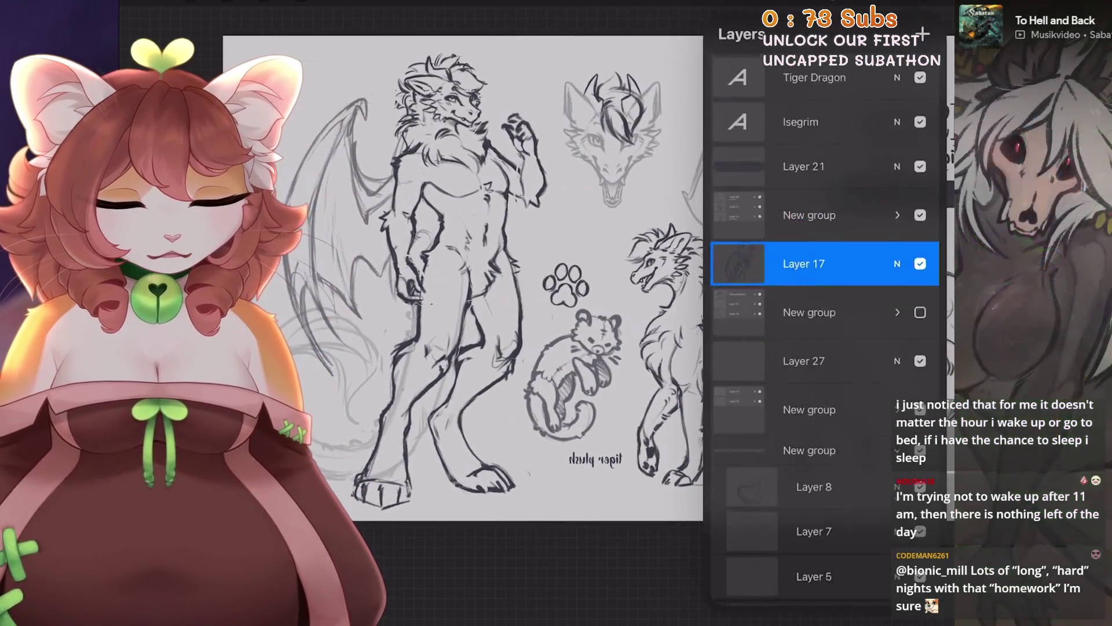
{"action": "scroll", "coordinate": [826, 348], "scroll_direction": "down", "scroll_amount": 4}
{"action": "scroll", "coordinate": [826, 347], "scroll_direction": "up", "scroll_amount": 3}
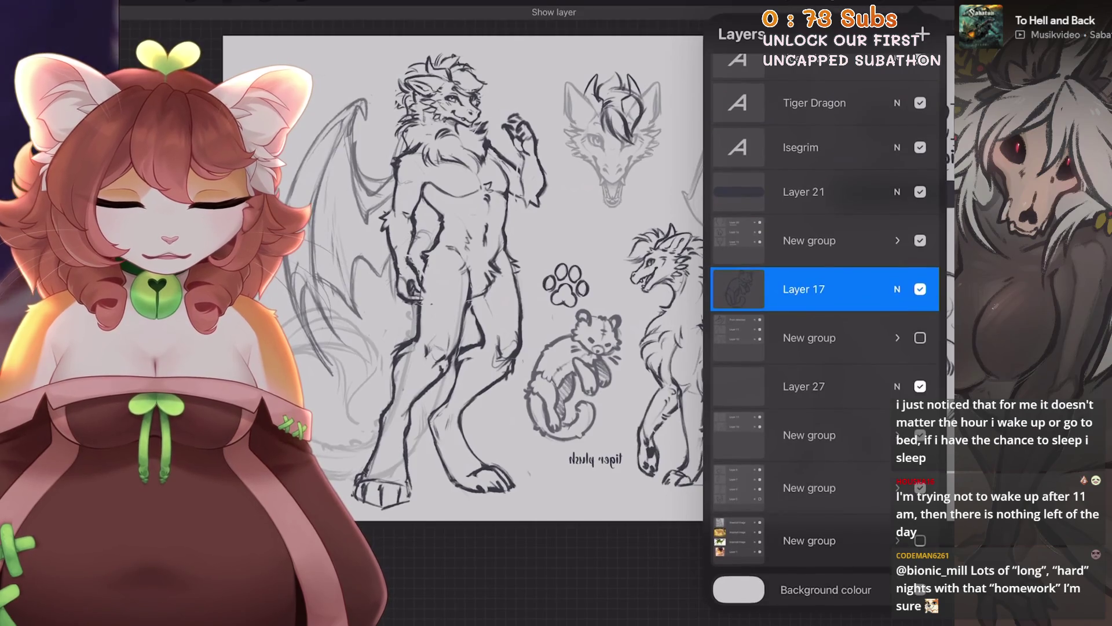
{"action": "scroll", "coordinate": [826, 348], "scroll_direction": "up", "scroll_amount": 5}
{"action": "scroll", "coordinate": [826, 348], "scroll_direction": "down", "scroll_amount": 1}
{"action": "left_click", "coordinate": [806, 70]}
{"action": "key", "text": "v"}
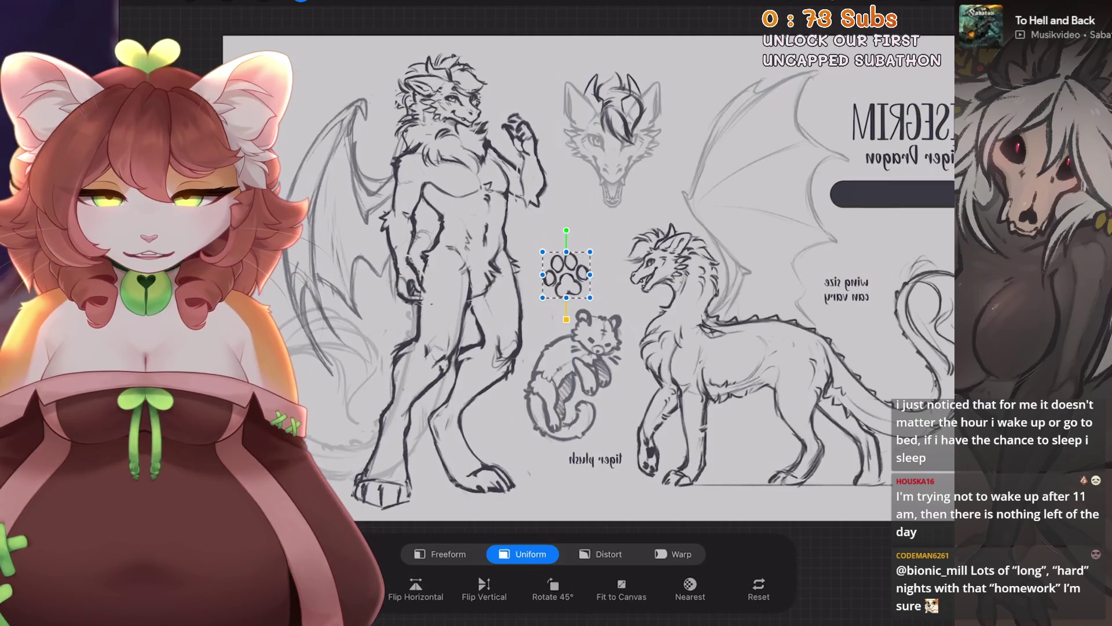
{"action": "key", "text": "v"}
{"action": "scroll", "coordinate": [579, 278], "scroll_direction": "down", "scroll_amount": 3}
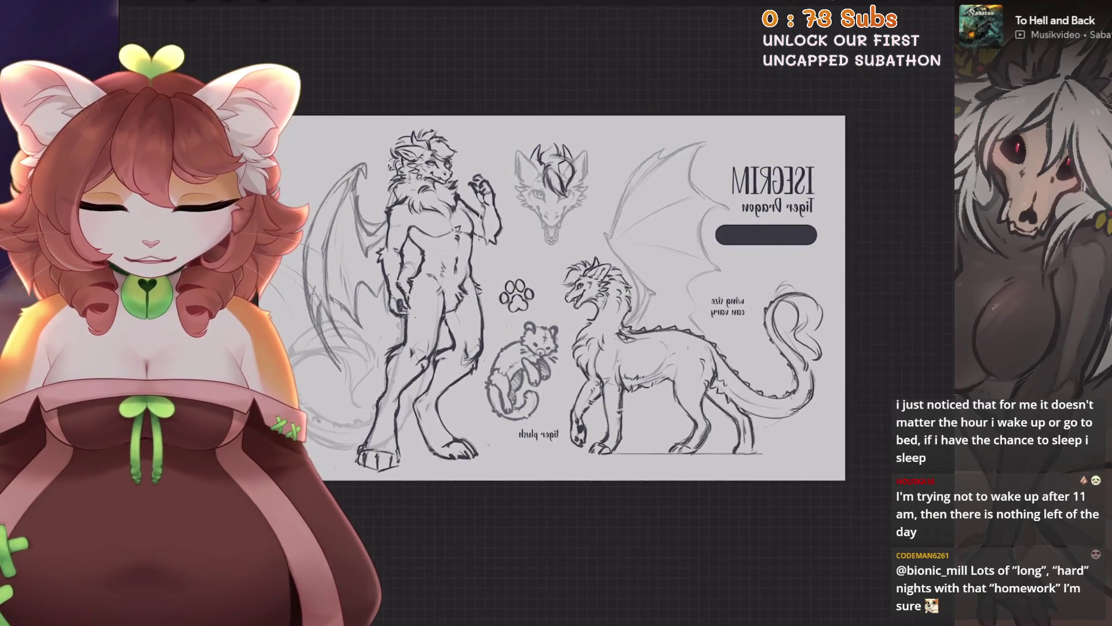
{"action": "scroll", "coordinate": [227, 323], "scroll_direction": "up", "scroll_amount": 1}
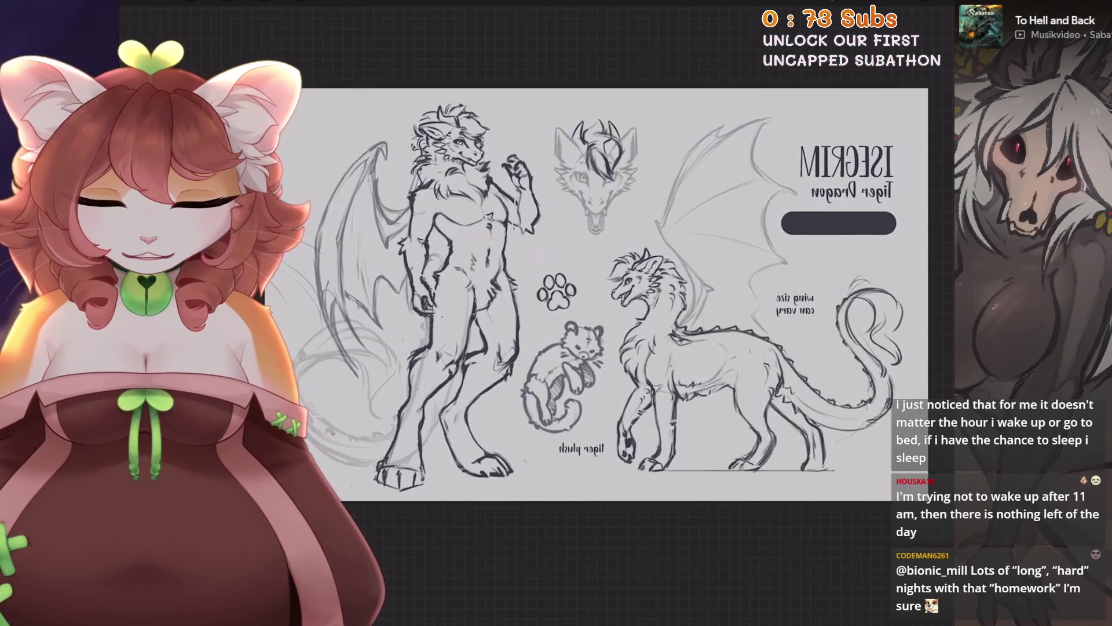
Move the paw print above the tiger plush, also trying it beside the wing-size note.
{"action": "key", "text": "v"}
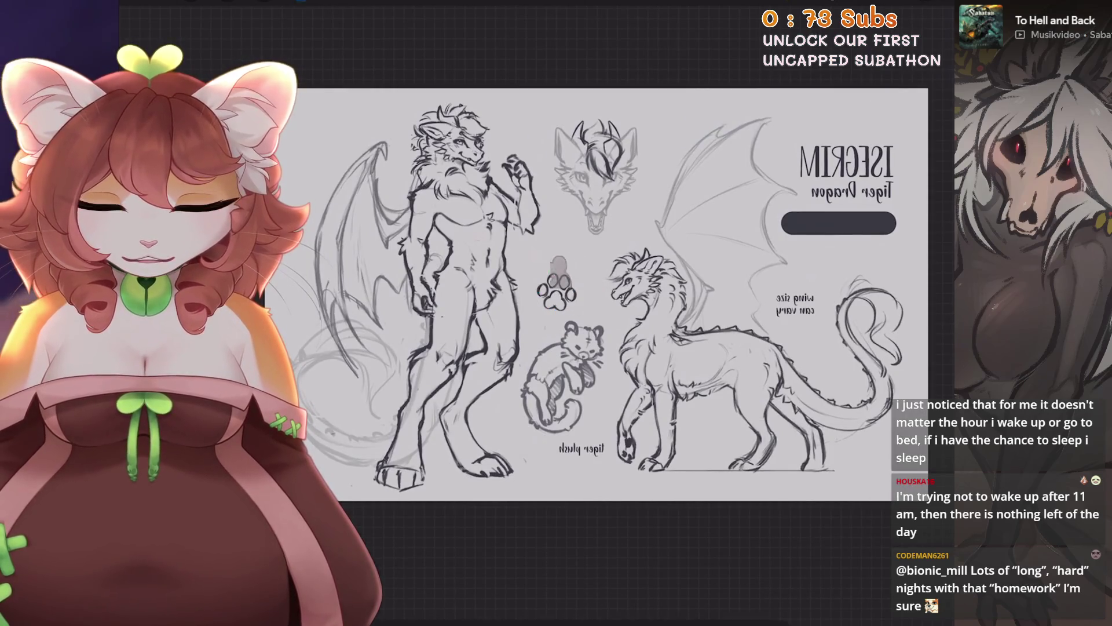
{"action": "scroll", "coordinate": [579, 290], "scroll_direction": "up", "scroll_amount": 2}
{"action": "key", "text": "ctrl+z"}
{"action": "key", "text": "v"}
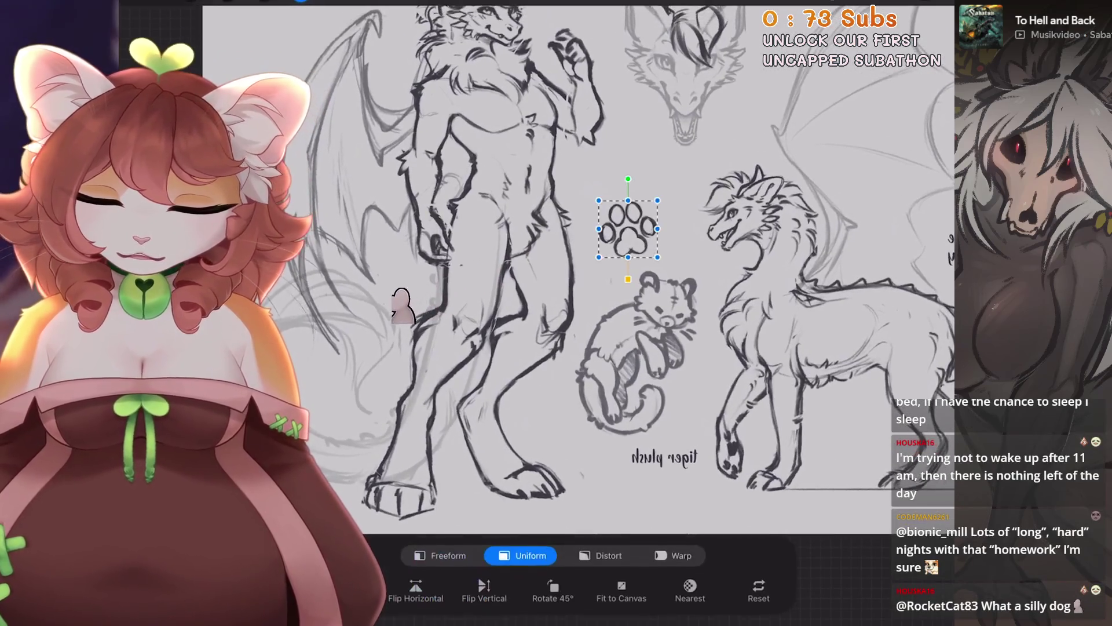
{"action": "scroll", "coordinate": [580, 261], "scroll_direction": "down", "scroll_amount": 3}
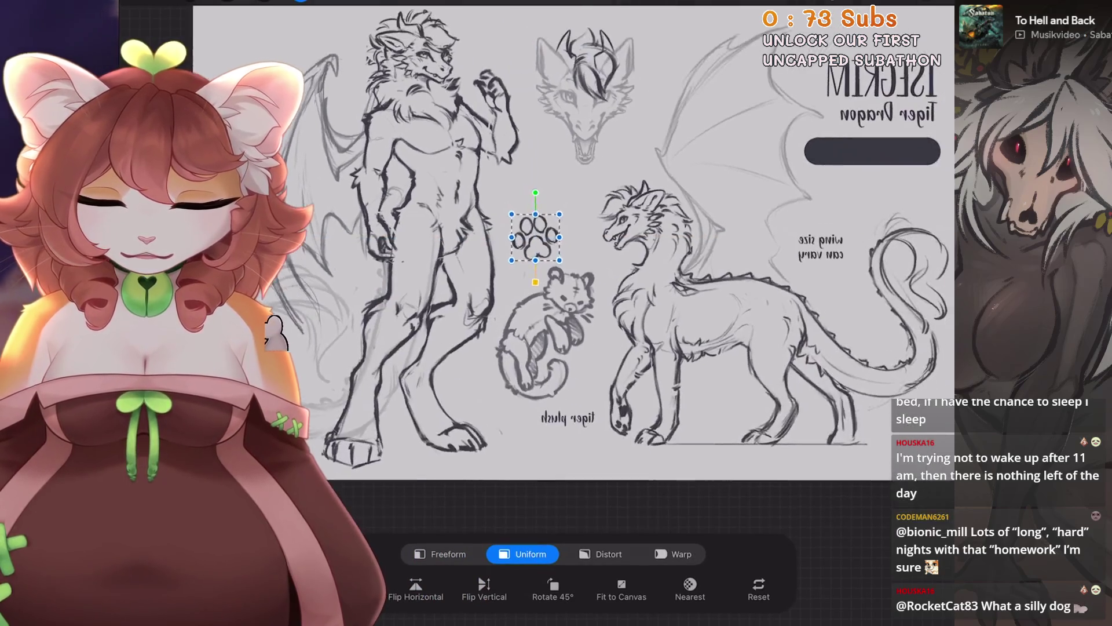
{"action": "mouse_move", "coordinate": [534, 232]}
{"action": "left_mouse_down"}
{"action": "mouse_move", "coordinate": [535, 220]}
{"action": "mouse_move", "coordinate": [723, 217]}
{"action": "mouse_move", "coordinate": [729, 242]}
{"action": "left_mouse_up"}
{"action": "scroll", "coordinate": [574, 243], "scroll_direction": "down", "scroll_amount": 2}
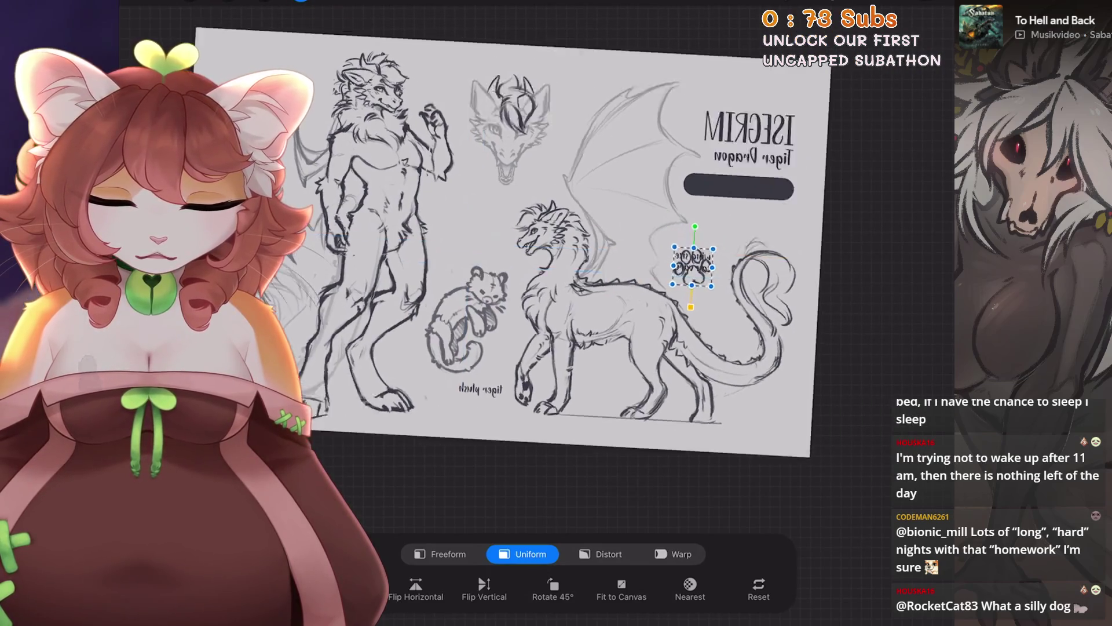
{"action": "scroll", "coordinate": [579, 261], "scroll_direction": "up", "scroll_amount": 3}
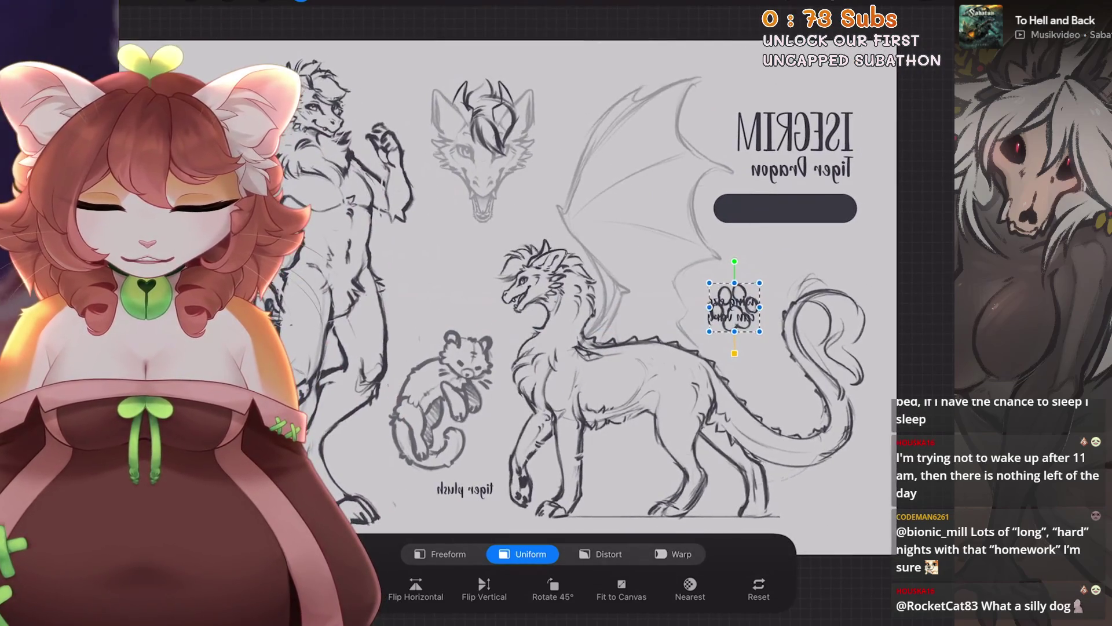
{"action": "scroll", "coordinate": [580, 290], "scroll_direction": "down", "scroll_amount": 2}
{"action": "mouse_move", "coordinate": [739, 309]}
{"action": "left_mouse_down"}
{"action": "mouse_move", "coordinate": [679, 288]}
{"action": "mouse_move", "coordinate": [490, 278]}
{"action": "left_mouse_up"}
{"action": "scroll", "coordinate": [580, 261], "scroll_direction": "up", "scroll_amount": 2}
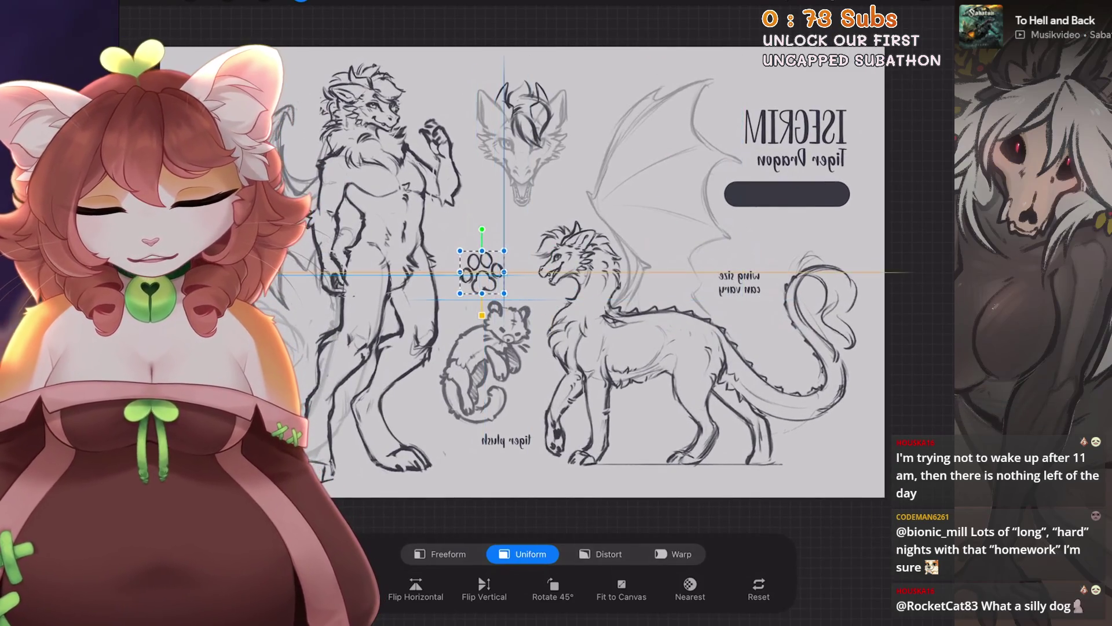
Hide the paw print, try and undo a tiger plush transform, then show the paw again.
{"action": "key", "text": "l"}
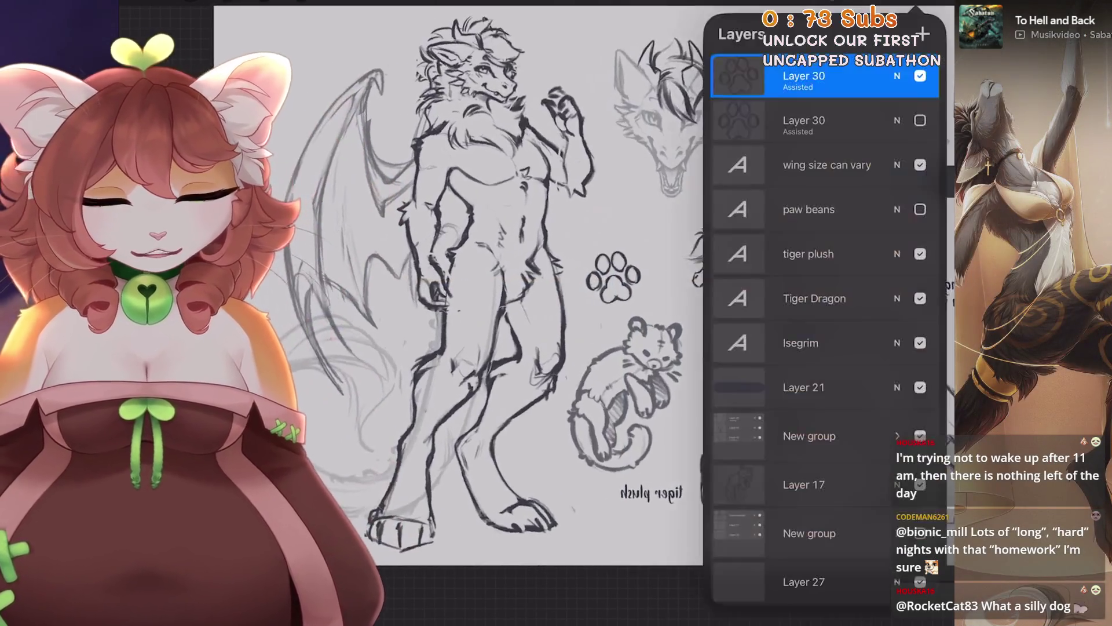
{"action": "left_click", "coordinate": [920, 76]}
{"action": "scroll", "coordinate": [457, 278], "scroll_direction": "down", "scroll_amount": 3}
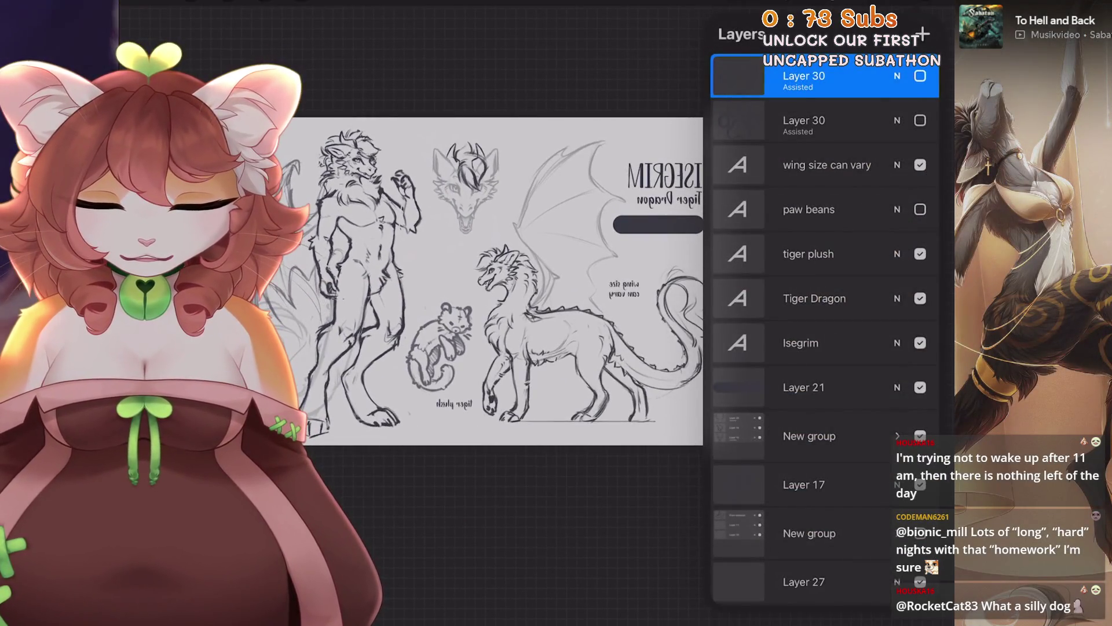
{"action": "scroll", "coordinate": [498, 278], "scroll_direction": "up", "scroll_amount": 5}
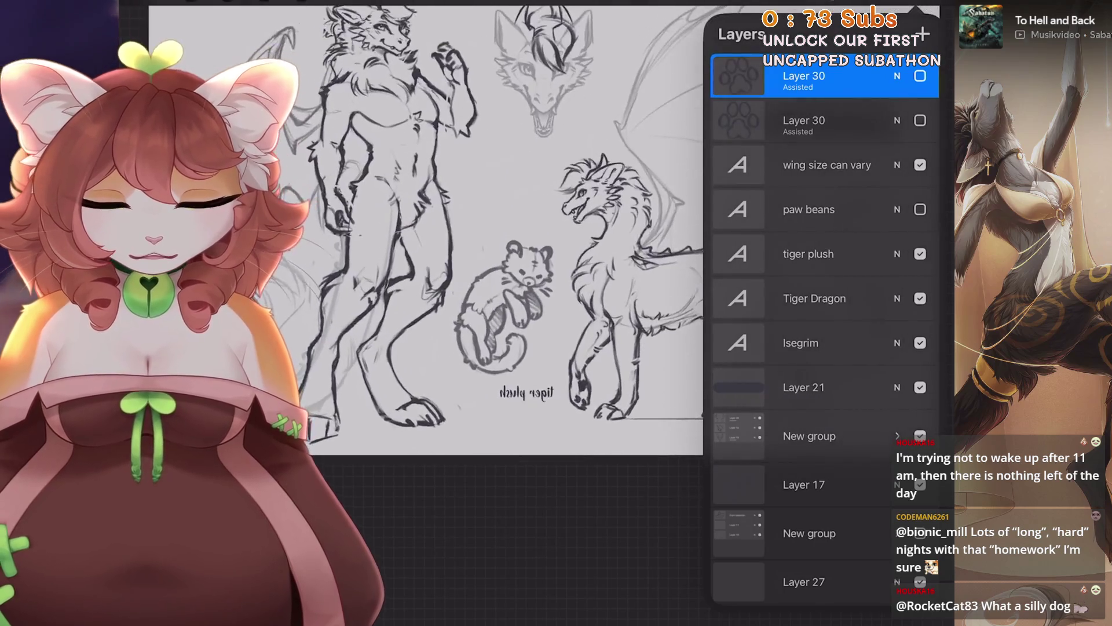
{"action": "scroll", "coordinate": [823, 347], "scroll_direction": "down", "scroll_amount": 1}
{"action": "scroll", "coordinate": [823, 290], "scroll_direction": "down", "scroll_amount": 2}
{"action": "left_click", "coordinate": [811, 362]}
{"action": "key", "text": "v"}
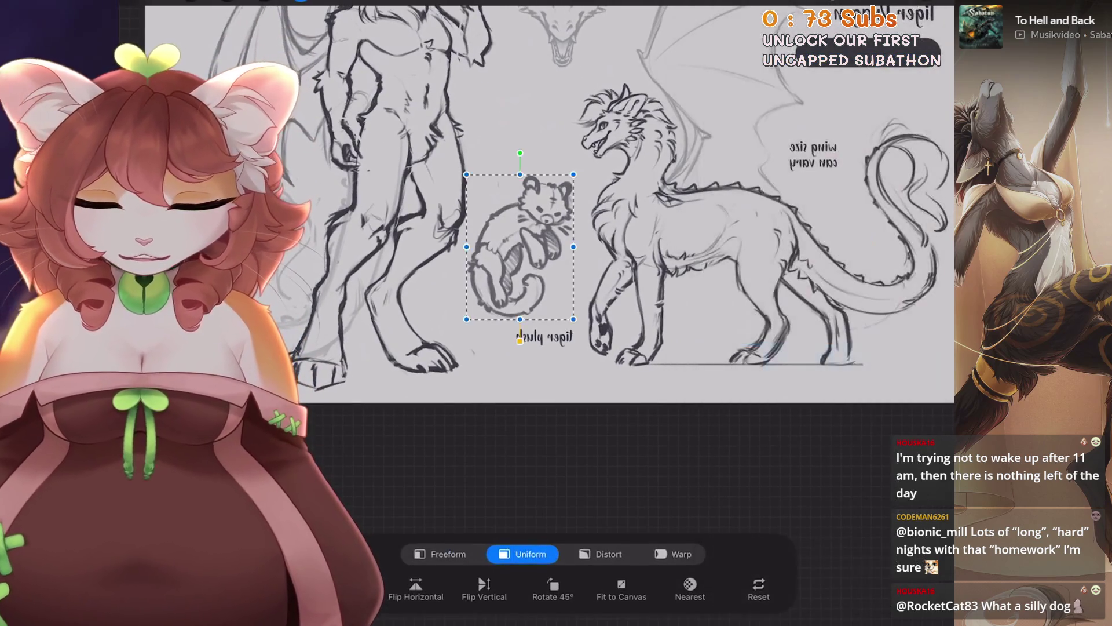
{"action": "key", "text": "ctrl+z"}
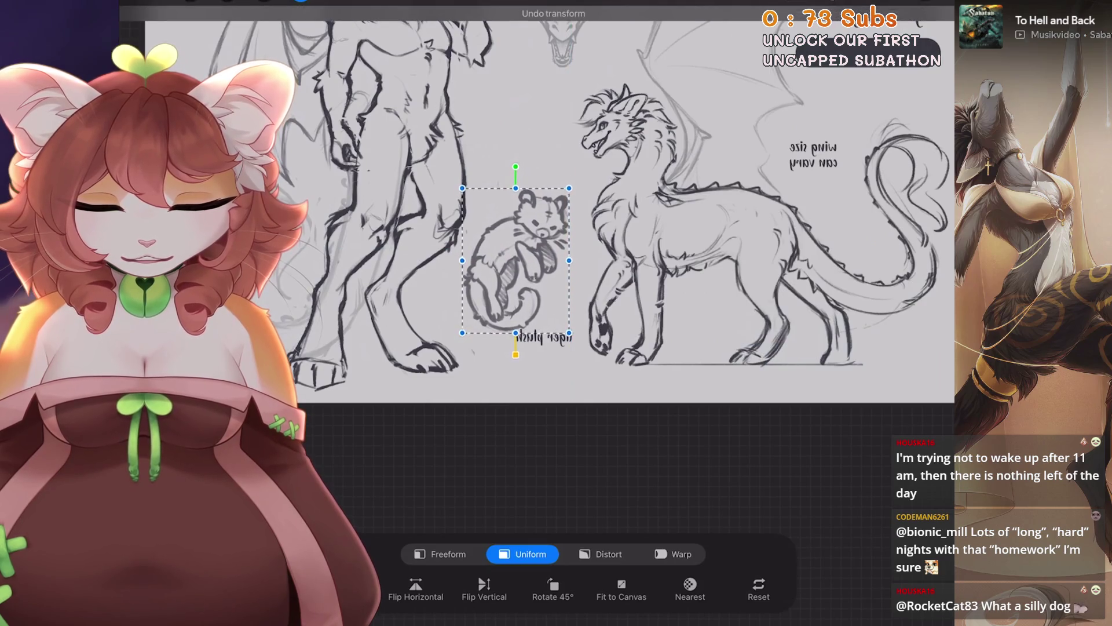
{"action": "key", "text": "l"}
{"action": "scroll", "coordinate": [823, 324], "scroll_direction": "up", "scroll_amount": 5}
{"action": "scroll", "coordinate": [823, 324], "scroll_direction": "down", "scroll_amount": 2}
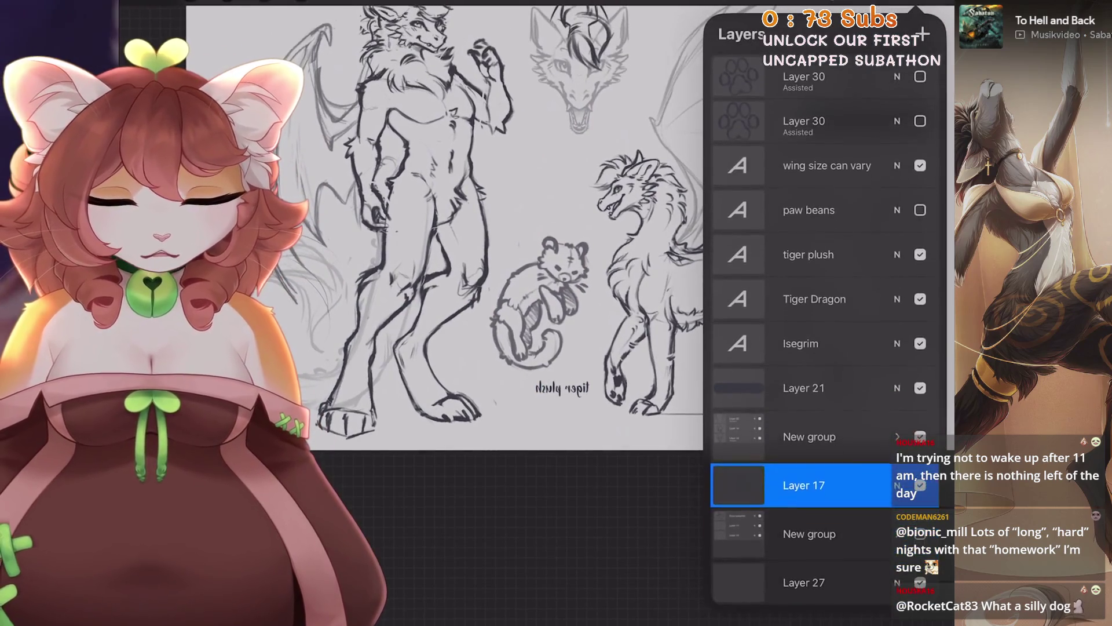
{"action": "left_click", "coordinate": [920, 209]}
Nudge the Layer 30 paw print into place above the tiger plush.
{"action": "key", "text": "v"}
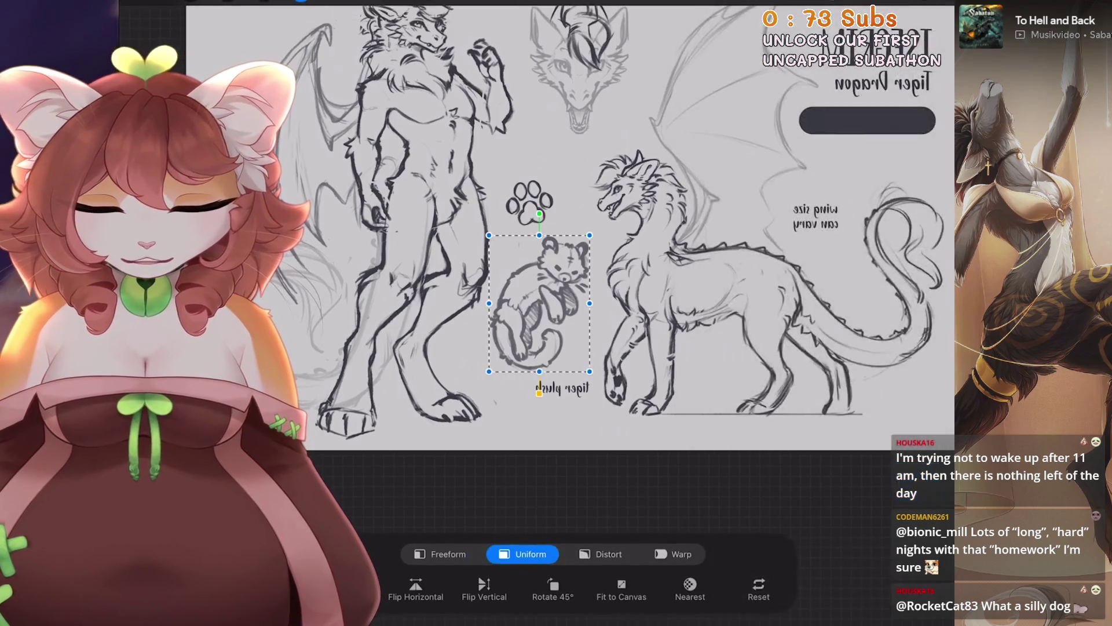
{"action": "key", "text": "l"}
{"action": "scroll", "coordinate": [846, 289], "scroll_direction": "down", "scroll_amount": 3}
{"action": "key", "text": "v"}
{"action": "scroll", "coordinate": [822, 325], "scroll_direction": "up", "scroll_amount": 3}
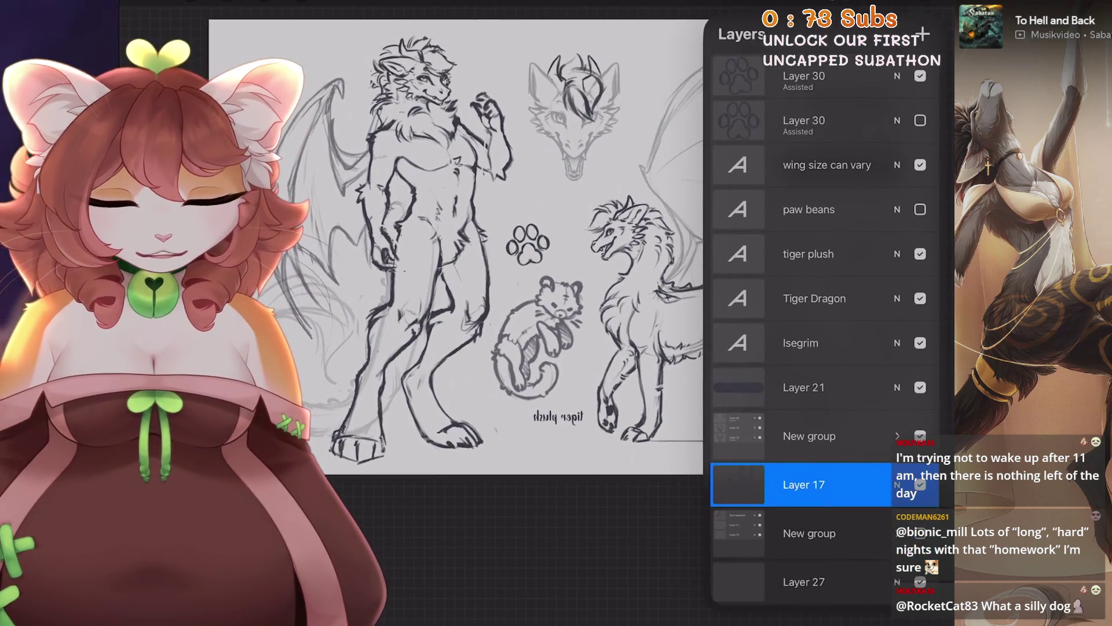
{"action": "left_click", "coordinate": [823, 75]}
{"action": "key", "text": "v"}
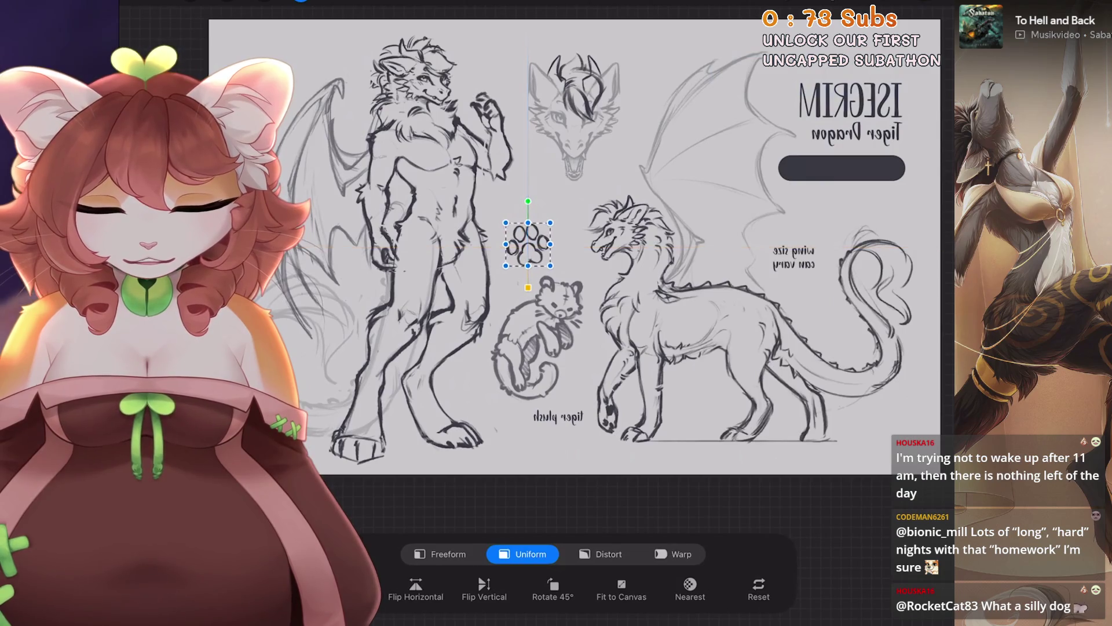
{"action": "scroll", "coordinate": [573, 250], "scroll_direction": "up", "scroll_amount": 2}
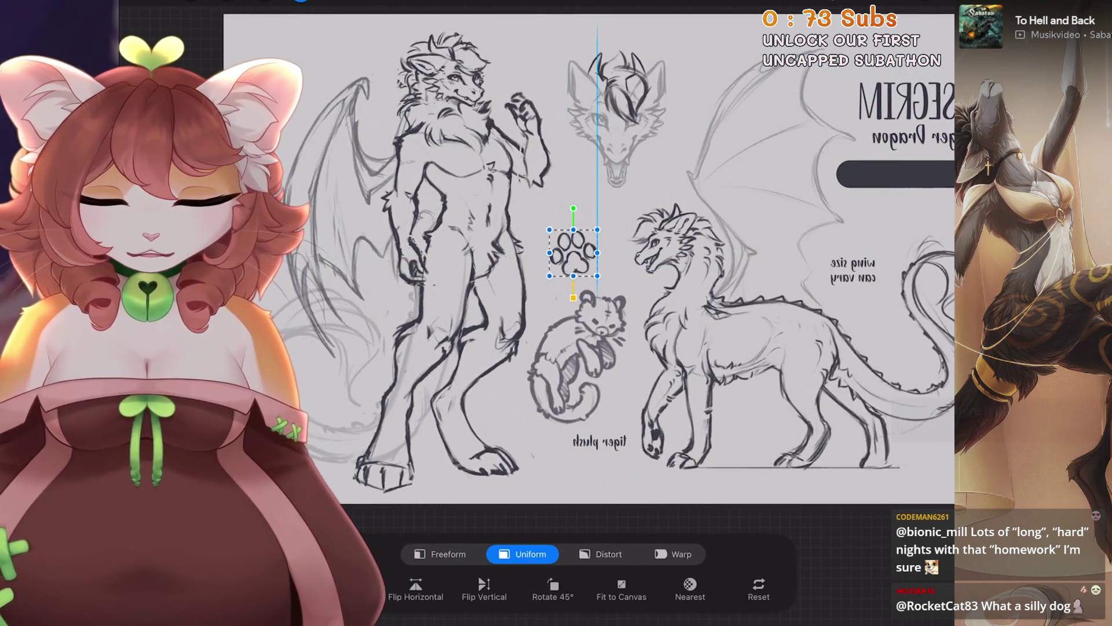
{"action": "key", "text": "v"}
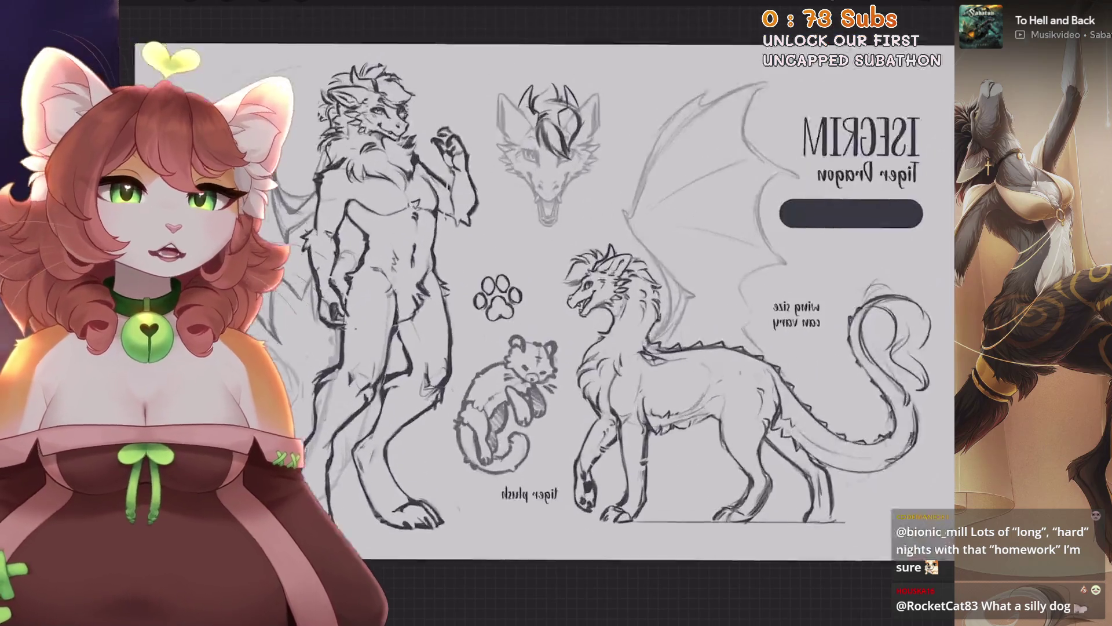
{"action": "scroll", "coordinate": [568, 289], "scroll_direction": "up", "scroll_amount": 1}
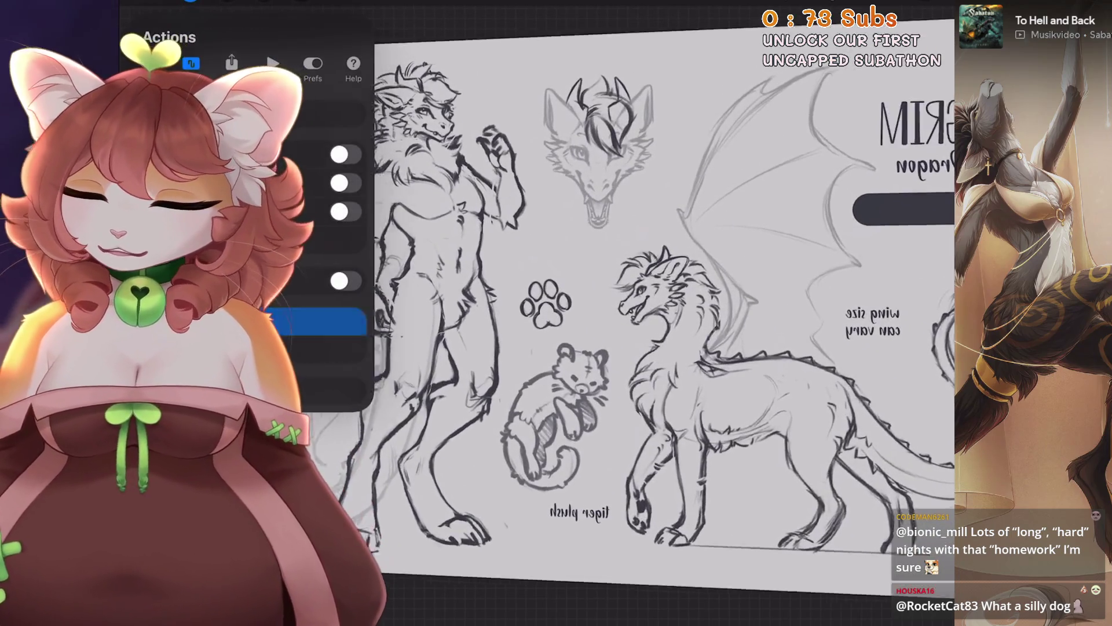
Flip the canvas horizontally so the text reads normally.
{"action": "key", "text": "h"}
{"action": "scroll", "coordinate": [580, 289], "scroll_direction": "down", "scroll_amount": 1}
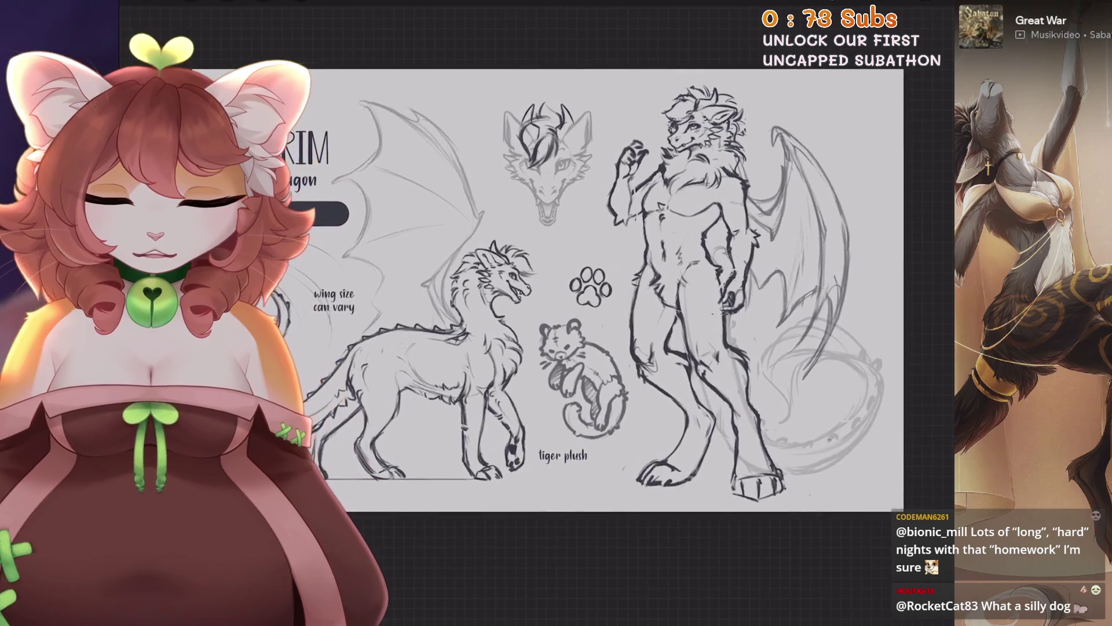
{"action": "scroll", "coordinate": [579, 290], "scroll_direction": "up", "scroll_amount": 1}
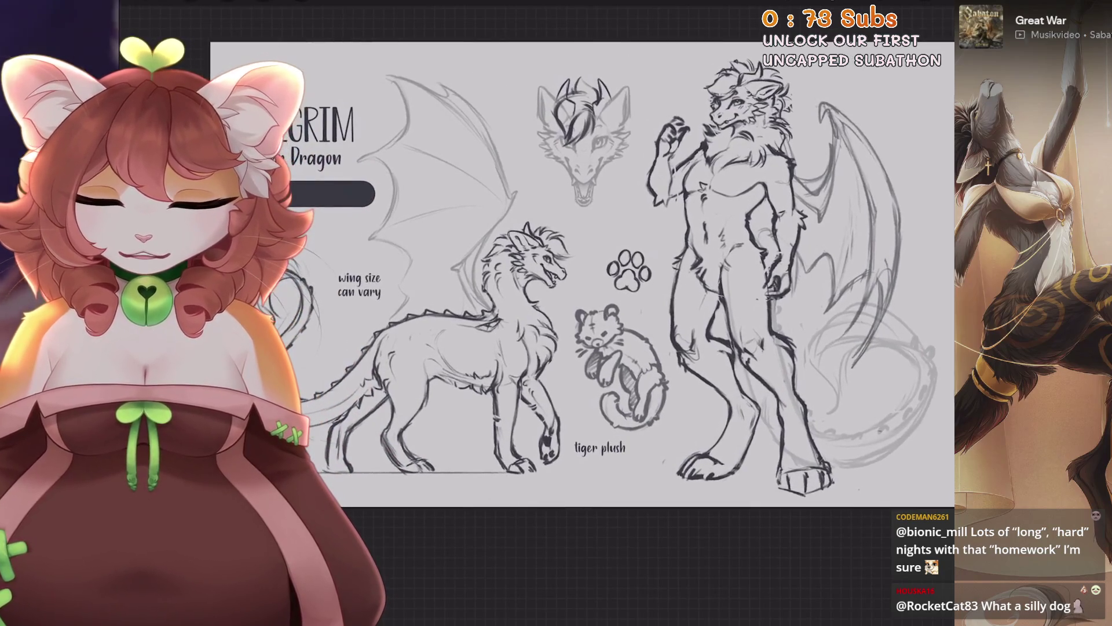
{"action": "scroll", "coordinate": [579, 289], "scroll_direction": "up", "scroll_amount": 1}
{"action": "scroll", "coordinate": [825, 324], "scroll_direction": "down", "scroll_amount": 3}
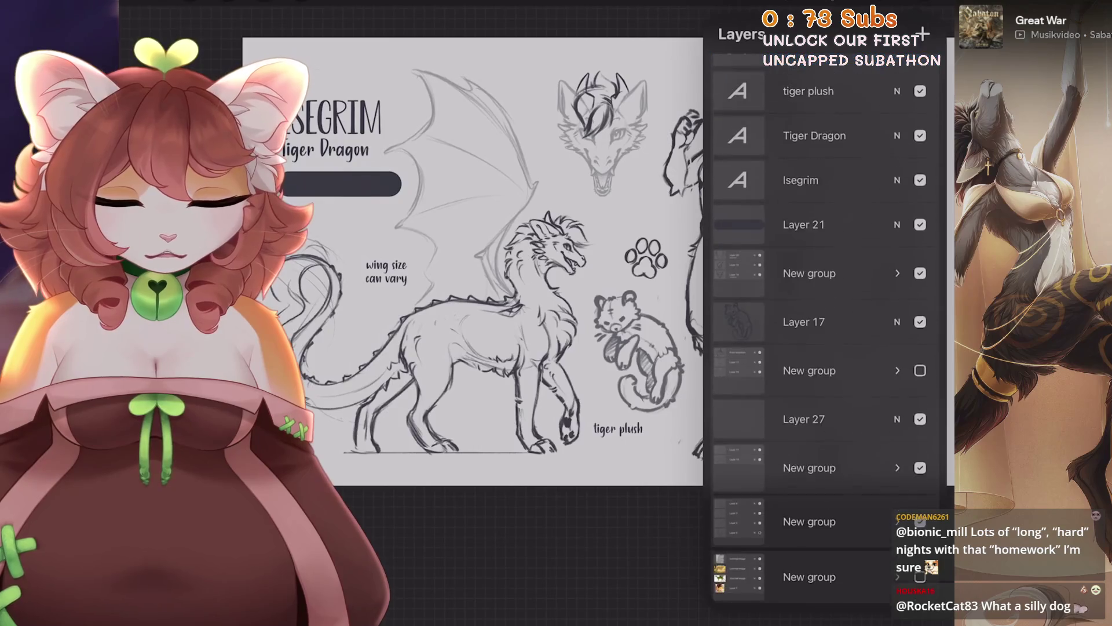
Show the feral dragon's layer group and shift it slightly to the right.
{"action": "left_click", "coordinate": [920, 464]}
{"action": "scroll", "coordinate": [493, 260], "scroll_direction": "up", "scroll_amount": 2}
{"action": "left_click", "coordinate": [811, 464]}
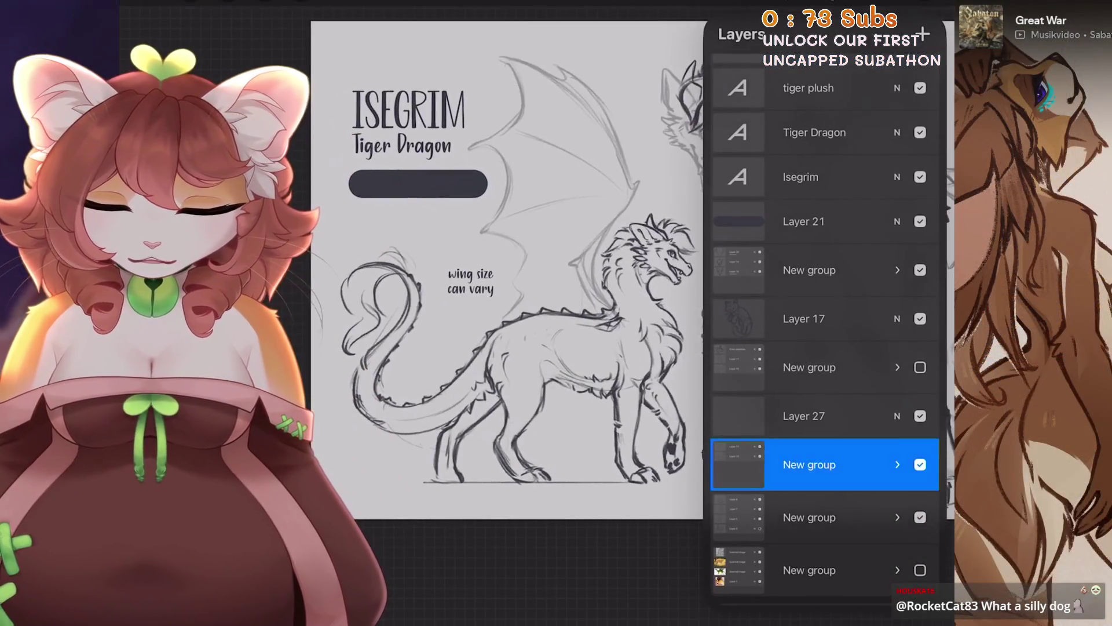
{"action": "left_click", "coordinate": [301, 1]}
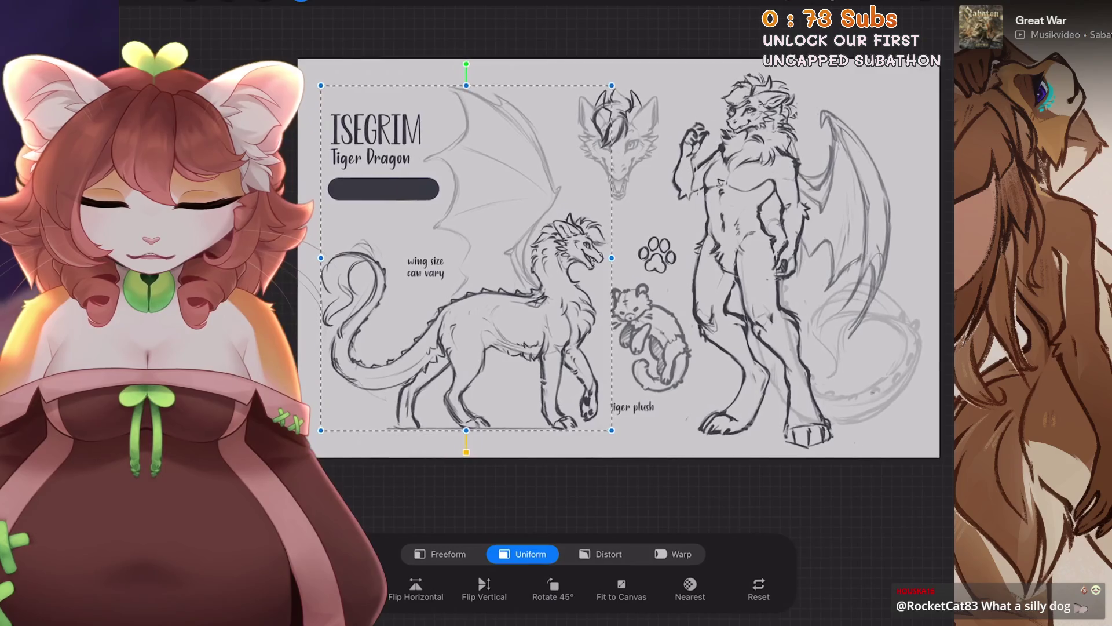
{"action": "left_click_drag", "start_coordinate": [450, 257], "coordinate": [462, 258]}
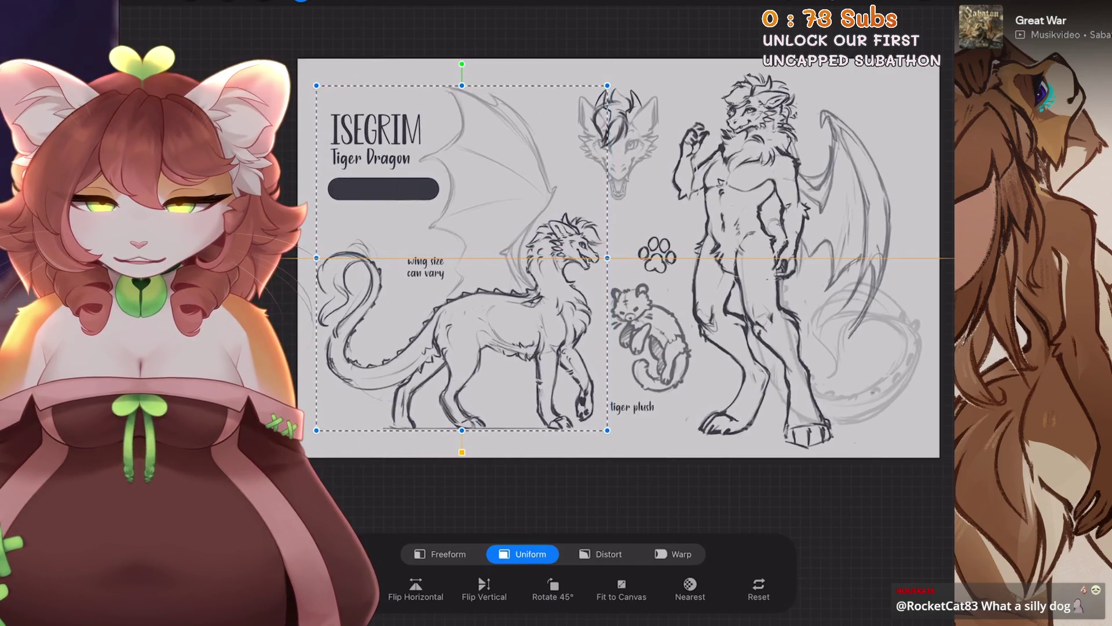
{"action": "left_click", "coordinate": [301, 1]}
Select the Isegrim title, then shrink the Tiger Dragon subtitle slightly and move it up-left.
{"action": "scroll", "coordinate": [618, 258], "scroll_direction": "down", "scroll_amount": 3}
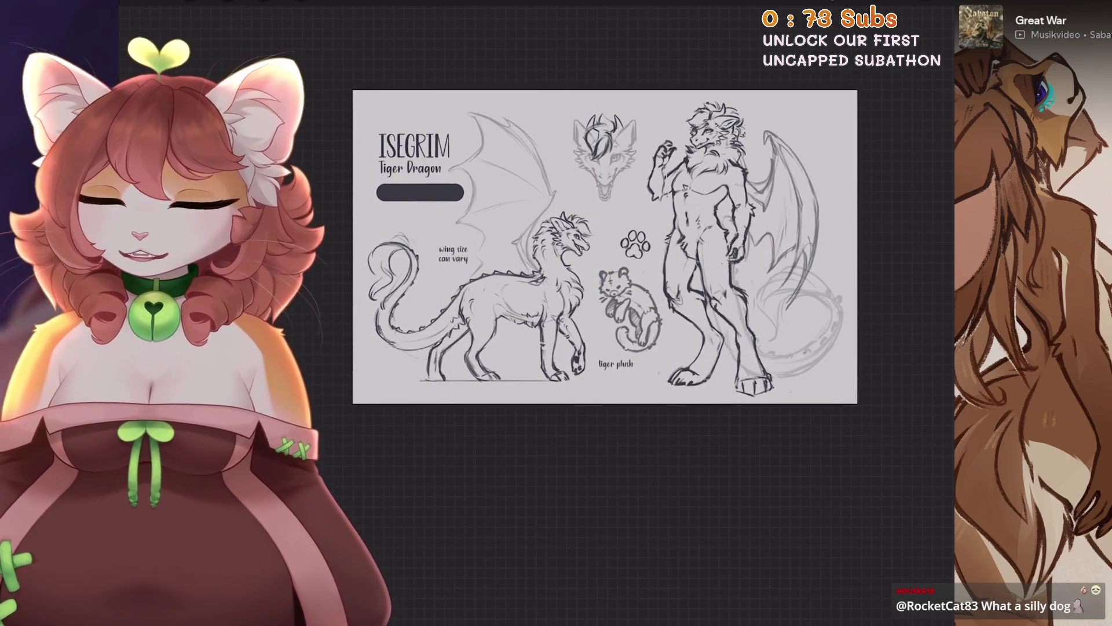
{"action": "scroll", "coordinate": [605, 246], "scroll_direction": "up", "scroll_amount": 3}
{"action": "key", "text": "l"}
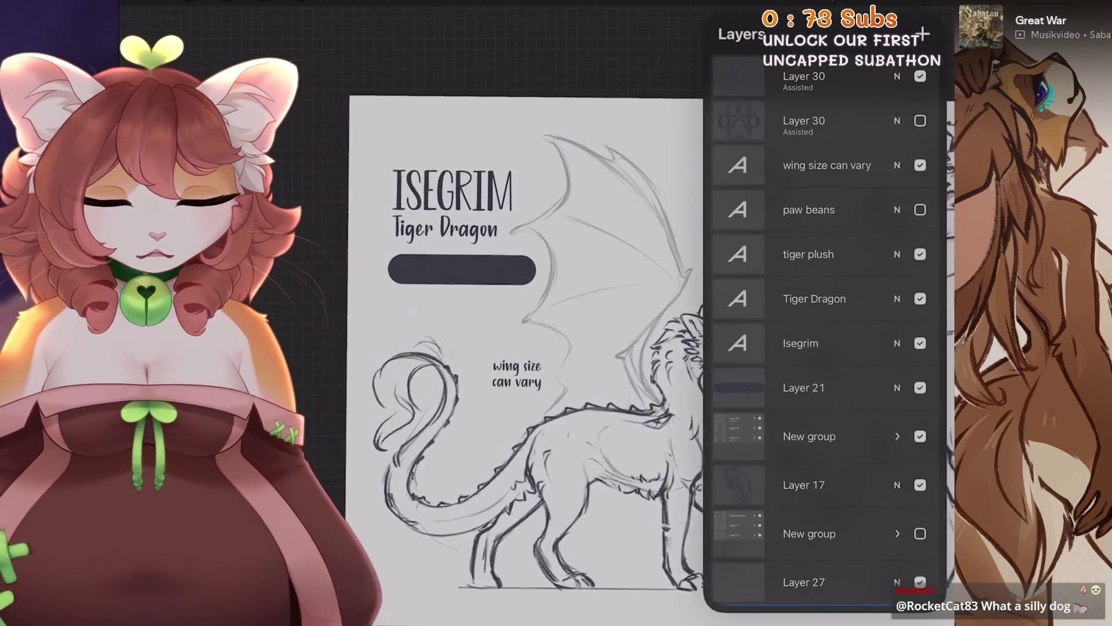
{"action": "left_click", "coordinate": [800, 377]}
{"action": "left_click", "coordinate": [301, 1]}
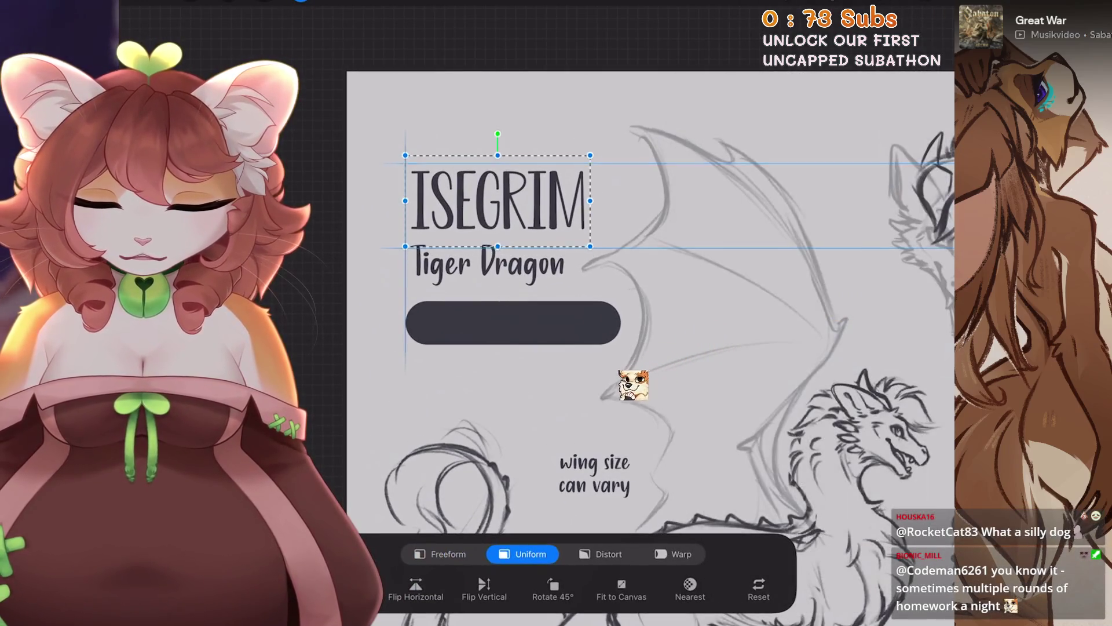
{"action": "key", "text": "l"}
{"action": "scroll", "coordinate": [521, 443], "scroll_direction": "up", "scroll_amount": 2}
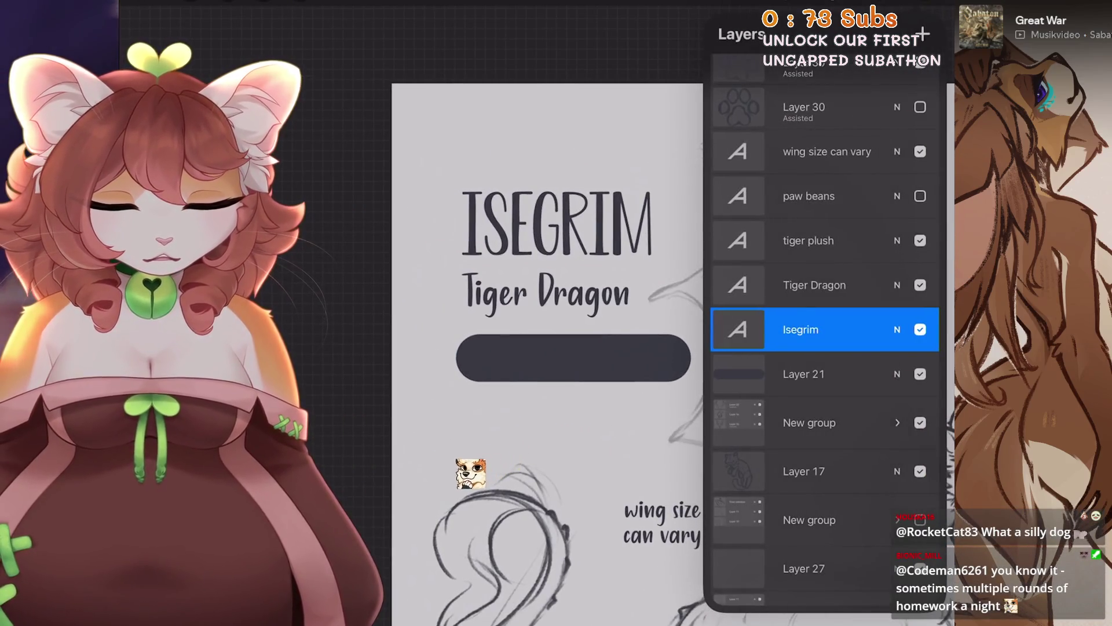
{"action": "left_click", "coordinate": [814, 284]}
{"action": "left_click", "coordinate": [301, 1]}
{"action": "left_click_drag", "start_coordinate": [634, 260], "coordinate": [621, 255]}
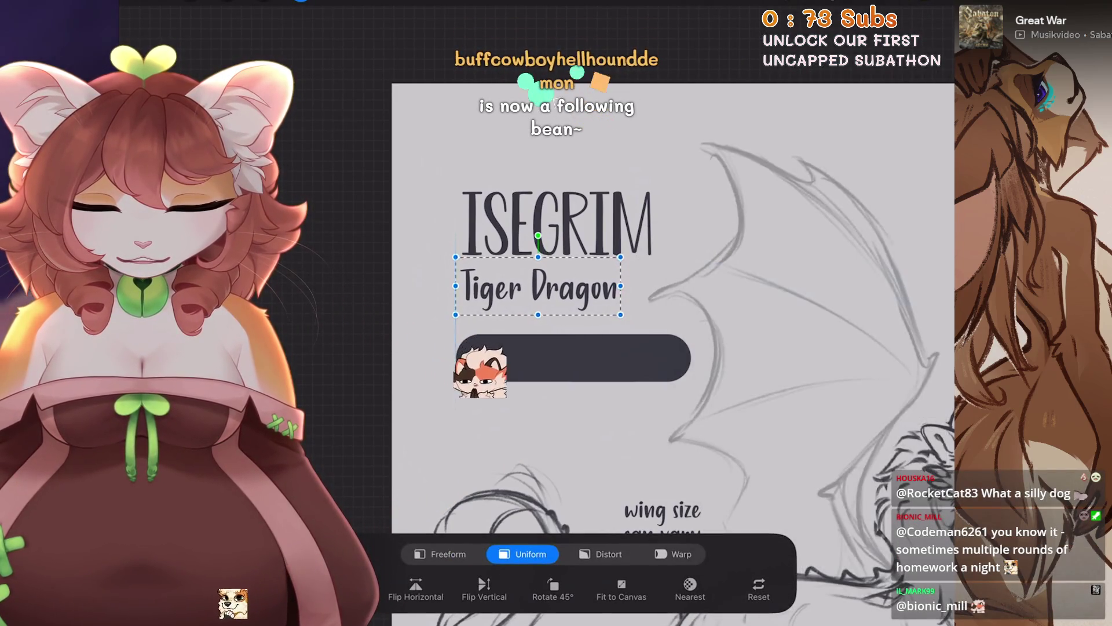
Try several fonts for the Tiger Dragon subtitle, settling on a thin rounded font.
{"action": "double_click", "coordinate": [539, 286]}
{"action": "left_click", "coordinate": [942, 330]}
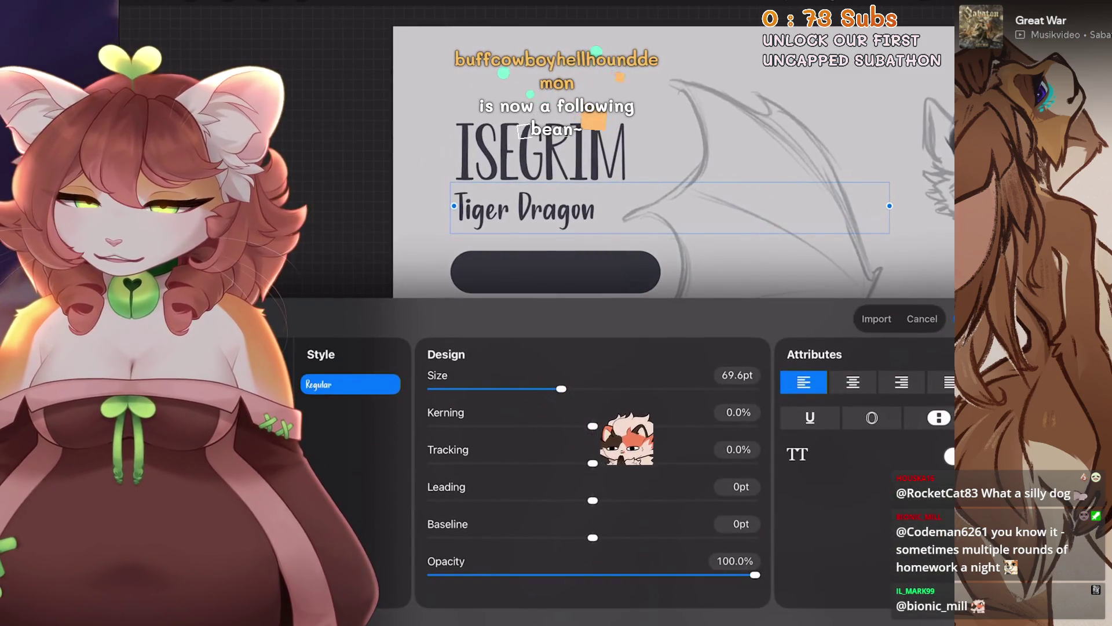
{"action": "left_click", "coordinate": [174, 405]}
{"action": "left_click", "coordinate": [173, 440]}
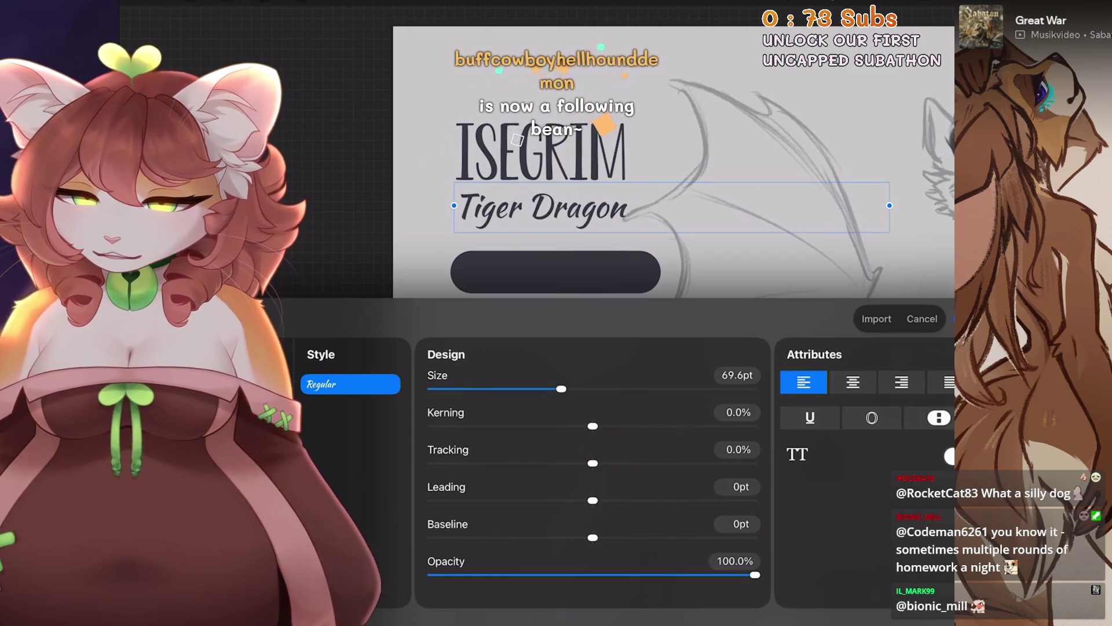
{"action": "left_click", "coordinate": [174, 475]}
{"action": "left_click", "coordinate": [173, 510]}
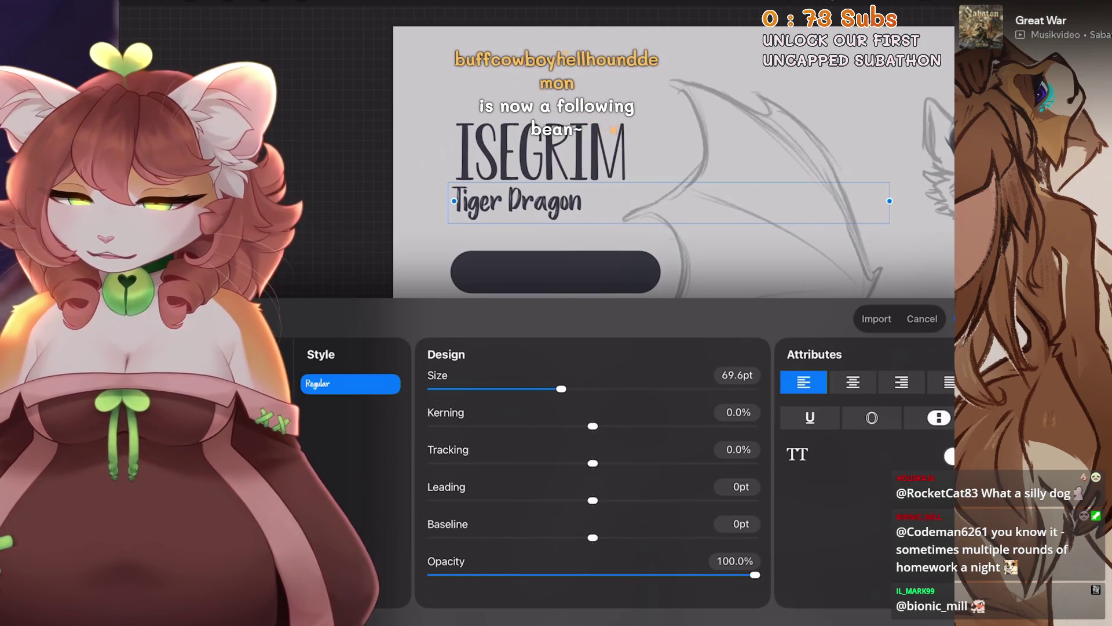
{"action": "left_click", "coordinate": [174, 545]}
{"action": "left_click", "coordinate": [174, 580]}
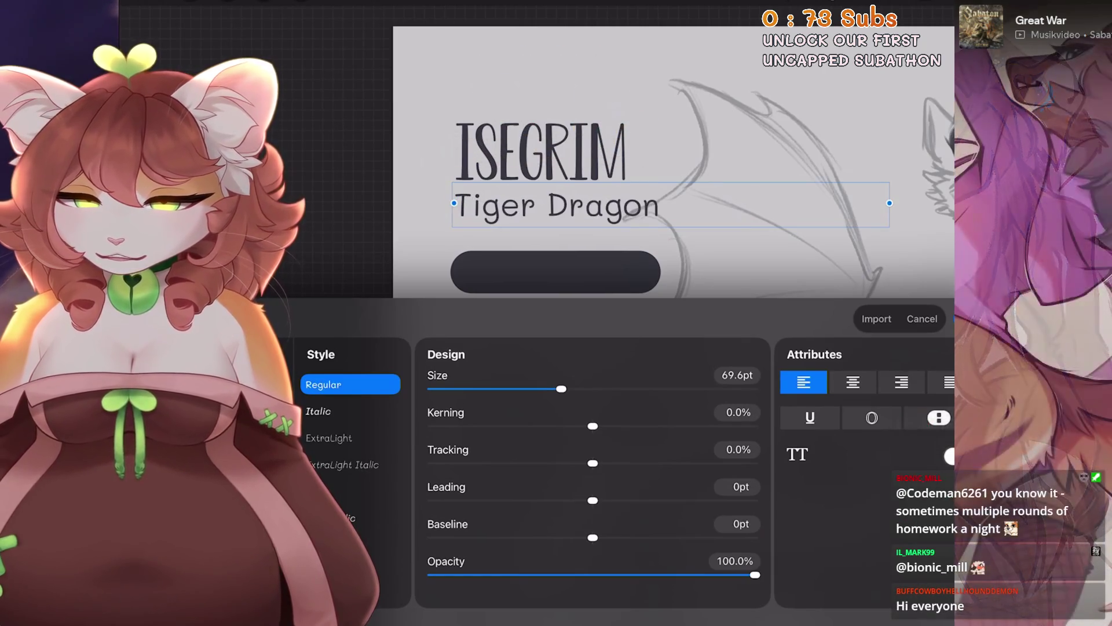
Tighten the subtitle's letter spacing, keep regular weight, and set its size to 50pt.
{"action": "mouse_move", "coordinate": [561, 388]}
{"action": "left_mouse_down"}
{"action": "mouse_move", "coordinate": [541, 389]}
{"action": "mouse_move", "coordinate": [551, 389]}
{"action": "left_mouse_up"}
{"action": "key", "text": "ctrl+z"}
{"action": "mouse_move", "coordinate": [593, 500]}
{"action": "left_mouse_down"}
{"action": "mouse_move", "coordinate": [575, 500]}
{"action": "mouse_move", "coordinate": [593, 501]}
{"action": "mouse_move", "coordinate": [575, 463]}
{"action": "left_mouse_up"}
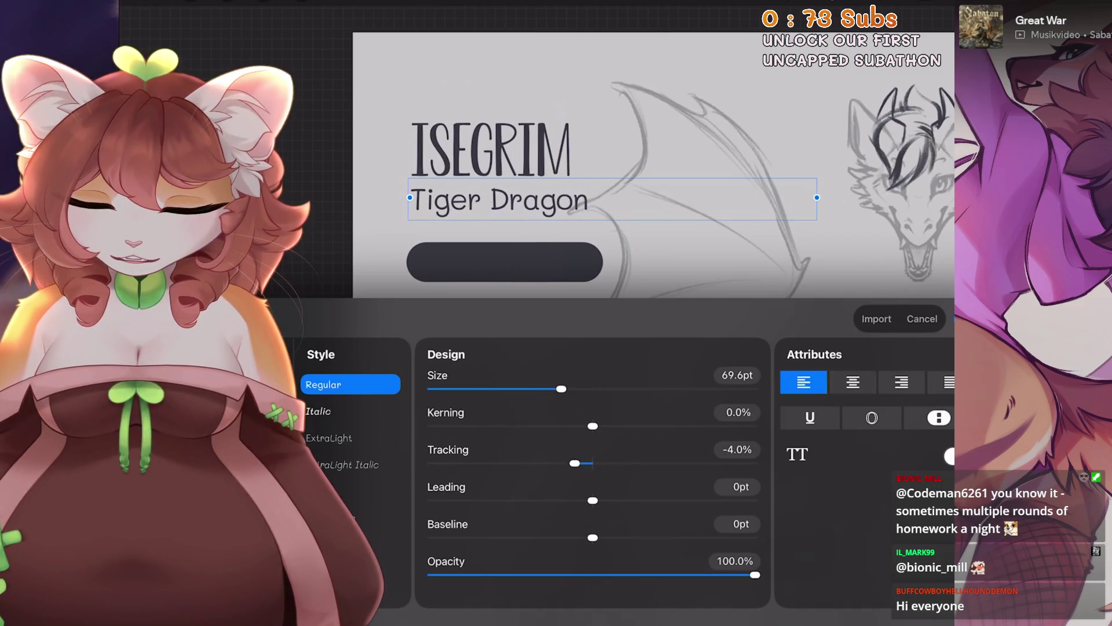
{"action": "left_click", "coordinate": [359, 541]}
{"action": "scroll", "coordinate": [350, 463], "scroll_direction": "down", "scroll_amount": 2}
{"action": "scroll", "coordinate": [351, 464], "scroll_direction": "up", "scroll_amount": 2}
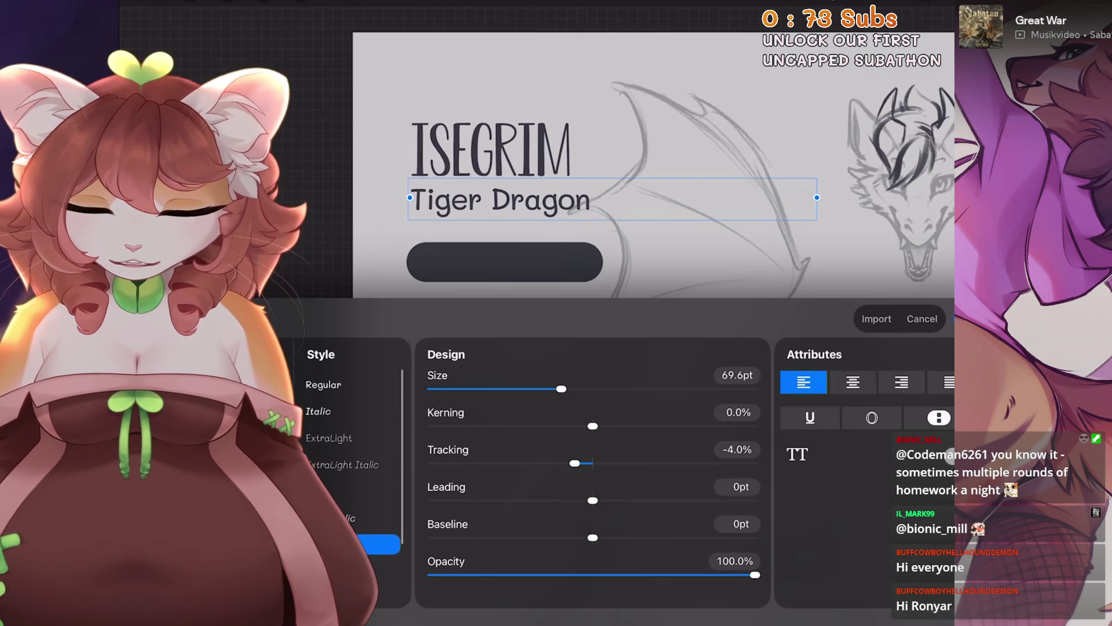
{"action": "left_click", "coordinate": [324, 385]}
{"action": "left_click_drag", "start_coordinate": [561, 389], "coordinate": [551, 389]}
{"action": "left_click", "coordinate": [737, 375]}
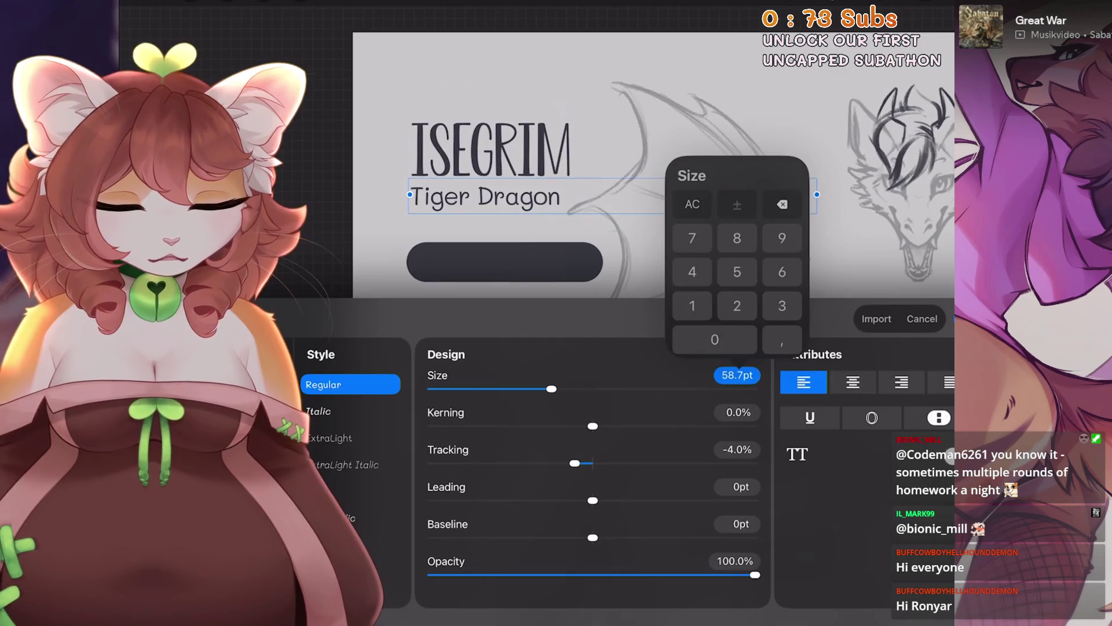
{"action": "left_click", "coordinate": [737, 272]}
{"action": "left_click", "coordinate": [715, 339]}
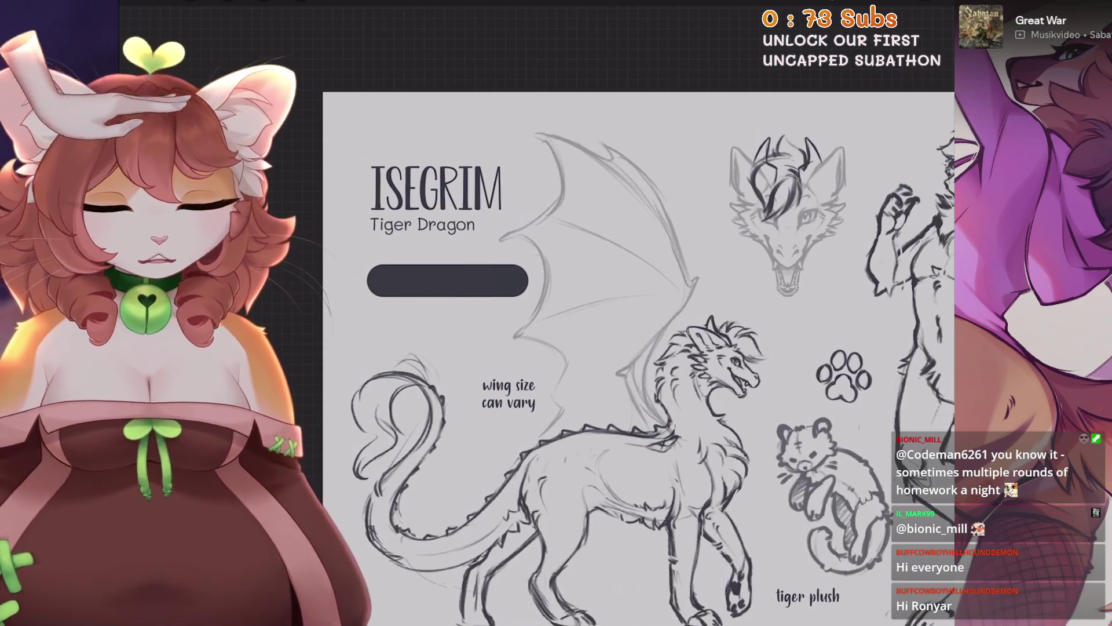
Set the Tiger Dragon subtitle's letter spacing to -4% and size to 55pt.
{"action": "double_click", "coordinate": [485, 276]}
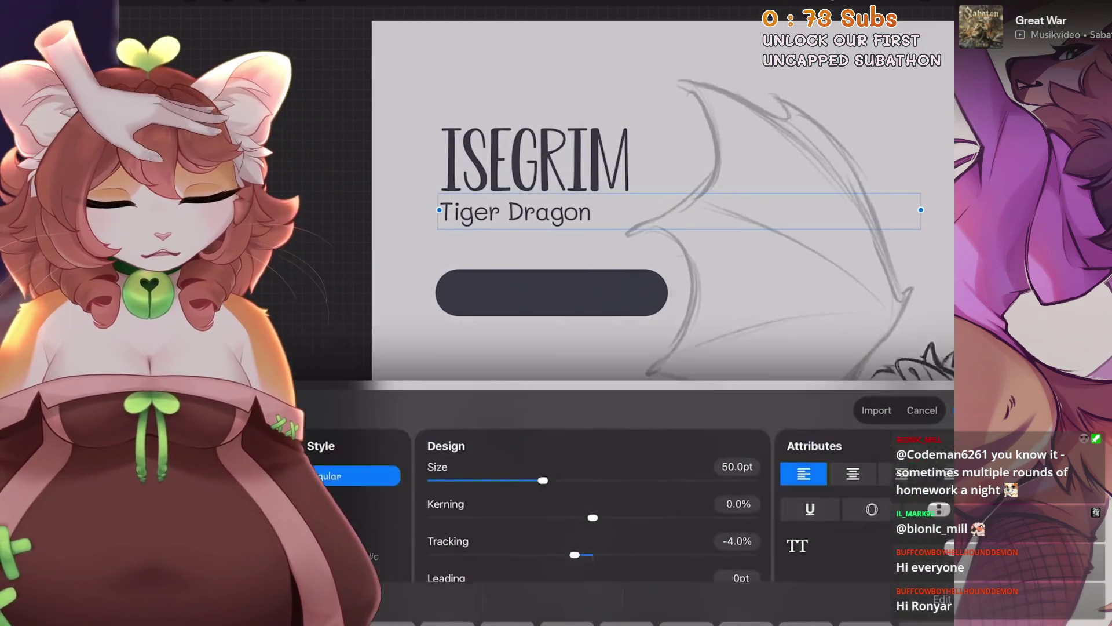
{"action": "left_click_drag", "start_coordinate": [575, 463], "coordinate": [575, 463]}
{"action": "left_click", "coordinate": [737, 449]}
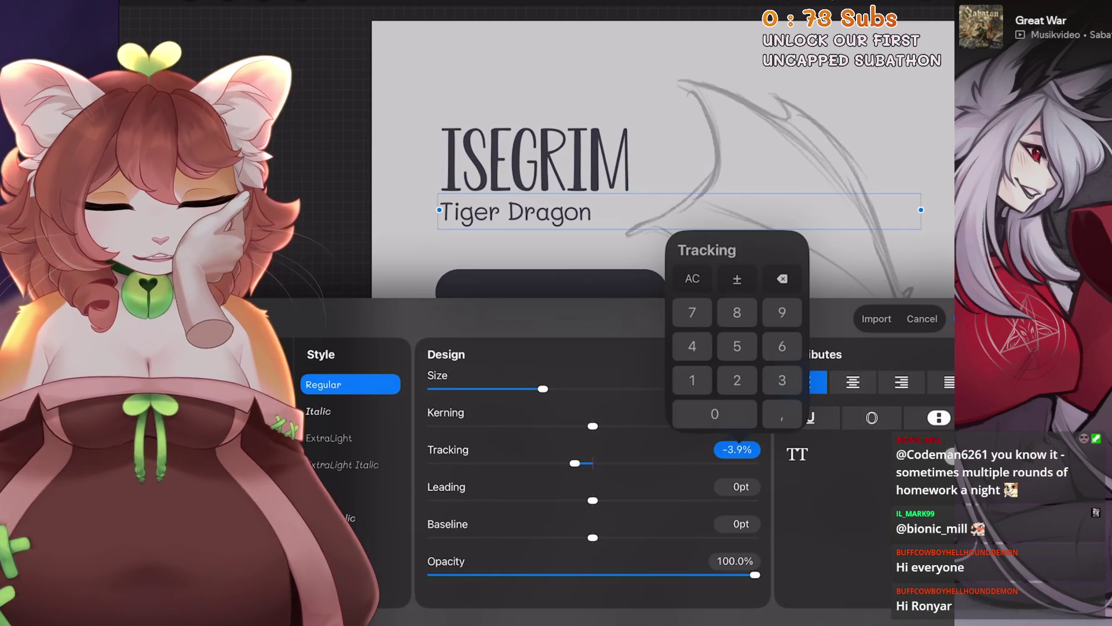
{"action": "left_click", "coordinate": [692, 346]}
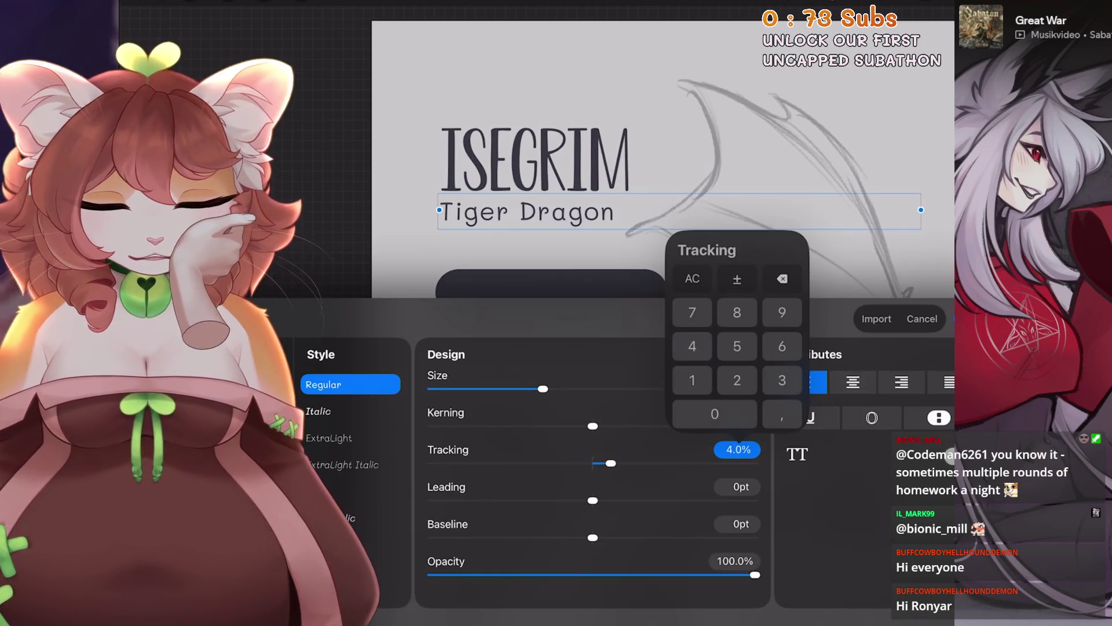
{"action": "left_click", "coordinate": [737, 278]}
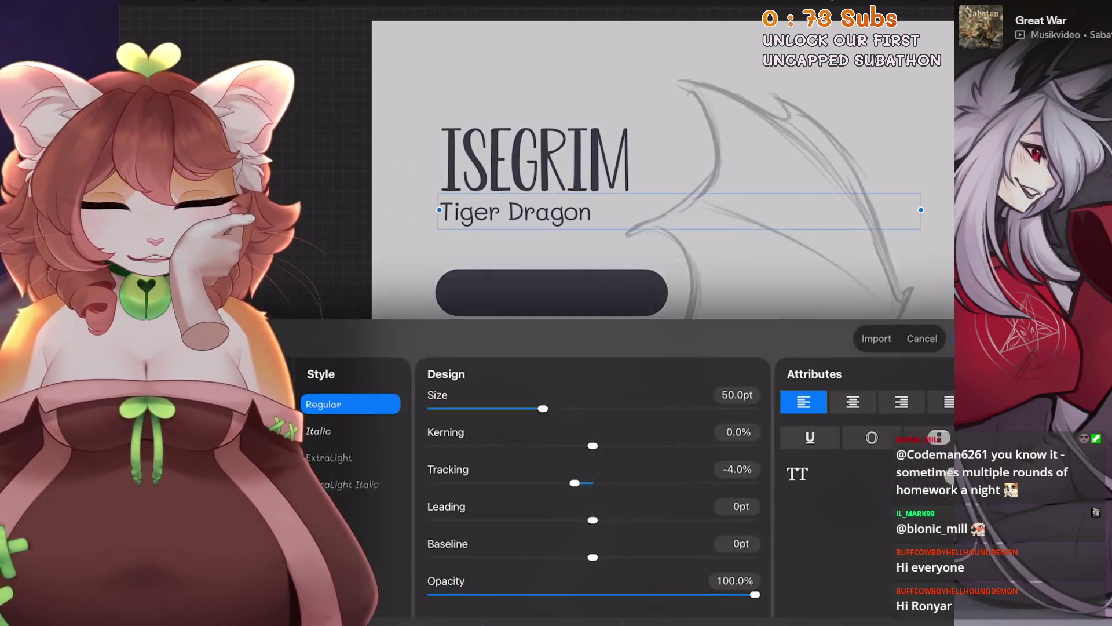
{"action": "left_click", "coordinate": [737, 394]}
{"action": "left_click", "coordinate": [738, 271]}
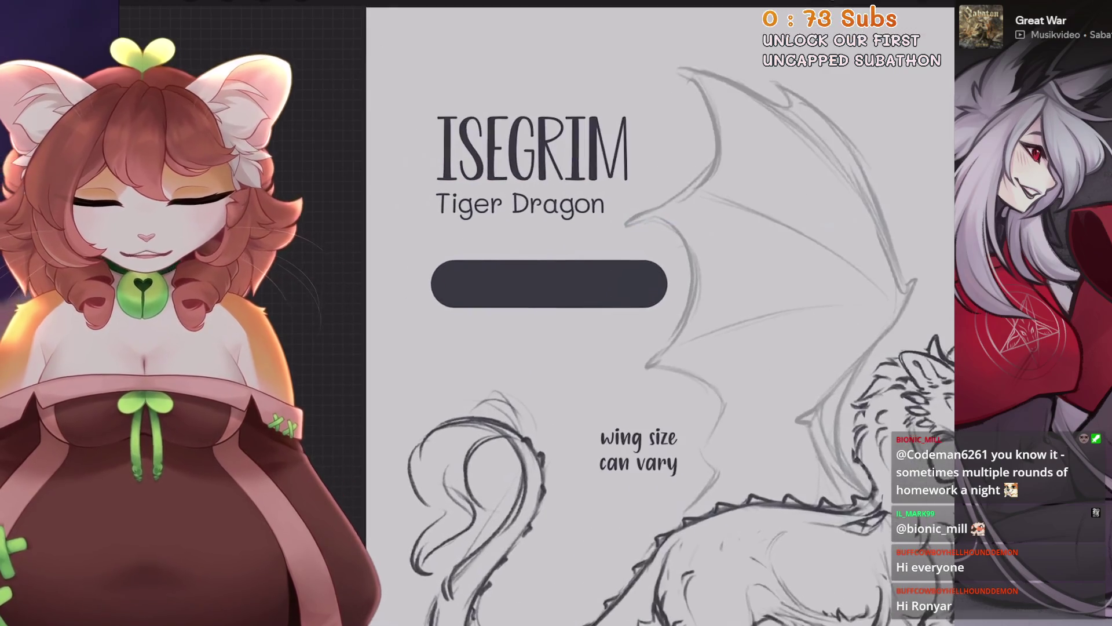
Multi-select the Isegrim and Tiger Dragon layers and move them together with Transform.
{"action": "key", "text": "l"}
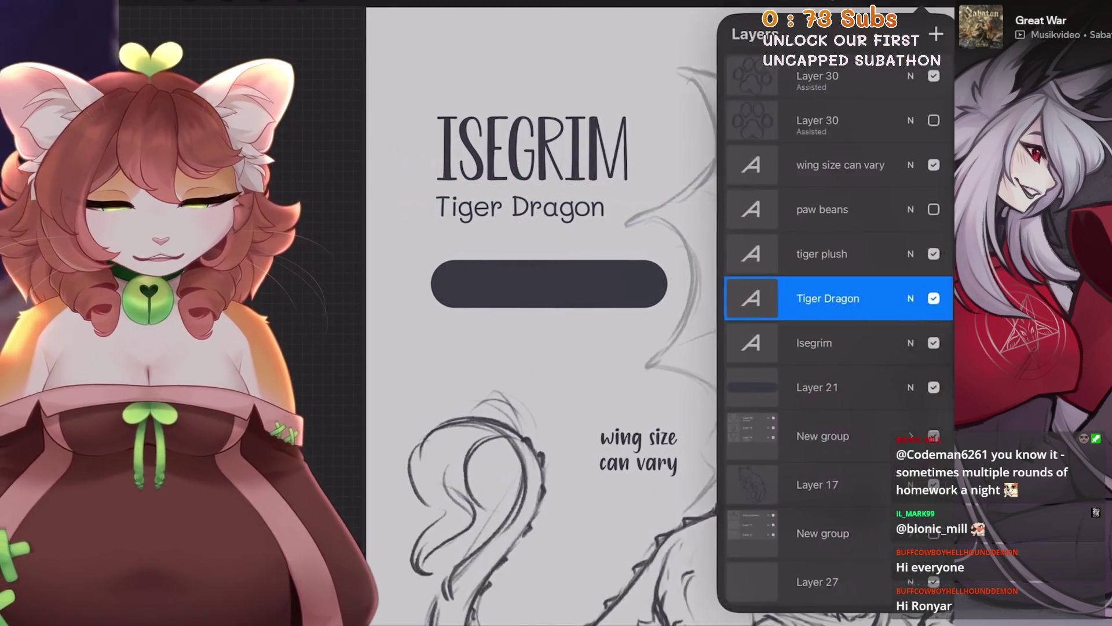
{"action": "type", "text": "3"}
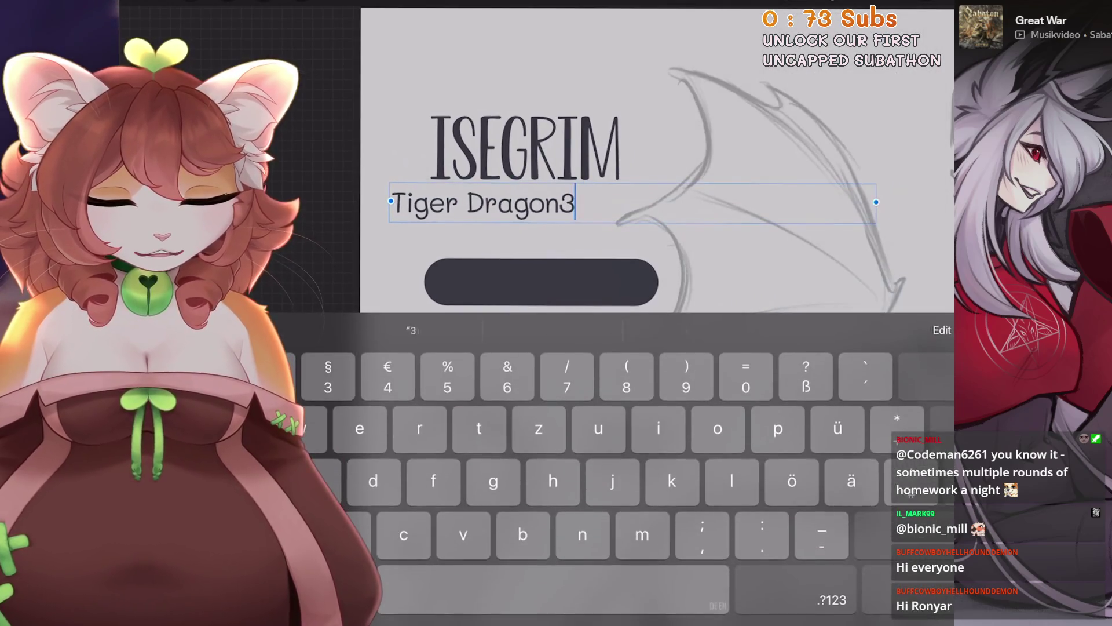
{"action": "key", "text": "ctrl+z"}
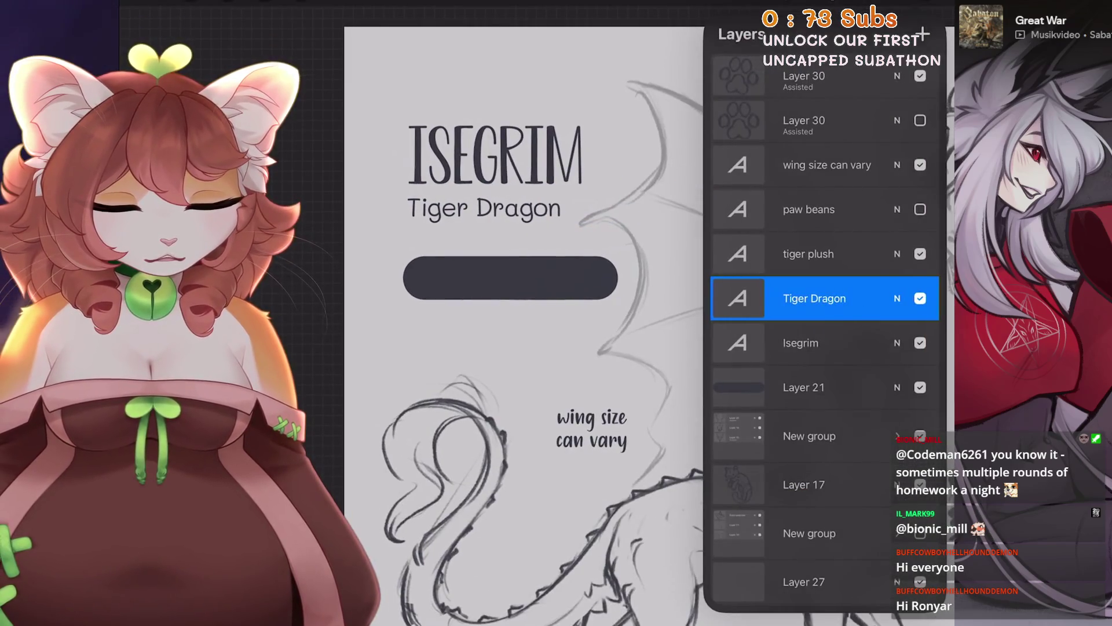
{"action": "left_click", "coordinate": [823, 342]}
{"action": "left_click_drag", "start_coordinate": [788, 387], "coordinate": [846, 387]}
{"action": "mouse_move", "coordinate": [788, 299]}
{"action": "left_mouse_down"}
{"action": "mouse_move", "coordinate": [846, 298]}
{"action": "mouse_move", "coordinate": [846, 285]}
{"action": "left_mouse_up"}
{"action": "key", "text": "v"}
{"action": "key", "text": "l"}
{"action": "left_click", "coordinate": [822, 329]}
{"action": "key", "text": "v"}
{"action": "mouse_move", "coordinate": [490, 167]}
{"action": "left_mouse_down"}
{"action": "mouse_move", "coordinate": [489, 260]}
{"action": "mouse_move", "coordinate": [490, 167]}
{"action": "left_mouse_up"}
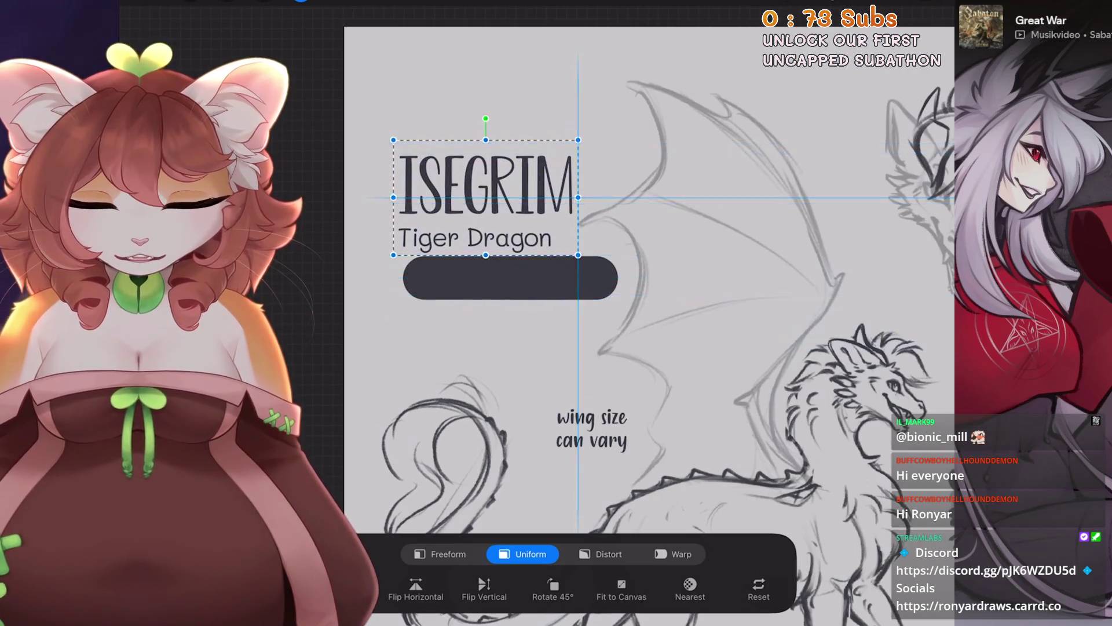
Undo the last move and drag the title and subtitle up to sit just above the dark bar.
{"action": "key", "text": "ctrl+z"}
{"action": "left_click_drag", "start_coordinate": [489, 260], "coordinate": [489, 182]}
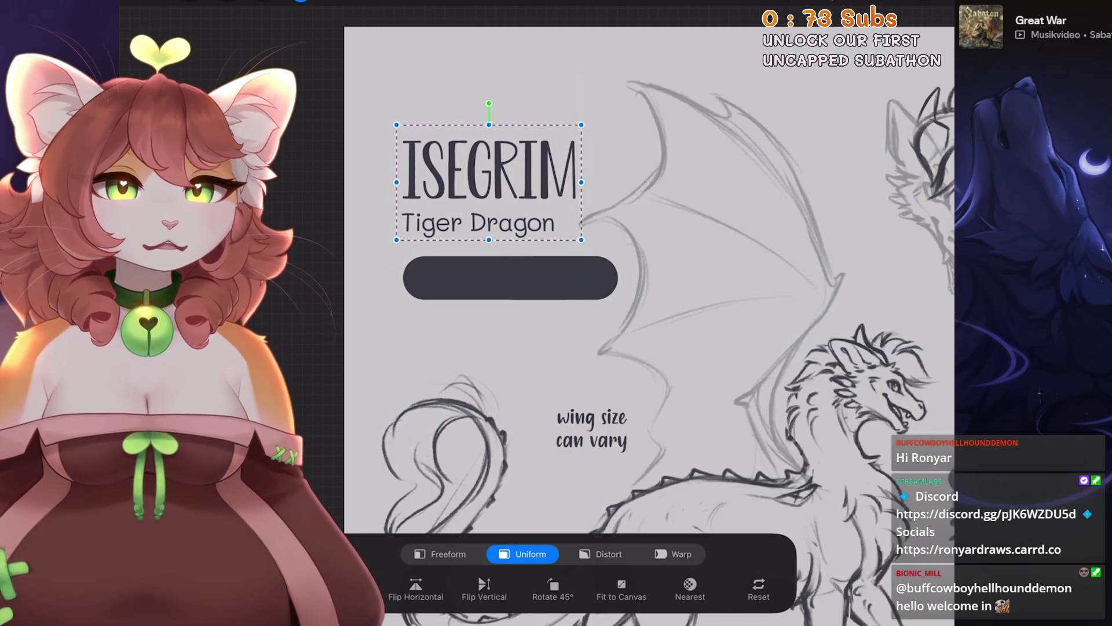
{"action": "scroll", "coordinate": [649, 278], "scroll_direction": "down", "scroll_amount": 3}
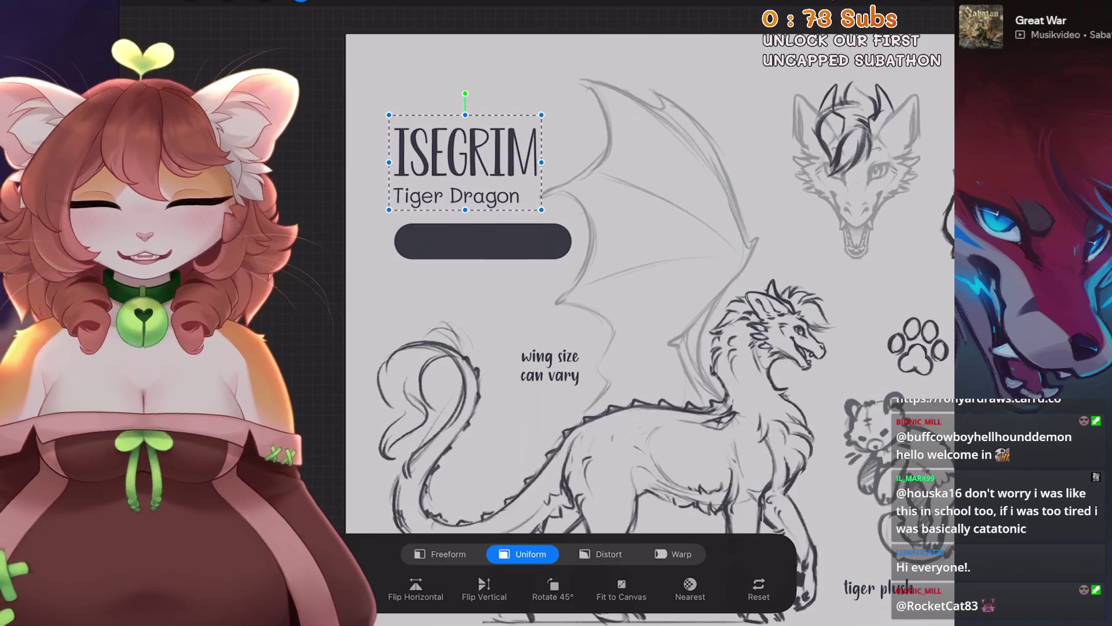
{"action": "scroll", "coordinate": [649, 284], "scroll_direction": "down", "scroll_amount": 2}
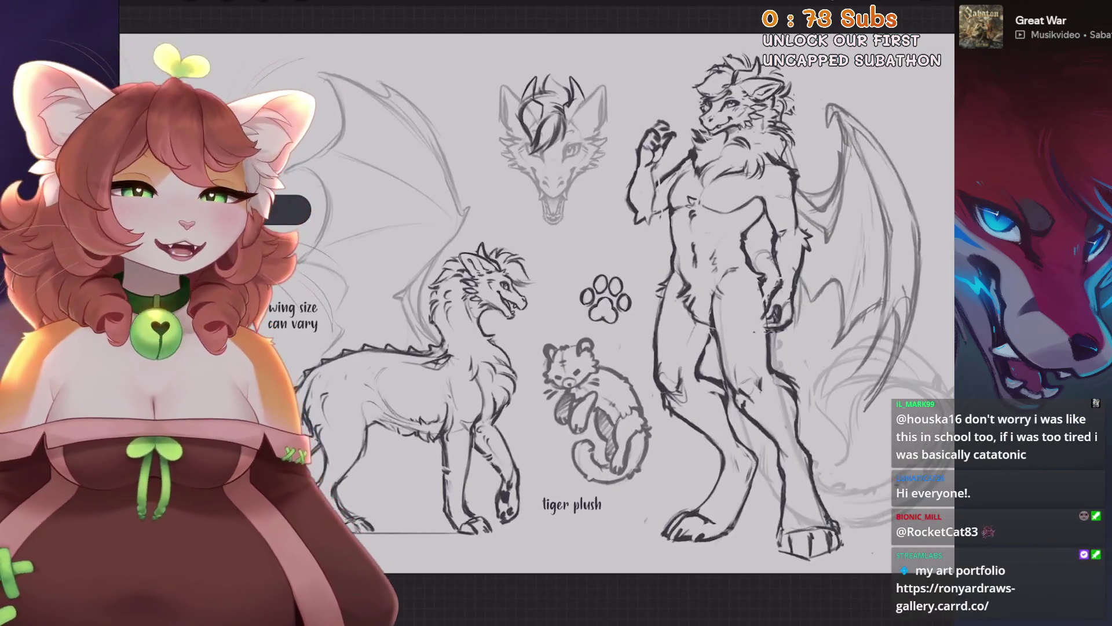
Zoom out to view the whole Isegrim reference sheet.
{"action": "scroll", "coordinate": [579, 290], "scroll_direction": "up", "scroll_amount": 1}
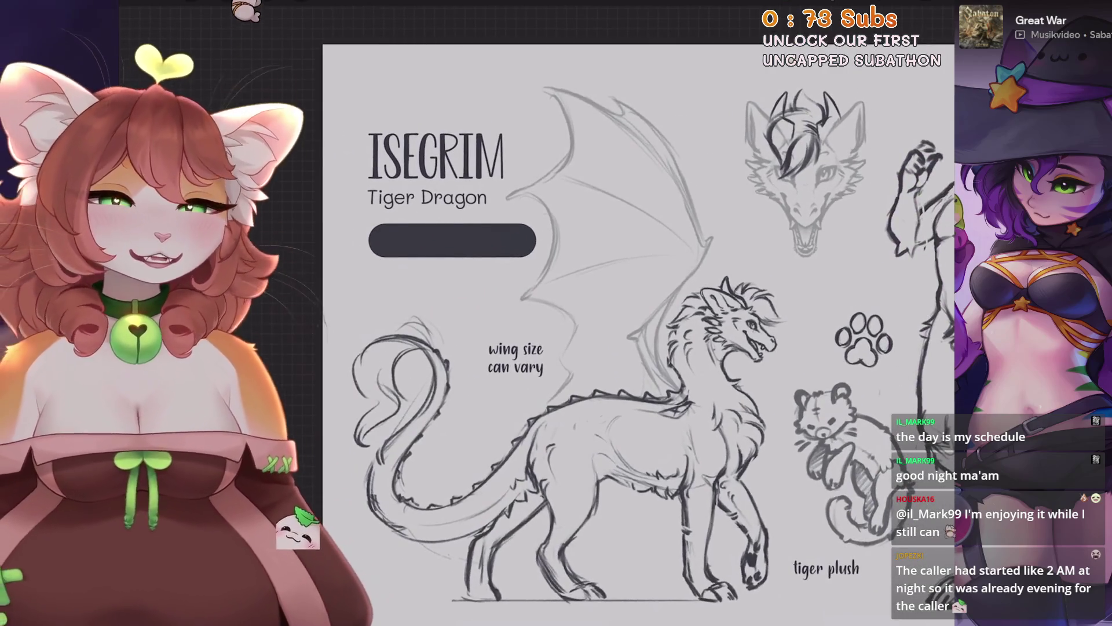
Set the 'wing size can vary' note to 35pt and begin entering its line spacing.
{"action": "key", "text": "l"}
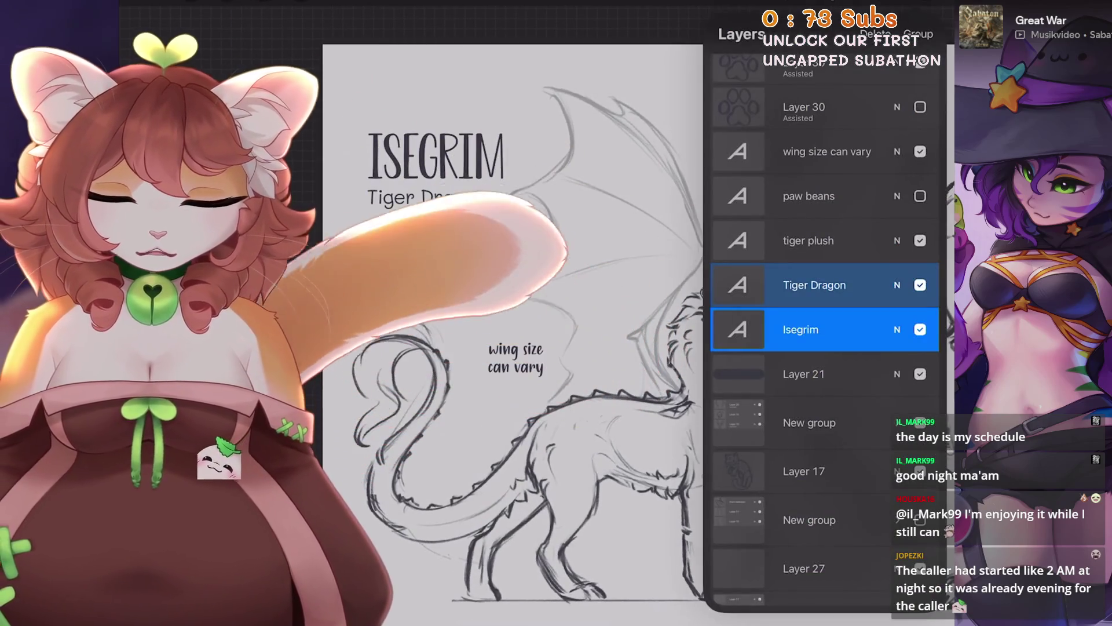
{"action": "scroll", "coordinate": [492, 319], "scroll_direction": "up", "scroll_amount": 3}
{"action": "left_click", "coordinate": [348, 121]}
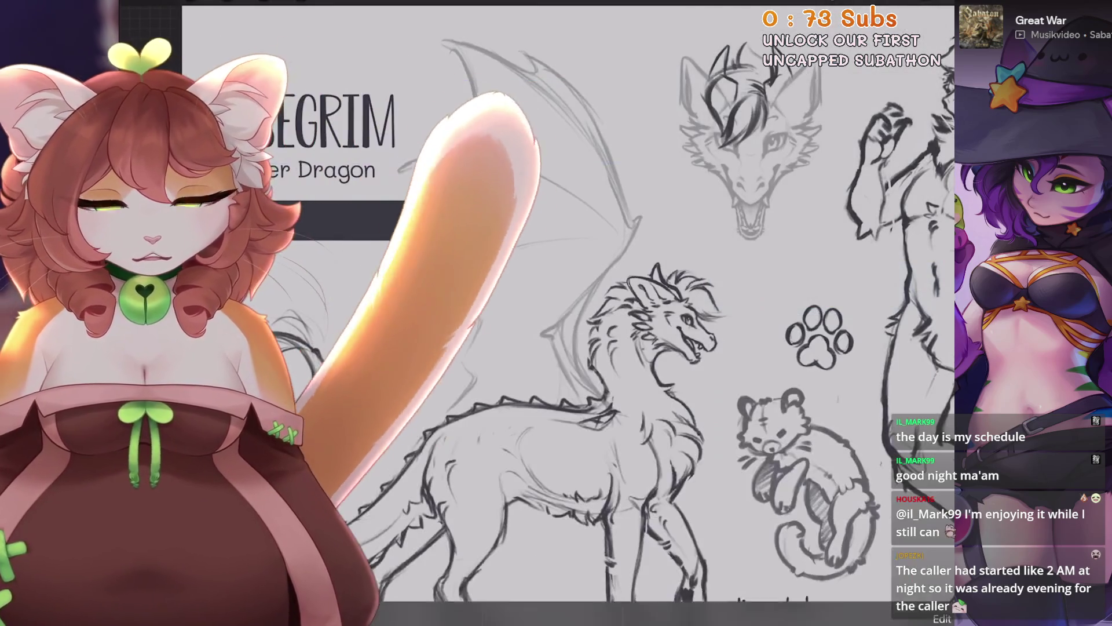
{"action": "left_click", "coordinate": [554, 161]}
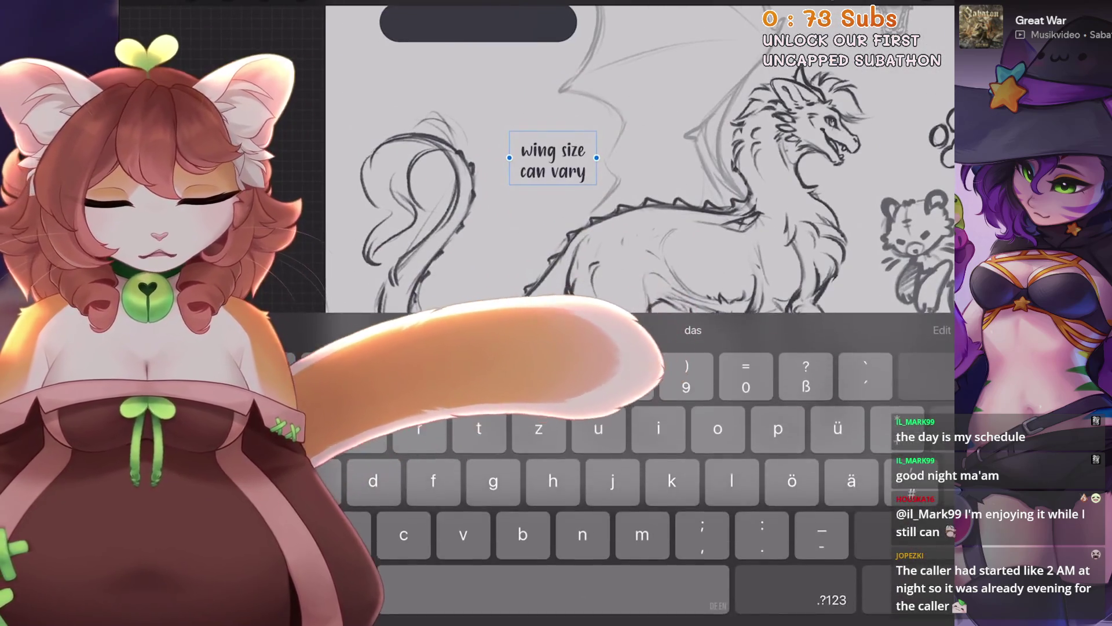
{"action": "left_click", "coordinate": [942, 329]}
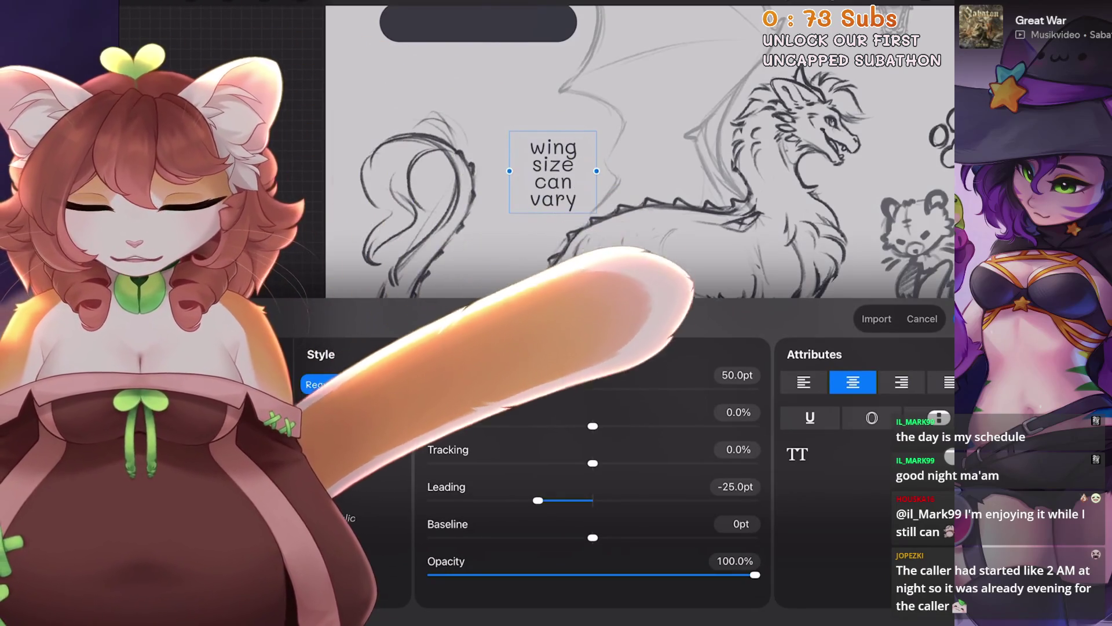
{"action": "left_click", "coordinate": [737, 375]}
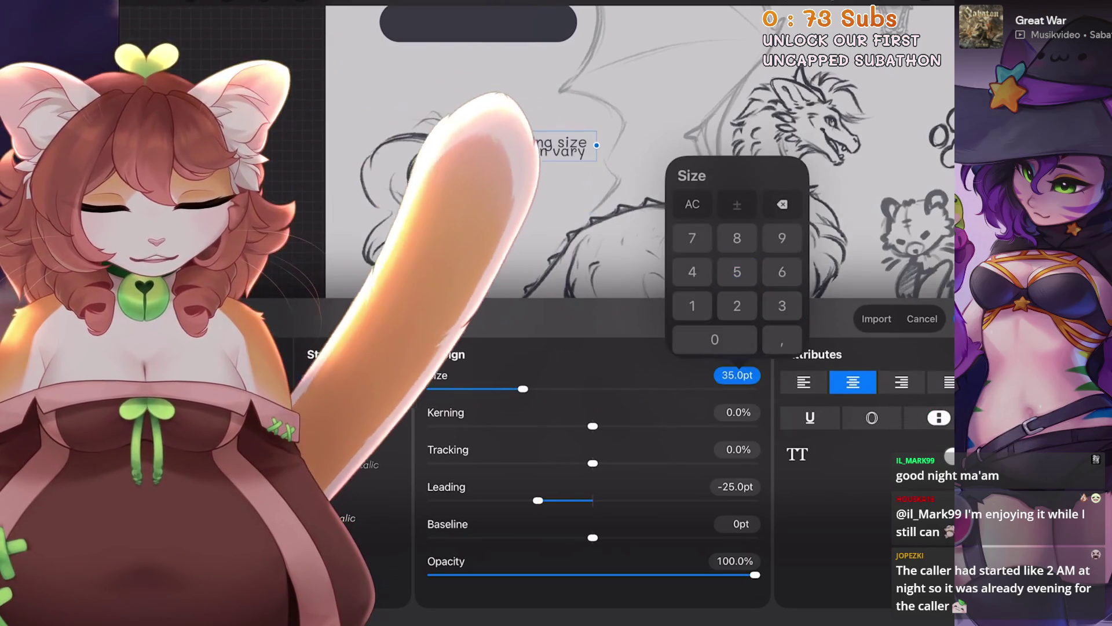
{"action": "left_click", "coordinate": [737, 272]}
{"action": "left_click", "coordinate": [735, 487]}
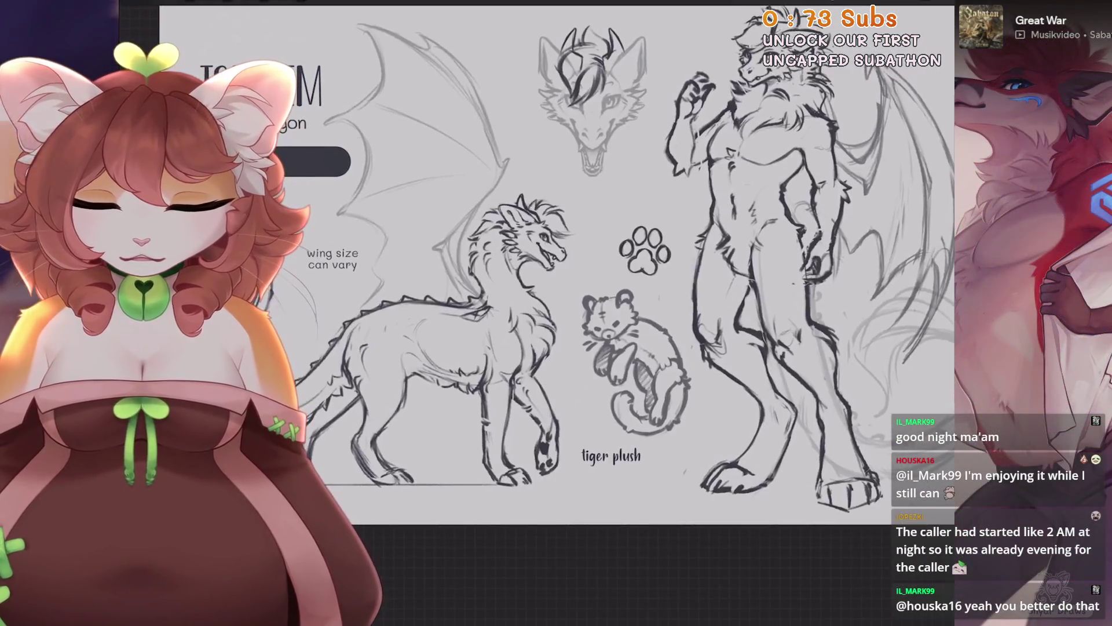
Set the 'wing size can vary' note's letter spacing to -4%.
{"action": "double_click", "coordinate": [363, 250]}
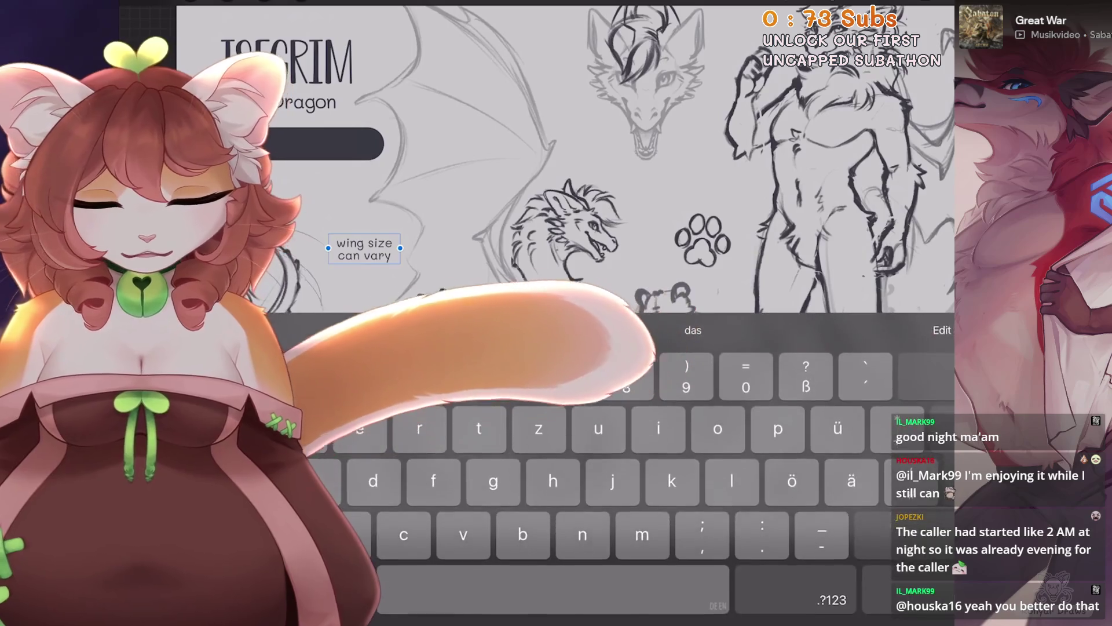
{"action": "left_click", "coordinate": [942, 330]}
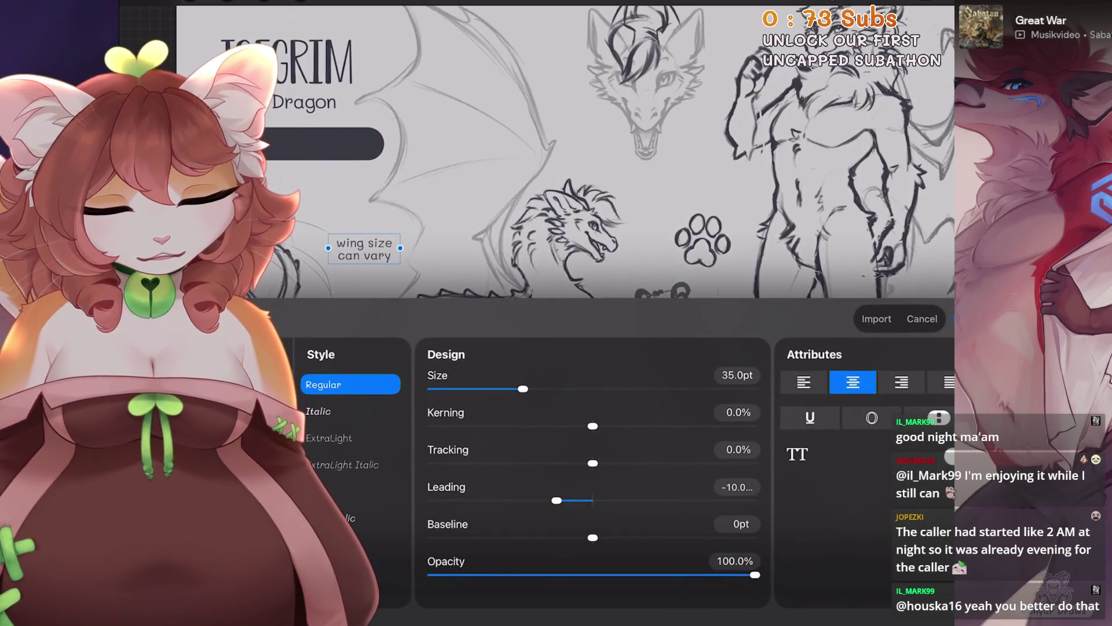
{"action": "left_click", "coordinate": [739, 450]}
{"action": "left_click", "coordinate": [692, 345]}
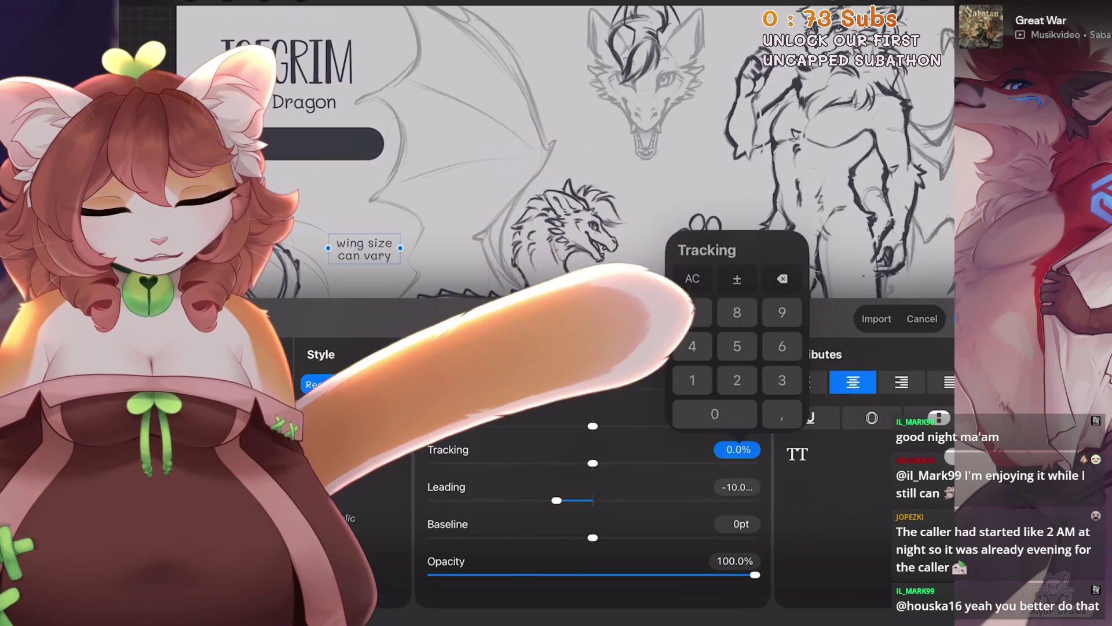
{"action": "left_click", "coordinate": [737, 279]}
{"action": "left_click", "coordinate": [956, 319]}
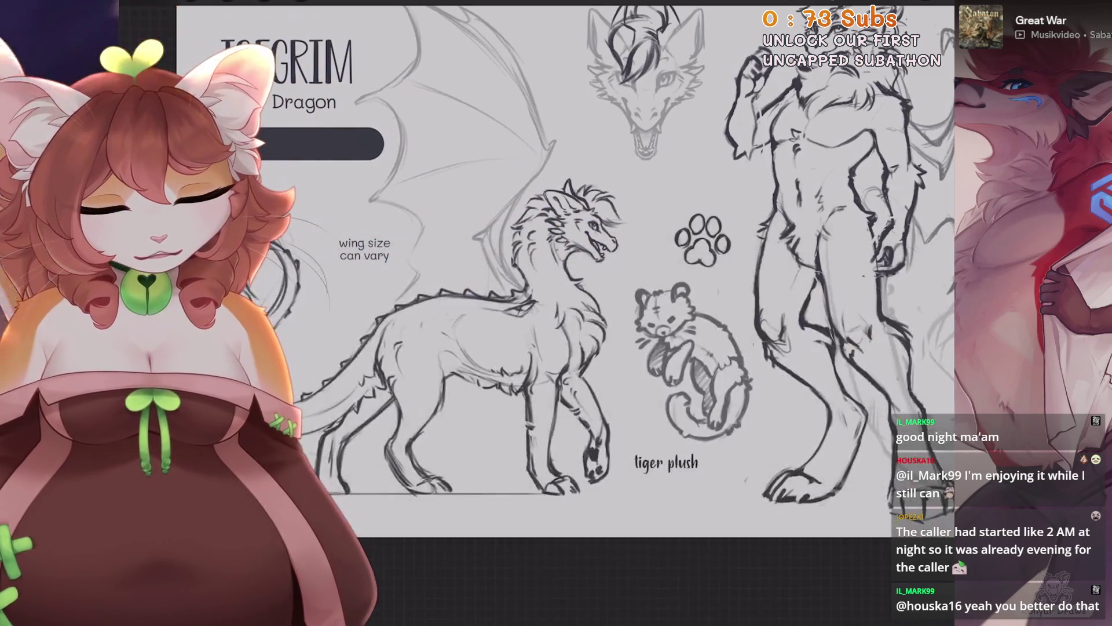
Give the tiger plush label 35pt size and -10pt line spacing.
{"action": "double_click", "coordinate": [737, 460]}
{"action": "left_click", "coordinate": [942, 330]}
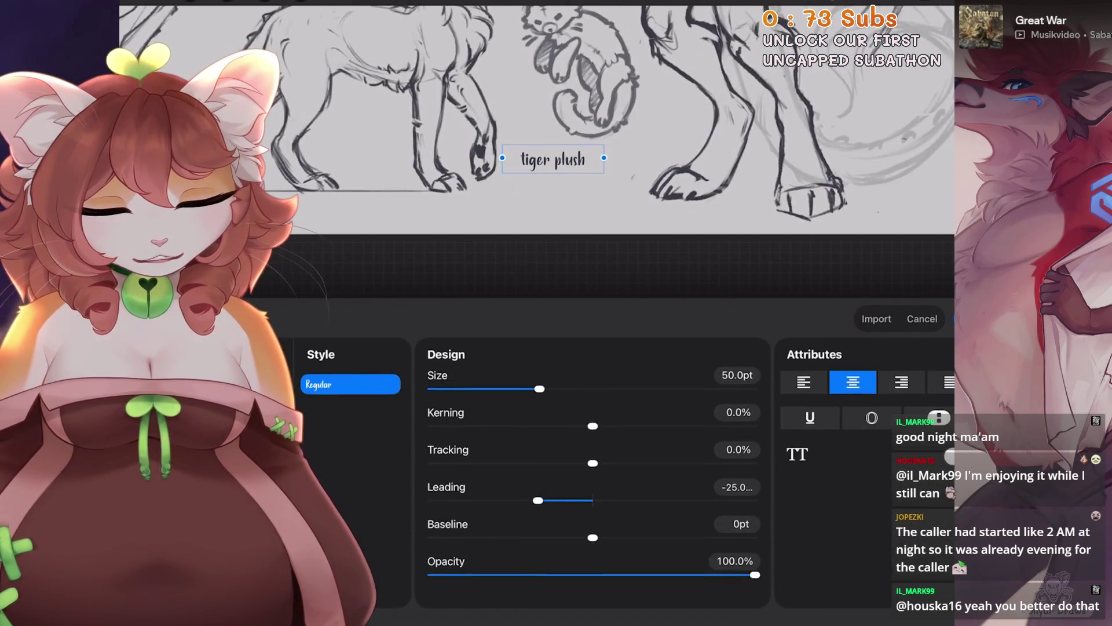
{"action": "left_click", "coordinate": [739, 449]}
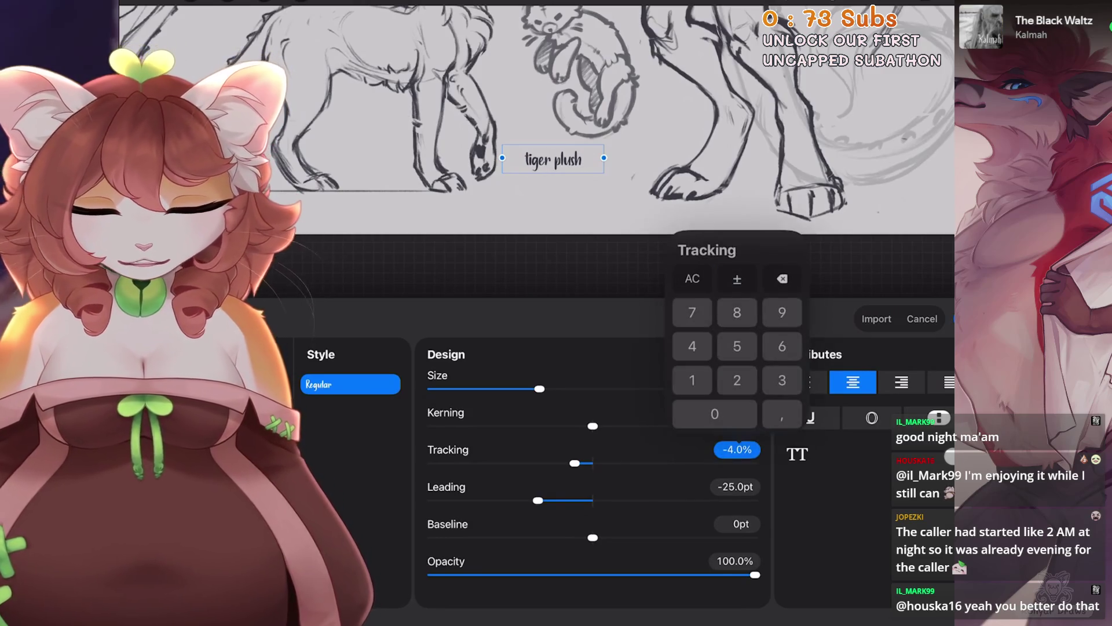
{"action": "key", "text": "Escape"}
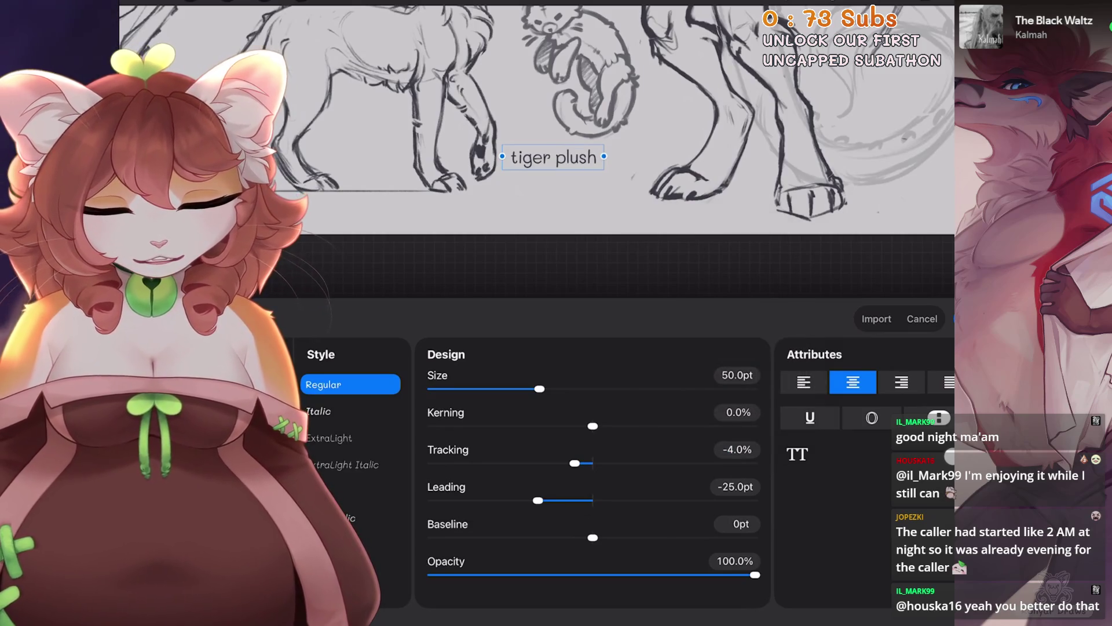
{"action": "left_click", "coordinate": [736, 375]}
{"action": "type", "text": "35"}
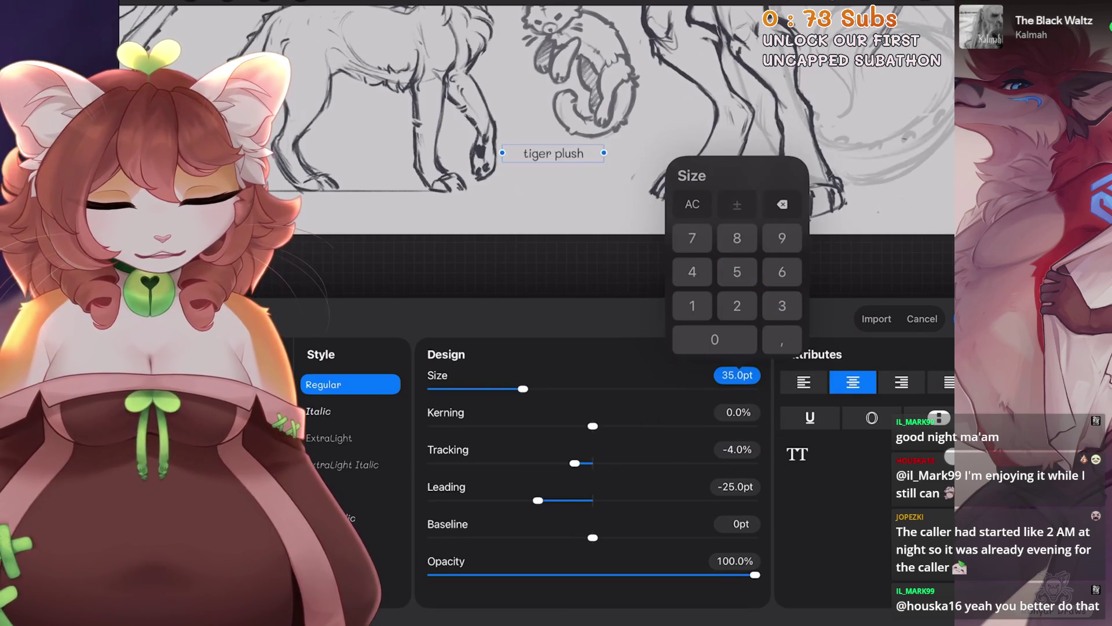
{"action": "left_click", "coordinate": [735, 486]}
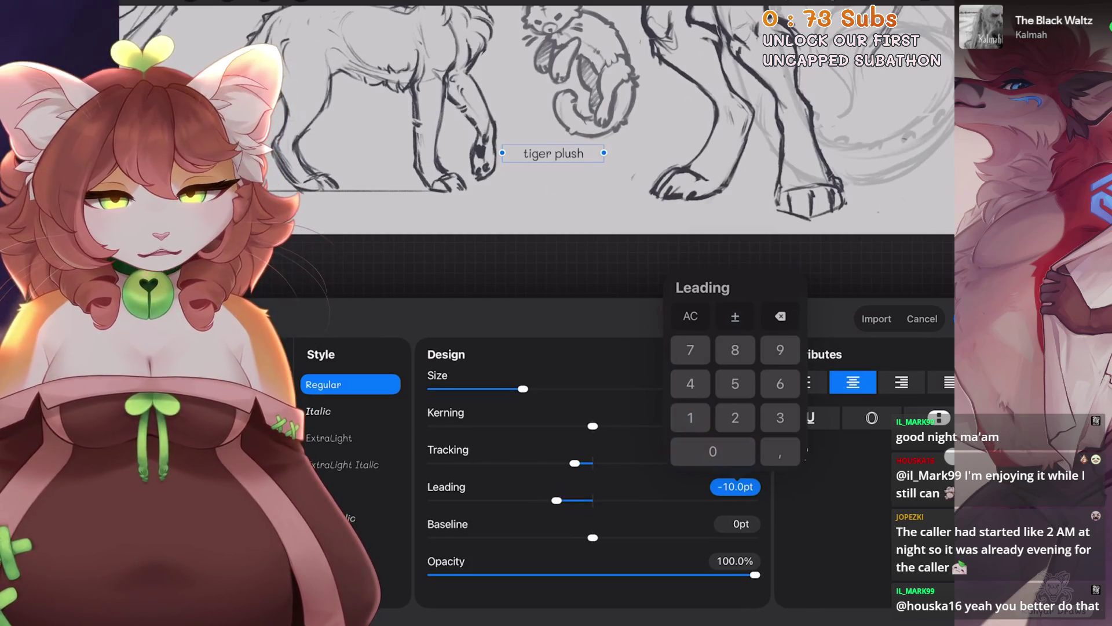
{"action": "left_click", "coordinate": [735, 487]}
{"action": "left_click", "coordinate": [521, 116]}
{"action": "scroll", "coordinate": [556, 290], "scroll_direction": "down", "scroll_amount": 3}
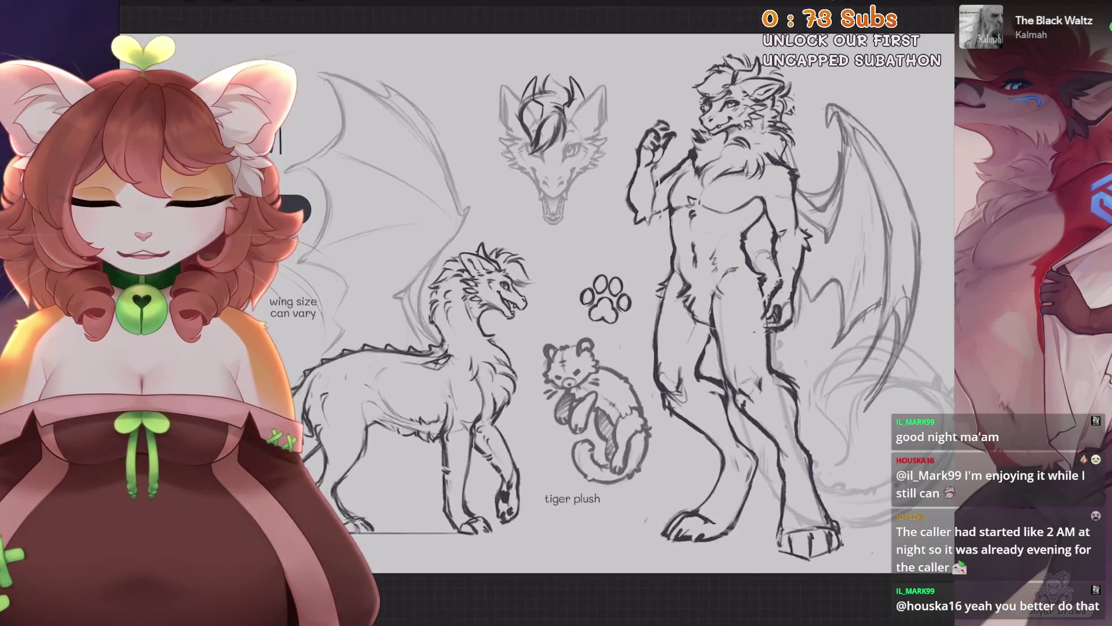
{"action": "scroll", "coordinate": [579, 290], "scroll_direction": "up", "scroll_amount": 2}
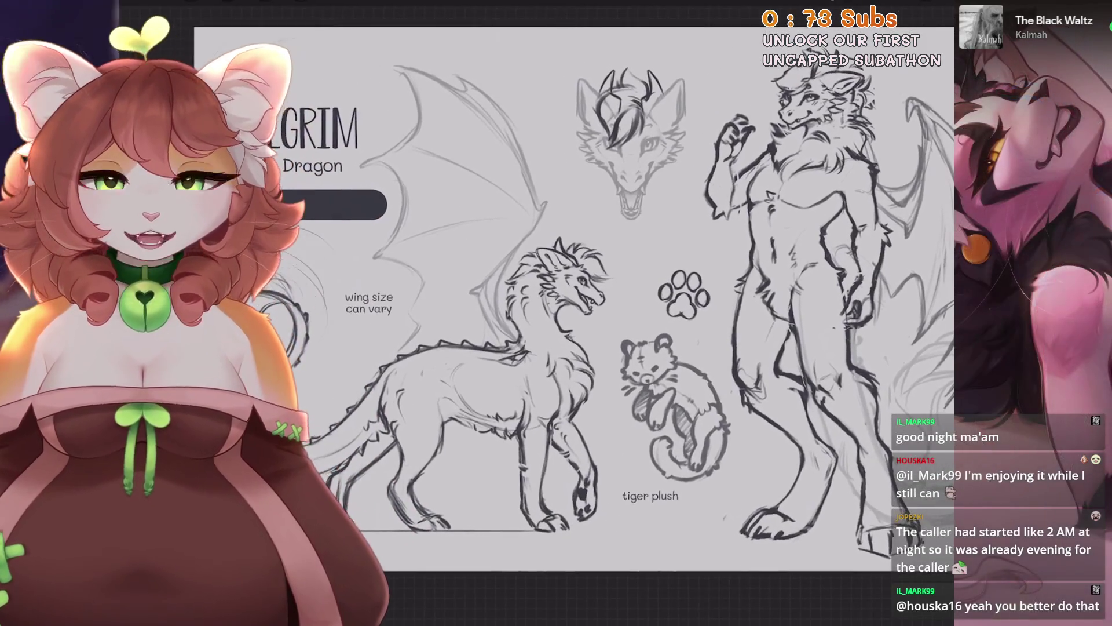
{"action": "double_click", "coordinate": [369, 303]}
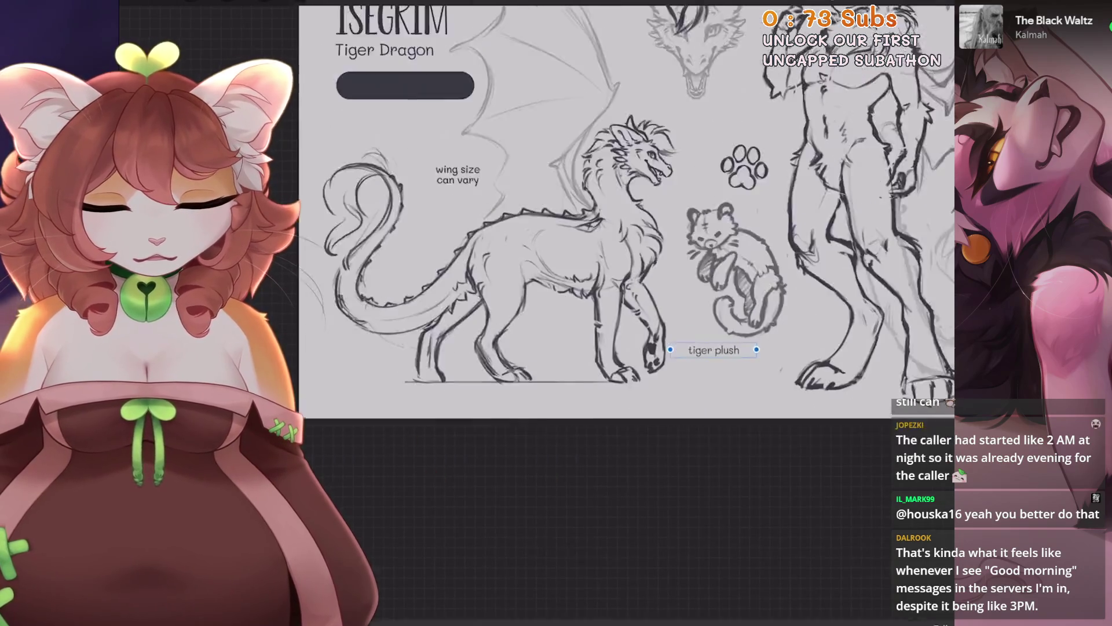
{"action": "double_click", "coordinate": [720, 350]}
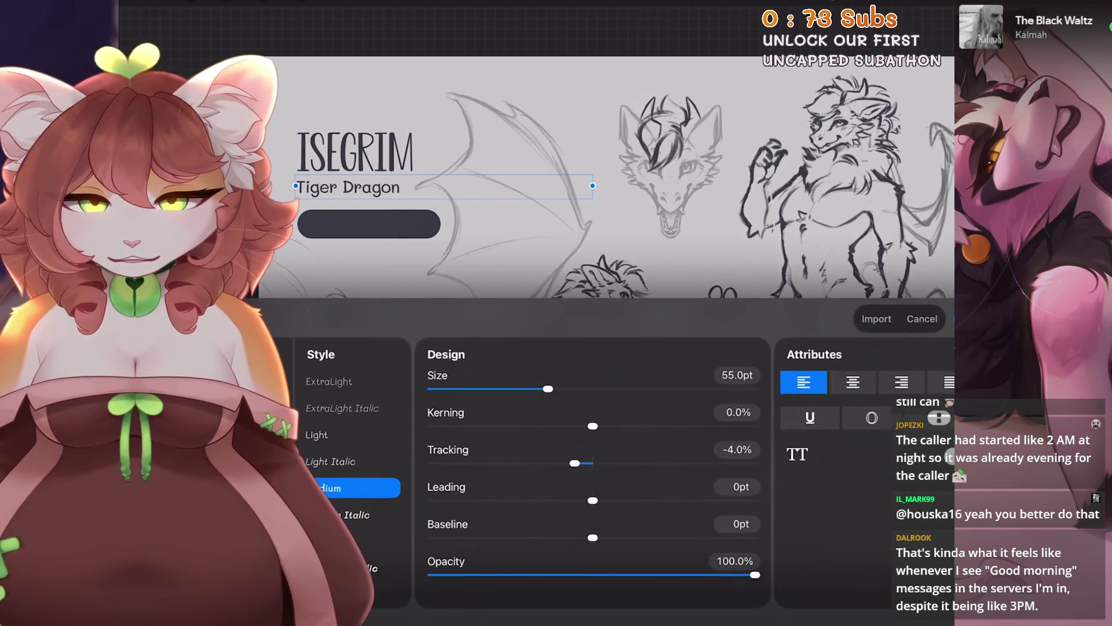
{"action": "key", "text": "ctrl+z"}
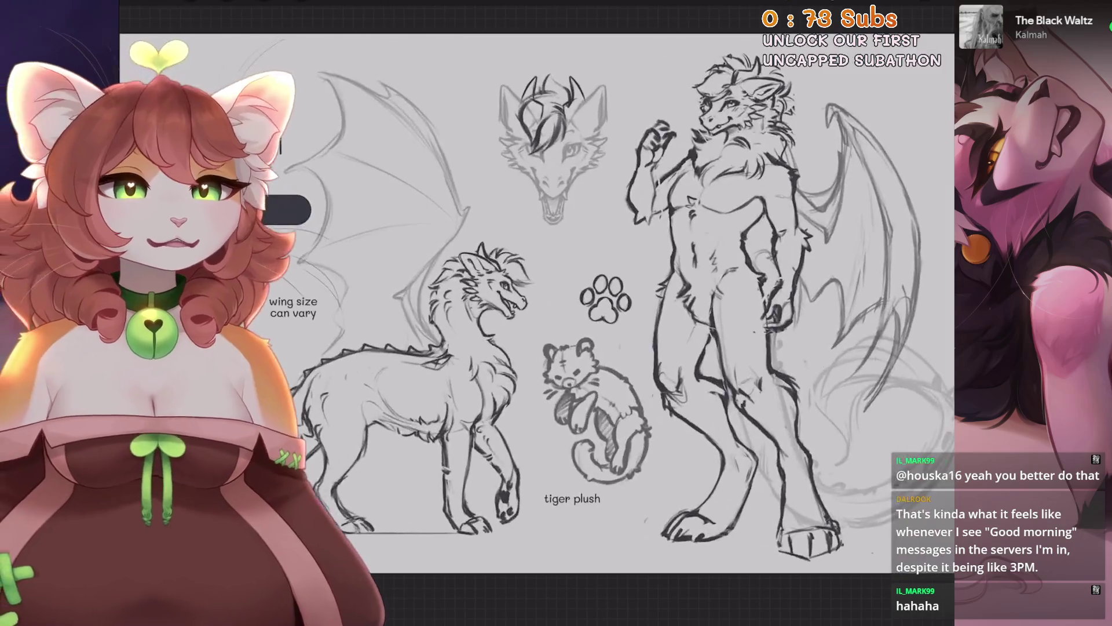
Add a new layer filled with white and lower its opacity to reveal the sketch.
{"action": "key", "text": "l"}
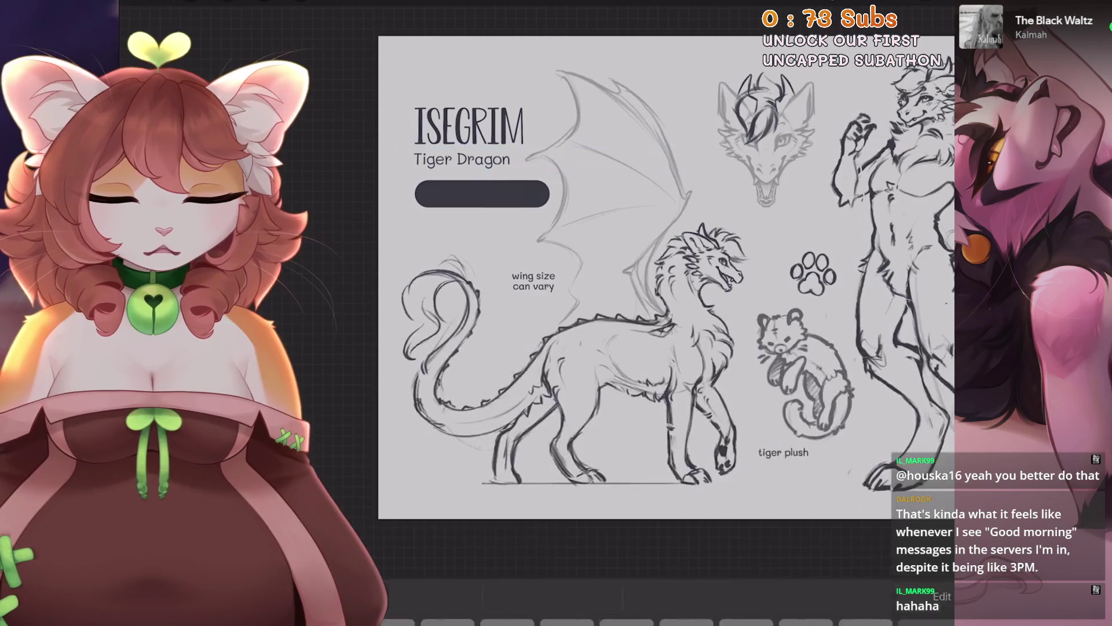
{"action": "key", "text": "l"}
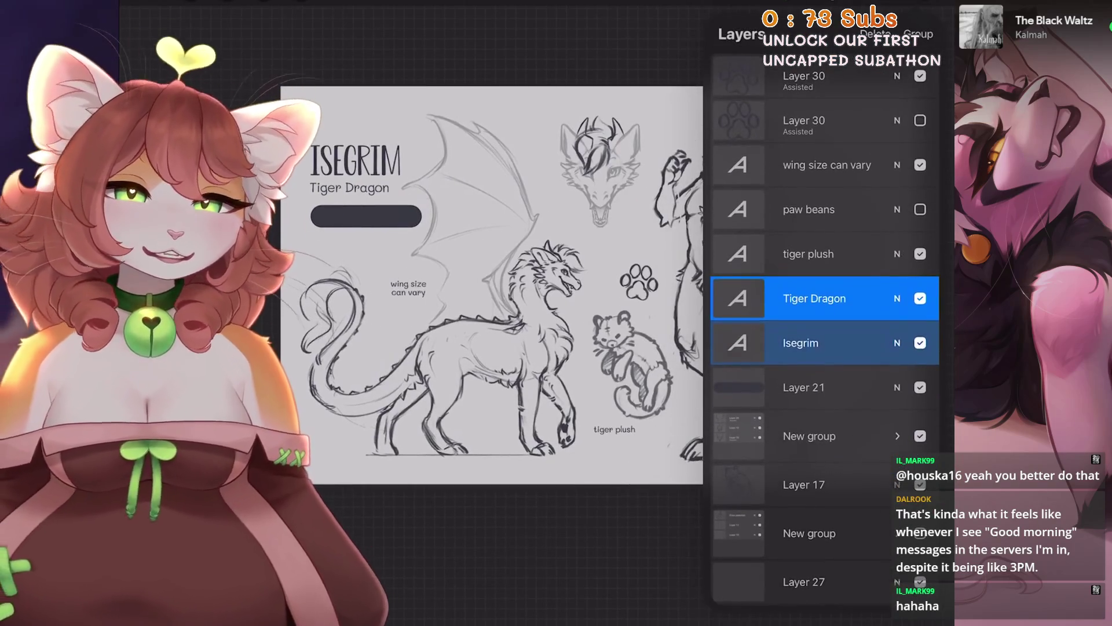
{"action": "left_click", "coordinate": [811, 119]}
{"action": "left_click", "coordinate": [923, 34]}
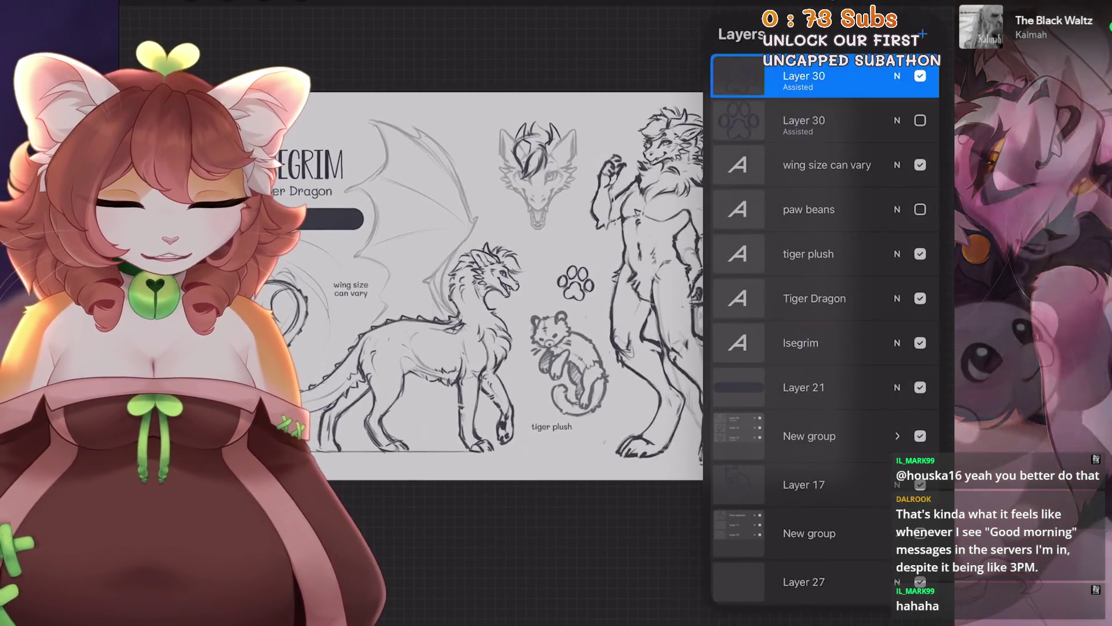
{"action": "left_click", "coordinate": [920, 34]}
{"action": "left_click_drag", "start_coordinate": [920, 34], "coordinate": [492, 290]}
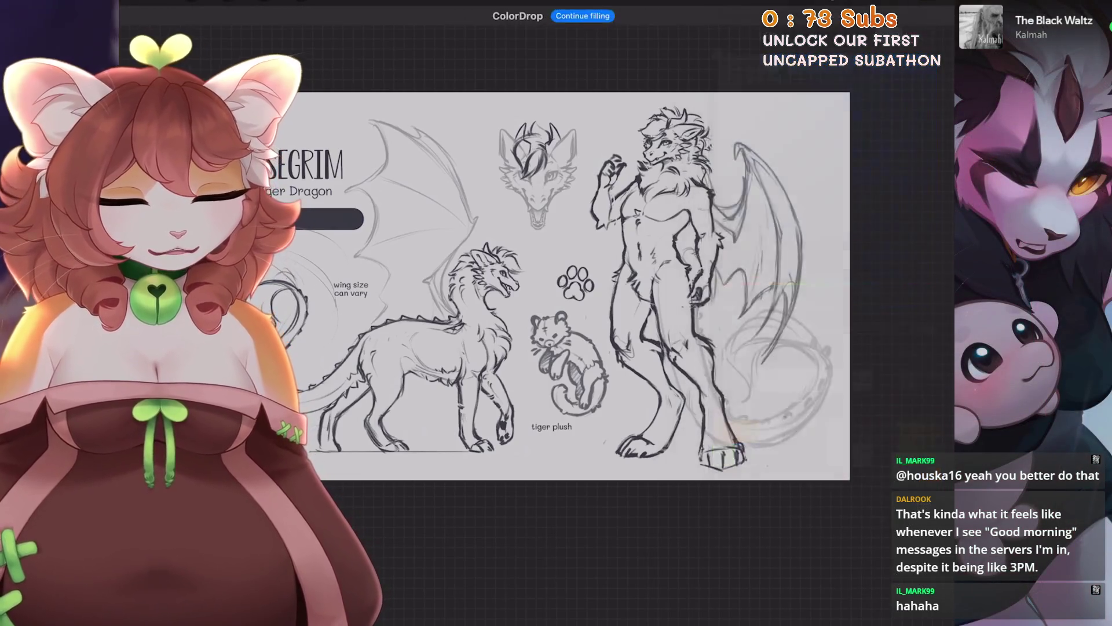
{"action": "left_click", "coordinate": [920, 35]}
{"action": "left_click", "coordinate": [889, 34]}
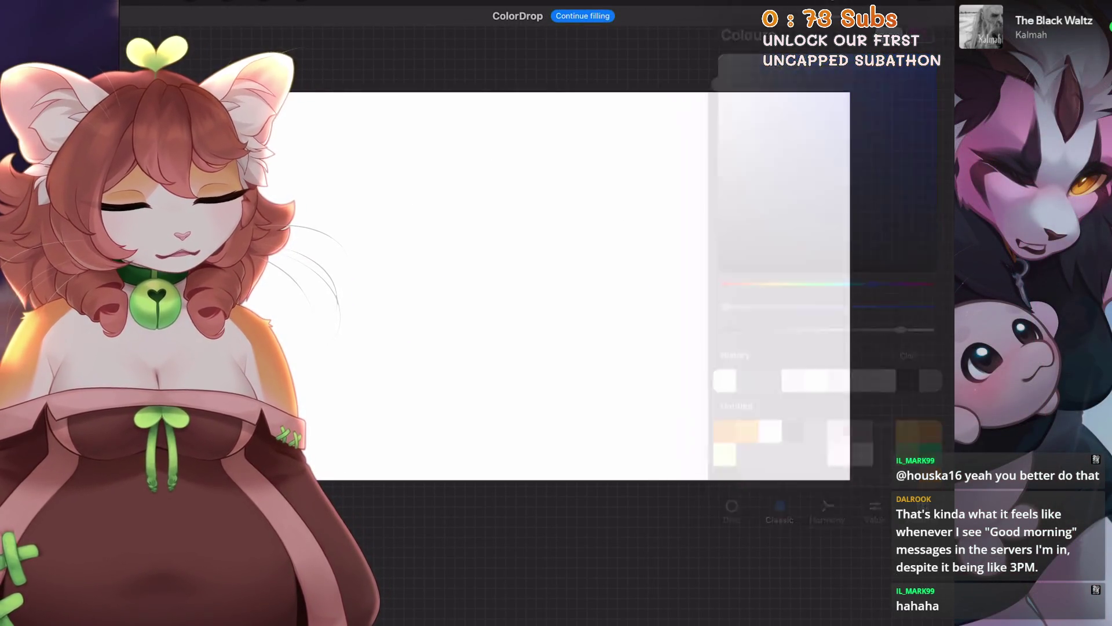
{"action": "left_click", "coordinate": [898, 76]}
{"action": "left_click_drag", "start_coordinate": [933, 129], "coordinate": [797, 130]}
{"action": "left_click", "coordinate": [898, 76]}
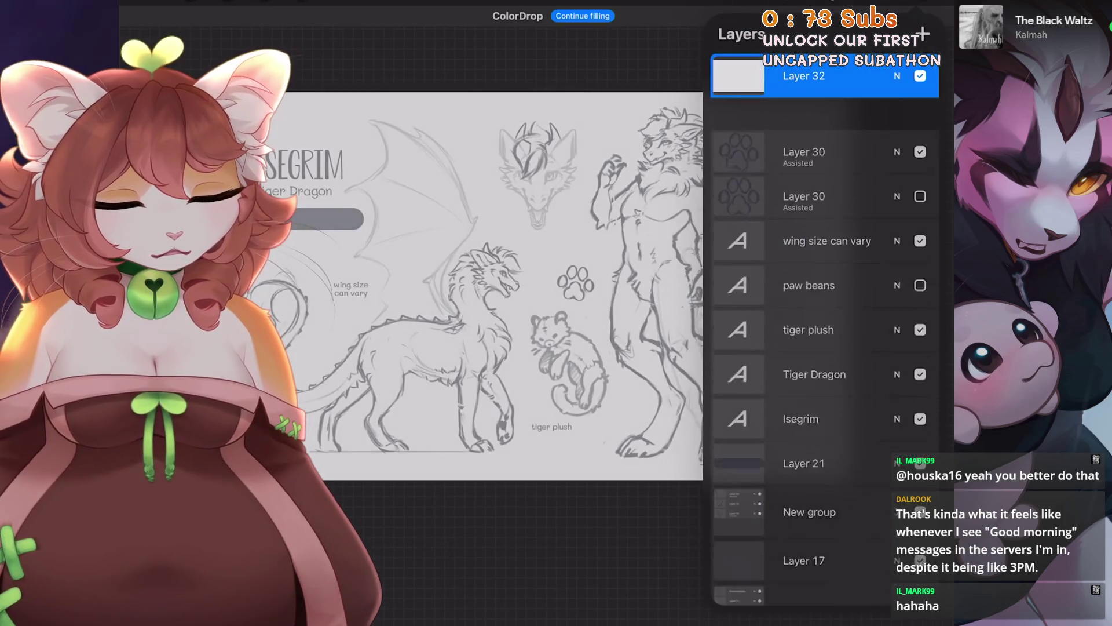
Place the white layer below Layer 21 with both paw layers beneath it, and set 62% opacity.
{"action": "left_click_drag", "start_coordinate": [811, 76], "coordinate": [823, 386]}
{"action": "left_click", "coordinate": [811, 121]}
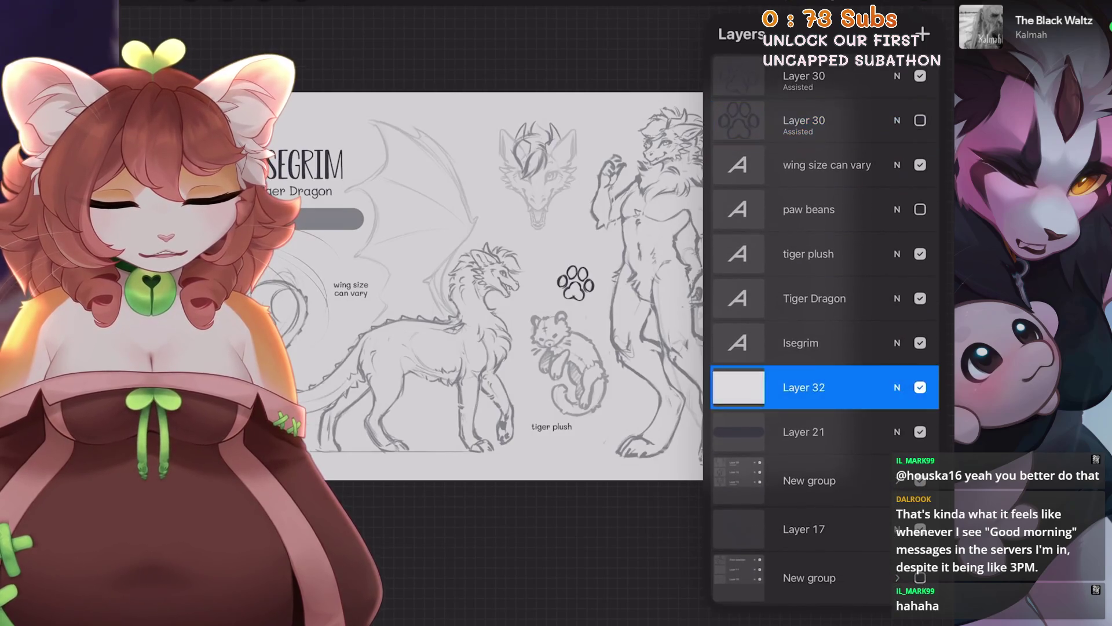
{"action": "left_click_drag", "start_coordinate": [811, 388], "coordinate": [811, 431]}
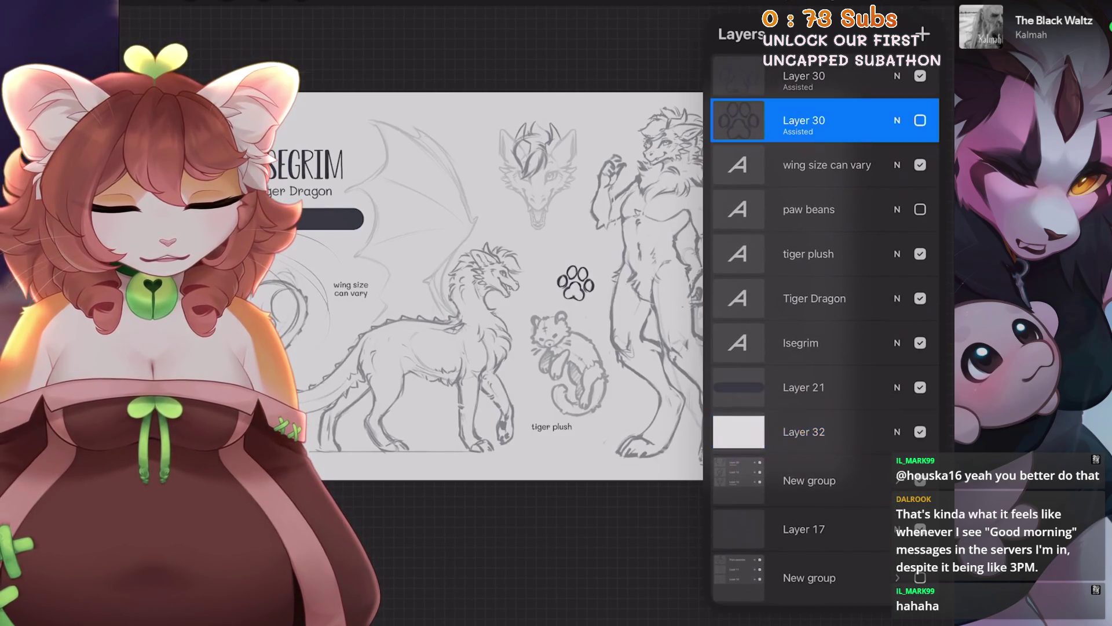
{"action": "mouse_move", "coordinate": [782, 75]}
{"action": "left_mouse_down"}
{"action": "mouse_move", "coordinate": [846, 76]}
{"action": "mouse_move", "coordinate": [811, 409]}
{"action": "left_mouse_up"}
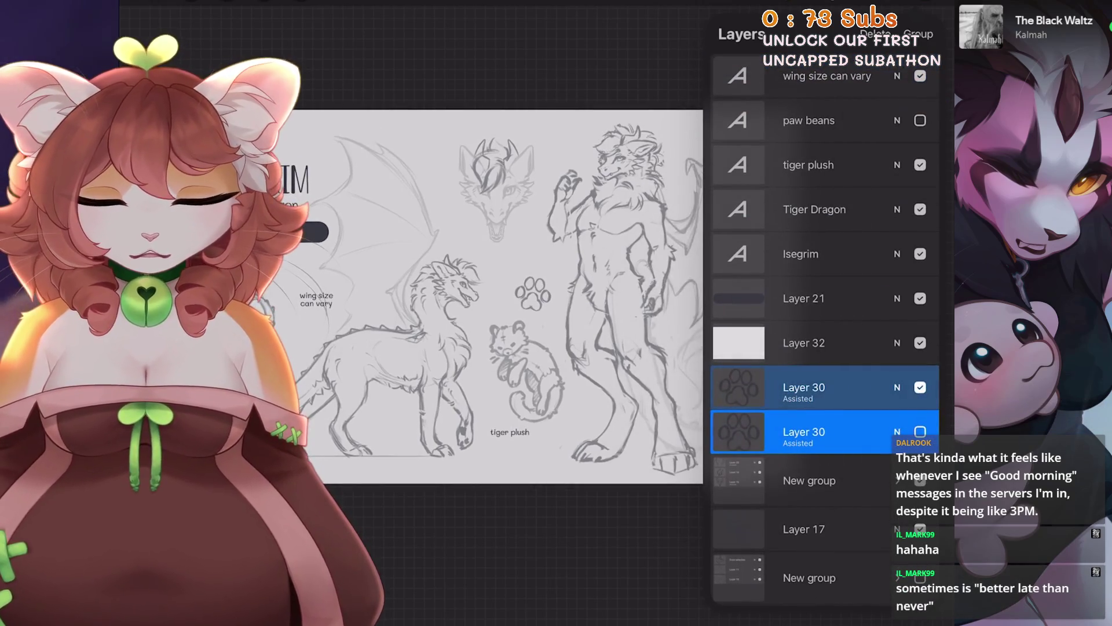
{"action": "left_click", "coordinate": [828, 75]}
{"action": "left_click", "coordinate": [897, 387]}
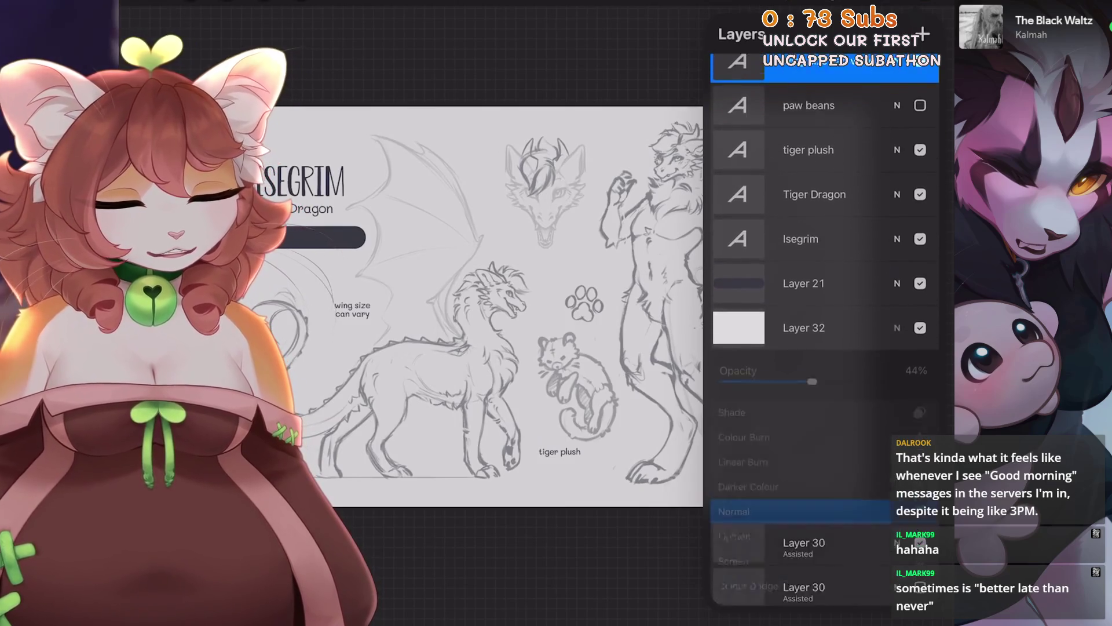
{"action": "mouse_move", "coordinate": [812, 356]}
{"action": "left_mouse_down"}
{"action": "mouse_move", "coordinate": [789, 356]}
{"action": "mouse_move", "coordinate": [850, 357]}
{"action": "left_mouse_up"}
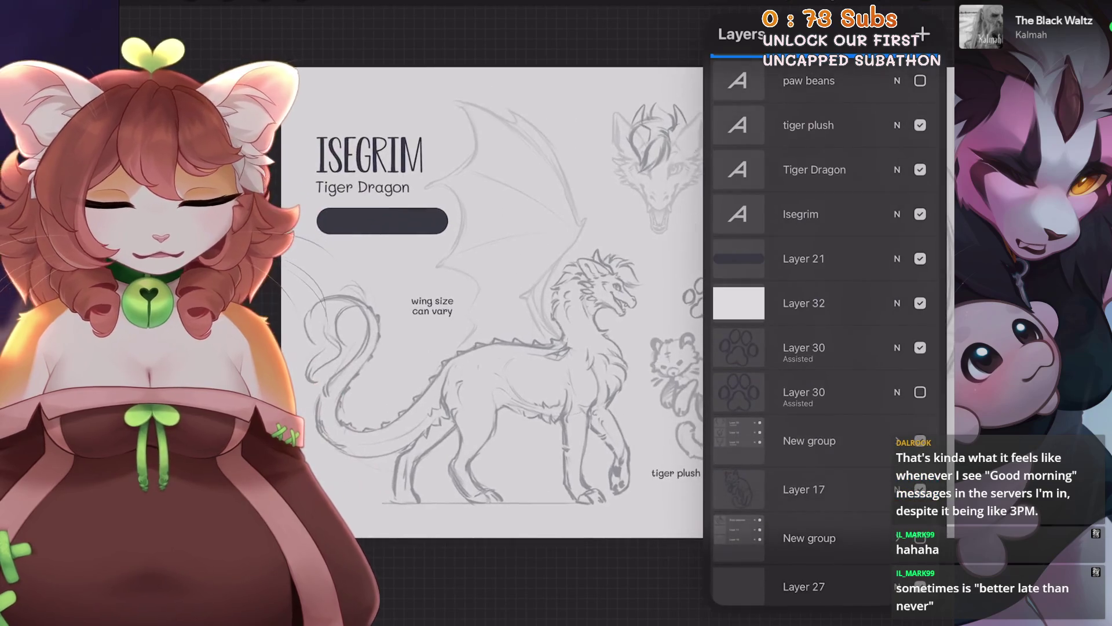
{"action": "left_click", "coordinate": [272, 452]}
{"action": "left_click", "coordinate": [190, 3]}
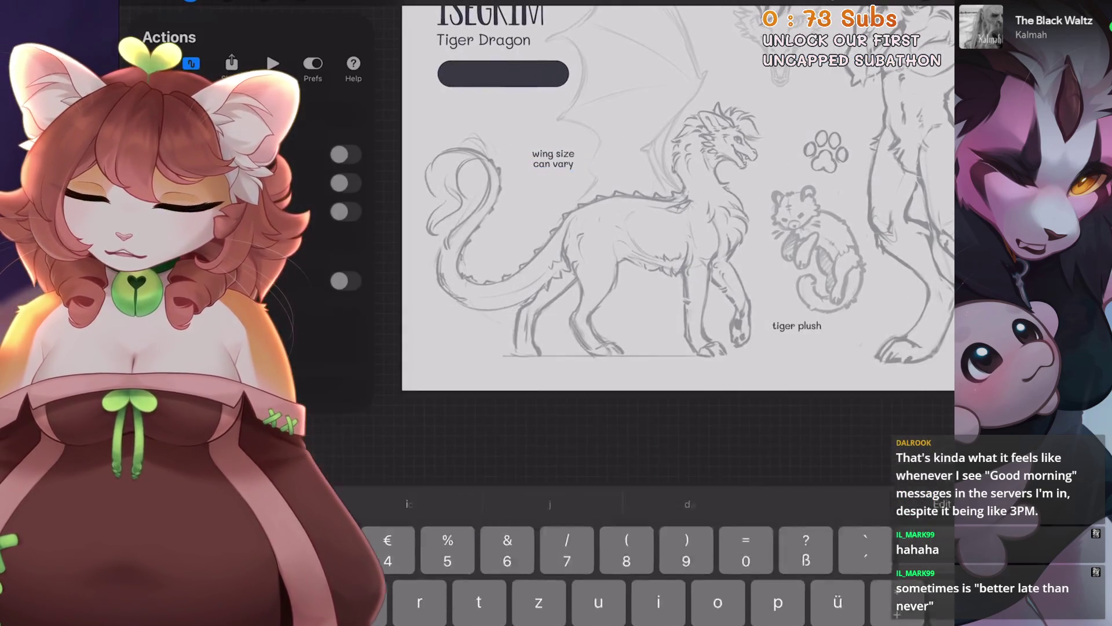
Turn on a vertical symmetry drawing guide down the middle of the sheet.
{"action": "left_click", "coordinate": [333, 239]}
{"action": "scroll", "coordinate": [637, 232], "scroll_direction": "up", "scroll_amount": 5}
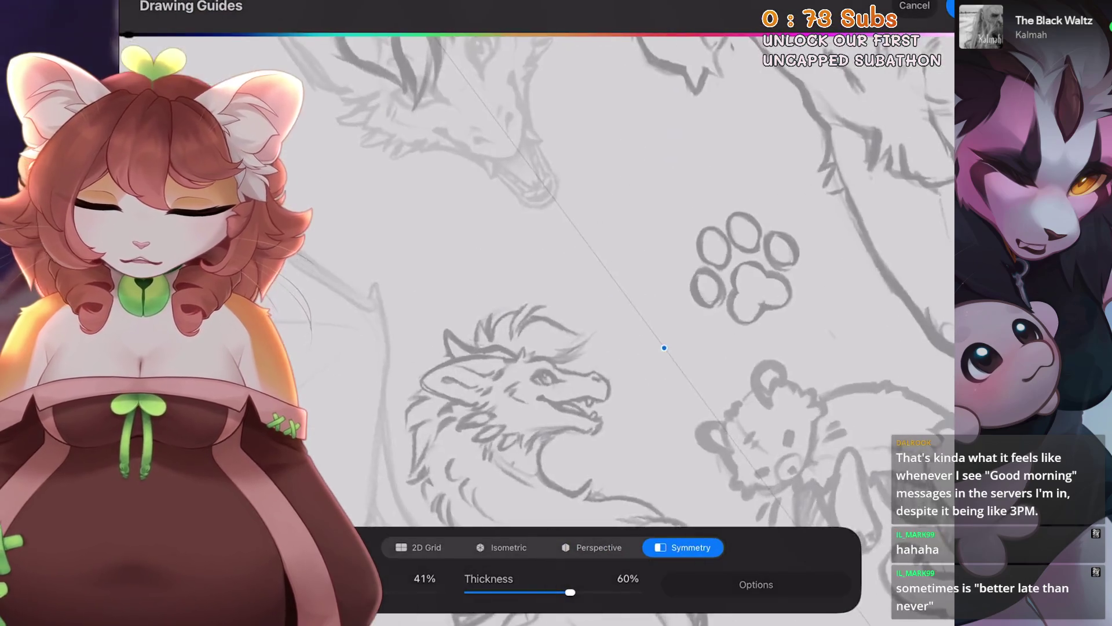
{"action": "scroll", "coordinate": [631, 173], "scroll_direction": "up", "scroll_amount": 3}
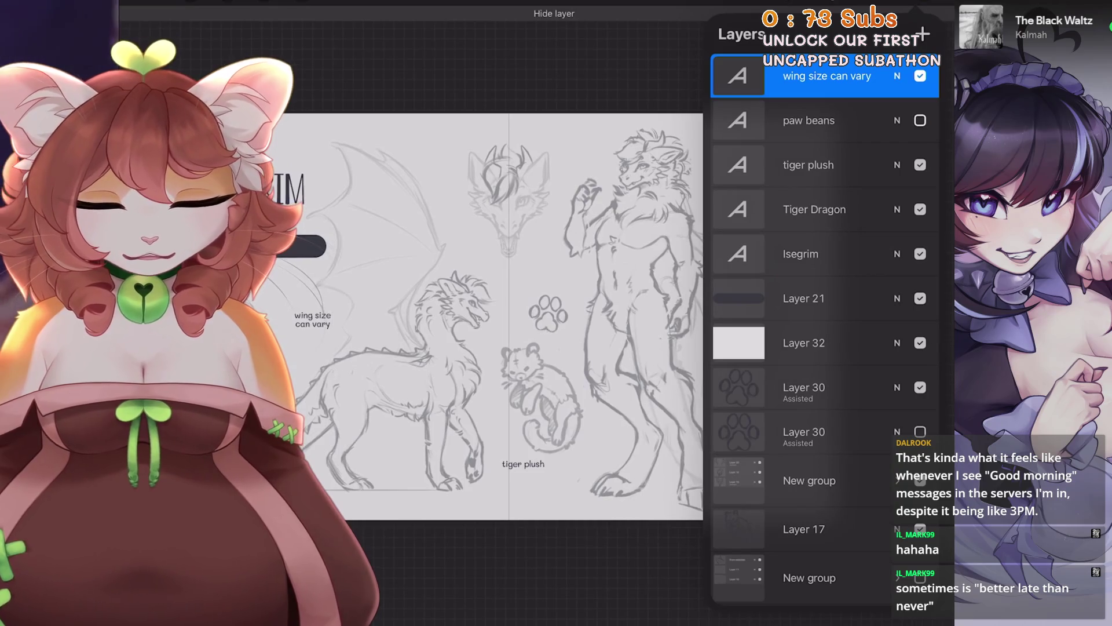
Delete the unused paw beans text layer and make the Isegrim title layer visible.
{"action": "left_click", "coordinate": [920, 120]}
{"action": "left_click_drag", "start_coordinate": [840, 120], "coordinate": [753, 120]}
{"action": "left_click", "coordinate": [914, 117]}
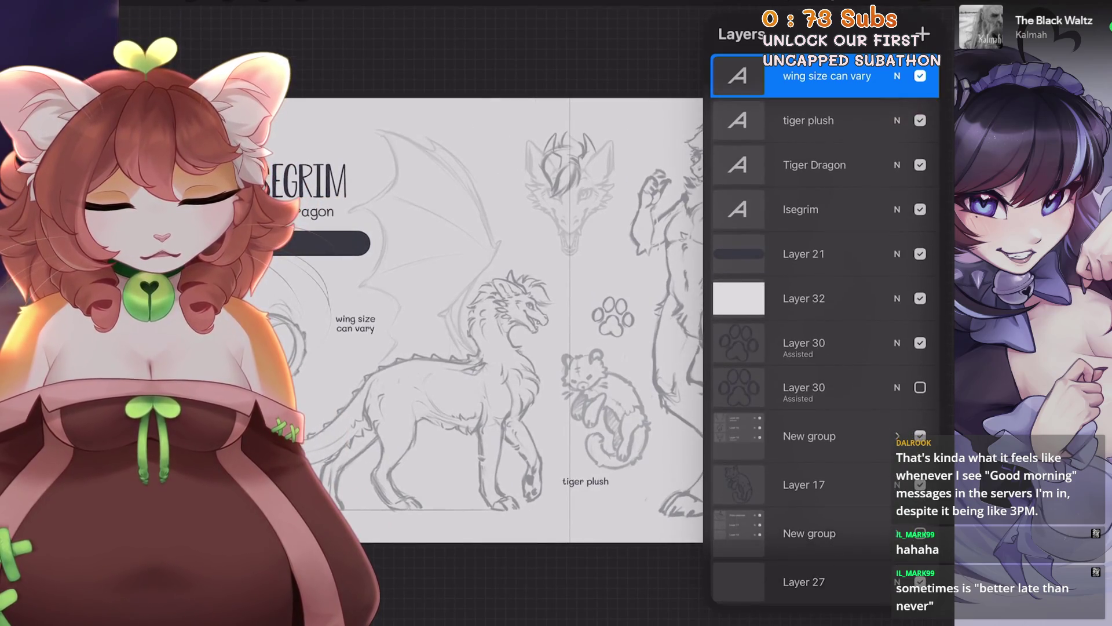
{"action": "left_click", "coordinate": [920, 210]}
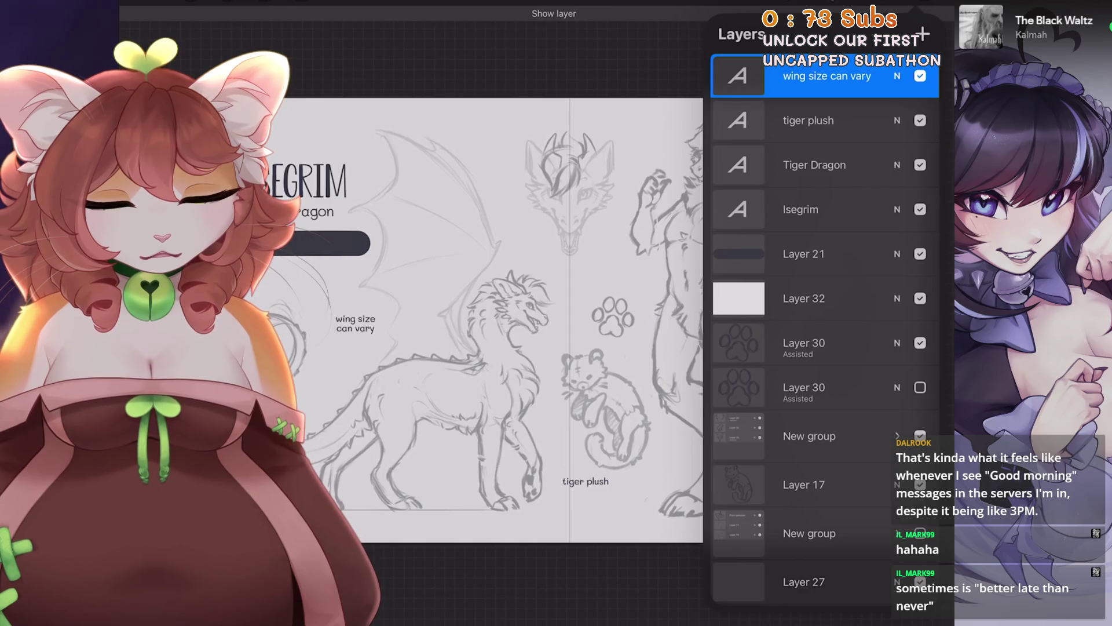
{"action": "left_click", "coordinate": [811, 120]}
{"action": "left_click", "coordinate": [301, 2]}
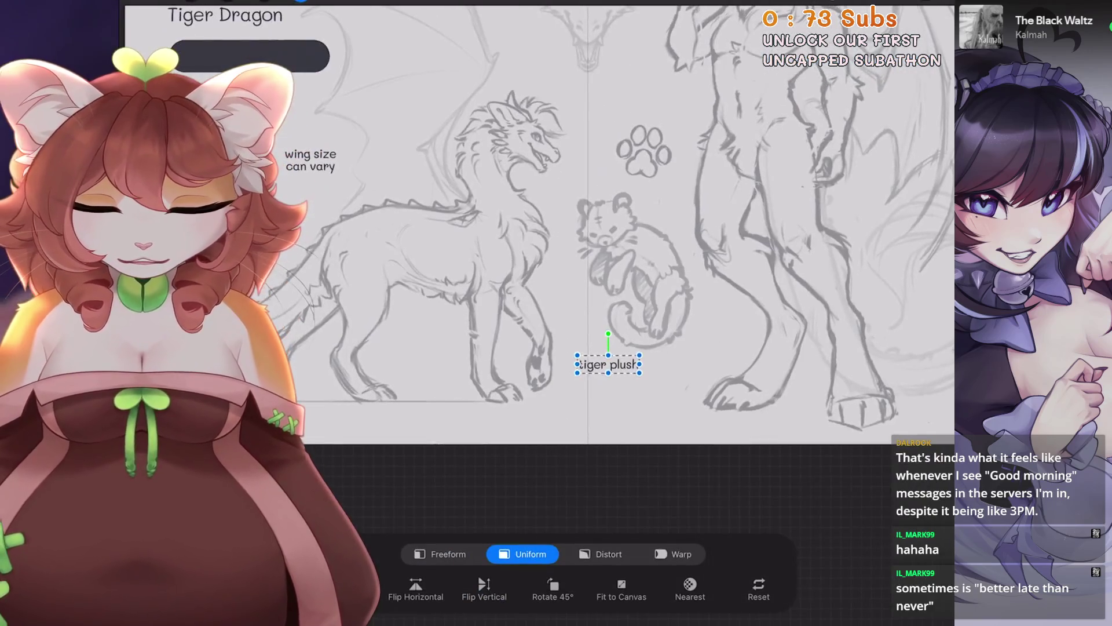
Shift the tiger plush label down under the plush and undo an accidental text edit.
{"action": "left_click_drag", "start_coordinate": [608, 364], "coordinate": [623, 368]}
{"action": "left_click", "coordinate": [301, 1]}
{"action": "double_click", "coordinate": [619, 364]}
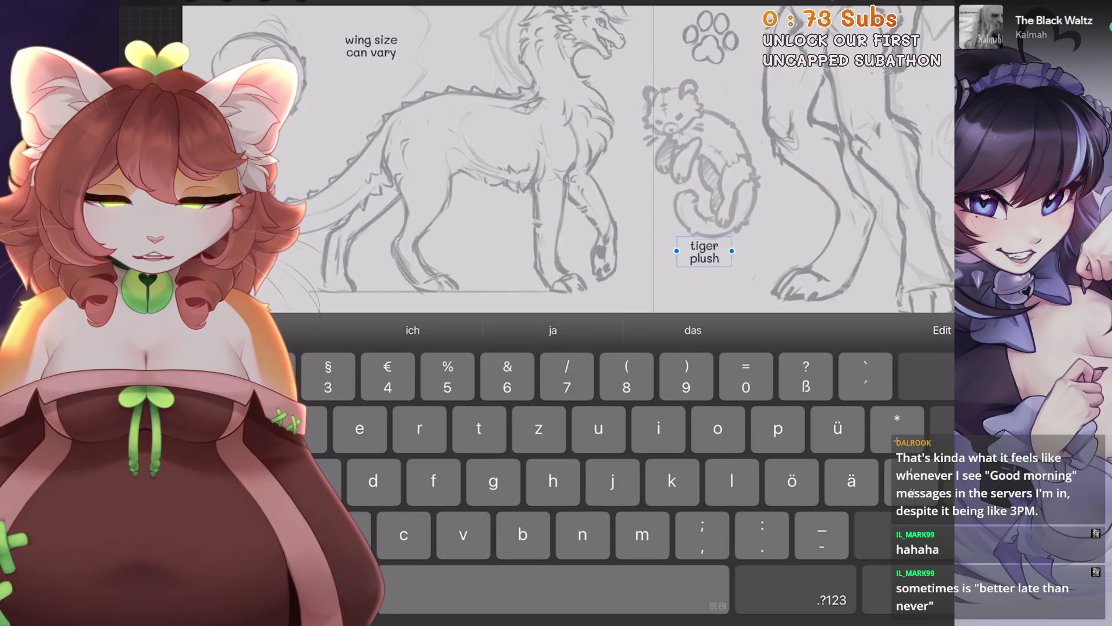
{"action": "scroll", "coordinate": [613, 245], "scroll_direction": "down", "scroll_amount": 3}
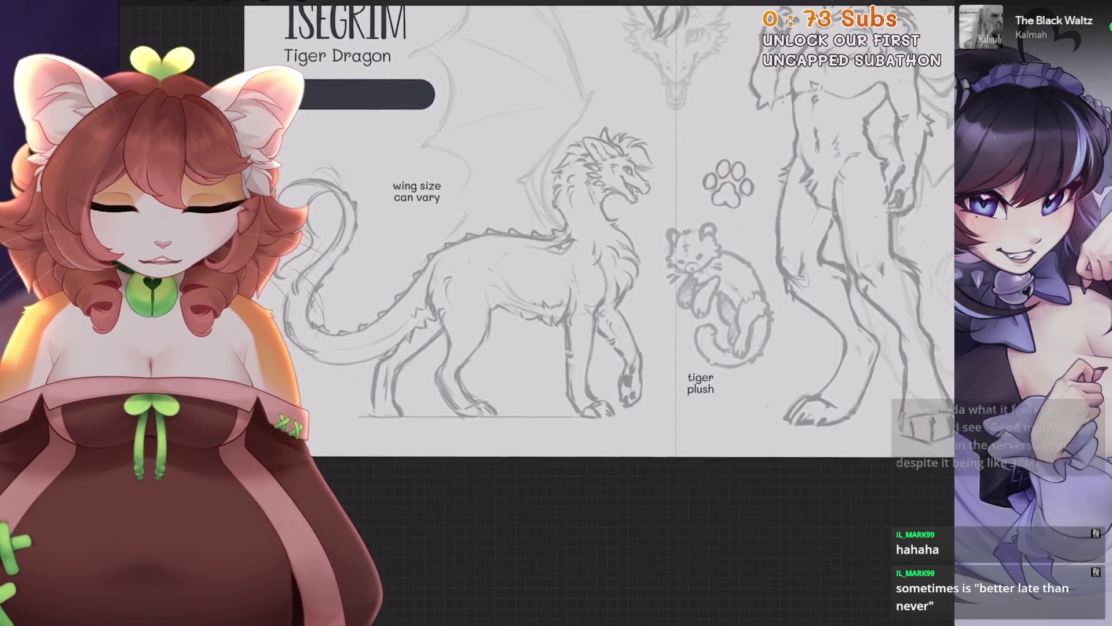
{"action": "key", "text": "ctrl+z"}
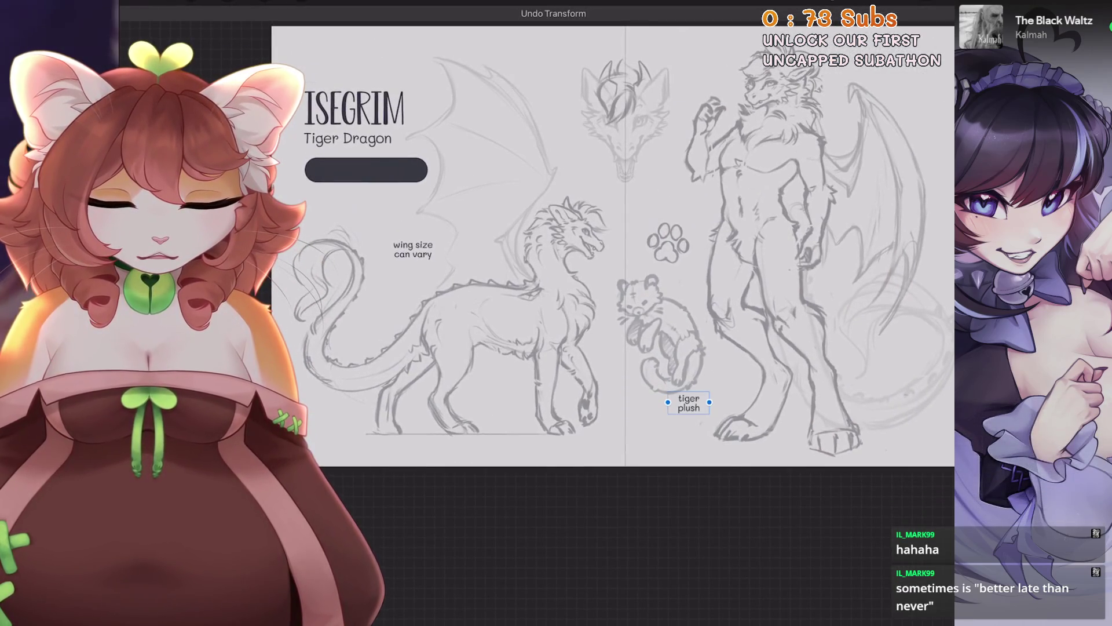
Move the copied tiger plush label beneath the feral dragon and begin retyping it.
{"action": "scroll", "coordinate": [613, 245], "scroll_direction": "up", "scroll_amount": 3}
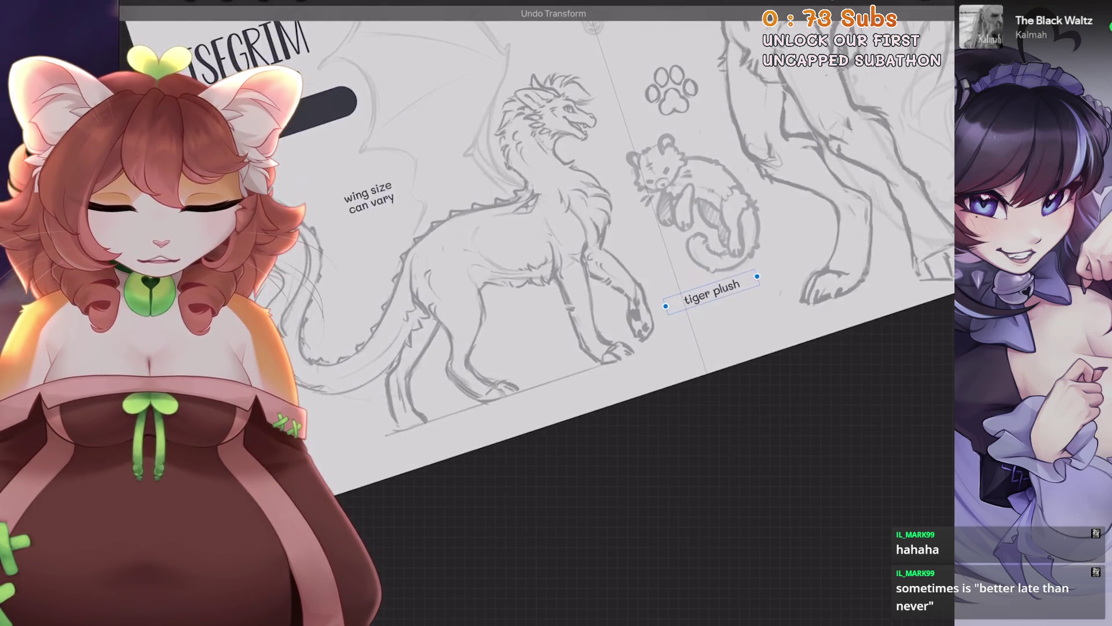
{"action": "scroll", "coordinate": [560, 264], "scroll_direction": "down", "scroll_amount": 3}
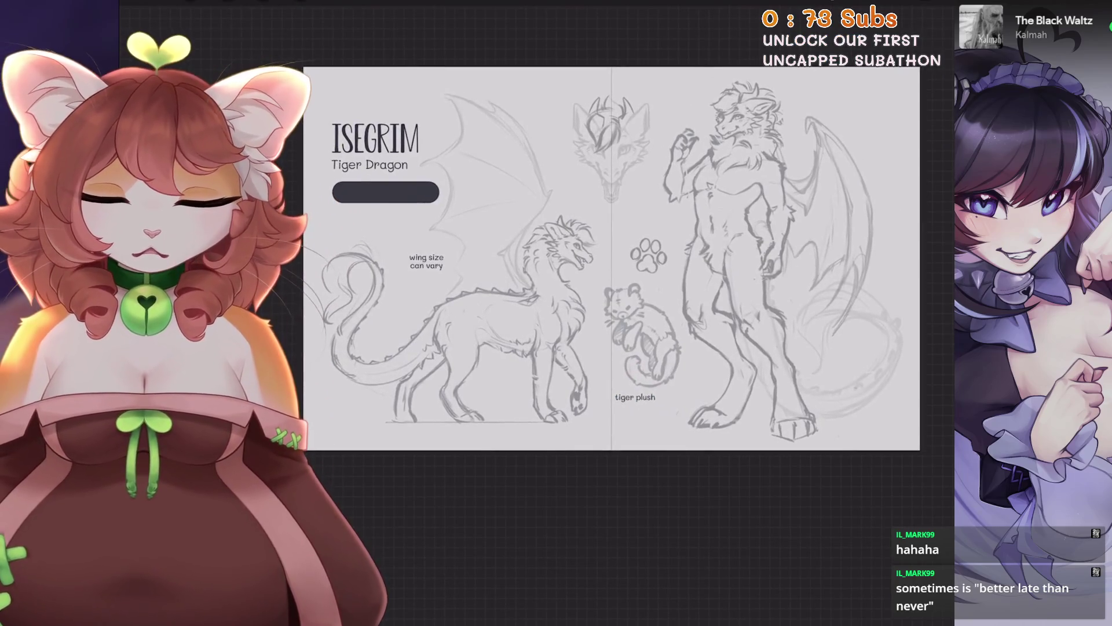
{"action": "scroll", "coordinate": [596, 289], "scroll_direction": "up", "scroll_amount": 3}
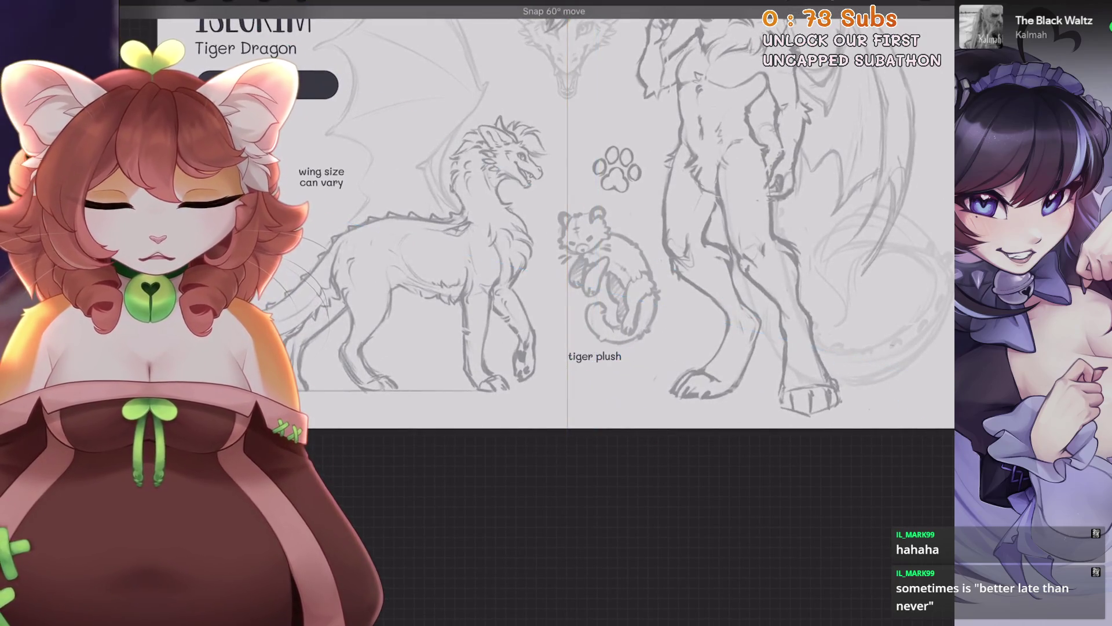
{"action": "scroll", "coordinate": [597, 260], "scroll_direction": "up", "scroll_amount": 2}
{"action": "scroll", "coordinate": [579, 243], "scroll_direction": "down", "scroll_amount": 2}
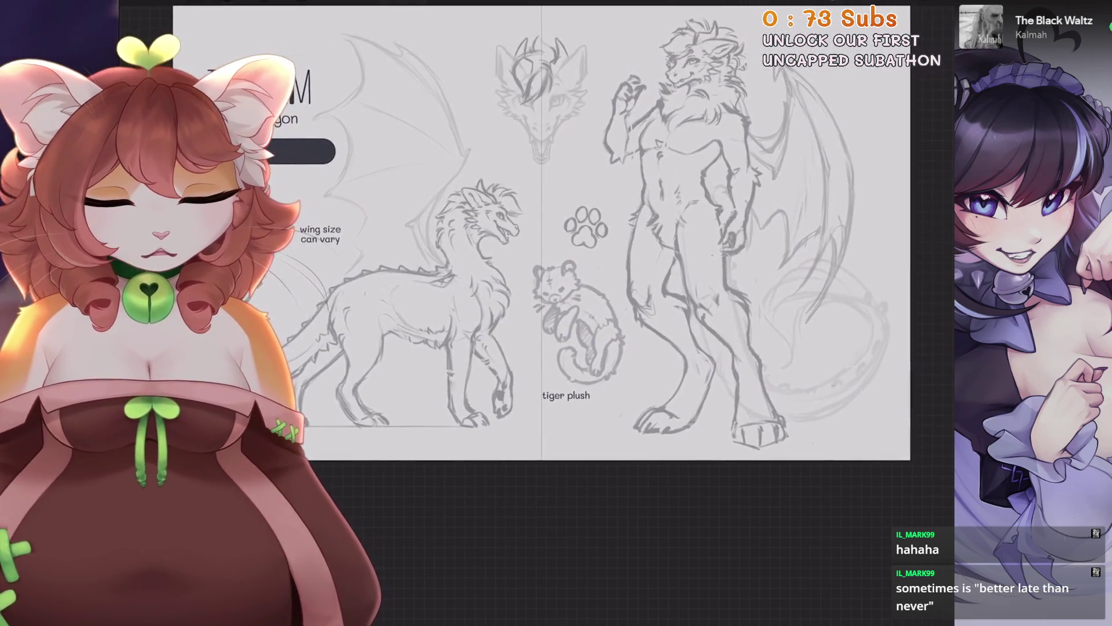
{"action": "scroll", "coordinate": [498, 260], "scroll_direction": "up", "scroll_amount": 3}
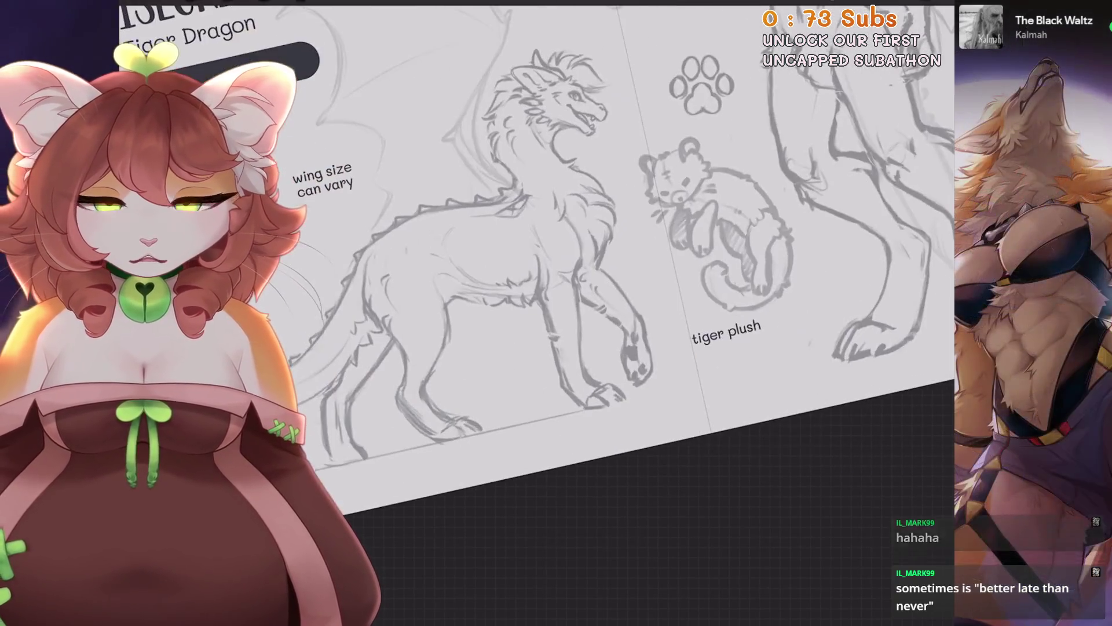
{"action": "key", "text": "l"}
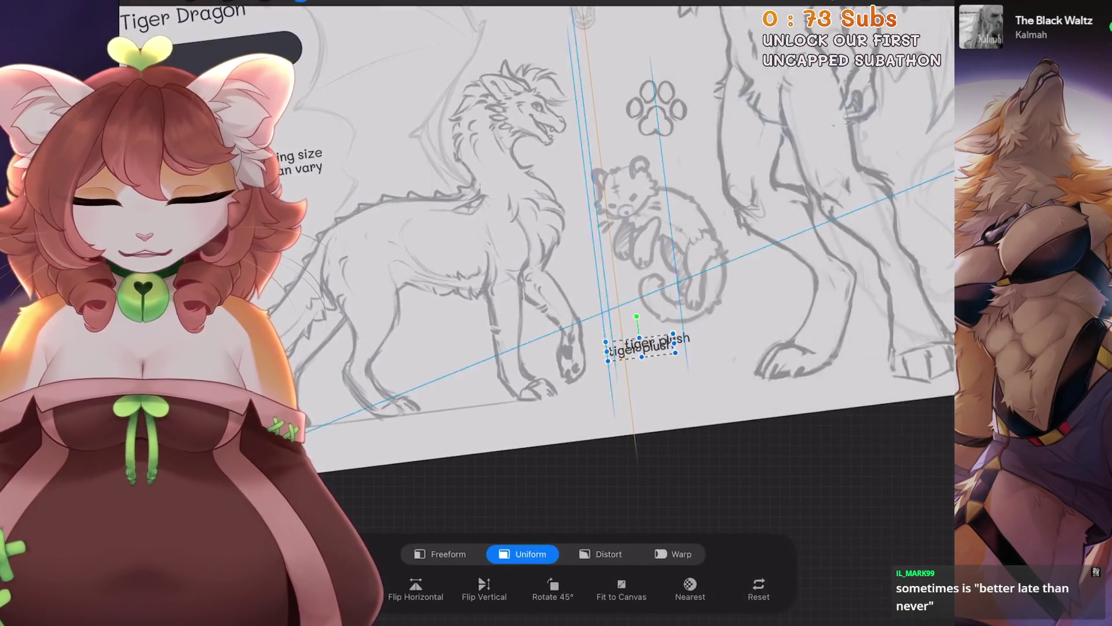
{"action": "left_click_drag", "start_coordinate": [655, 342], "coordinate": [400, 377]}
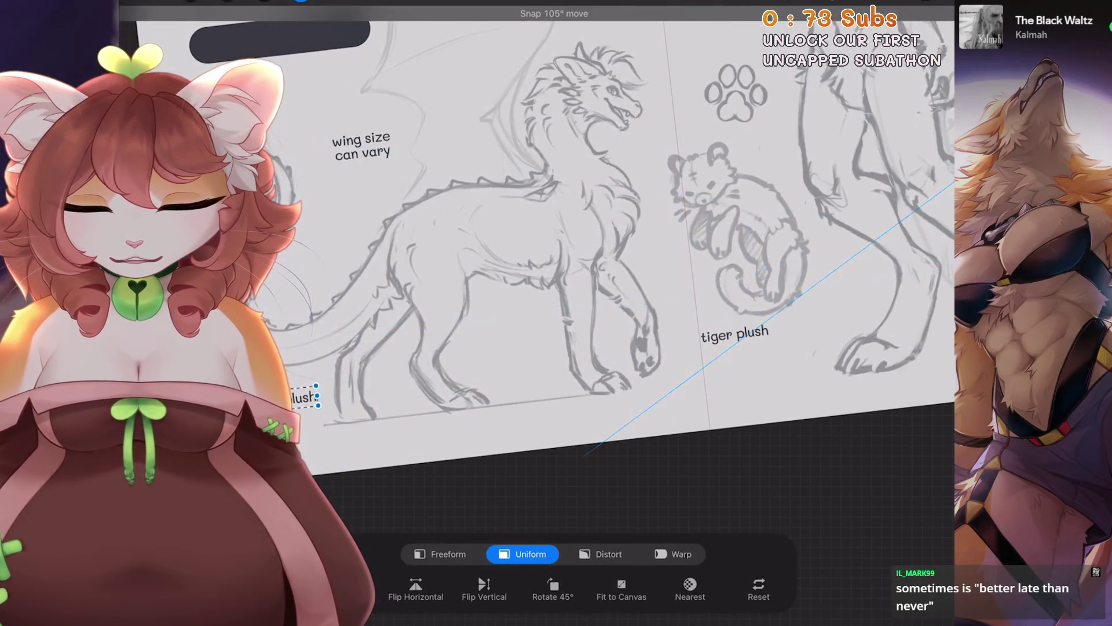
{"action": "double_click", "coordinate": [423, 340]}
{"action": "type", "text": "feral fo"}
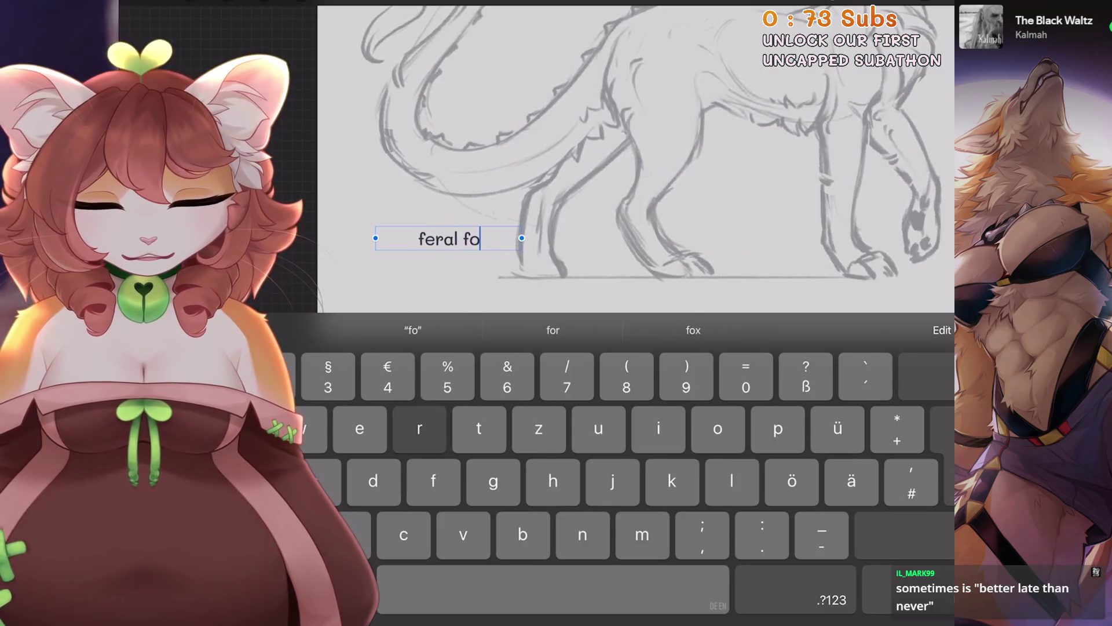
Finish the 'feral form' label and place a duplicate beside the anthro figure.
{"action": "type", "text": "rm"}
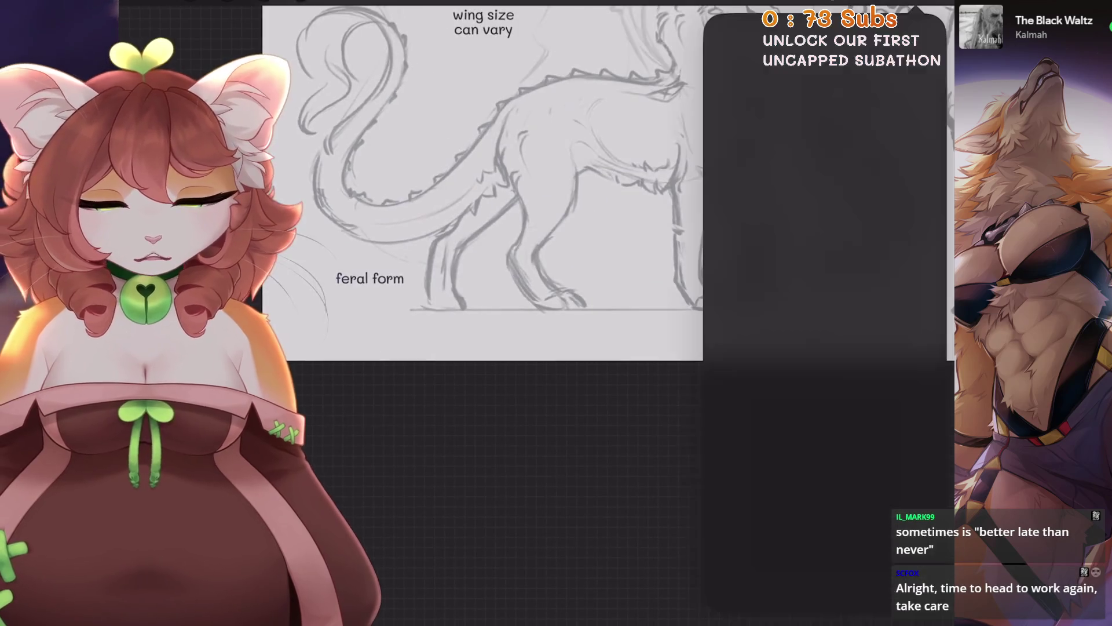
{"action": "left_click", "coordinate": [876, 120]}
{"action": "left_click", "coordinate": [301, 3]}
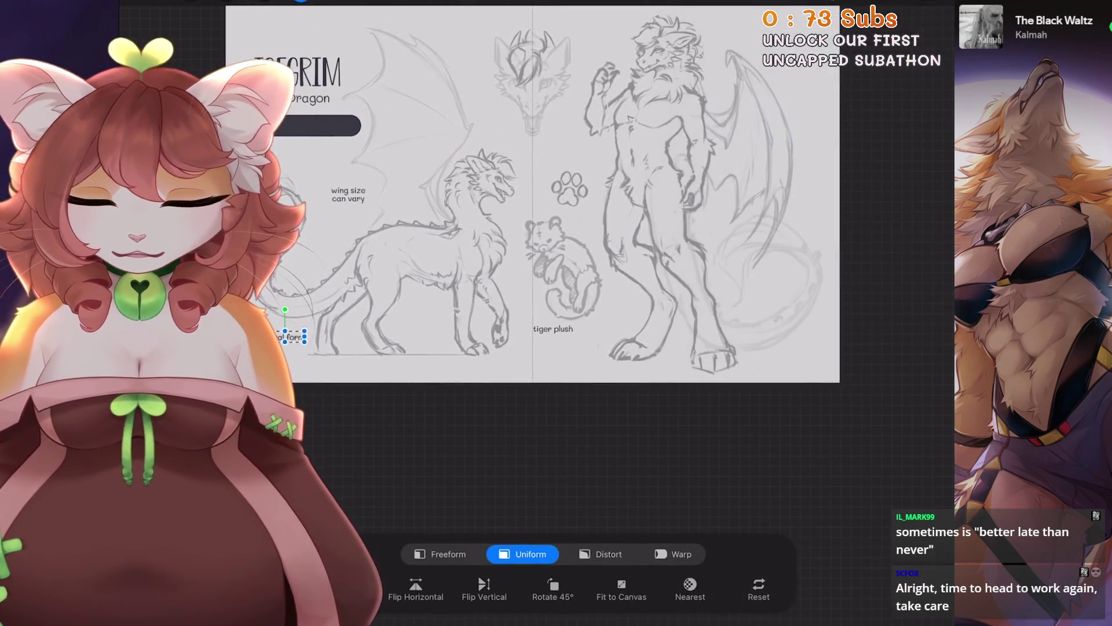
{"action": "mouse_move", "coordinate": [566, 167]}
{"action": "left_mouse_down"}
{"action": "mouse_move", "coordinate": [781, 117]}
{"action": "mouse_move", "coordinate": [721, 204]}
{"action": "left_mouse_up"}
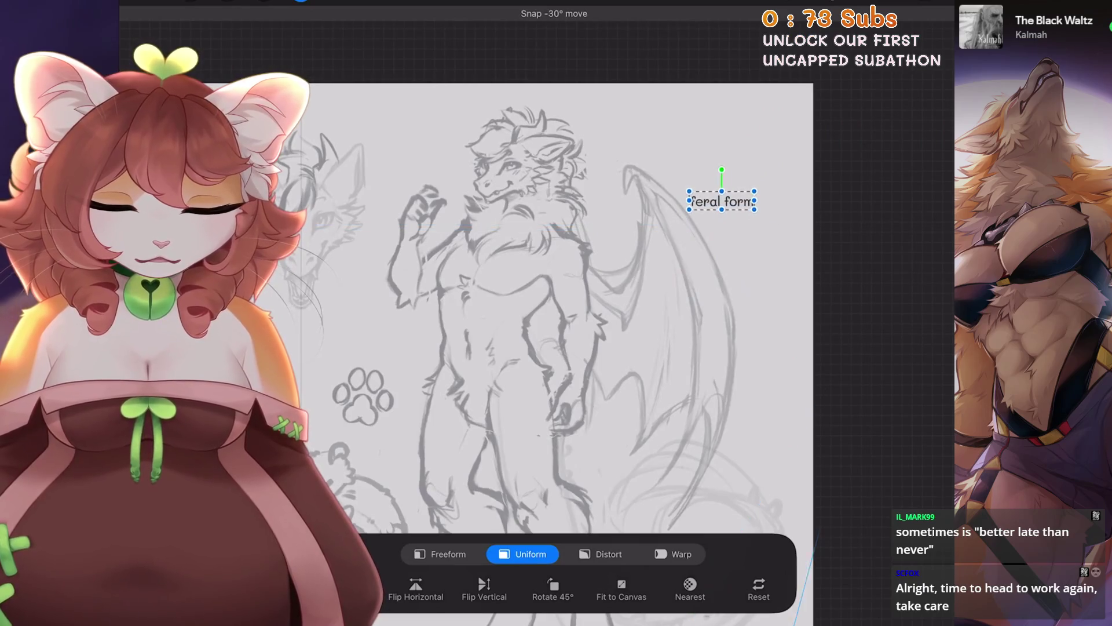
Retype the duplicated label from 'feral' to 'anthro form'.
{"action": "left_click", "coordinate": [300, 3]}
{"action": "double_click", "coordinate": [721, 202]}
{"action": "double_click", "coordinate": [705, 201]}
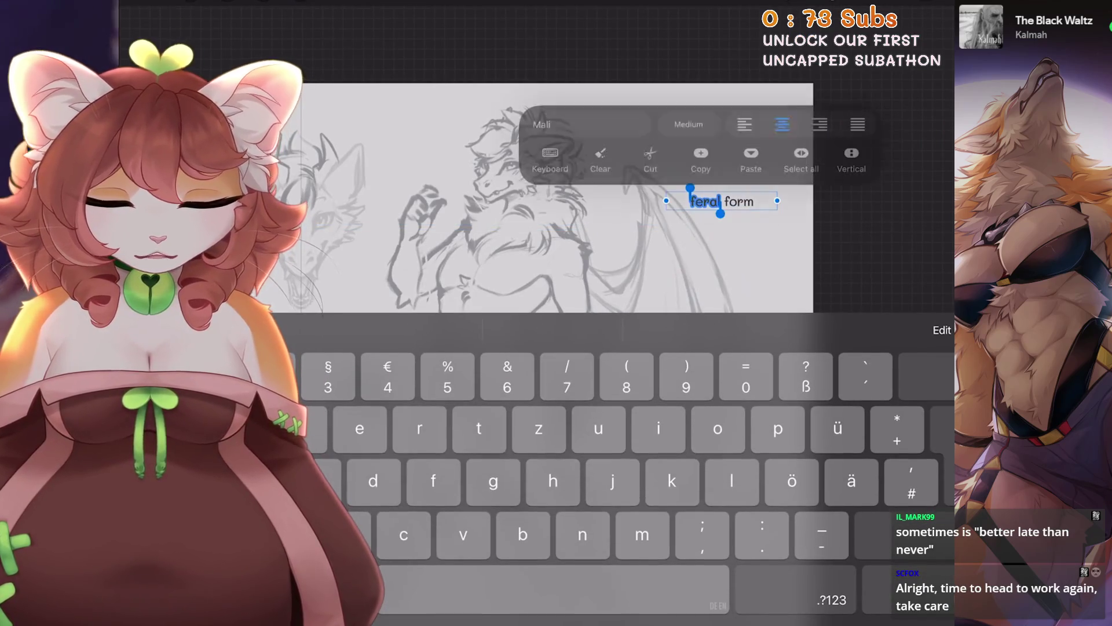
{"action": "type", "text": "anthro"}
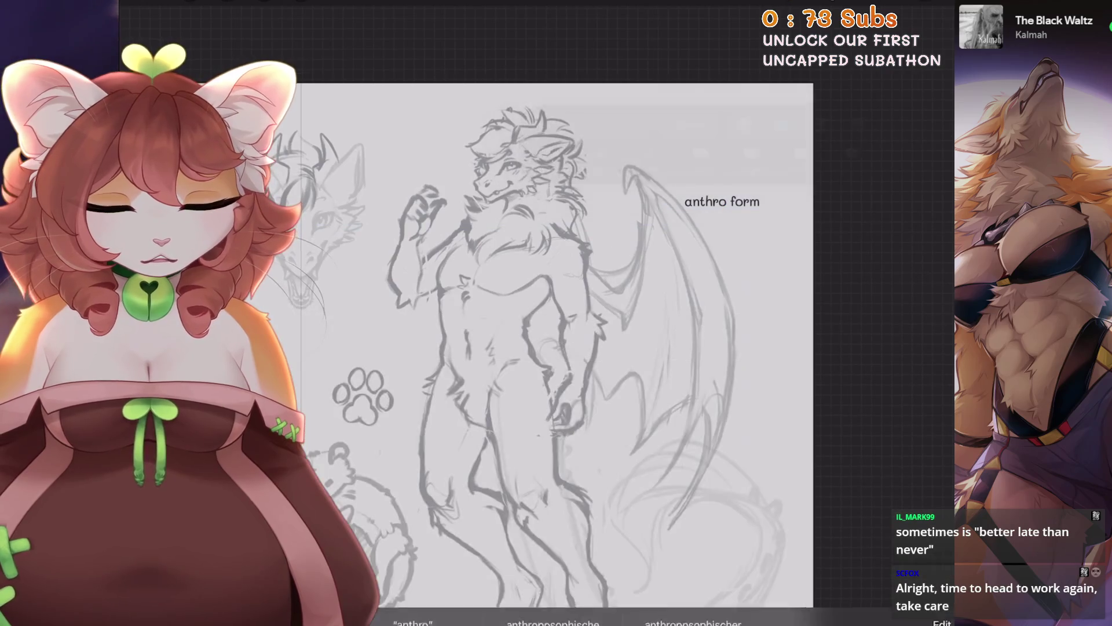
Reposition the 'anthro form' label until it sits beside the anthro figure's wing.
{"action": "left_click", "coordinate": [301, 3]}
{"action": "left_click_drag", "start_coordinate": [719, 201], "coordinate": [716, 180]}
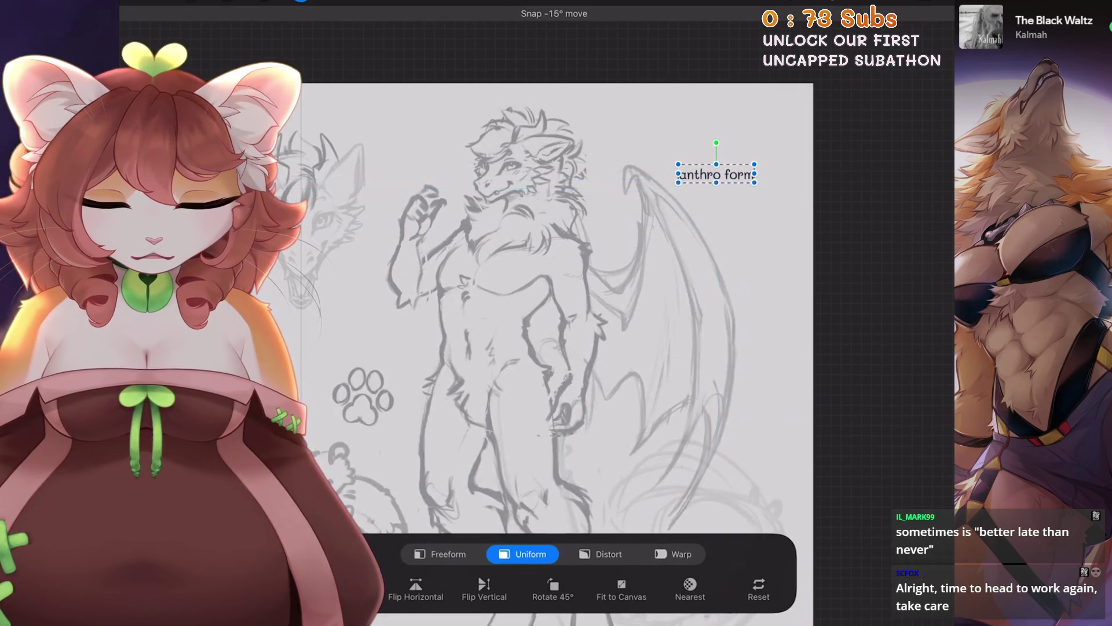
{"action": "scroll", "coordinate": [556, 313], "scroll_direction": "down", "scroll_amount": 2}
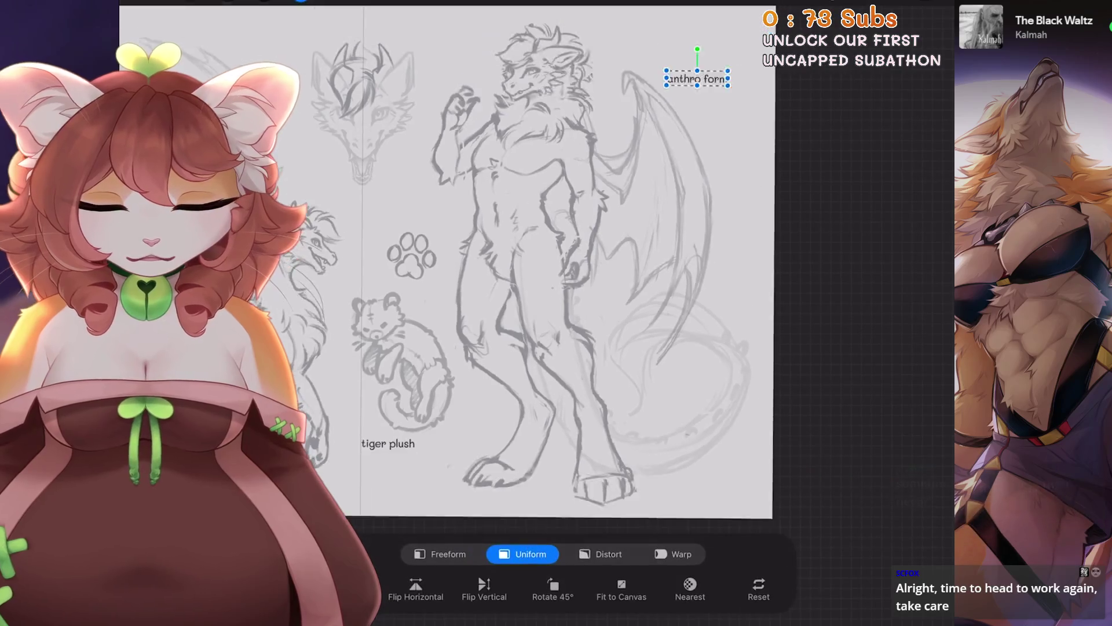
{"action": "left_click_drag", "start_coordinate": [697, 81], "coordinate": [654, 371]}
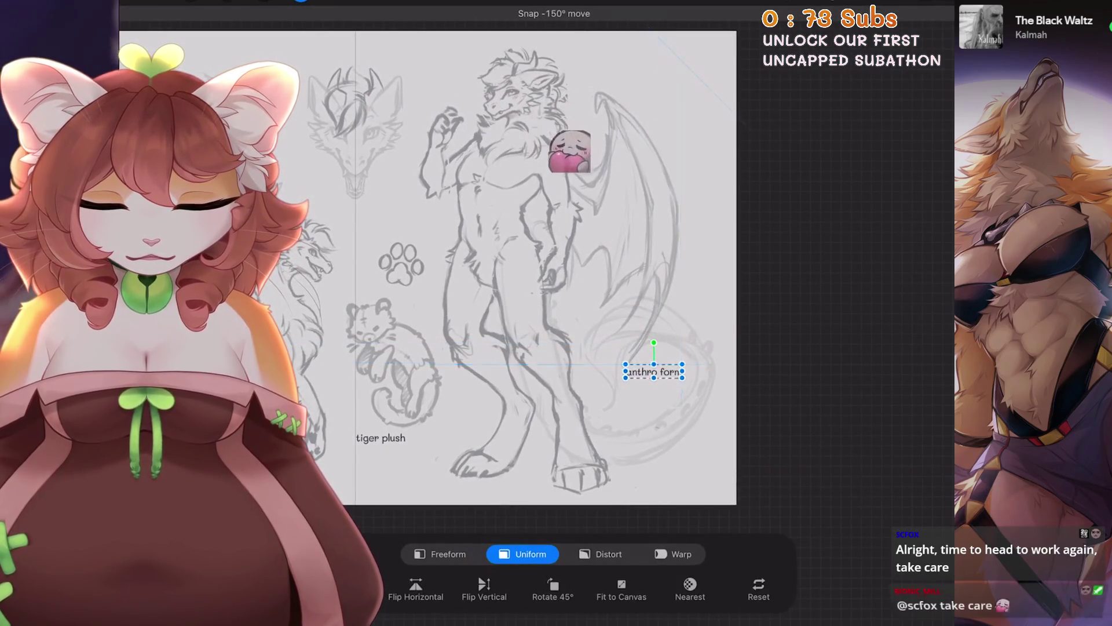
{"action": "scroll", "coordinate": [428, 261], "scroll_direction": "down", "scroll_amount": 3}
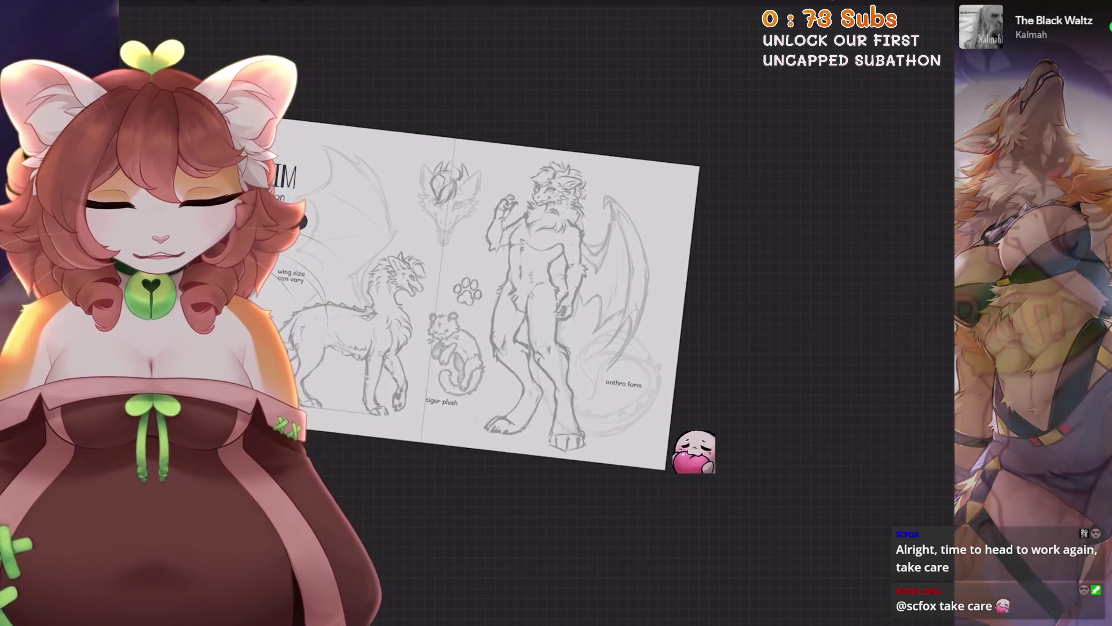
{"action": "scroll", "coordinate": [405, 244], "scroll_direction": "up", "scroll_amount": 3}
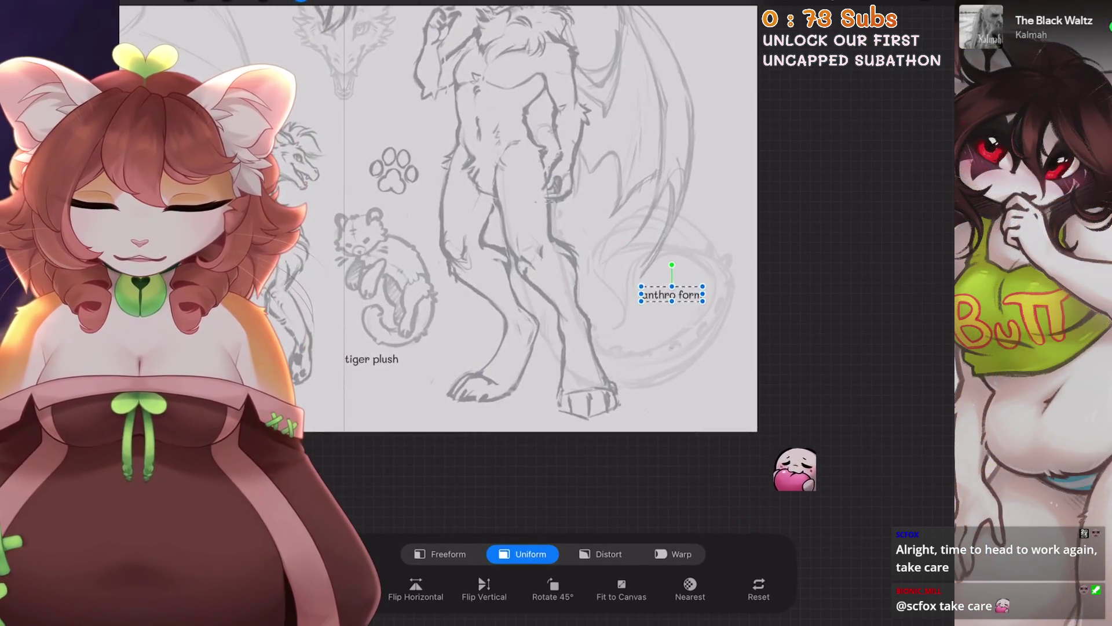
{"action": "mouse_move", "coordinate": [570, 351]}
{"action": "left_mouse_down"}
{"action": "mouse_move", "coordinate": [635, 174]}
{"action": "mouse_move", "coordinate": [624, 167]}
{"action": "left_mouse_up"}
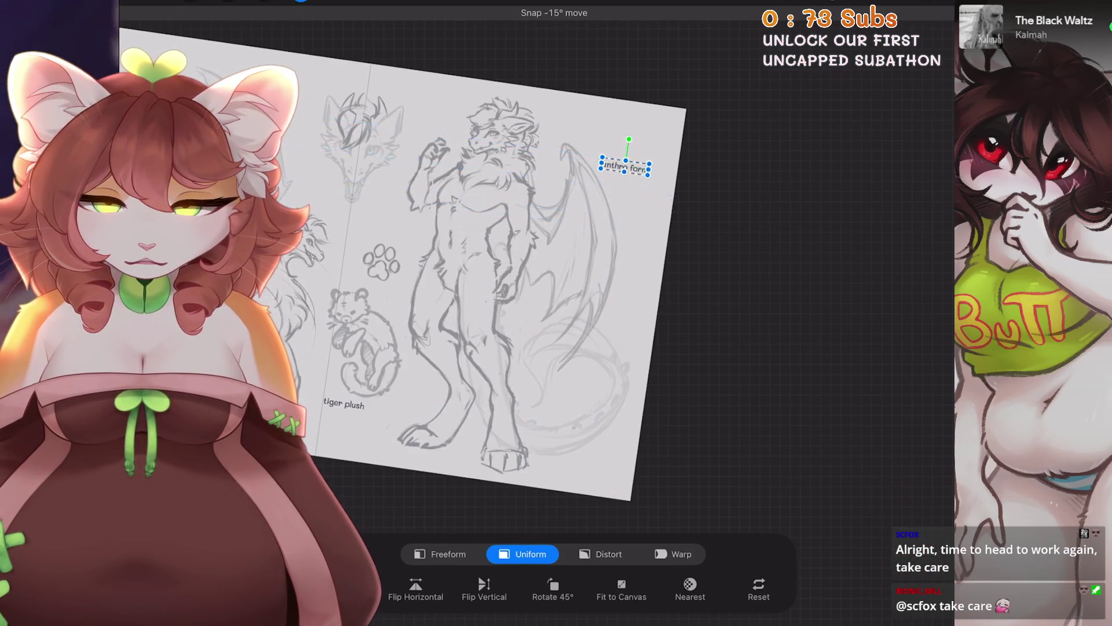
{"action": "scroll", "coordinate": [539, 278], "scroll_direction": "up", "scroll_amount": 3}
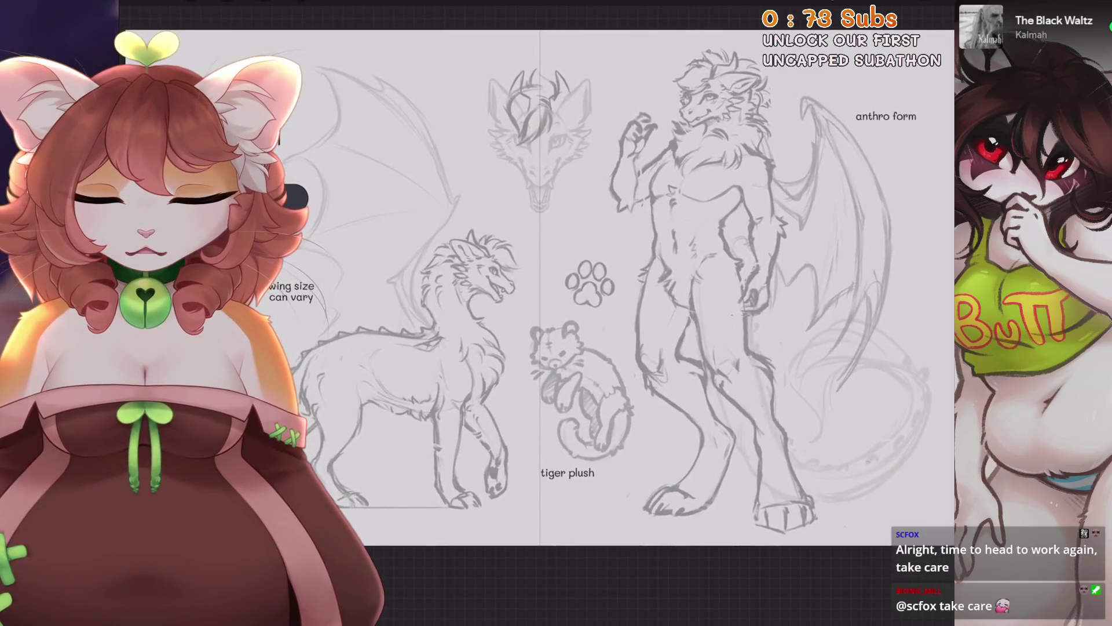
{"action": "scroll", "coordinate": [539, 278], "scroll_direction": "up", "scroll_amount": 1}
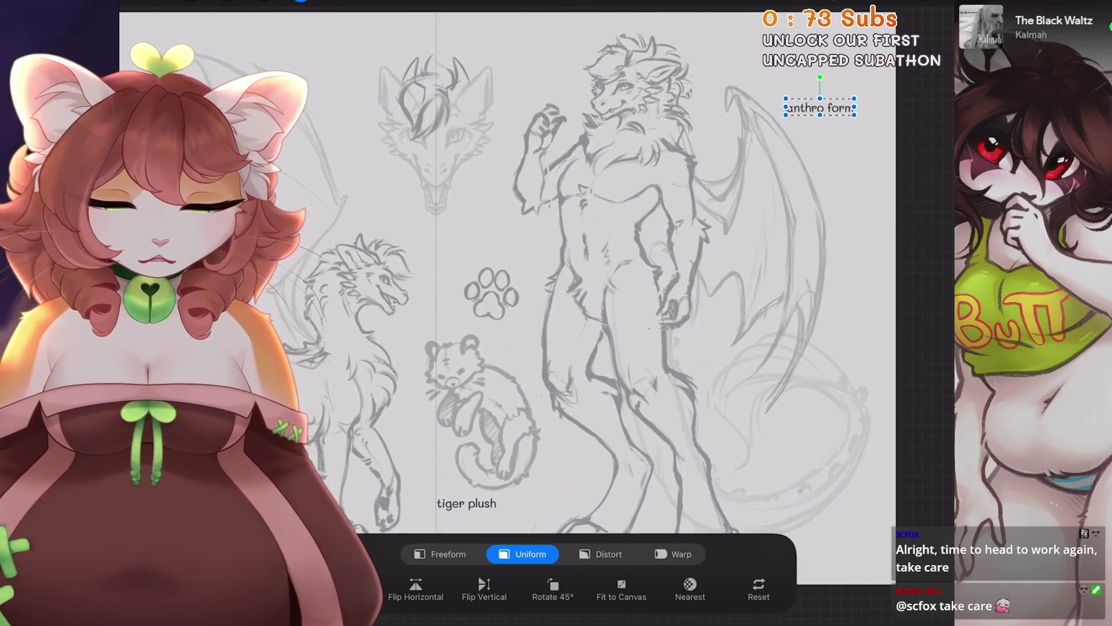
{"action": "scroll", "coordinate": [539, 290], "scroll_direction": "left", "scroll_amount": 3}
{"action": "scroll", "coordinate": [539, 289], "scroll_direction": "left", "scroll_amount": 2}
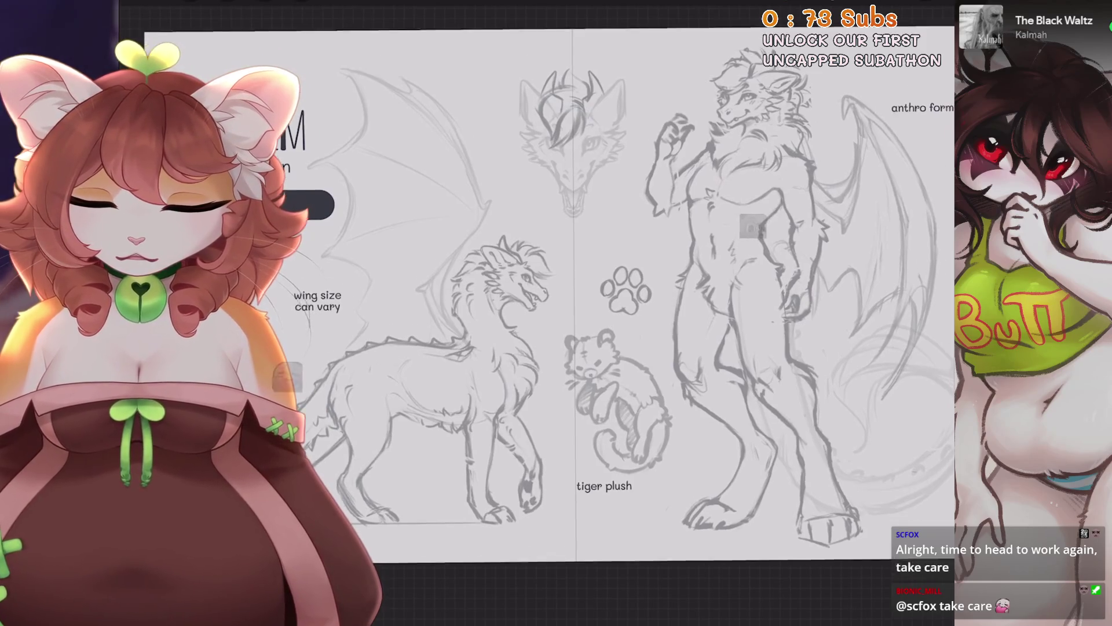
{"action": "scroll", "coordinate": [539, 289], "scroll_direction": "left", "scroll_amount": 3}
{"action": "key", "text": "l"}
{"action": "scroll", "coordinate": [463, 290], "scroll_direction": "up", "scroll_amount": 2}
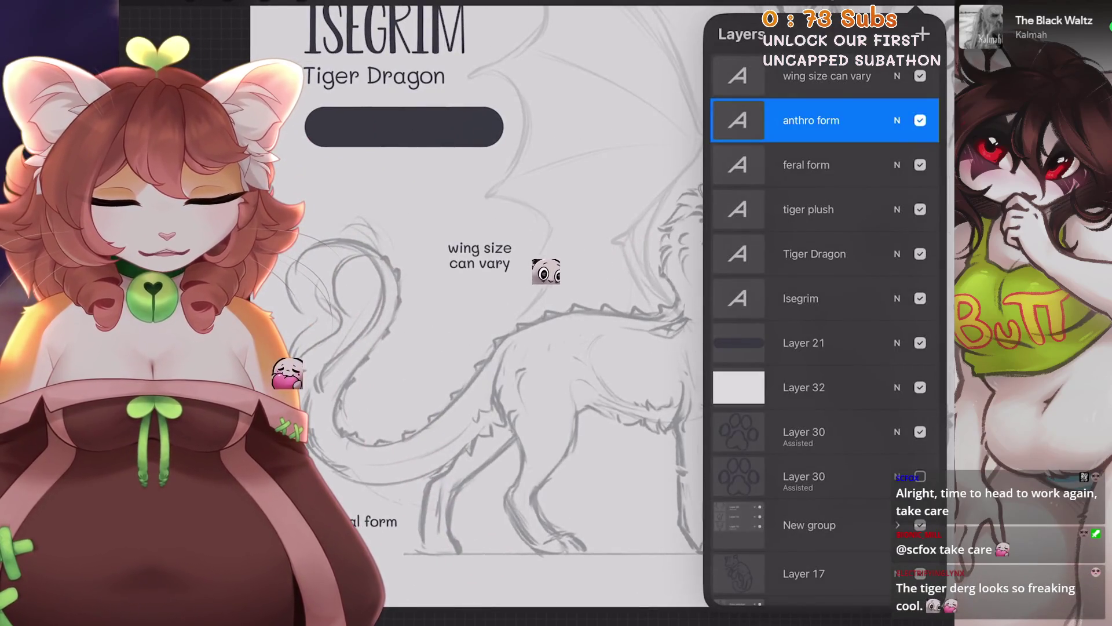
Nudge the 'wing size can vary' note slightly downward.
{"action": "left_click", "coordinate": [823, 76]}
{"action": "key", "text": "v"}
{"action": "left_click_drag", "start_coordinate": [479, 256], "coordinate": [475, 271]}
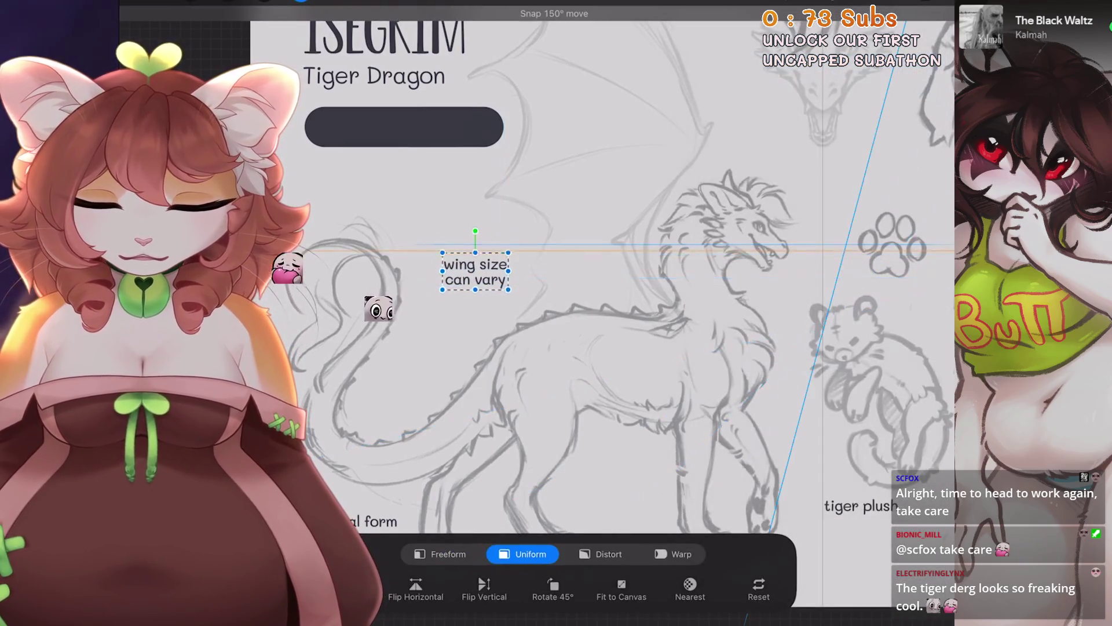
{"action": "scroll", "coordinate": [545, 289], "scroll_direction": "down", "scroll_amount": 5}
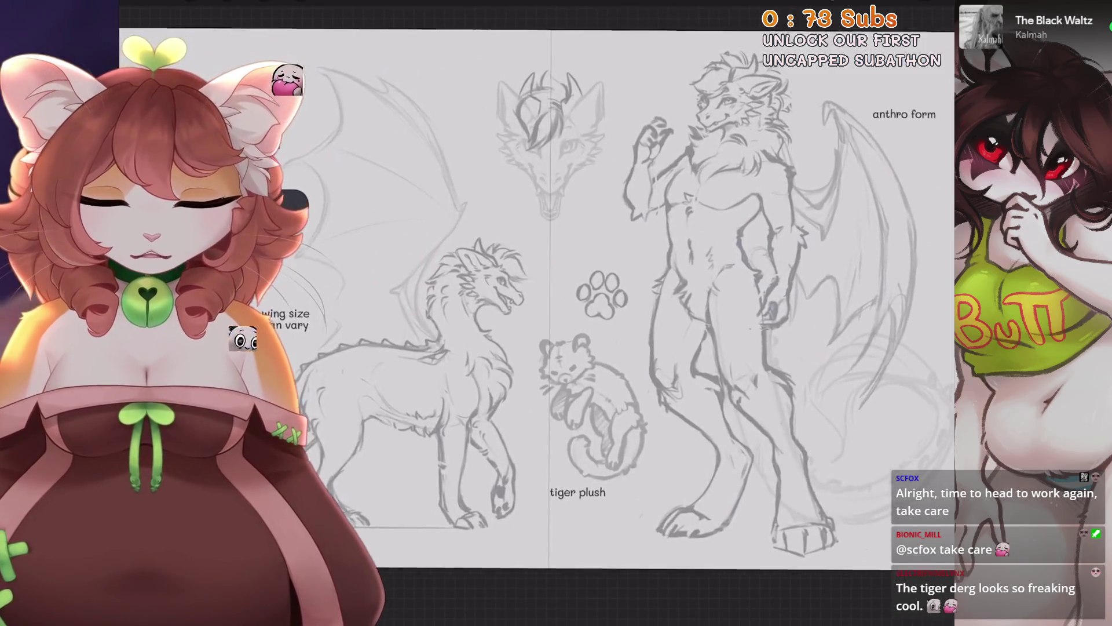
Add a new blank layer and review its blend mode and opacity settings.
{"action": "key", "text": "l"}
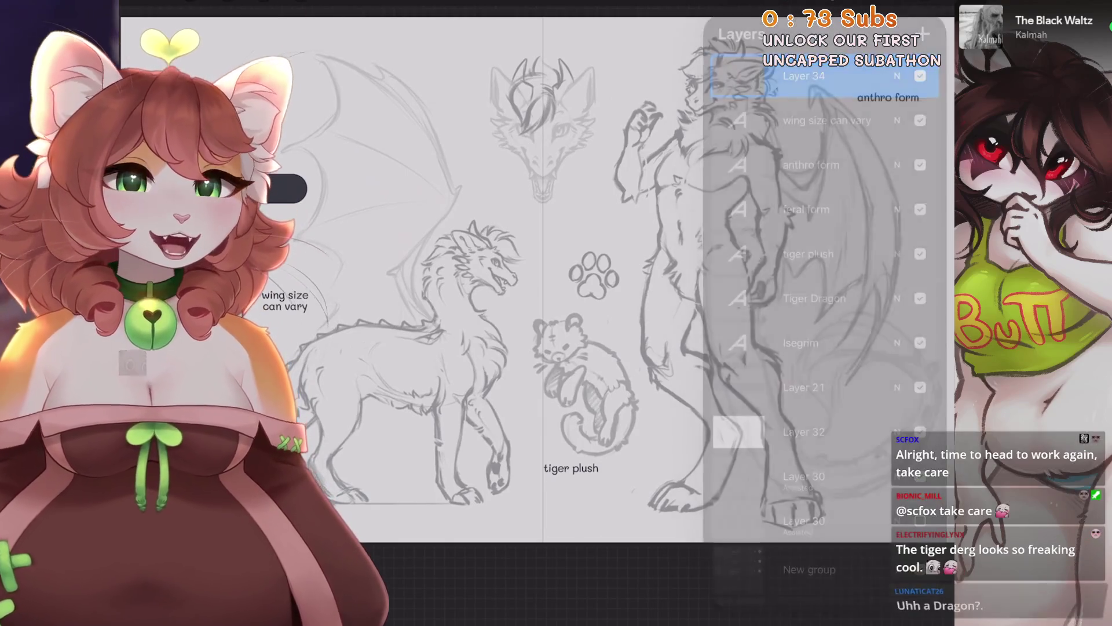
{"action": "scroll", "coordinate": [538, 278], "scroll_direction": "up", "scroll_amount": 2}
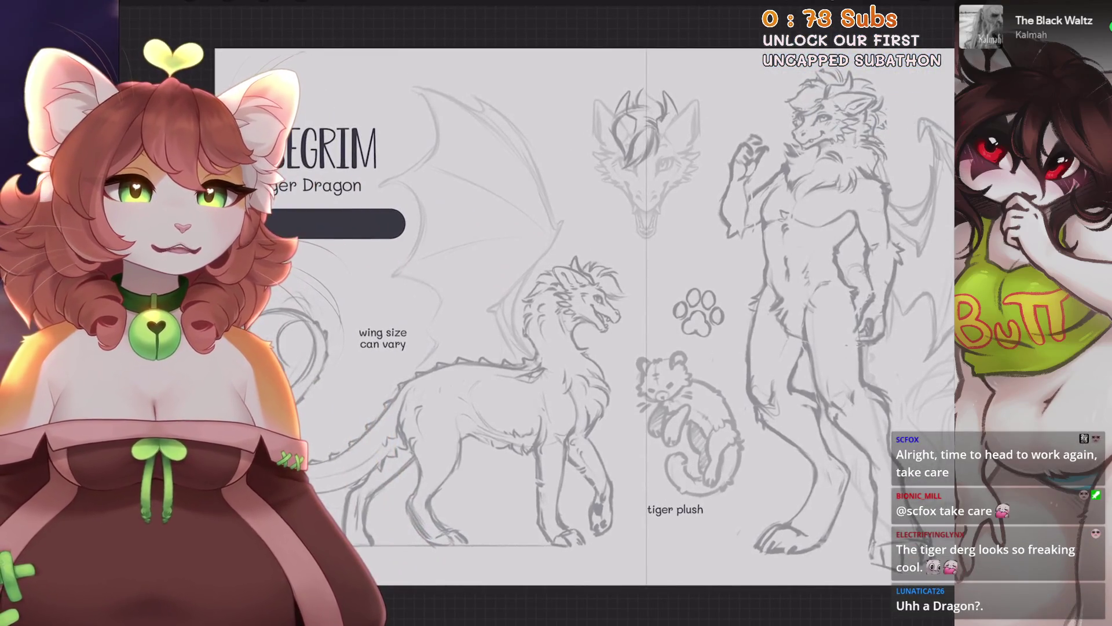
{"action": "scroll", "coordinate": [586, 302], "scroll_direction": "down", "scroll_amount": 2}
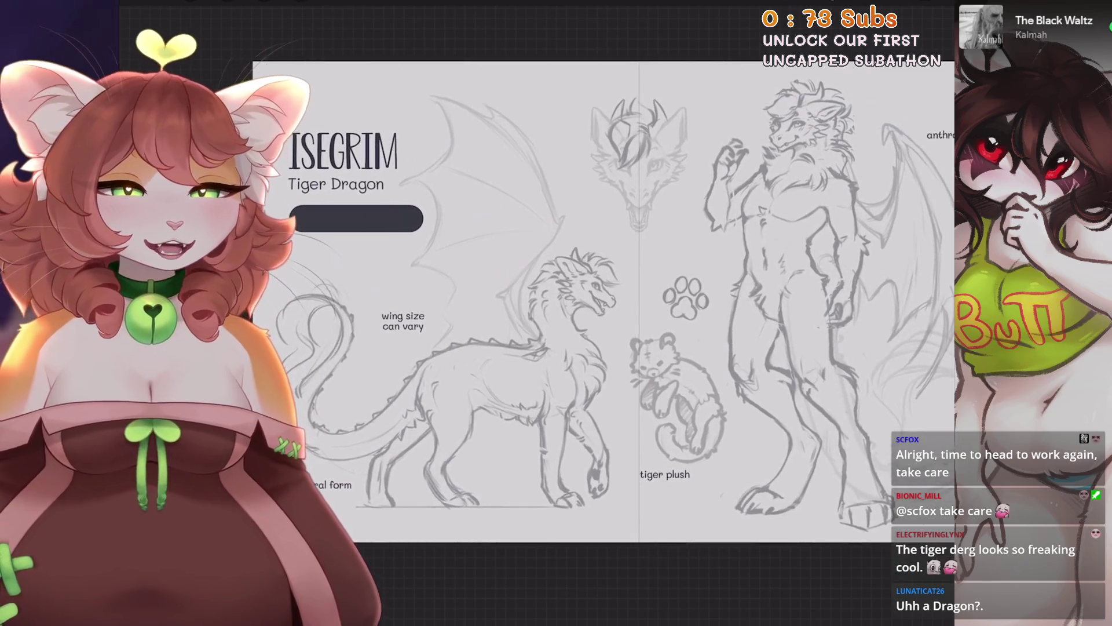
{"action": "key", "text": "l"}
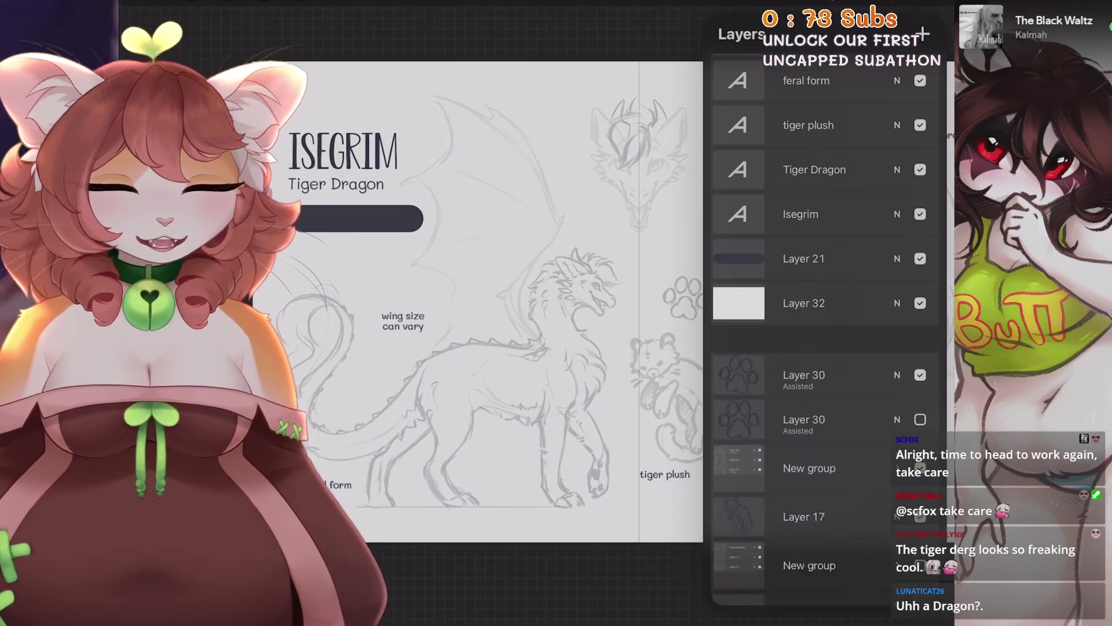
{"action": "key", "text": "l"}
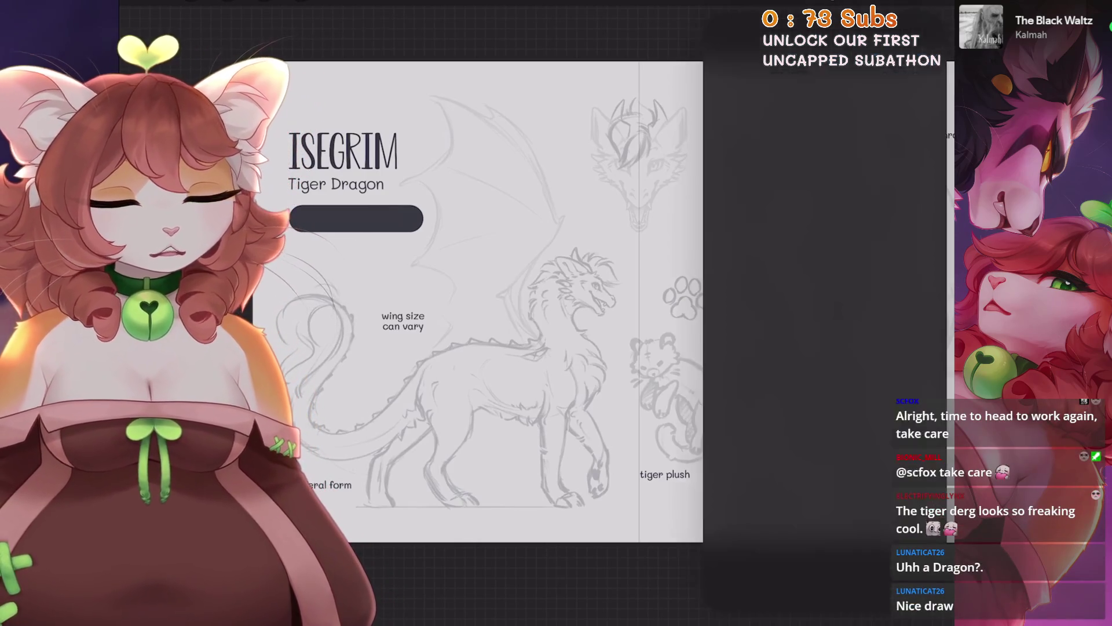
Make the hidden reference image group, including the tiger photo, visible again.
{"action": "key", "text": "l"}
{"action": "scroll", "coordinate": [826, 325], "scroll_direction": "down", "scroll_amount": 5}
{"action": "scroll", "coordinate": [826, 325], "scroll_direction": "down", "scroll_amount": 3}
{"action": "left_click", "coordinate": [920, 540]}
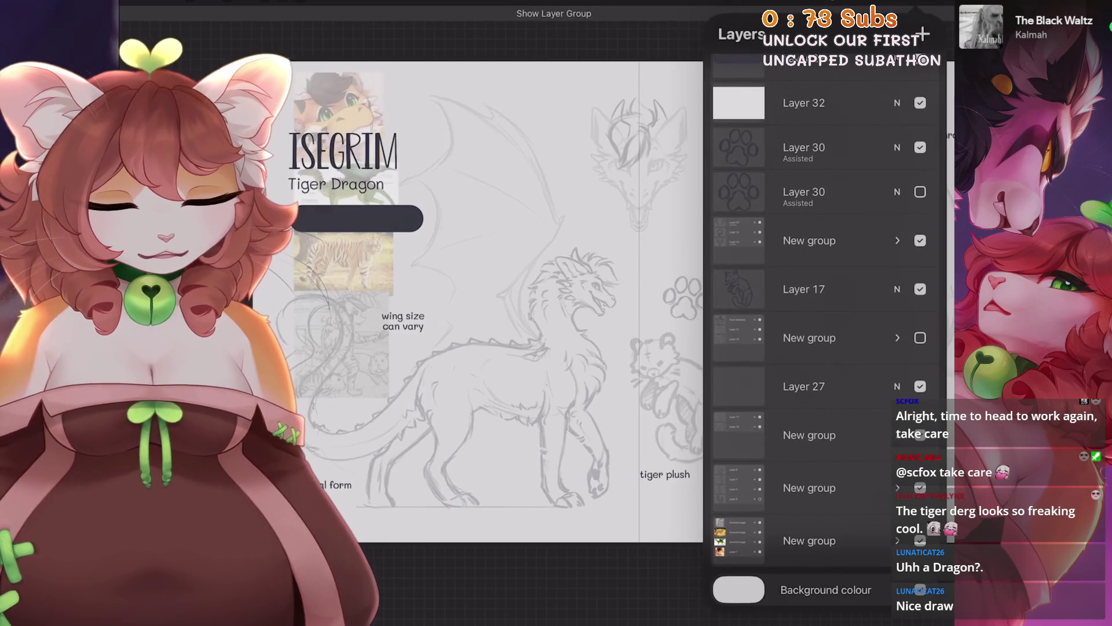
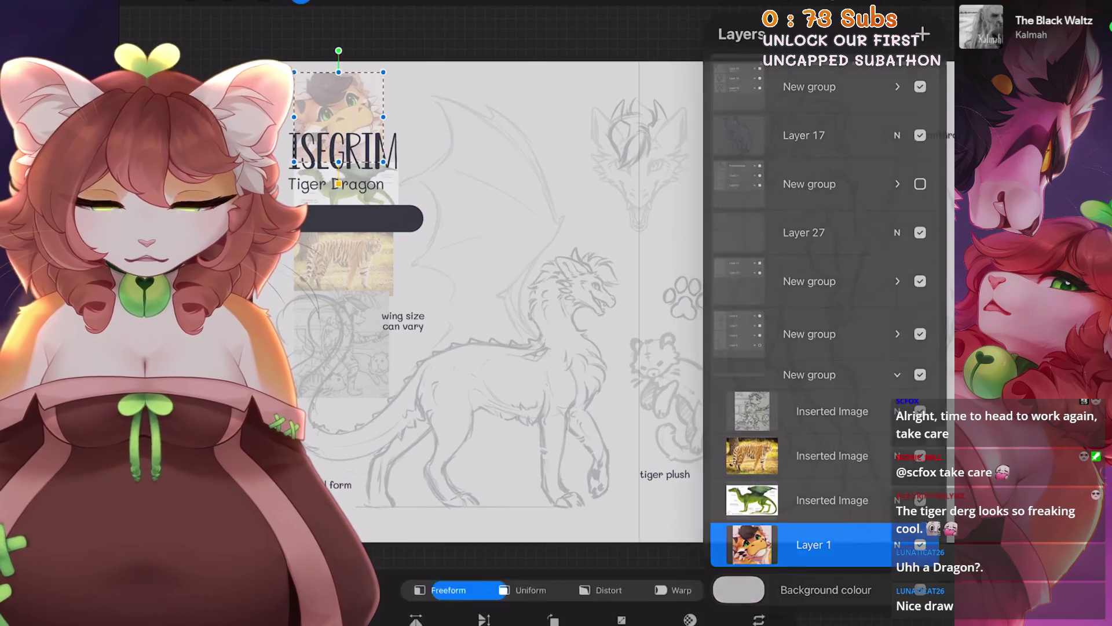
Move Layer 1, the tiger portrait, to the top of the layer stack.
{"action": "mouse_move", "coordinate": [339, 99]}
{"action": "left_mouse_down"}
{"action": "mouse_move", "coordinate": [443, 114]}
{"action": "mouse_move", "coordinate": [318, 114]}
{"action": "left_mouse_up"}
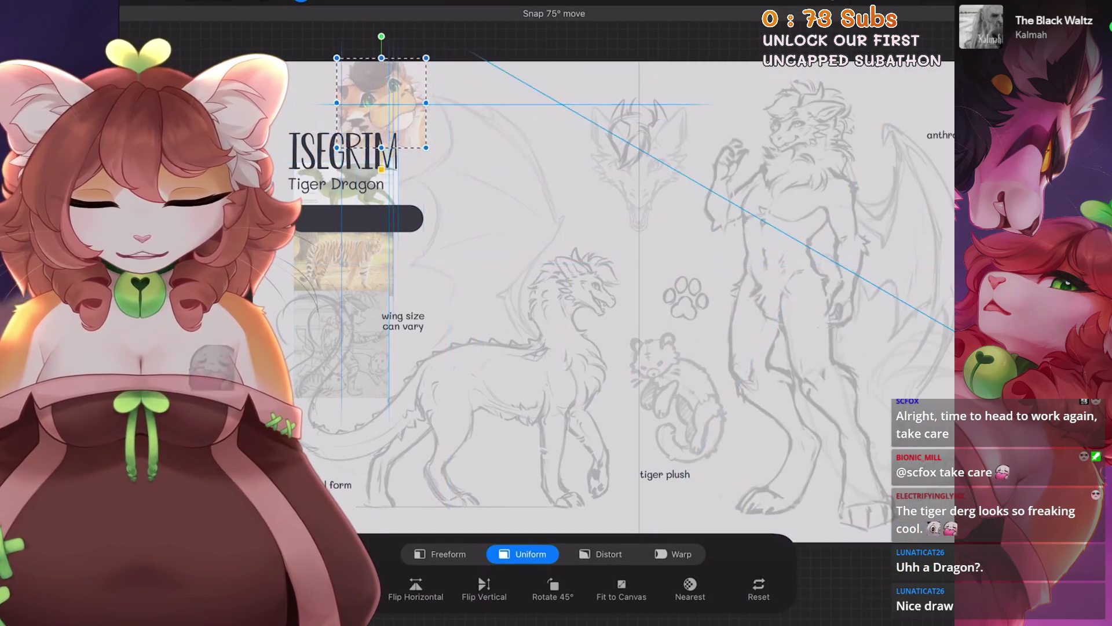
{"action": "left_click", "coordinate": [912, 2]}
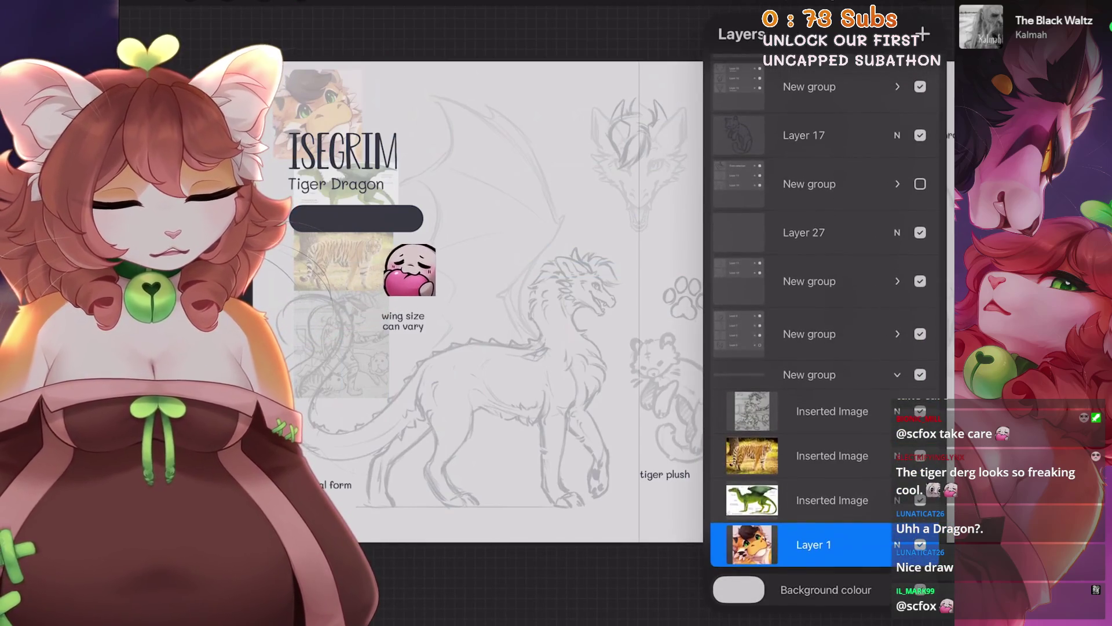
{"action": "left_click_drag", "start_coordinate": [811, 533], "coordinate": [826, 66]}
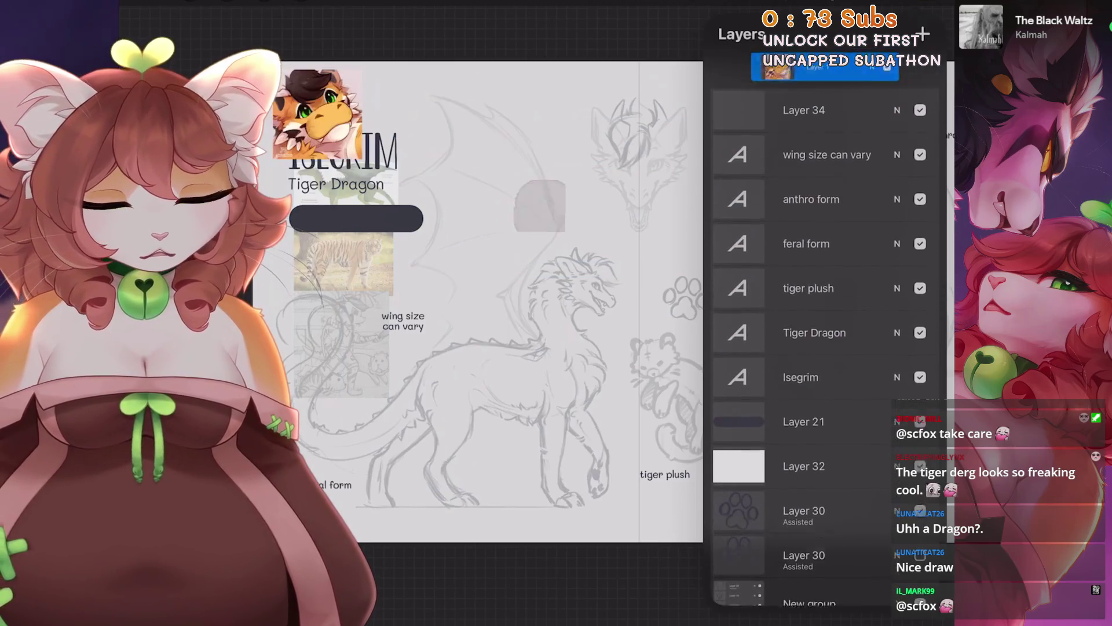
{"action": "left_click_drag", "start_coordinate": [827, 66], "coordinate": [811, 418]}
Hide the reference-image New group.
{"action": "left_click", "coordinate": [810, 419]}
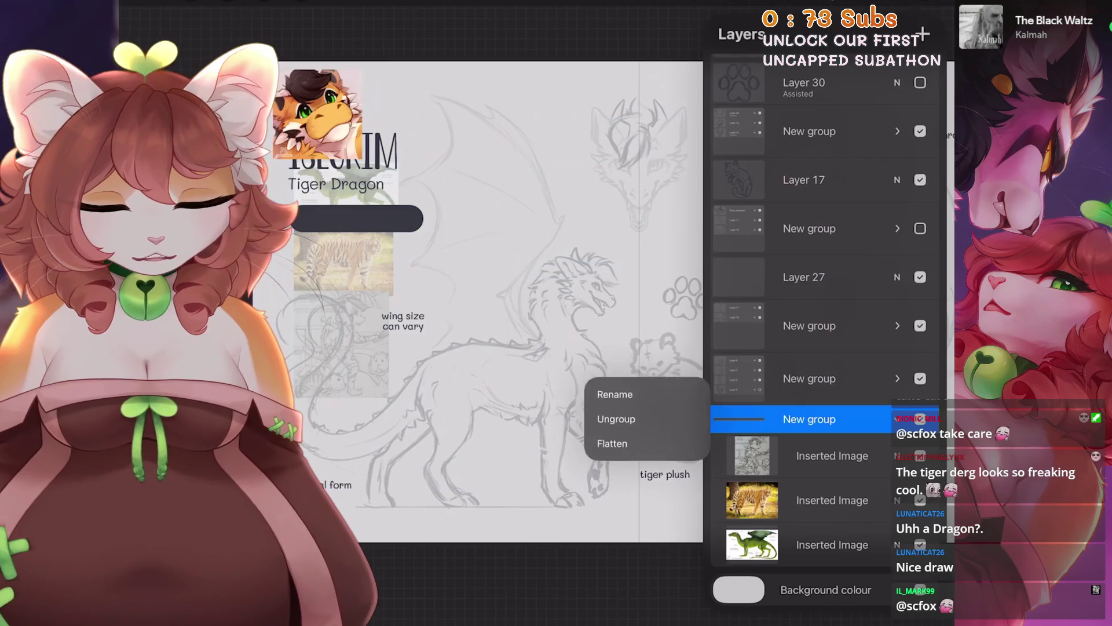
{"action": "left_click", "coordinate": [920, 419]}
{"action": "scroll", "coordinate": [492, 348], "scroll_direction": "up", "scroll_amount": 2}
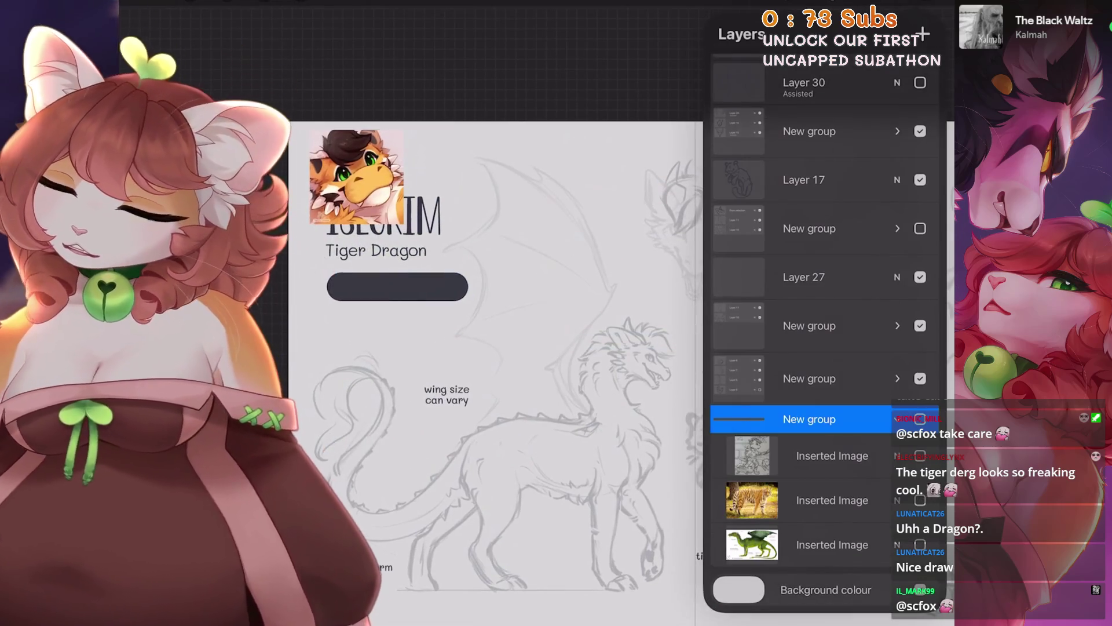
{"action": "scroll", "coordinate": [823, 347], "scroll_direction": "up", "scroll_amount": 10}
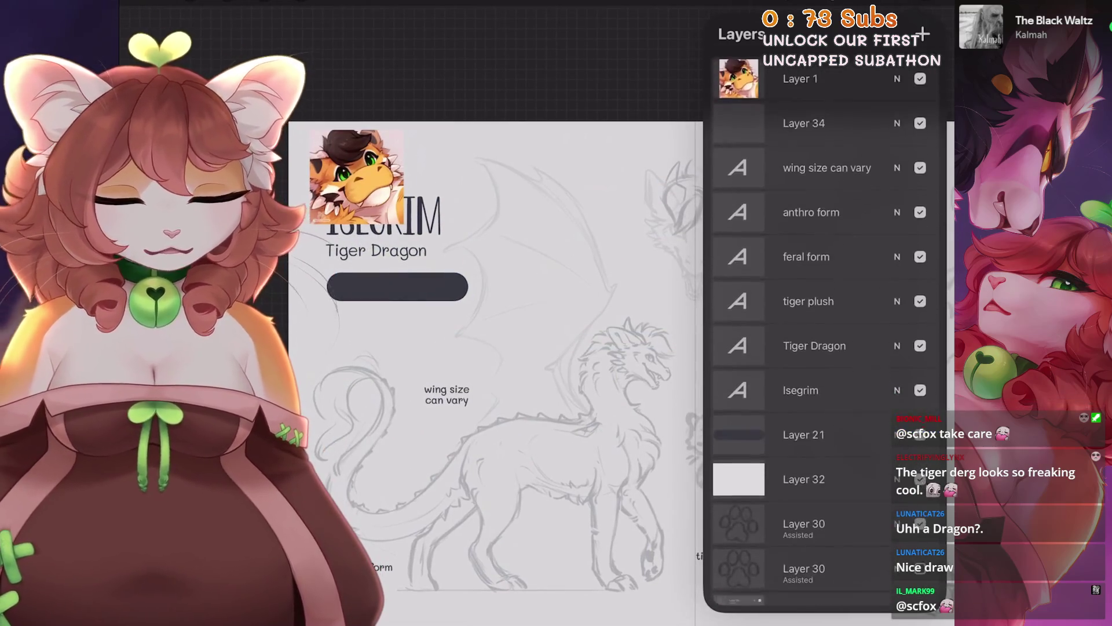
Transform the tiger portrait to sit just under the Isegrim / Tiger Dragon title.
{"action": "left_click", "coordinate": [812, 124]}
{"action": "left_click", "coordinate": [300, 2]}
{"action": "mouse_move", "coordinate": [357, 176]}
{"action": "left_mouse_down"}
{"action": "mouse_move", "coordinate": [342, 168]}
{"action": "mouse_move", "coordinate": [323, 204]}
{"action": "mouse_move", "coordinate": [342, 336]}
{"action": "mouse_move", "coordinate": [365, 260]}
{"action": "mouse_move", "coordinate": [338, 273]}
{"action": "mouse_move", "coordinate": [344, 304]}
{"action": "left_mouse_up"}
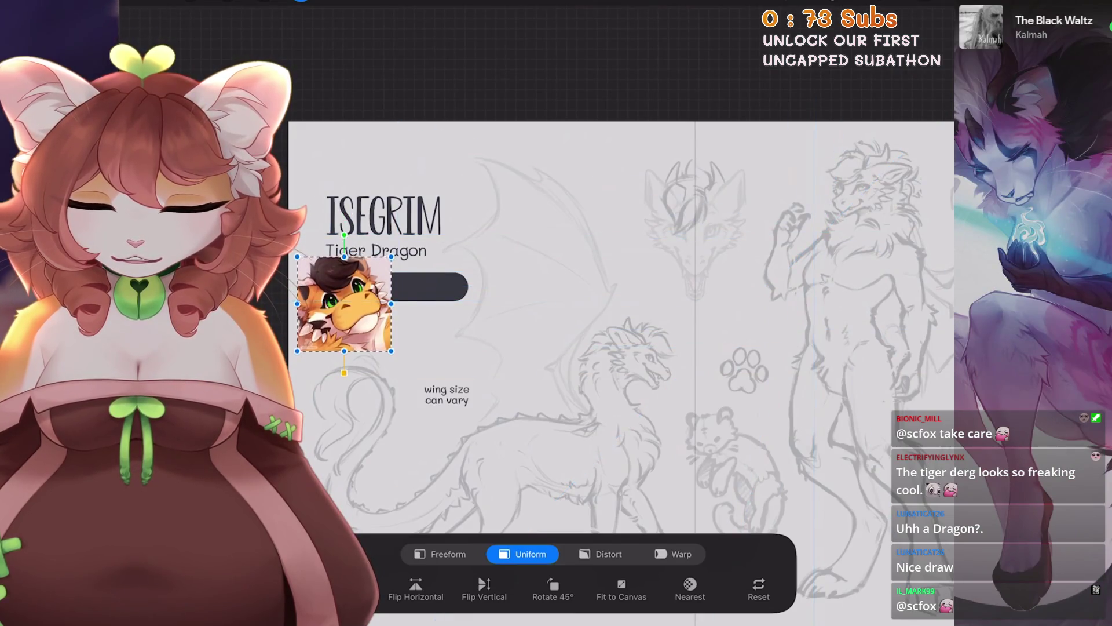
{"action": "left_click", "coordinate": [301, 2]}
{"action": "scroll", "coordinate": [620, 348], "scroll_direction": "up", "scroll_amount": 2}
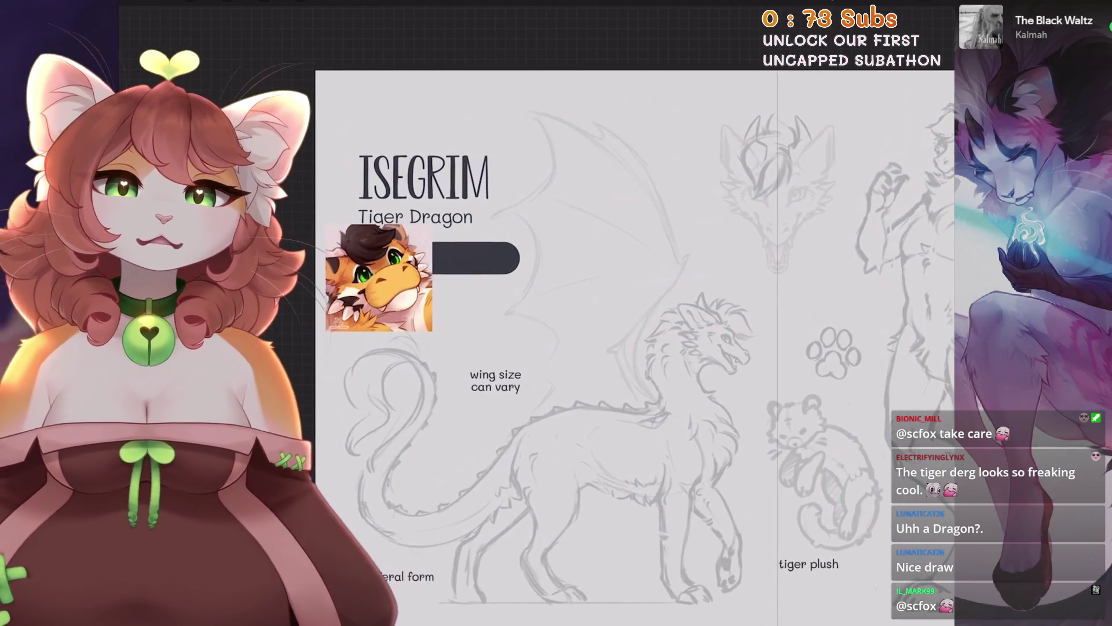
{"action": "scroll", "coordinate": [580, 290], "scroll_direction": "up", "scroll_amount": 3}
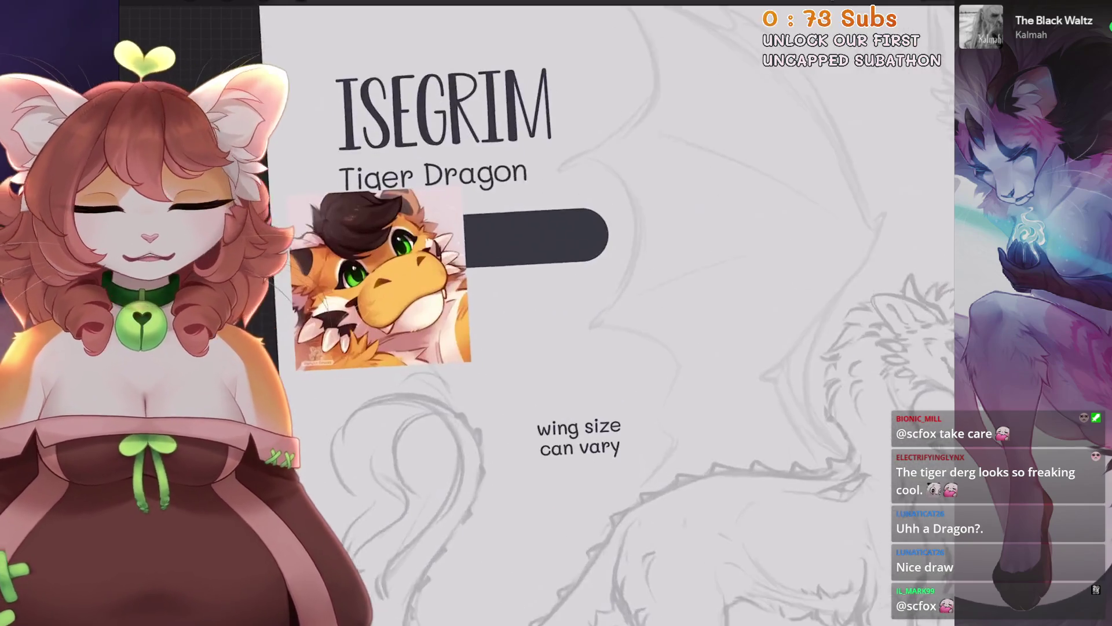
{"action": "scroll", "coordinate": [580, 290], "scroll_direction": "down", "scroll_amount": 2}
{"action": "scroll", "coordinate": [637, 318], "scroll_direction": "up", "scroll_amount": 2}
{"action": "scroll", "coordinate": [637, 319], "scroll_direction": "up", "scroll_amount": 3}
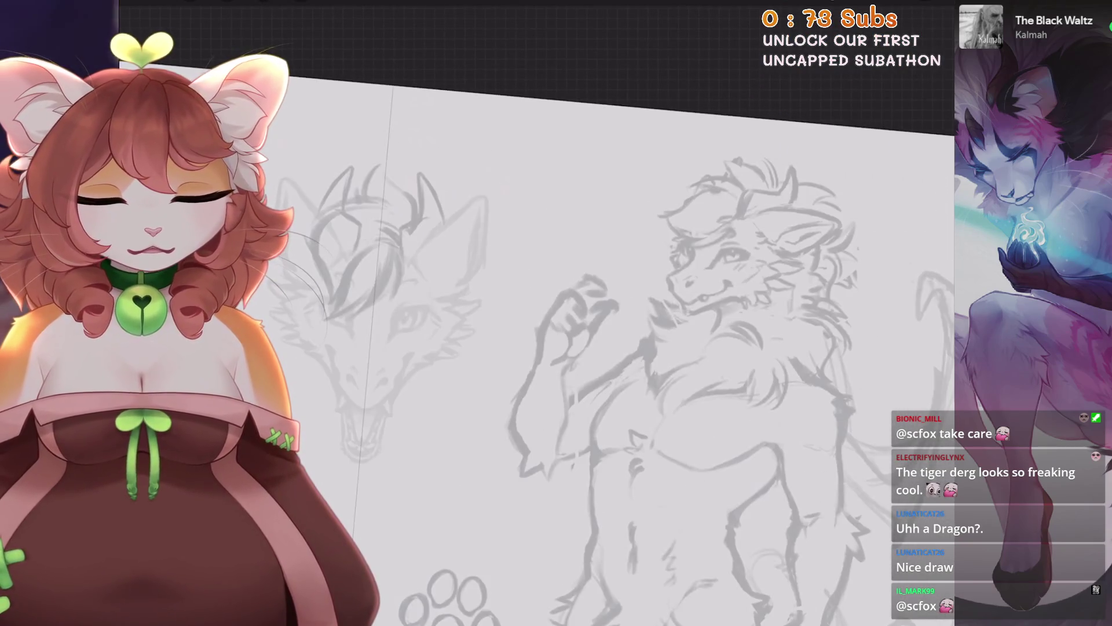
{"action": "scroll", "coordinate": [579, 319], "scroll_direction": "down", "scroll_amount": 3}
{"action": "scroll", "coordinate": [580, 318], "scroll_direction": "down", "scroll_amount": 2}
{"action": "scroll", "coordinate": [521, 232], "scroll_direction": "up", "scroll_amount": 3}
{"action": "scroll", "coordinate": [521, 232], "scroll_direction": "up", "scroll_amount": 2}
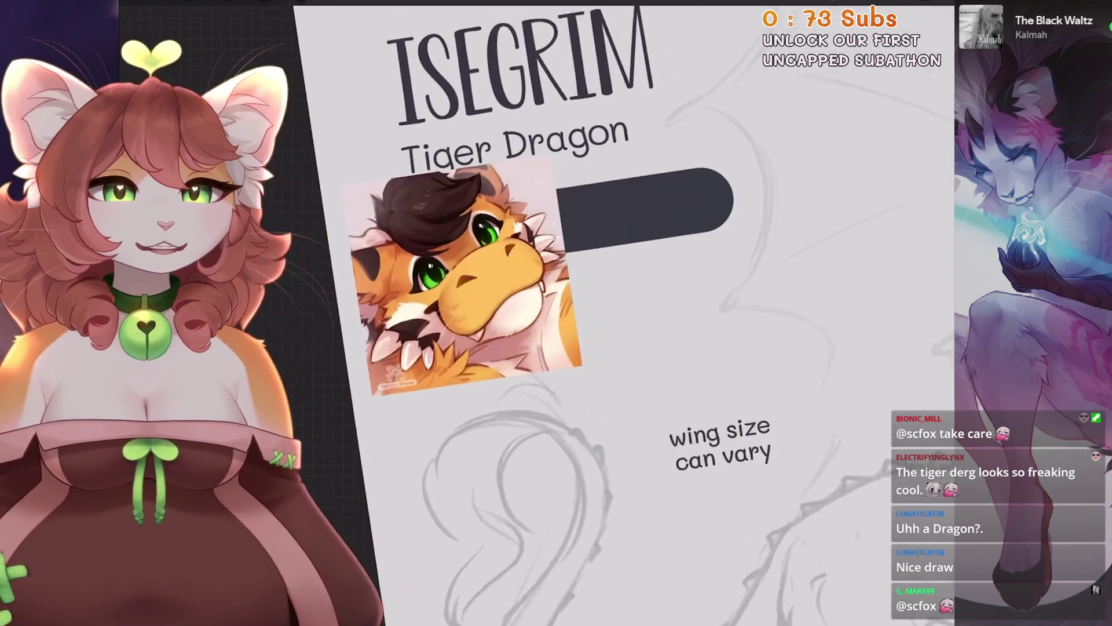
{"action": "scroll", "coordinate": [579, 319], "scroll_direction": "down", "scroll_amount": 3}
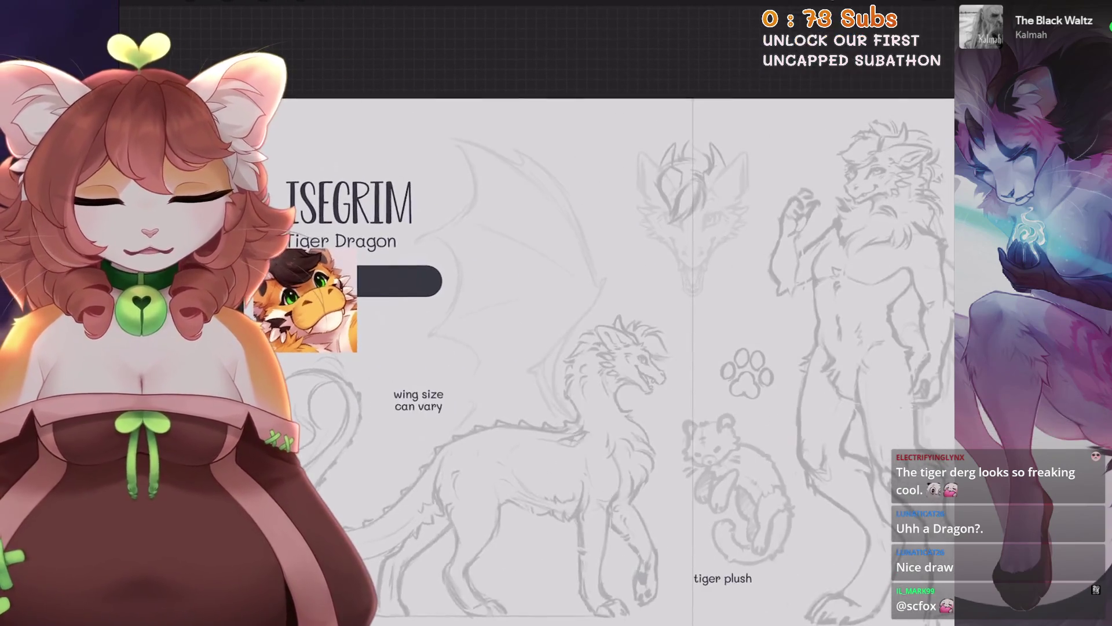
{"action": "scroll", "coordinate": [579, 318], "scroll_direction": "up", "scroll_amount": 1}
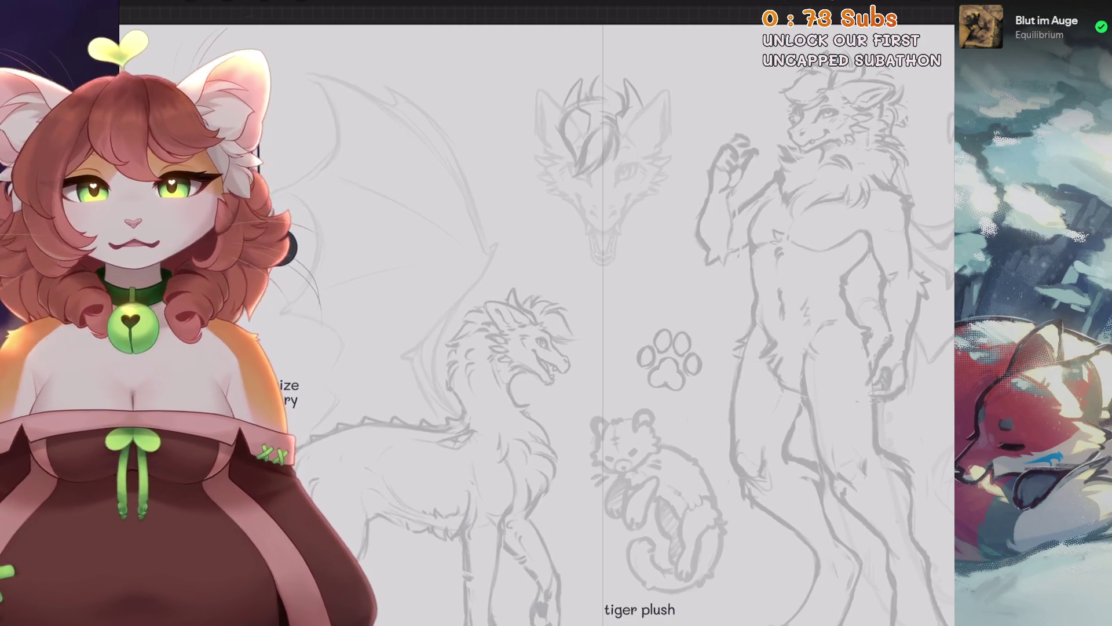
{"action": "scroll", "coordinate": [521, 464], "scroll_direction": "up", "scroll_amount": 10}
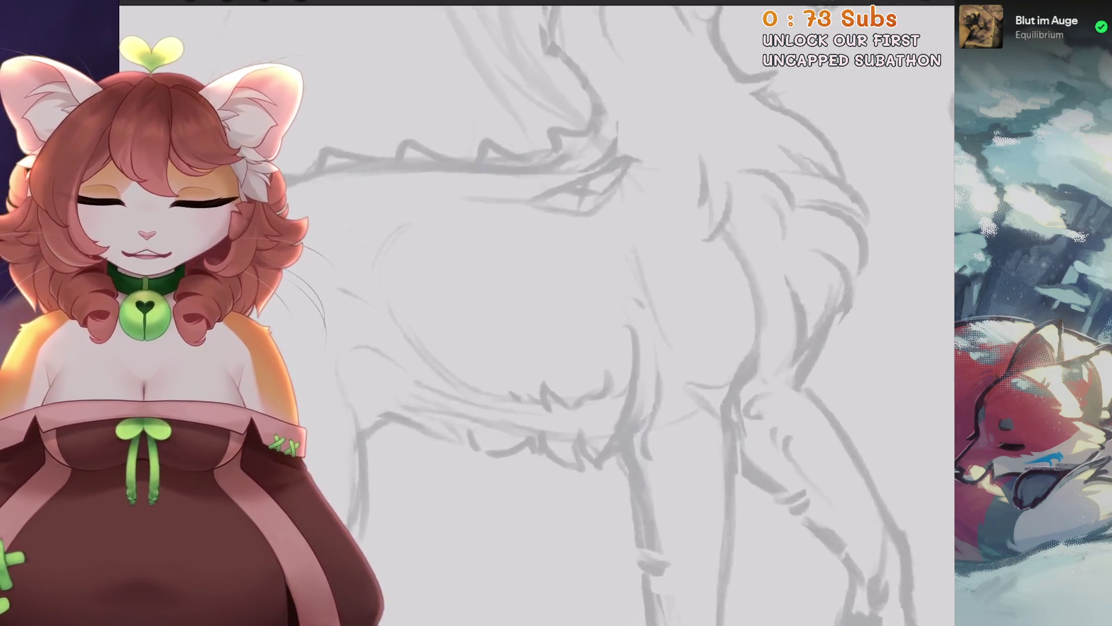
Select the empty Layer 34 above the text layers.
{"action": "scroll", "coordinate": [556, 313], "scroll_direction": "down", "scroll_amount": 5}
{"action": "scroll", "coordinate": [556, 313], "scroll_direction": "down", "scroll_amount": 2}
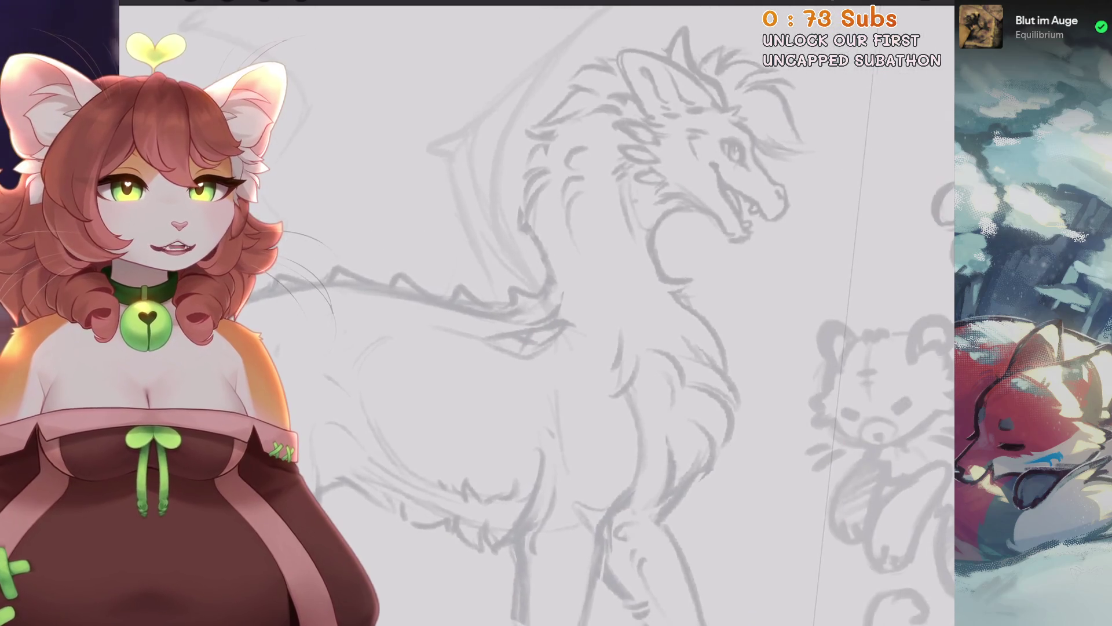
{"action": "scroll", "coordinate": [556, 313], "scroll_direction": "down", "scroll_amount": 3}
{"action": "scroll", "coordinate": [637, 261], "scroll_direction": "up", "scroll_amount": 6}
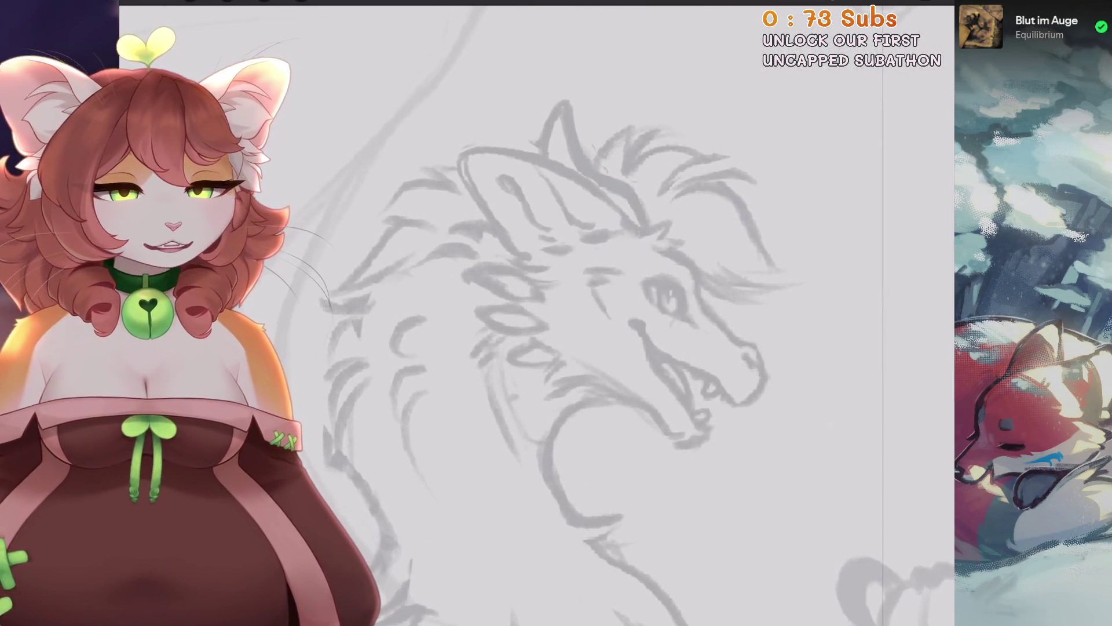
{"action": "scroll", "coordinate": [556, 313], "scroll_direction": "down", "scroll_amount": 2}
{"action": "scroll", "coordinate": [556, 313], "scroll_direction": "down", "scroll_amount": 2}
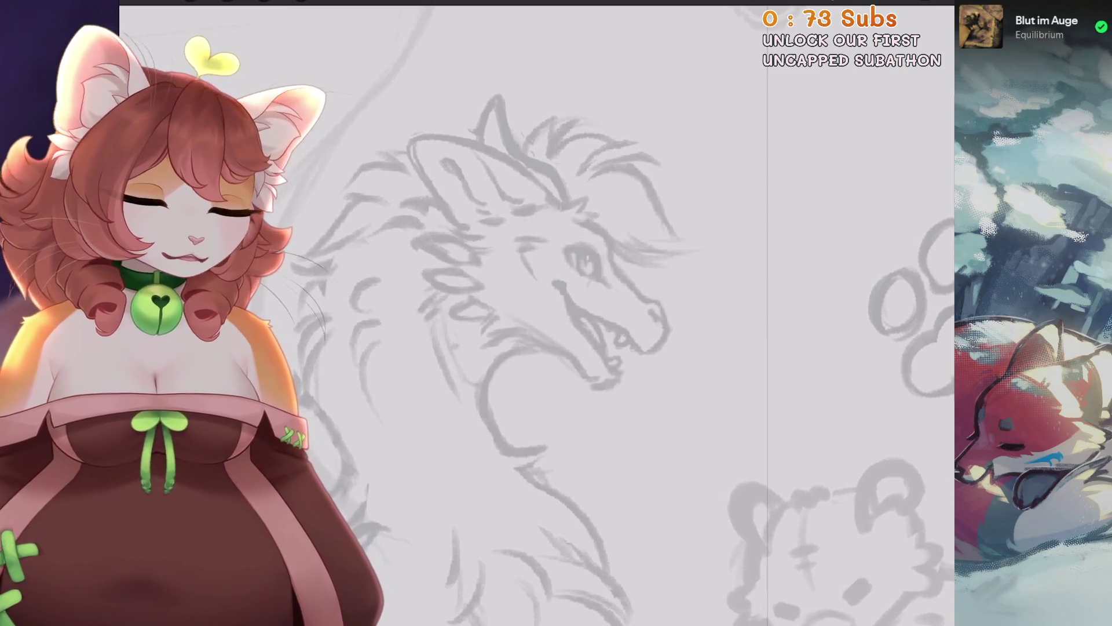
{"action": "scroll", "coordinate": [556, 313], "scroll_direction": "down", "scroll_amount": 2}
{"action": "scroll", "coordinate": [556, 313], "scroll_direction": "down", "scroll_amount": 2}
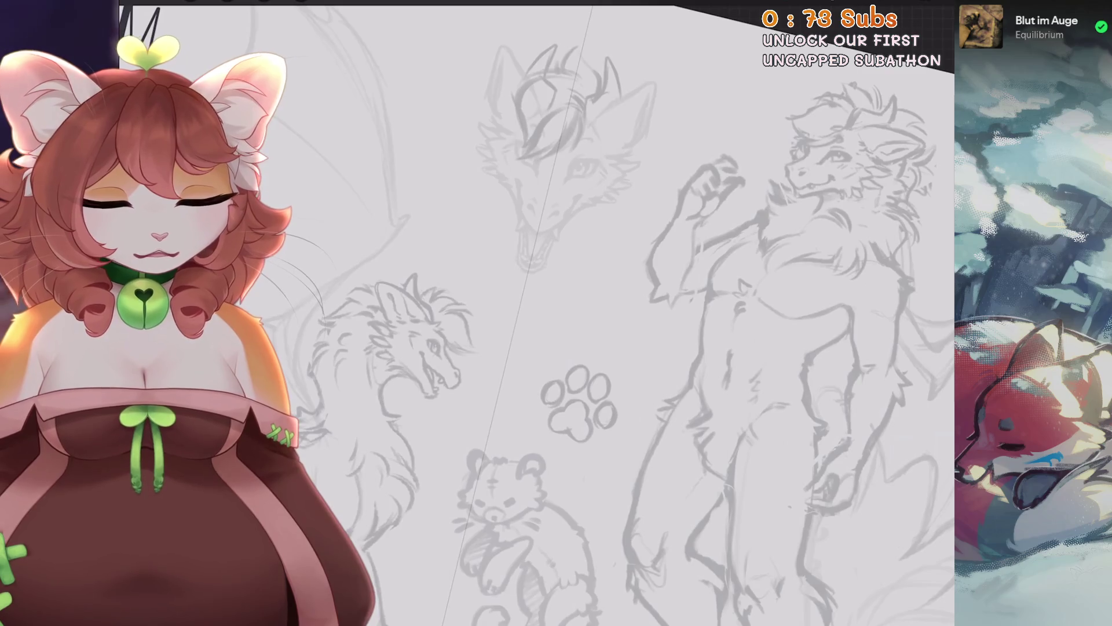
{"action": "scroll", "coordinate": [556, 313], "scroll_direction": "up", "scroll_amount": 2}
{"action": "scroll", "coordinate": [556, 313], "scroll_direction": "up", "scroll_amount": 2}
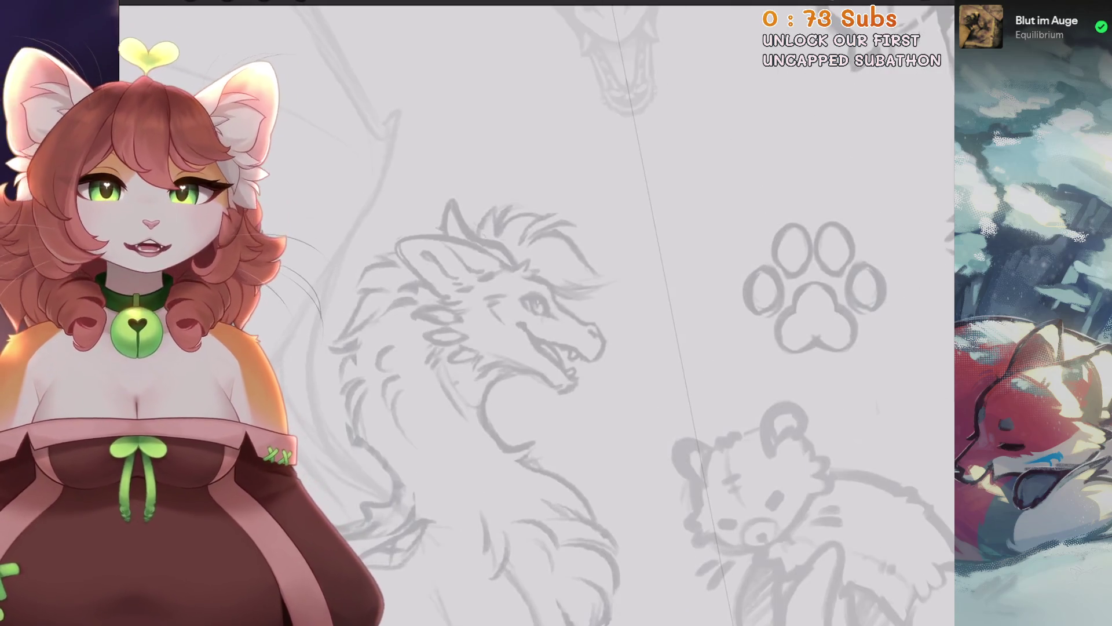
{"action": "scroll", "coordinate": [556, 313], "scroll_direction": "down", "scroll_amount": 2}
{"action": "key", "text": "l"}
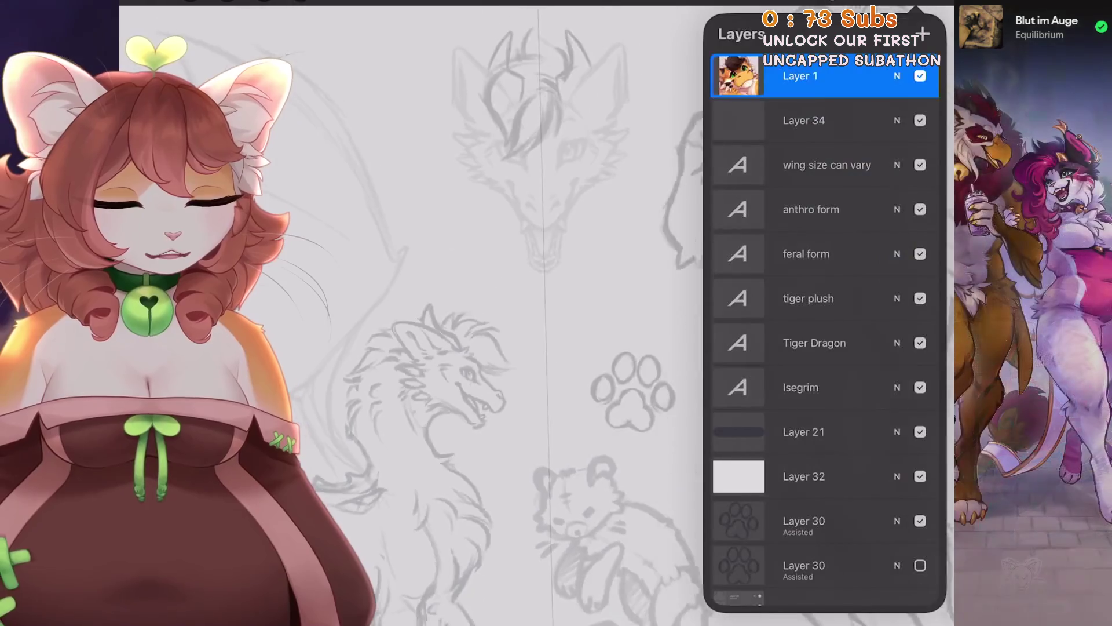
{"action": "left_click", "coordinate": [823, 120]}
Check Layer 32's opacity and blending settings, then close them.
{"action": "scroll", "coordinate": [405, 313], "scroll_direction": "down", "scroll_amount": 2}
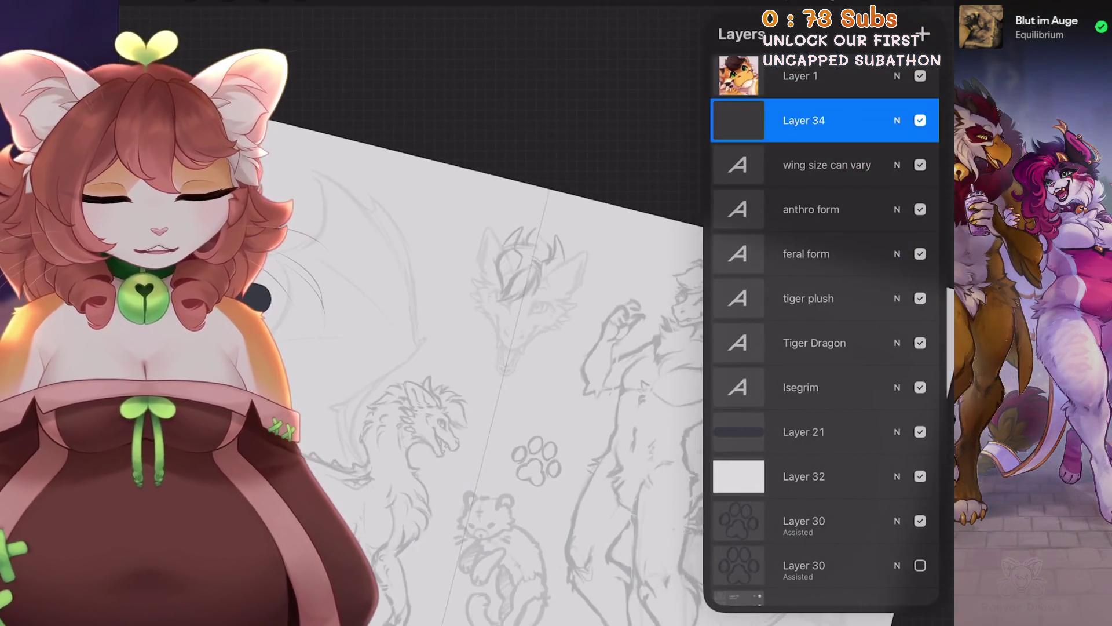
{"action": "scroll", "coordinate": [406, 313], "scroll_direction": "down", "scroll_amount": 1}
{"action": "scroll", "coordinate": [463, 347], "scroll_direction": "down", "scroll_amount": 2}
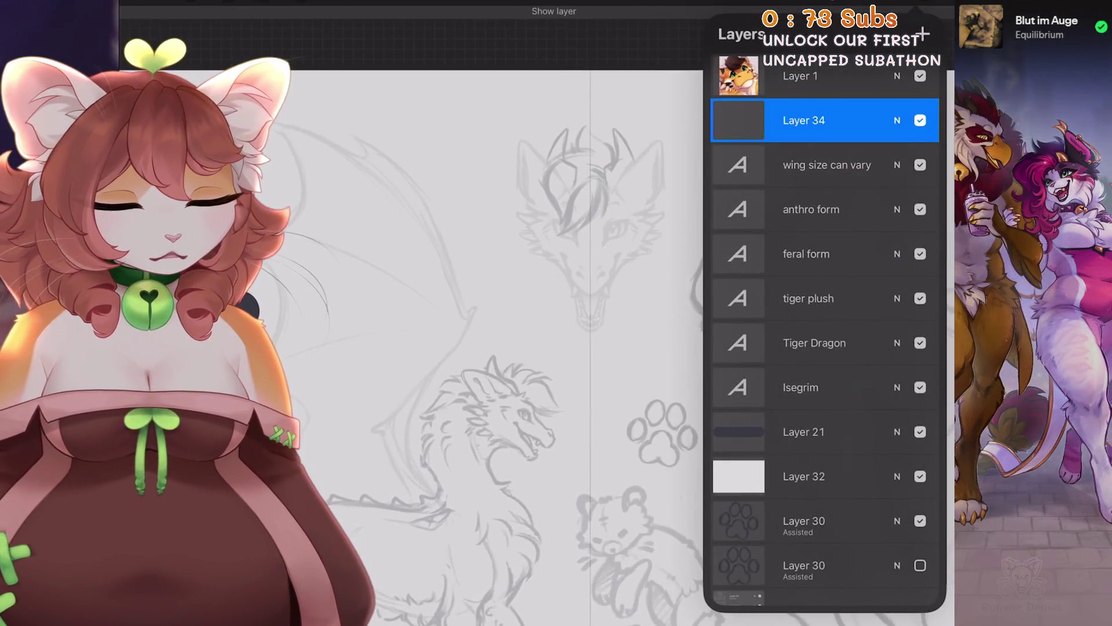
{"action": "left_click", "coordinate": [823, 475]}
{"action": "left_click", "coordinate": [896, 476]}
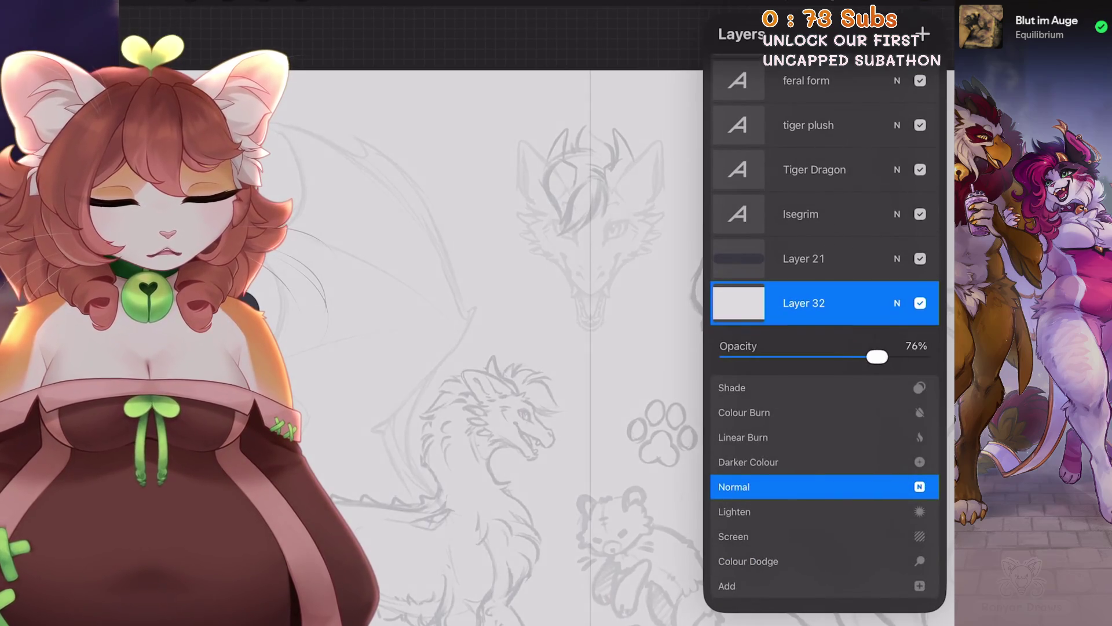
{"action": "left_click", "coordinate": [896, 303]}
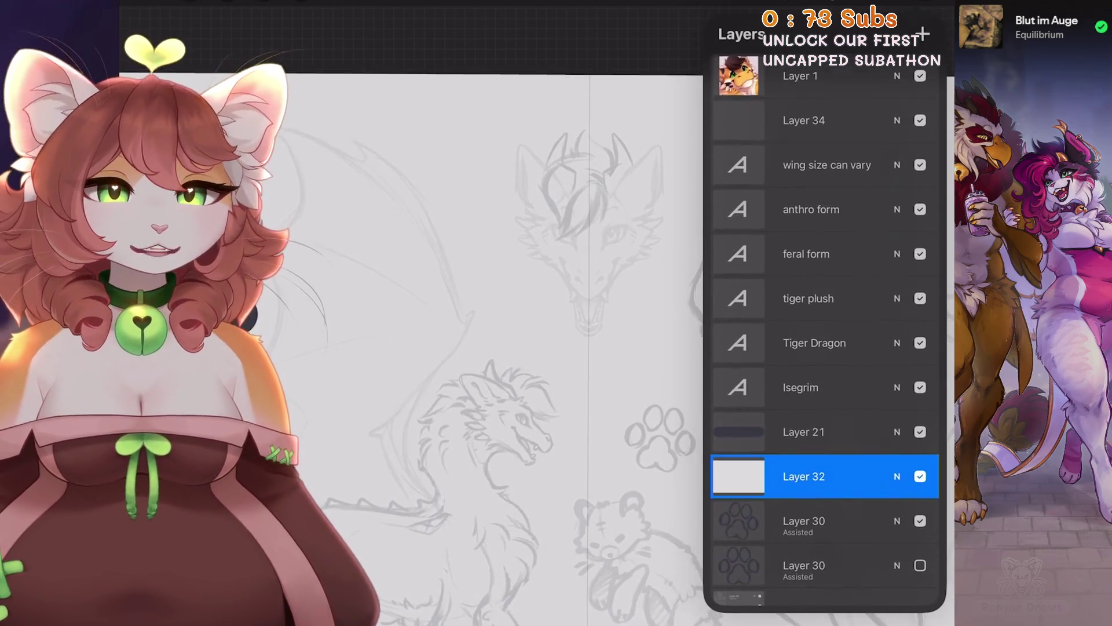
Reselect Layer 34 and turn on Drawing Assist for it.
{"action": "scroll", "coordinate": [463, 347], "scroll_direction": "up", "scroll_amount": 1}
{"action": "left_click", "coordinate": [822, 120]}
{"action": "left_click", "coordinate": [823, 120]}
{"action": "left_click", "coordinate": [635, 226]}
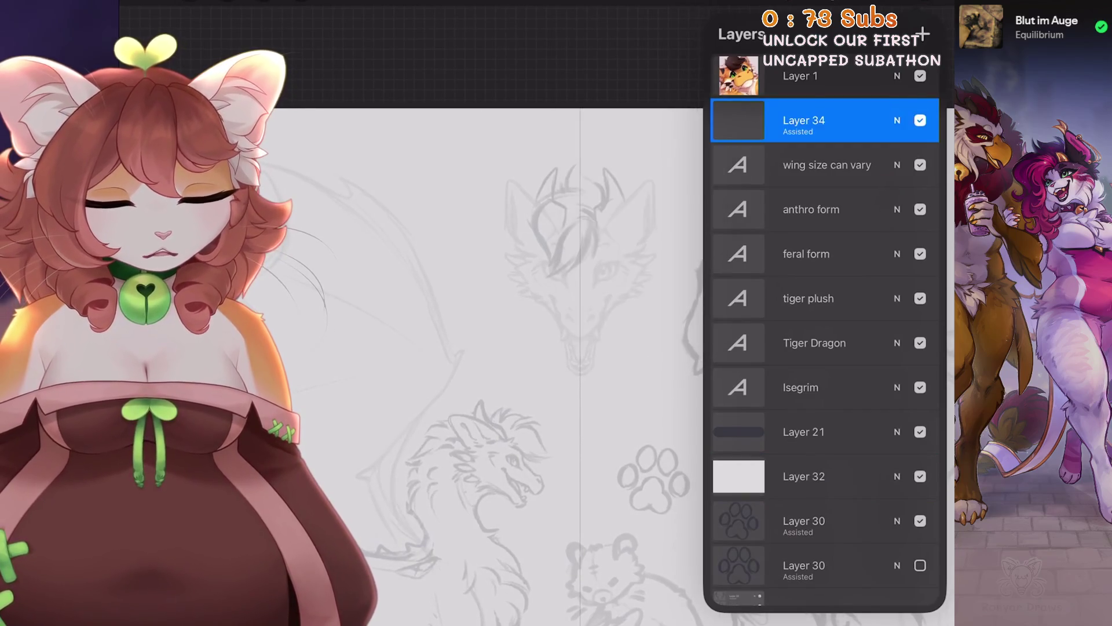
{"action": "left_click", "coordinate": [463, 290]}
{"action": "scroll", "coordinate": [579, 261], "scroll_direction": "up", "scroll_amount": 3}
Choose the Fine Dry Ink 1 brush from the Little Collection.
{"action": "left_click", "coordinate": [797, 8]}
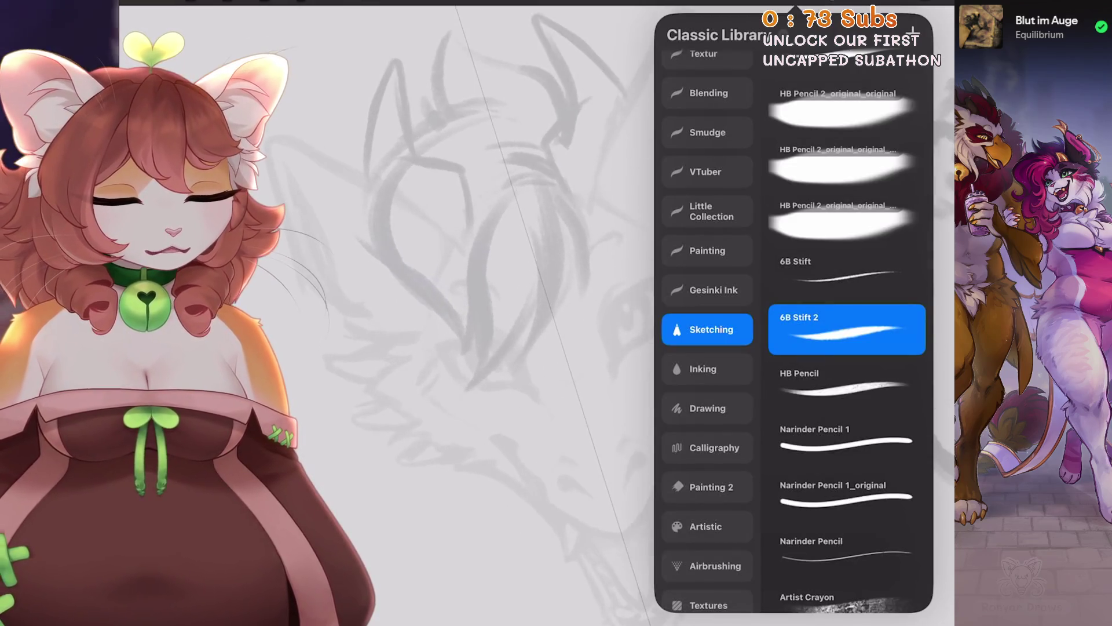
{"action": "scroll", "coordinate": [707, 324], "scroll_direction": "up", "scroll_amount": 2}
{"action": "left_click", "coordinate": [708, 268]}
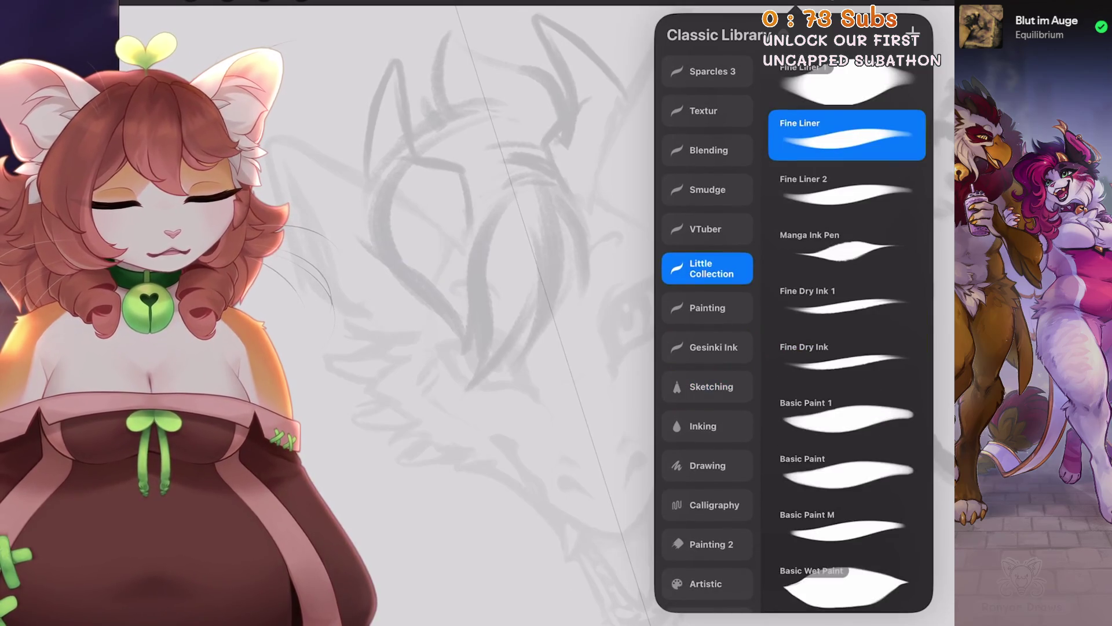
{"action": "left_click", "coordinate": [840, 301]}
{"action": "left_click", "coordinate": [464, 290]}
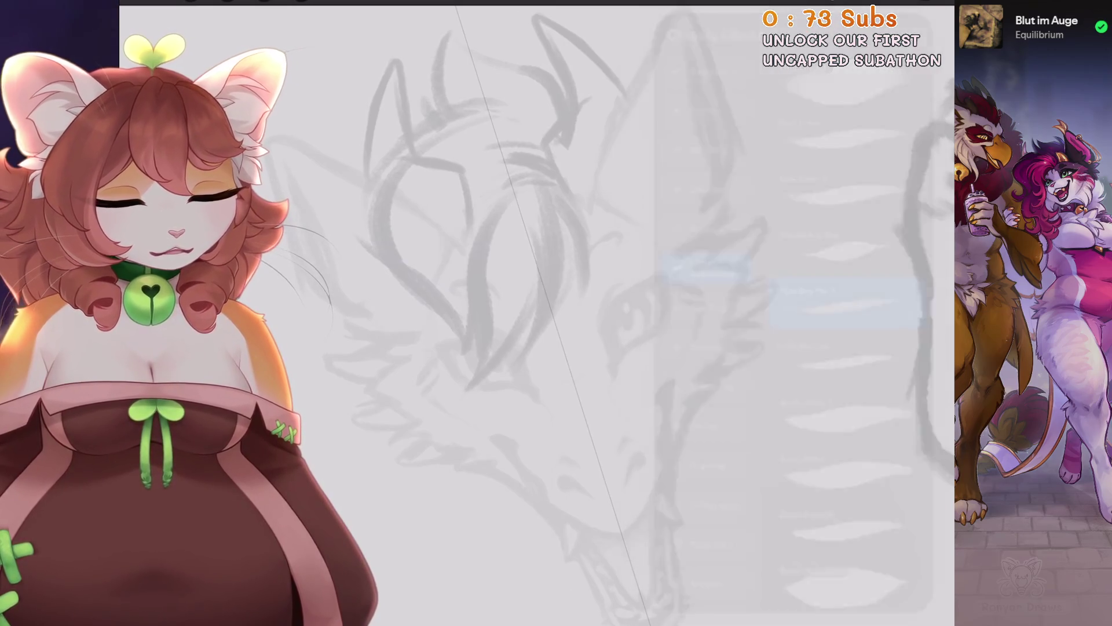
Try mirrored ink curves over the dragon's head, undoing each attempt.
{"action": "left_click_drag", "start_coordinate": [556, 413], "coordinate": [553, 492]}
{"action": "left_click_drag", "start_coordinate": [597, 425], "coordinate": [574, 395]}
{"action": "key", "text": "ctrl+z"}
{"action": "key", "text": "ctrl+z"}
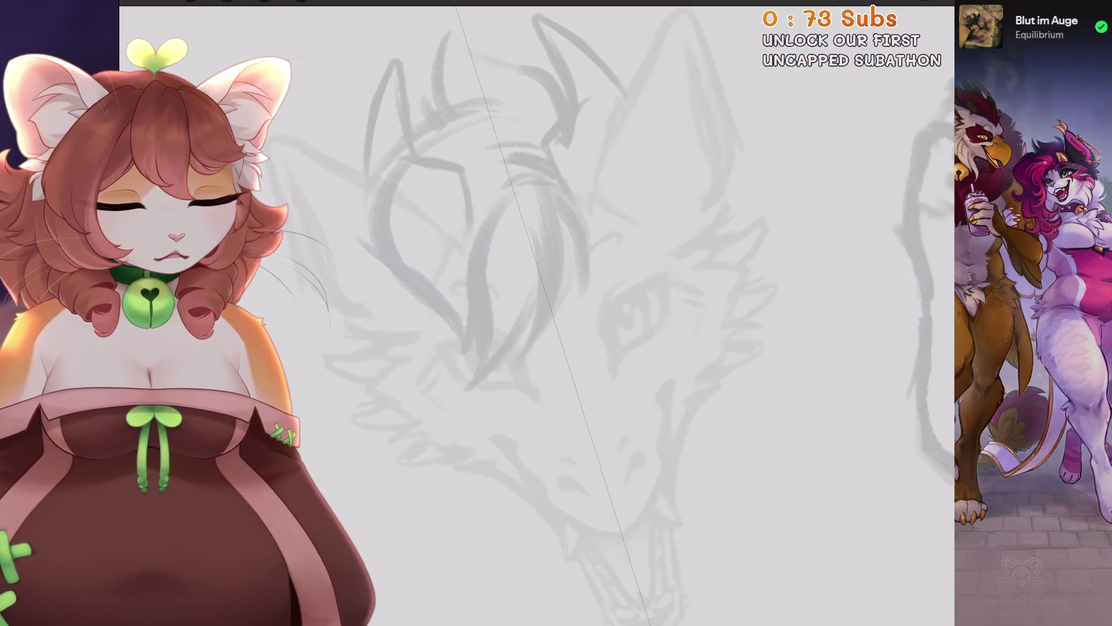
{"action": "left_click_drag", "start_coordinate": [693, 291], "coordinate": [375, 346]}
{"action": "left_click_drag", "start_coordinate": [716, 239], "coordinate": [610, 423]}
{"action": "left_click_drag", "start_coordinate": [742, 382], "coordinate": [436, 479]}
{"action": "key", "text": "ctrl+z"}
{"action": "key", "text": "ctrl+z"}
{"action": "key", "text": "ctrl+z"}
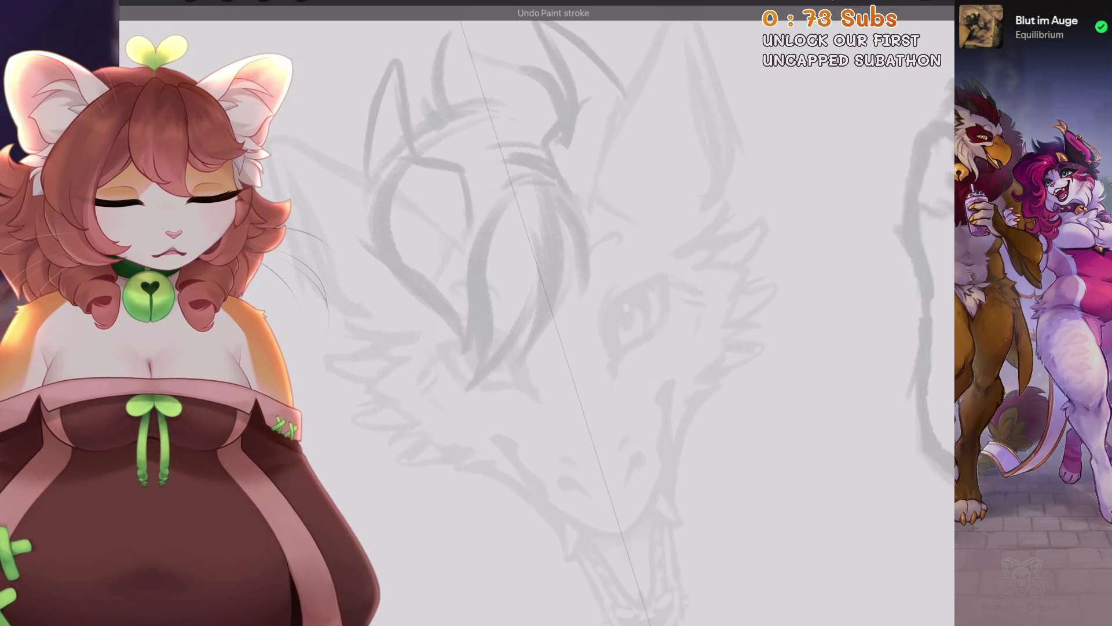
{"action": "left_click_drag", "start_coordinate": [372, 360], "coordinate": [720, 249]}
{"action": "left_click_drag", "start_coordinate": [844, 124], "coordinate": [272, 385]}
{"action": "key", "text": "ctrl+z"}
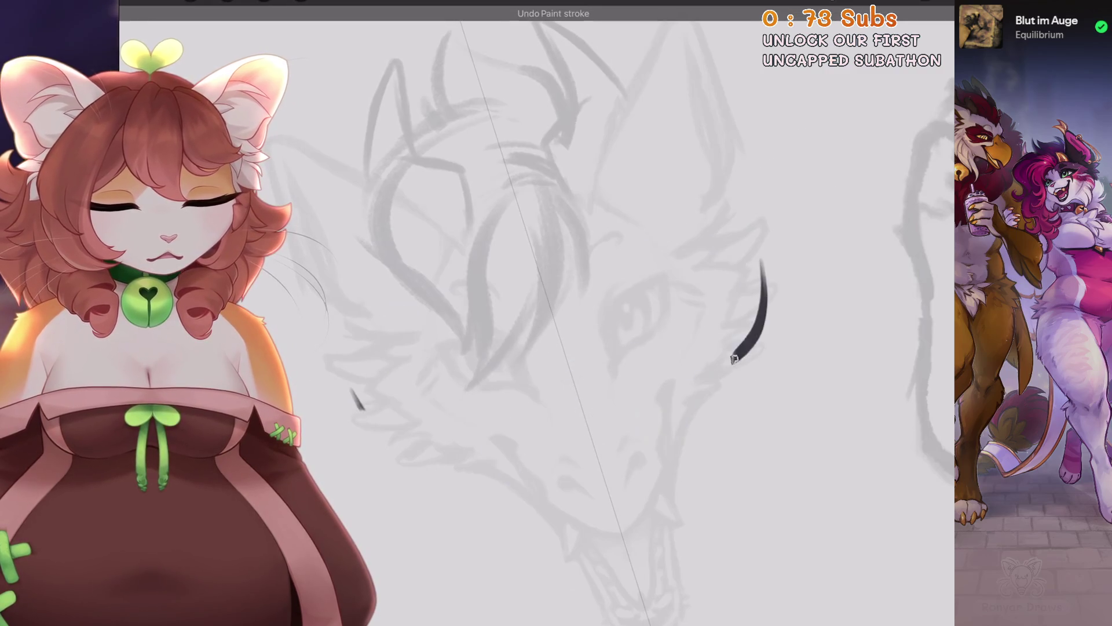
{"action": "mouse_move", "coordinate": [582, 299]}
{"action": "left_mouse_down"}
{"action": "mouse_move", "coordinate": [493, 365]}
{"action": "mouse_move", "coordinate": [652, 290]}
{"action": "mouse_move", "coordinate": [380, 507]}
{"action": "left_mouse_up"}
{"action": "key", "text": "ctrl+z"}
Try mirrored ink curves along the dragon's neck, then undo them.
{"action": "left_click_drag", "start_coordinate": [403, 243], "coordinate": [728, 507]}
{"action": "key", "text": "ctrl+z"}
{"action": "key", "text": "ctrl+z"}
{"action": "key", "text": "ctrl+z"}
{"action": "left_click_drag", "start_coordinate": [484, 246], "coordinate": [428, 348]}
{"action": "key", "text": "ctrl+z"}
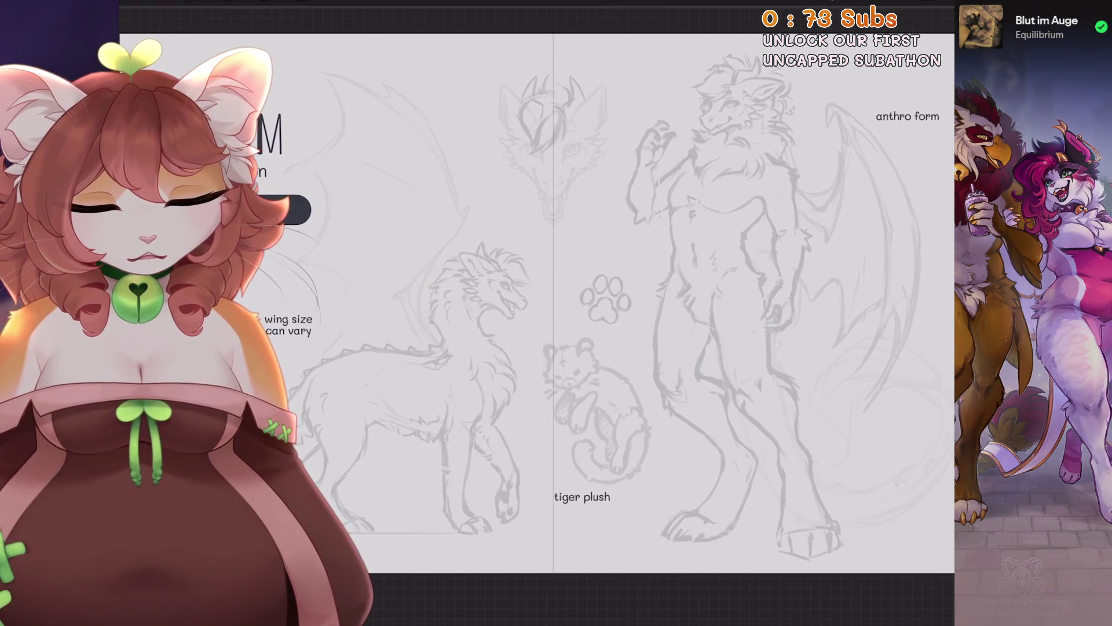
{"action": "left_click_drag", "start_coordinate": [483, 246], "coordinate": [458, 411]}
{"action": "key", "text": "ctrl+z"}
Toggle the mirrored eye stroke with undo and redo to compare it.
{"action": "scroll", "coordinate": [521, 313], "scroll_direction": "up", "scroll_amount": 5}
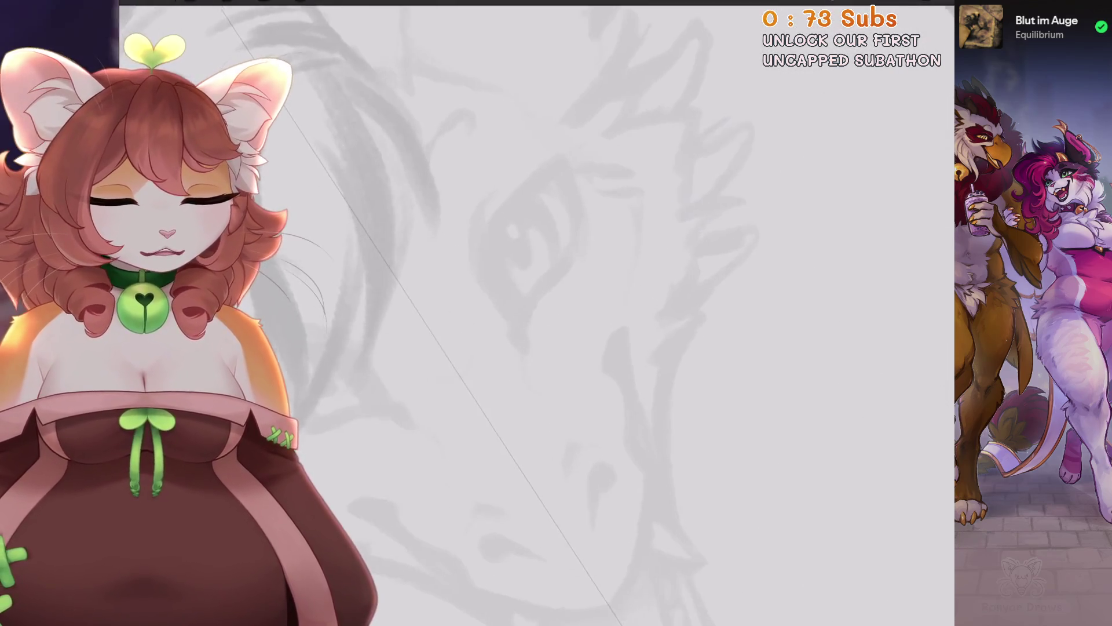
{"action": "key", "text": "ctrl+shift+z"}
{"action": "key", "text": "ctrl+z"}
{"action": "key", "text": "ctrl+shift+z"}
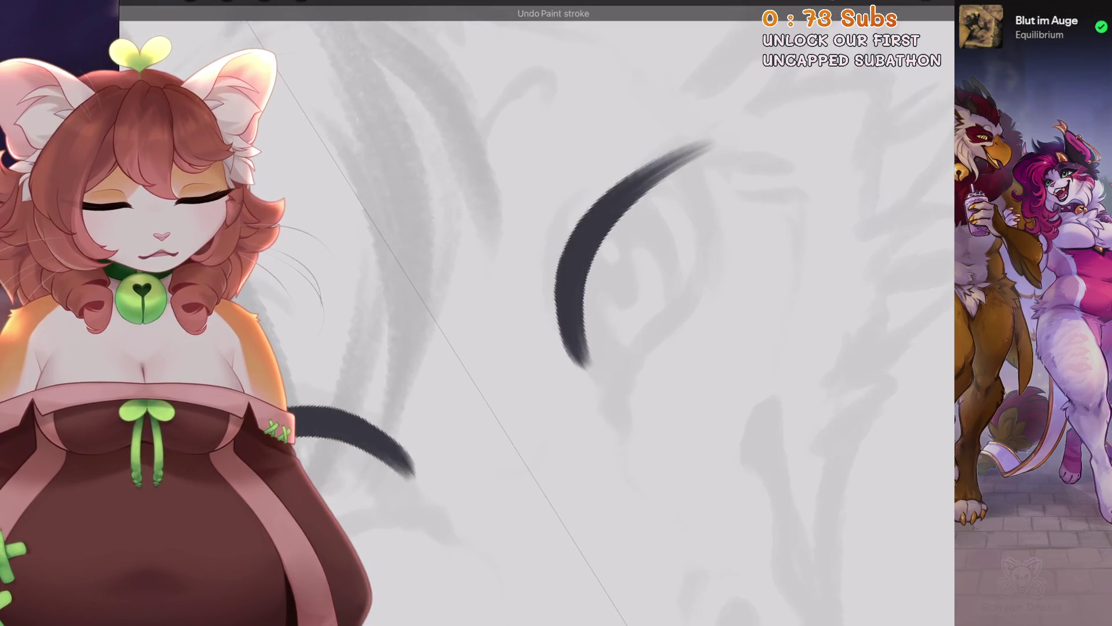
{"action": "key", "text": "ctrl+z"}
{"action": "key", "text": "ctrl+shift+z"}
{"action": "key", "text": "ctrl+z"}
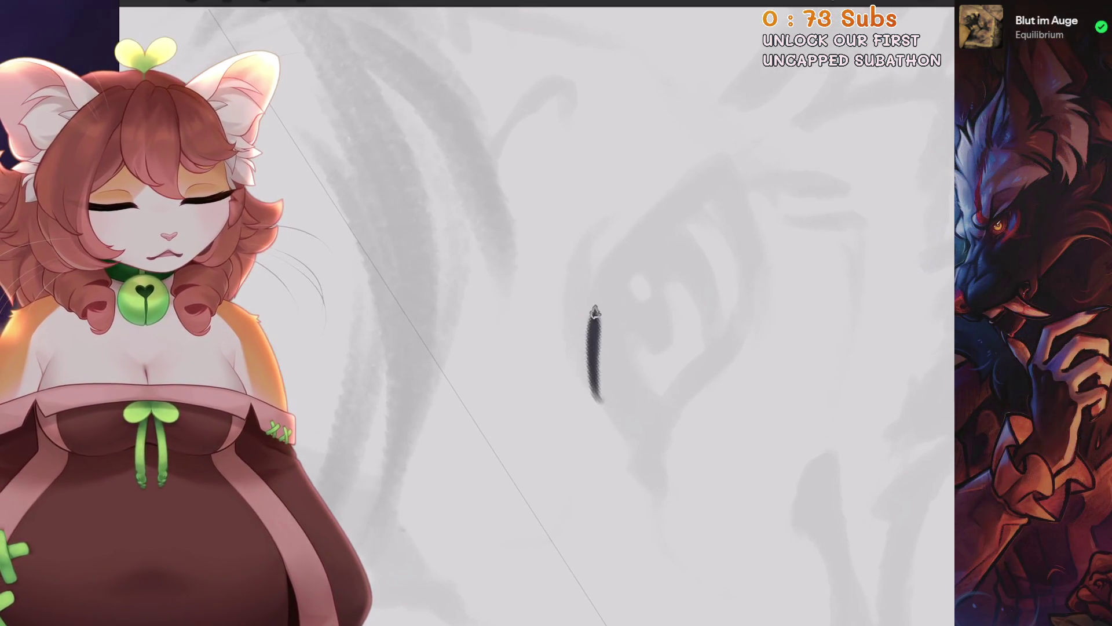
Ink a curved upper eyelid line, undoing stray attempts.
{"action": "left_click_drag", "start_coordinate": [597, 399], "coordinate": [759, 163]}
{"action": "key", "text": "ctrl+z"}
{"action": "key", "text": "ctrl+shift+z"}
{"action": "scroll", "coordinate": [579, 313], "scroll_direction": "down", "scroll_amount": 3}
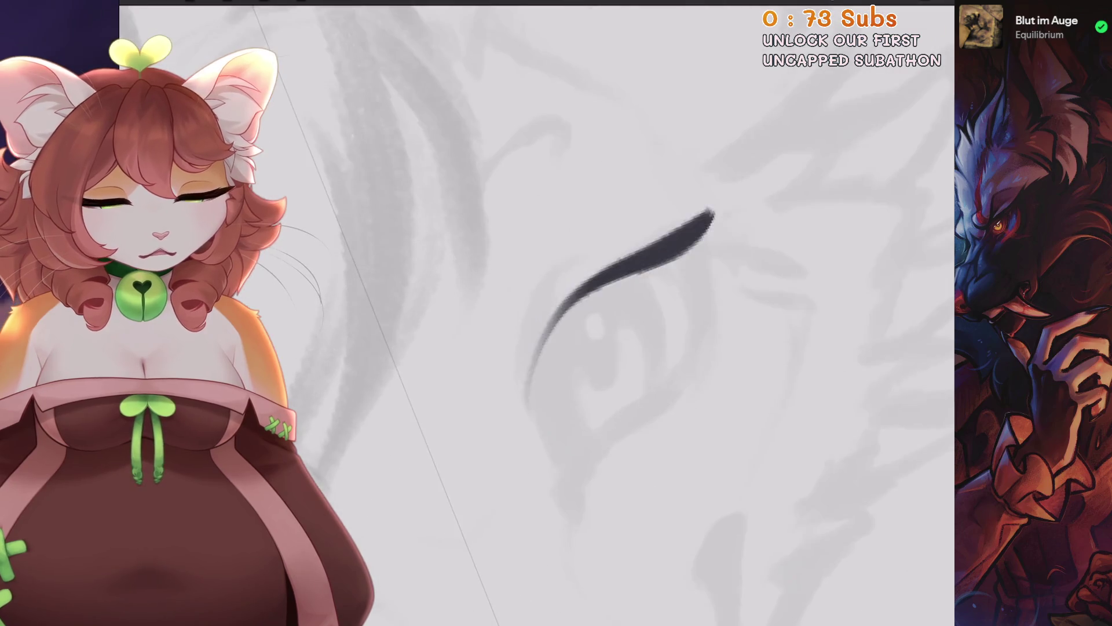
{"action": "key", "text": "ctrl+z"}
{"action": "mouse_move", "coordinate": [576, 318]}
{"action": "left_mouse_down"}
{"action": "mouse_move", "coordinate": [571, 391]}
{"action": "mouse_move", "coordinate": [718, 197]}
{"action": "mouse_move", "coordinate": [738, 149]}
{"action": "left_mouse_up"}
{"action": "key", "text": "ctrl+z"}
{"action": "key", "text": "ctrl+z"}
Extend the eyelid to a thick flat tip with a thin crease, then undo the last stroke.
{"action": "mouse_move", "coordinate": [718, 197]}
{"action": "left_mouse_down"}
{"action": "mouse_move", "coordinate": [753, 153]}
{"action": "mouse_move", "coordinate": [590, 315]}
{"action": "mouse_move", "coordinate": [580, 426]}
{"action": "left_mouse_up"}
{"action": "left_click_drag", "start_coordinate": [565, 354], "coordinate": [591, 229]}
{"action": "scroll", "coordinate": [591, 228], "scroll_direction": "down", "scroll_amount": 3}
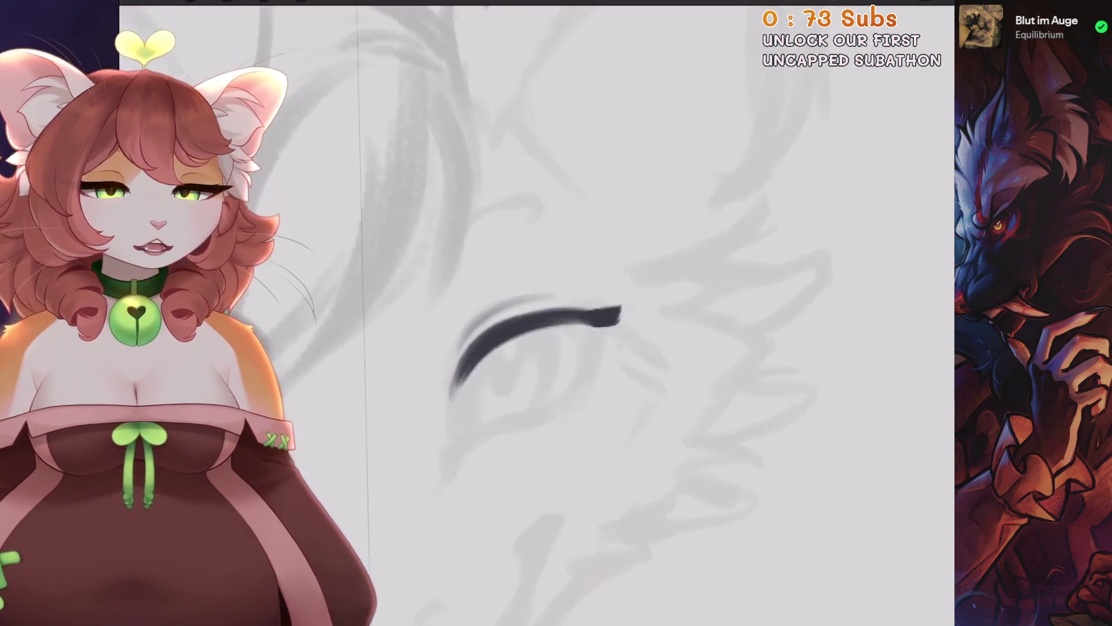
{"action": "scroll", "coordinate": [591, 228], "scroll_direction": "down", "scroll_amount": 2}
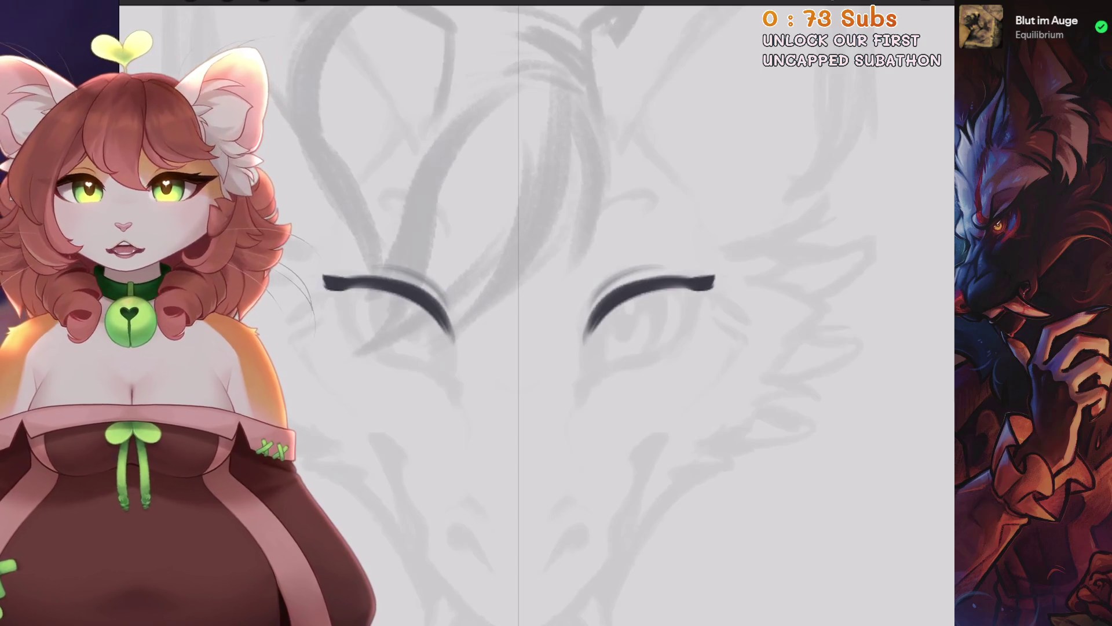
{"action": "scroll", "coordinate": [637, 290], "scroll_direction": "up", "scroll_amount": 3}
{"action": "key", "text": "ctrl+z"}
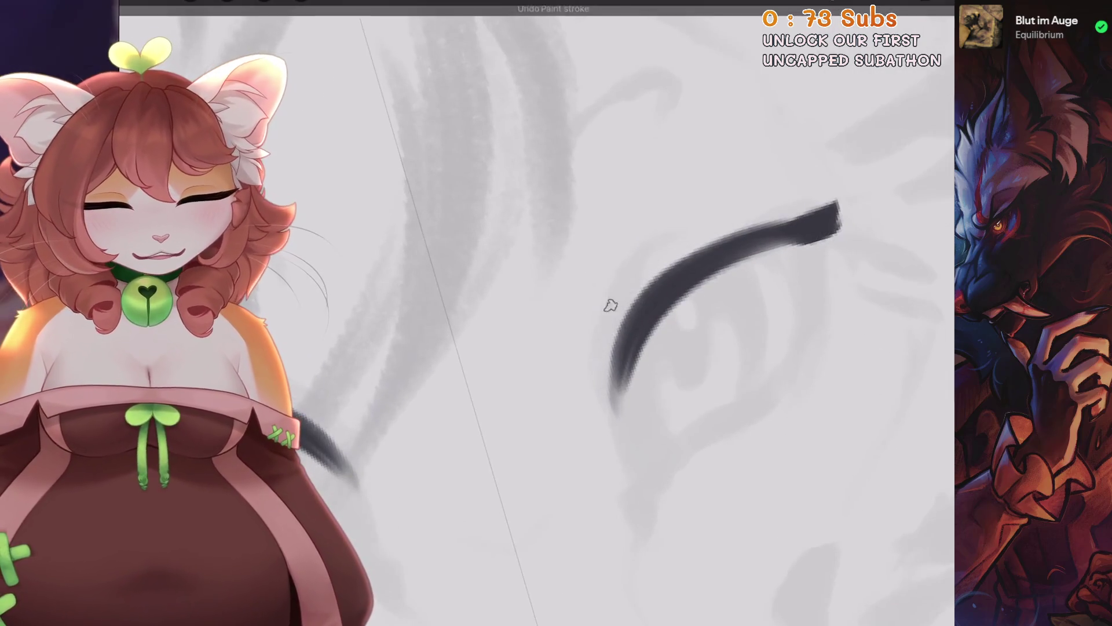
Ink the right eye's upper eyelid and lower lash line to the corner, then straighten the view.
{"action": "left_click_drag", "start_coordinate": [620, 267], "coordinate": [724, 212]}
{"action": "key", "text": "ctrl+z"}
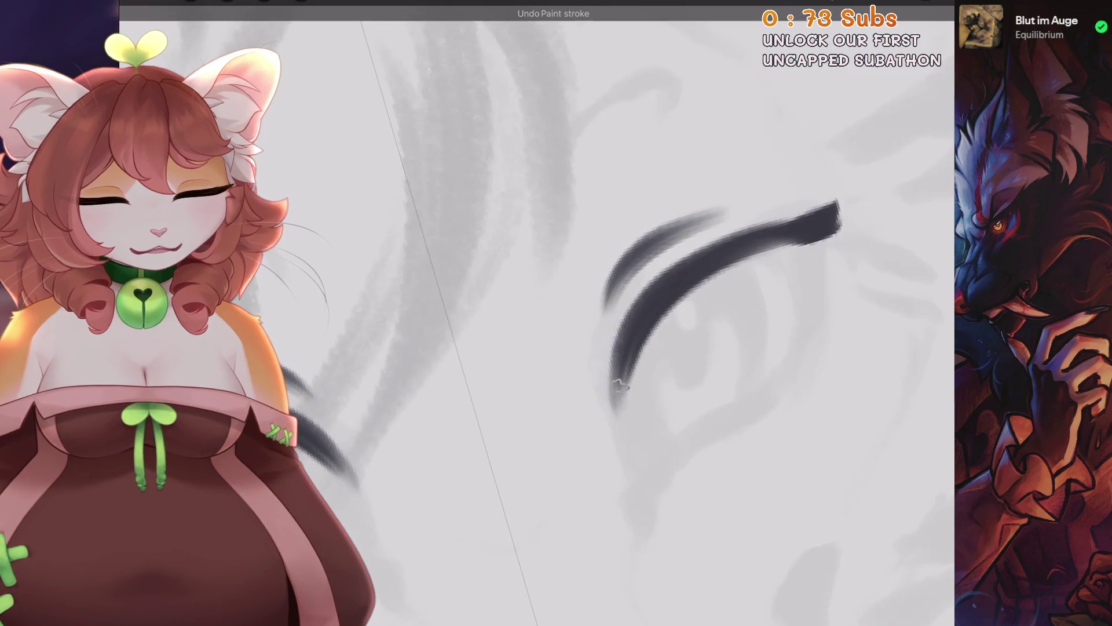
{"action": "left_click_drag", "start_coordinate": [678, 293], "coordinate": [611, 426]}
{"action": "key", "text": "ctrl+z"}
{"action": "key", "text": "ctrl+z"}
{"action": "left_click_drag", "start_coordinate": [672, 292], "coordinate": [614, 458]}
{"action": "key", "text": "ctrl+z"}
{"action": "key", "text": "ctrl+z"}
{"action": "left_click_drag", "start_coordinate": [678, 293], "coordinate": [614, 406]}
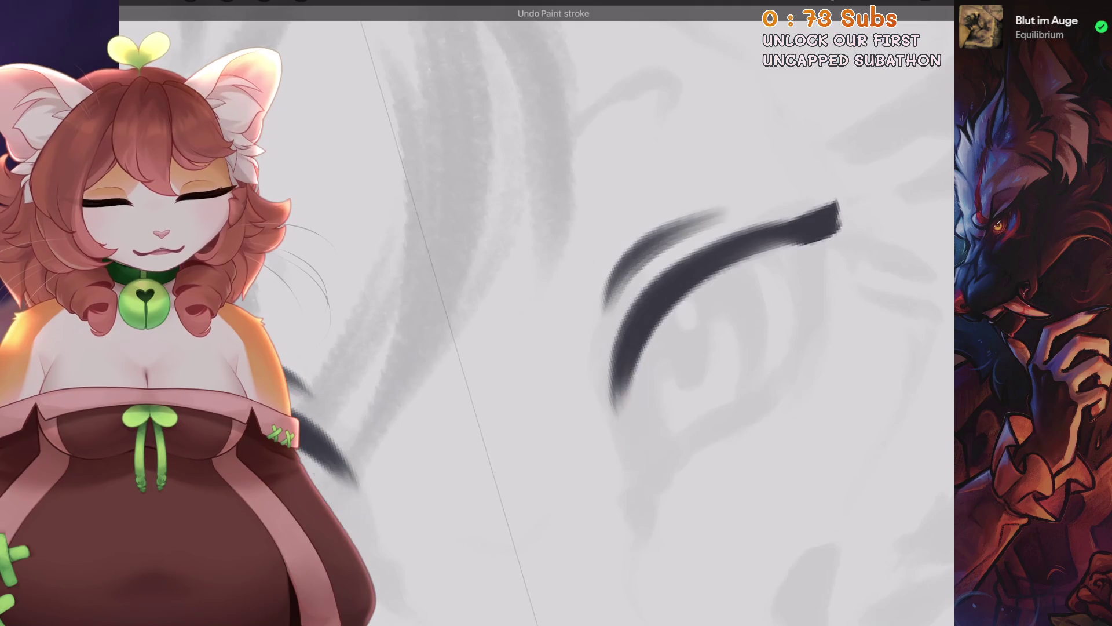
{"action": "scroll", "coordinate": [556, 313], "scroll_direction": "down", "scroll_amount": 5}
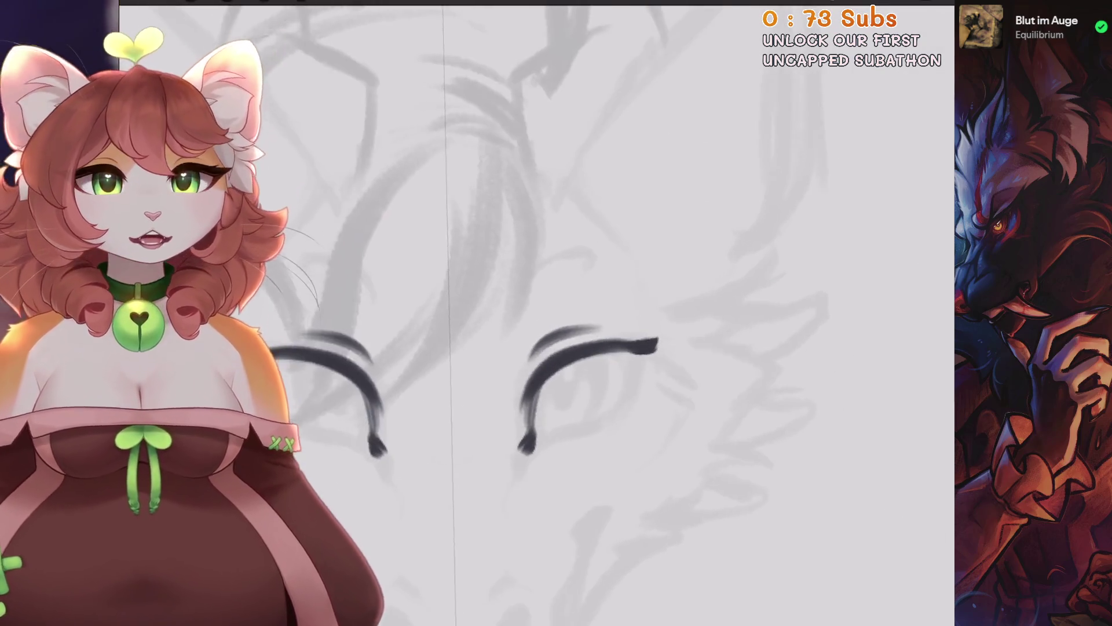
{"action": "left_click_drag", "start_coordinate": [539, 313], "coordinate": [634, 348]}
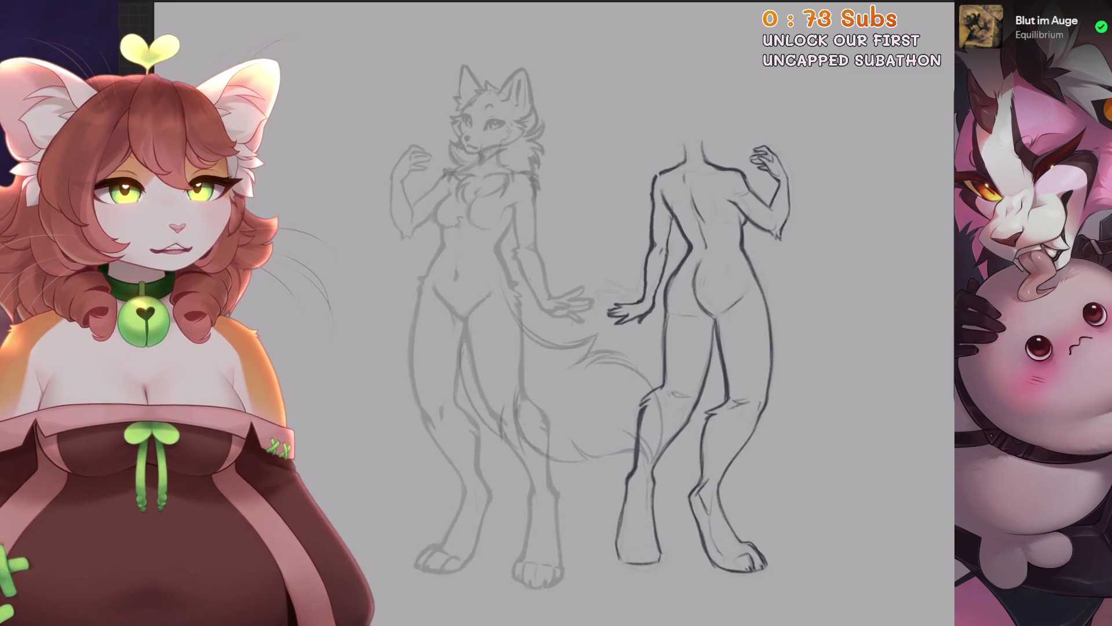
Select the figure-sketch group, toggle the second Layer 4's visibility and expand the group.
{"action": "key", "text": "l"}
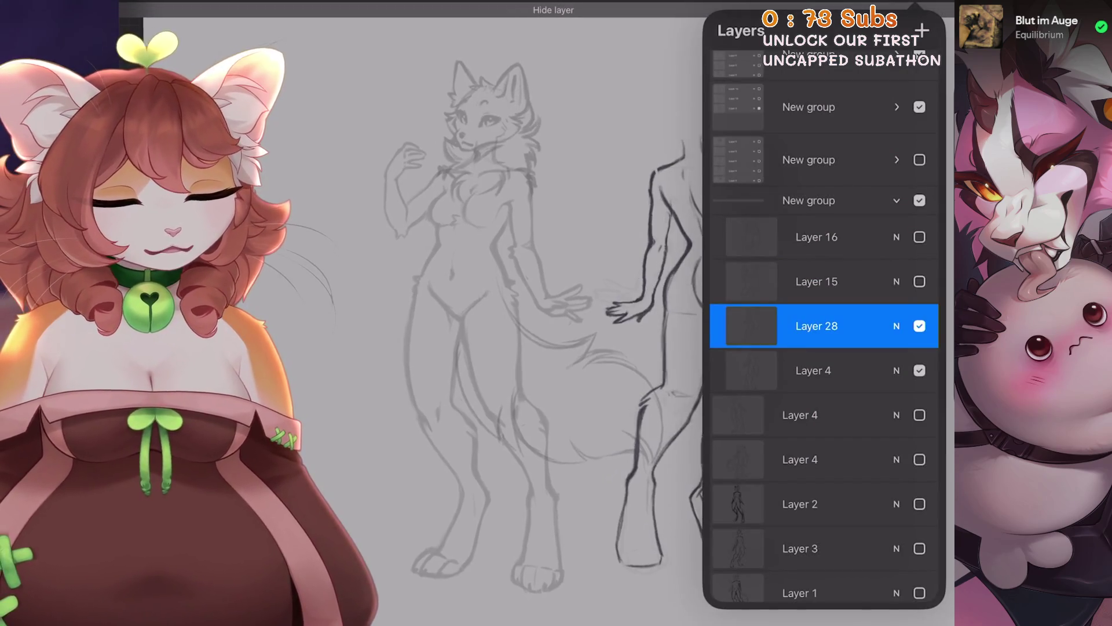
{"action": "left_click", "coordinate": [808, 200]}
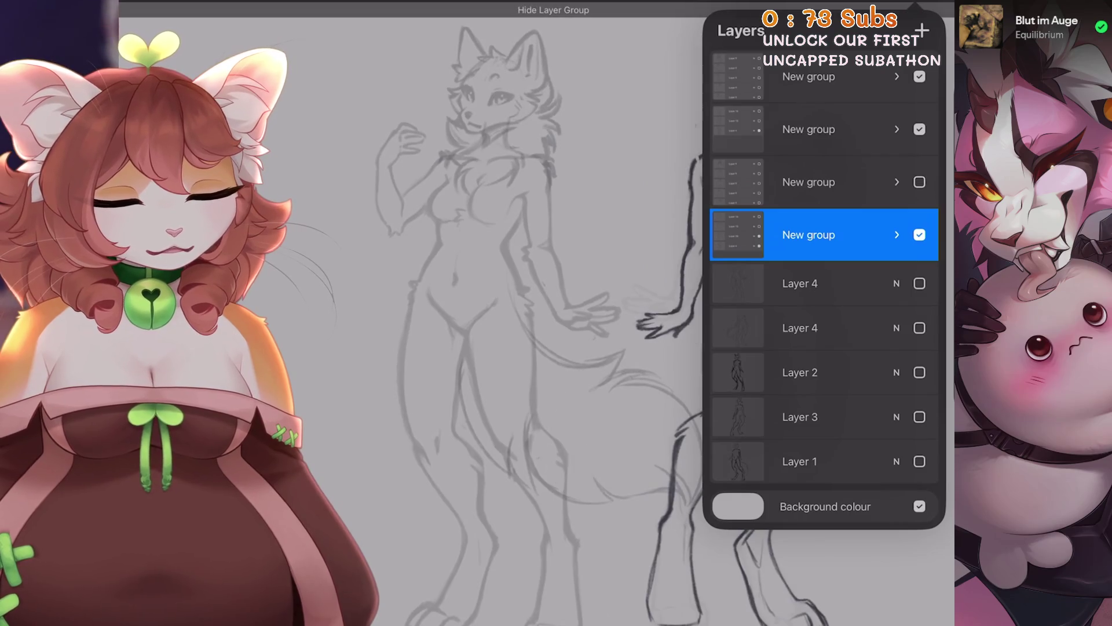
{"action": "left_click", "coordinate": [920, 328]}
{"action": "scroll", "coordinate": [823, 290], "scroll_direction": "up", "scroll_amount": 1}
{"action": "scroll", "coordinate": [823, 289], "scroll_direction": "down", "scroll_amount": 1}
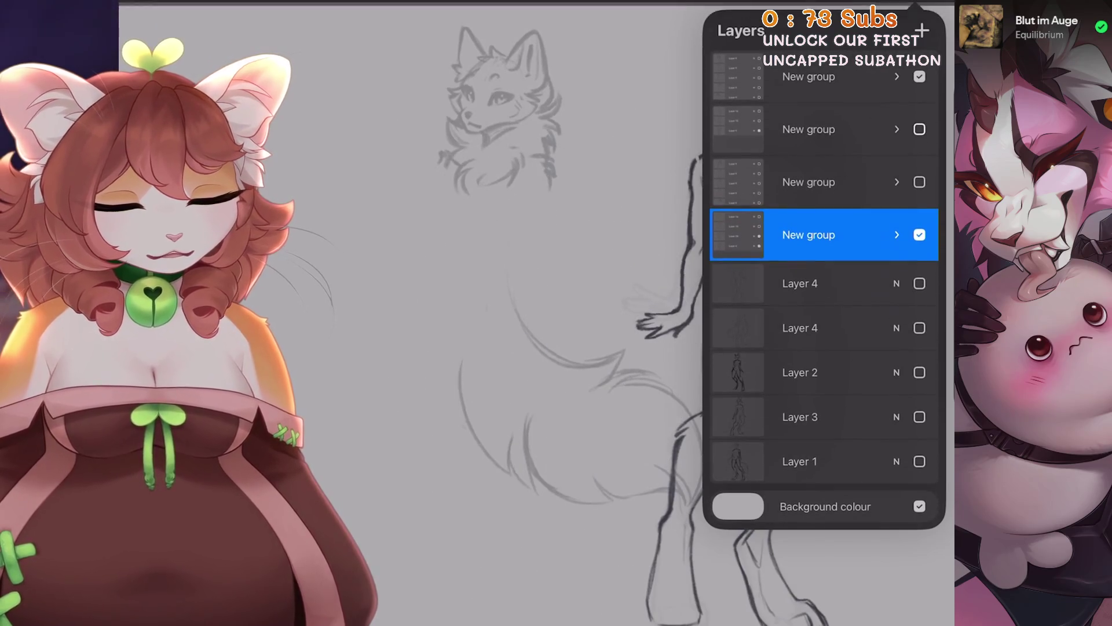
{"action": "left_click", "coordinate": [896, 147]}
{"action": "scroll", "coordinate": [522, 313], "scroll_direction": "up", "scroll_amount": 2}
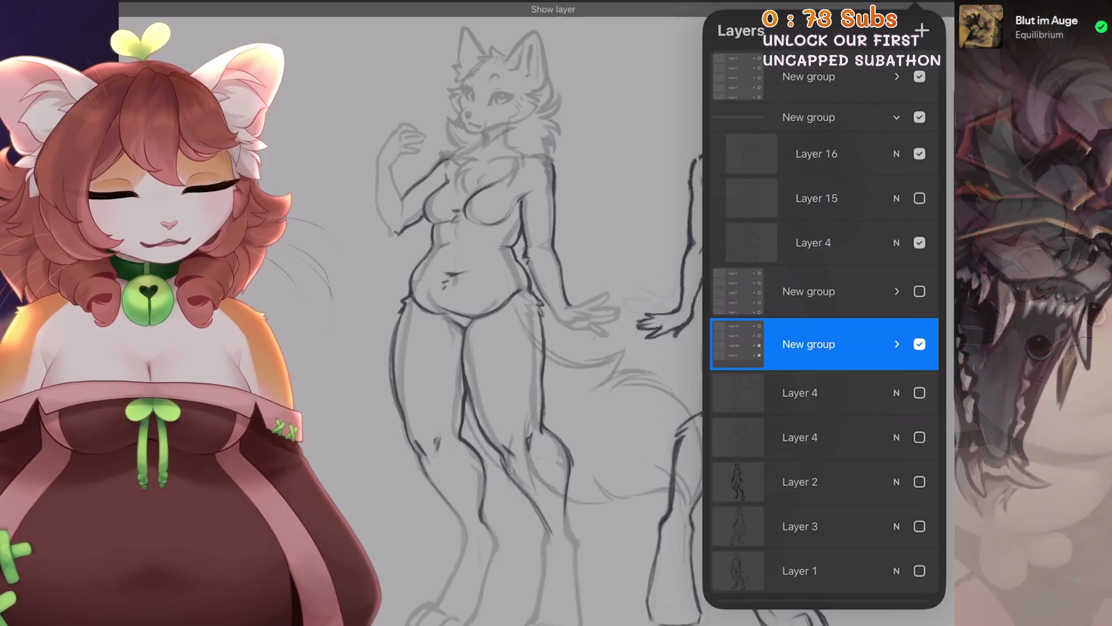
{"action": "scroll", "coordinate": [521, 313], "scroll_direction": "up", "scroll_amount": 1}
{"action": "scroll", "coordinate": [579, 313], "scroll_direction": "up", "scroll_amount": 1}
{"action": "left_click_drag", "start_coordinate": [638, 405], "coordinate": [649, 394]}
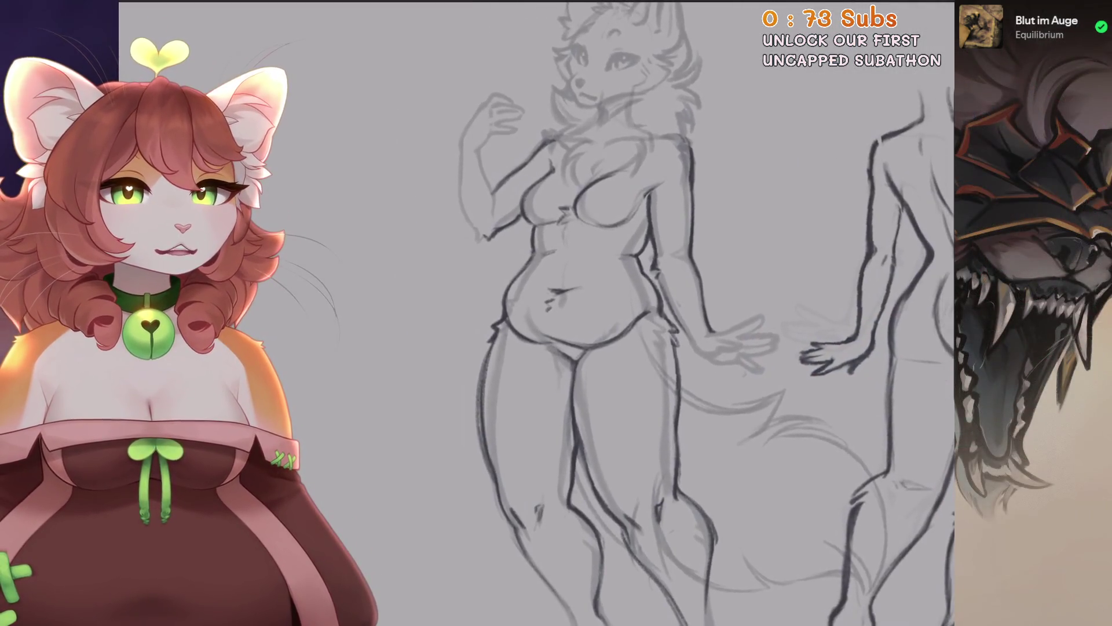
Show Layer 15 to display the alternative body version of the front figure.
{"action": "left_click", "coordinate": [916, 7]}
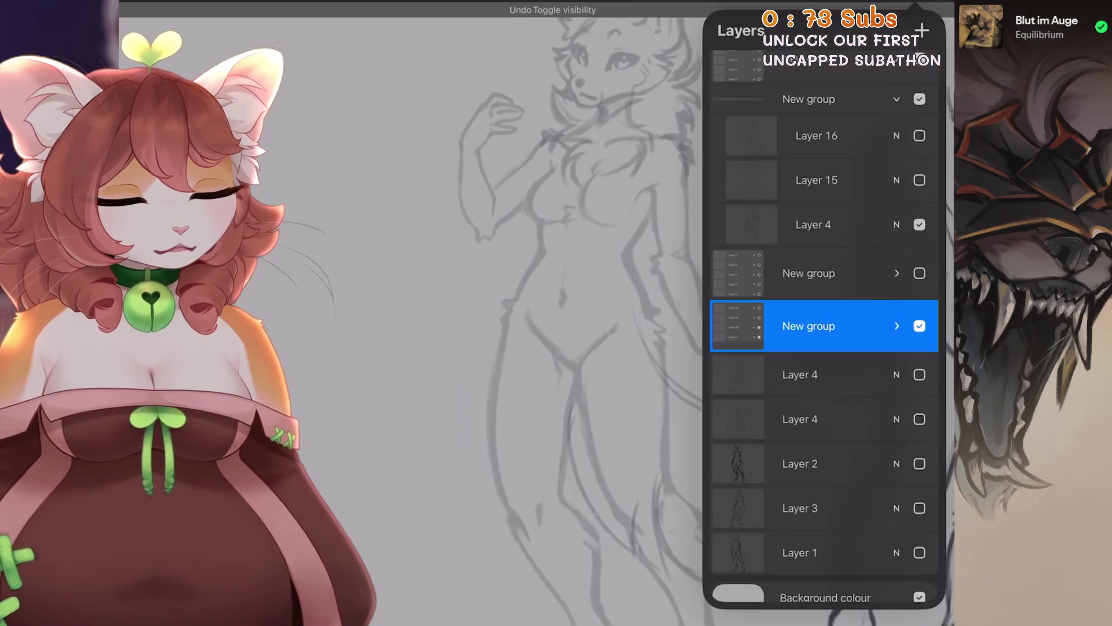
{"action": "left_click", "coordinate": [920, 180]}
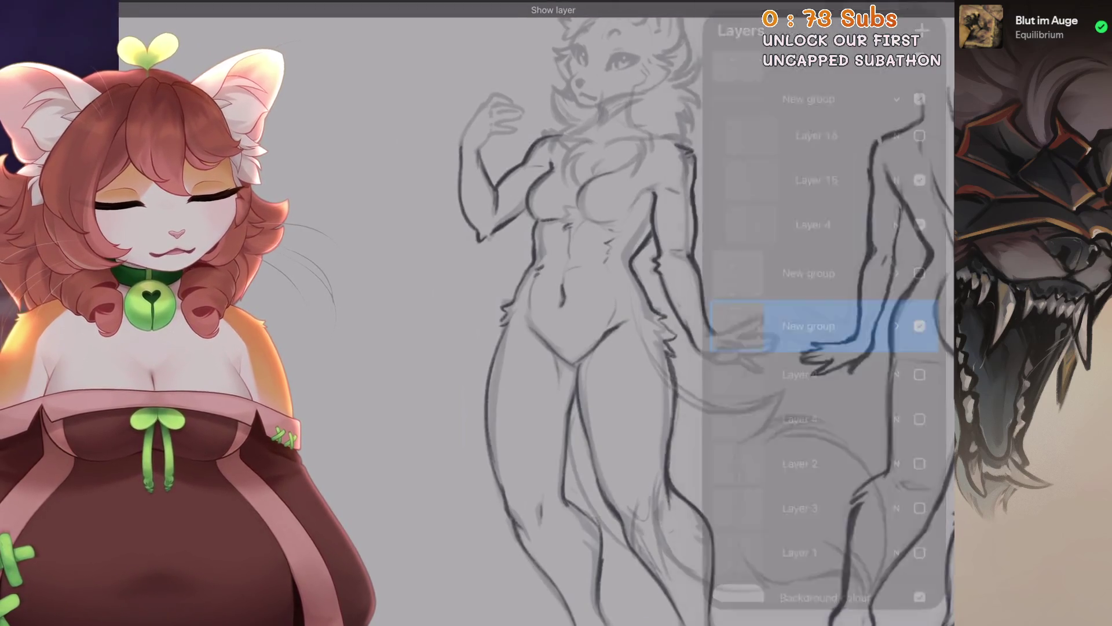
{"action": "left_click", "coordinate": [915, 6]}
{"action": "left_click_drag", "start_coordinate": [638, 348], "coordinate": [628, 339]}
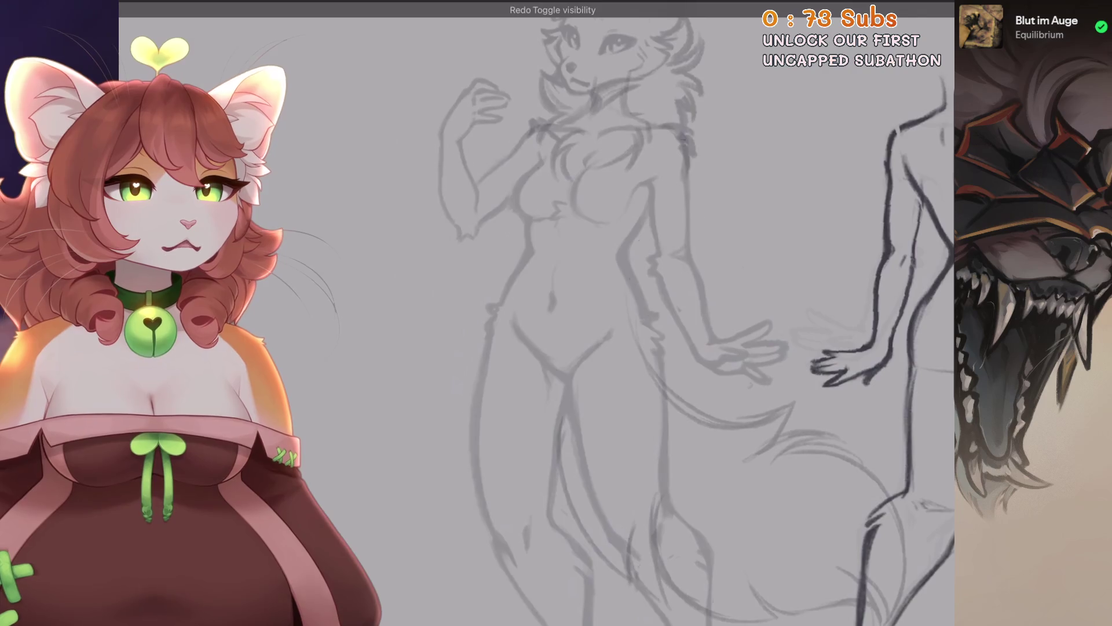
Compare the rounder and toned body versions, settling on the toned muscular torso.
{"action": "key", "text": "ctrl+shift+z"}
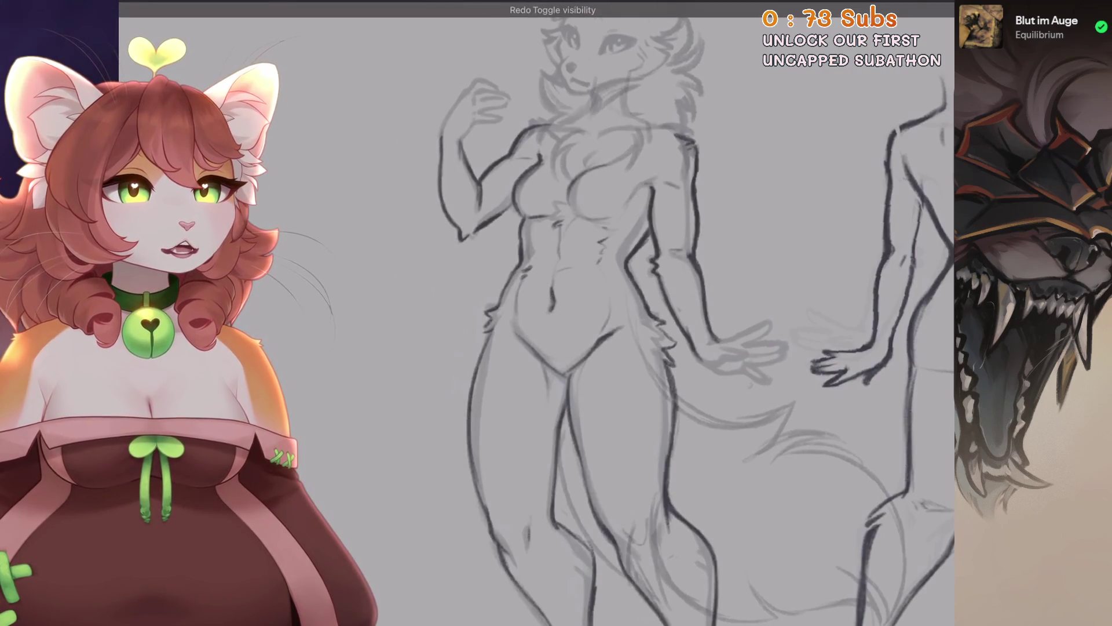
{"action": "key", "text": "ctrl+z"}
{"action": "scroll", "coordinate": [637, 313], "scroll_direction": "down", "scroll_amount": 2}
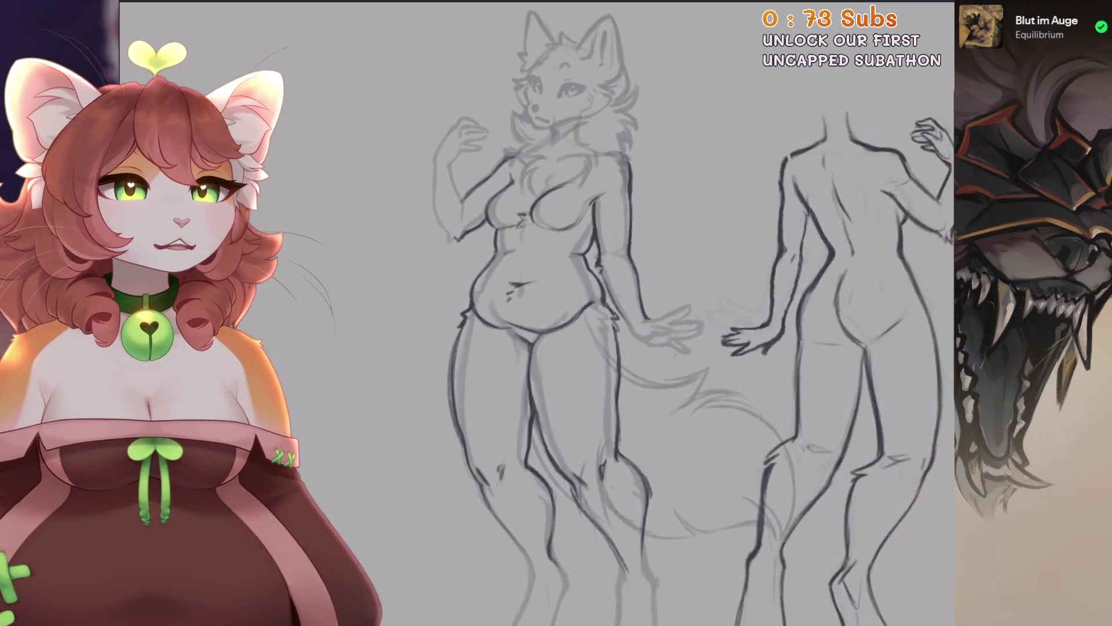
{"action": "scroll", "coordinate": [637, 313], "scroll_direction": "down", "scroll_amount": 2}
{"action": "scroll", "coordinate": [637, 313], "scroll_direction": "down", "scroll_amount": 2}
{"action": "scroll", "coordinate": [638, 312], "scroll_direction": "down", "scroll_amount": 1}
{"action": "key", "text": "ctrl+z"}
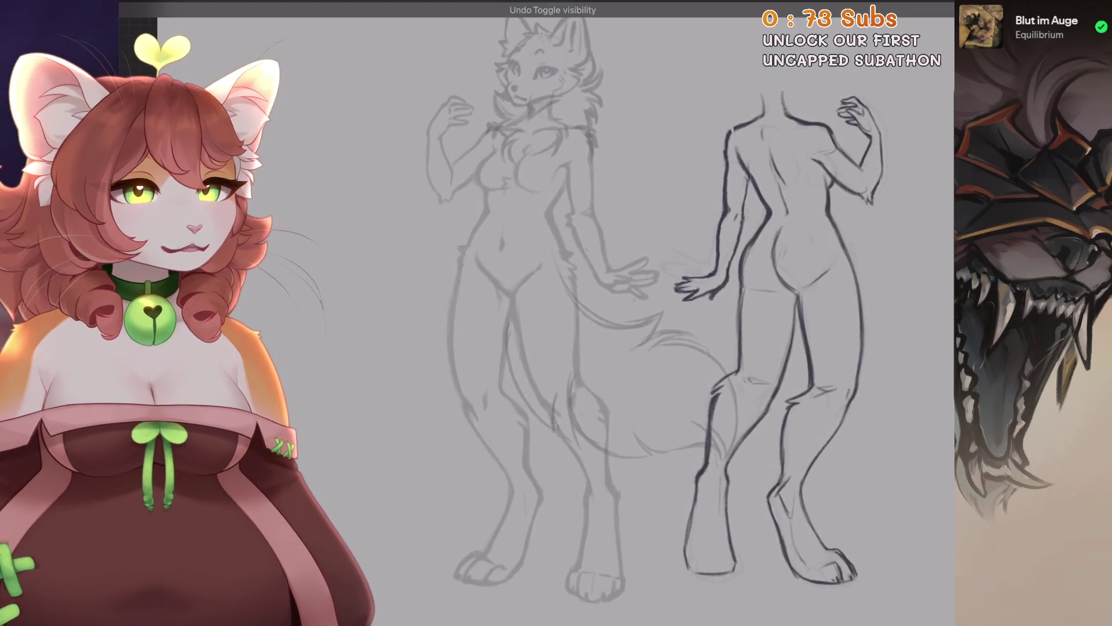
{"action": "key", "text": "ctrl+shift+z"}
{"action": "key", "text": "ctrl+z"}
{"action": "key", "text": "ctrl+shift+z"}
{"action": "key", "text": "ctrl+shift+z"}
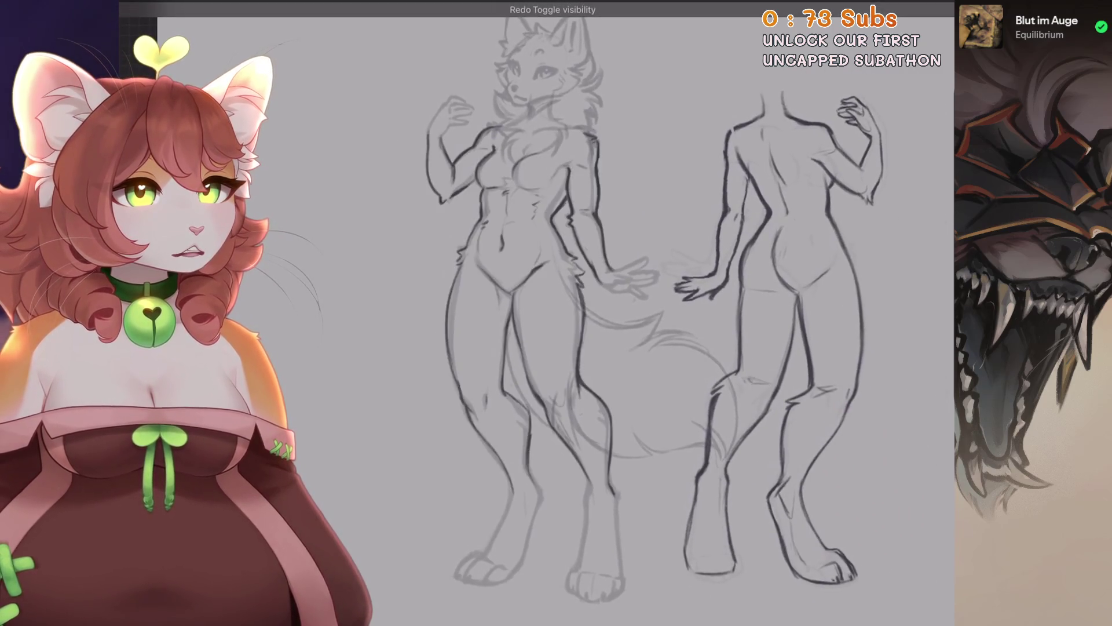
{"action": "scroll", "coordinate": [666, 313], "scroll_direction": "up", "scroll_amount": 1}
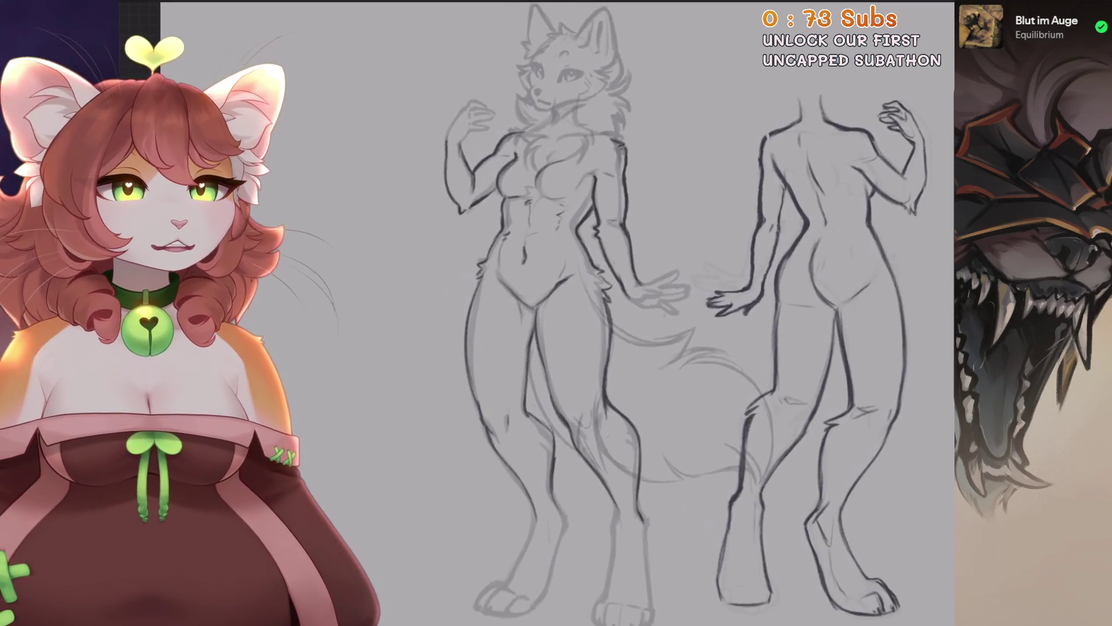
{"action": "scroll", "coordinate": [666, 313], "scroll_direction": "up", "scroll_amount": 1}
Show the back-view figure group and expand the group of head variants.
{"action": "key", "text": "l"}
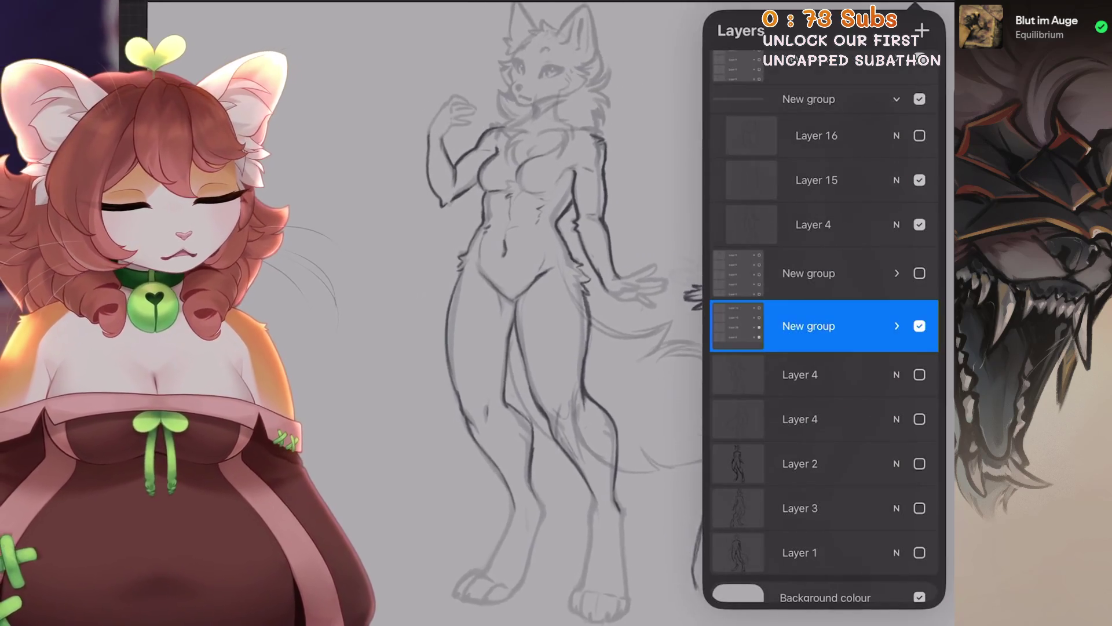
{"action": "left_click", "coordinate": [919, 61]}
{"action": "scroll", "coordinate": [522, 313], "scroll_direction": "down", "scroll_amount": 1}
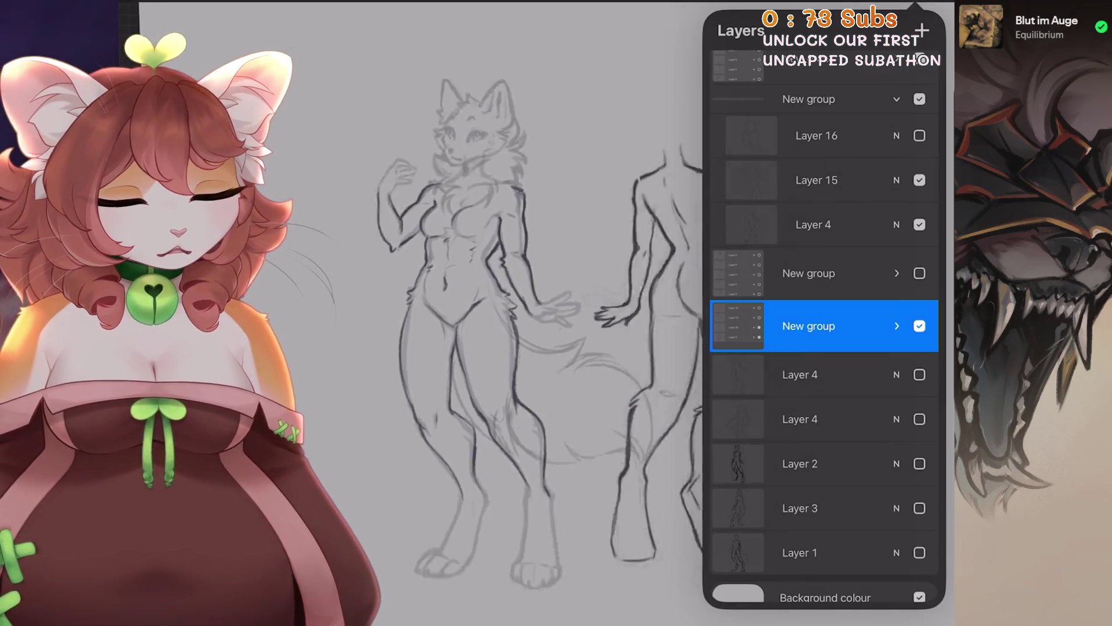
{"action": "scroll", "coordinate": [521, 313], "scroll_direction": "down", "scroll_amount": 1}
{"action": "scroll", "coordinate": [521, 313], "scroll_direction": "up", "scroll_amount": 1}
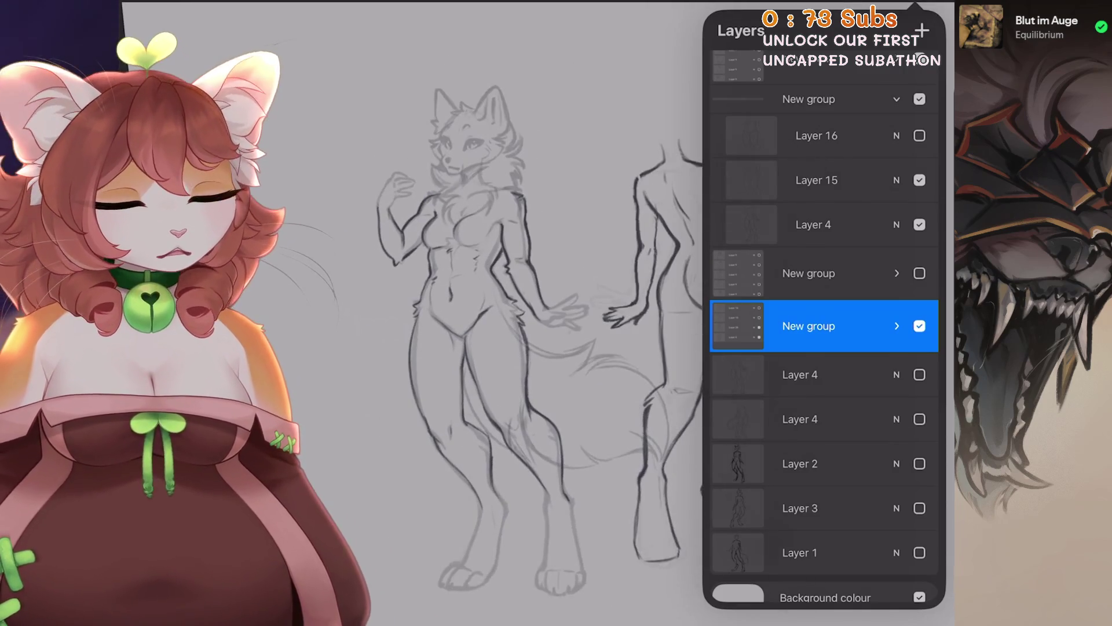
{"action": "left_click", "coordinate": [897, 99]}
{"action": "left_click", "coordinate": [920, 129]}
{"action": "left_click", "coordinate": [897, 77]}
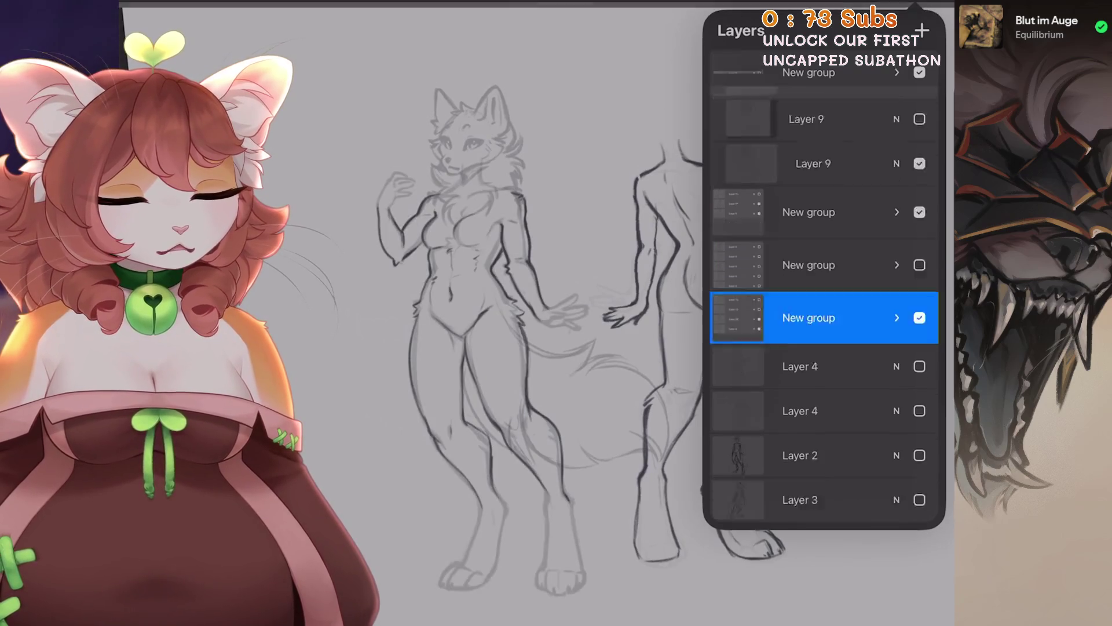
Toggle the Layer 9 variants on and off to compare the alternative head sketches.
{"action": "scroll", "coordinate": [521, 313], "scroll_direction": "up", "scroll_amount": 1}
{"action": "left_click", "coordinate": [920, 279]}
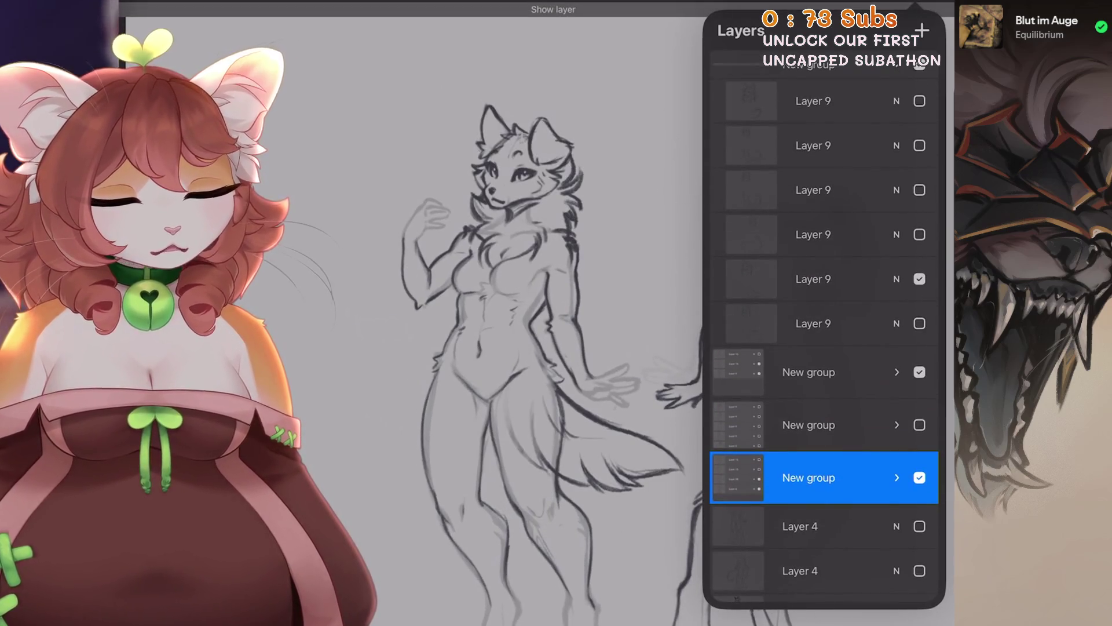
{"action": "scroll", "coordinate": [550, 347], "scroll_direction": "up", "scroll_amount": 1}
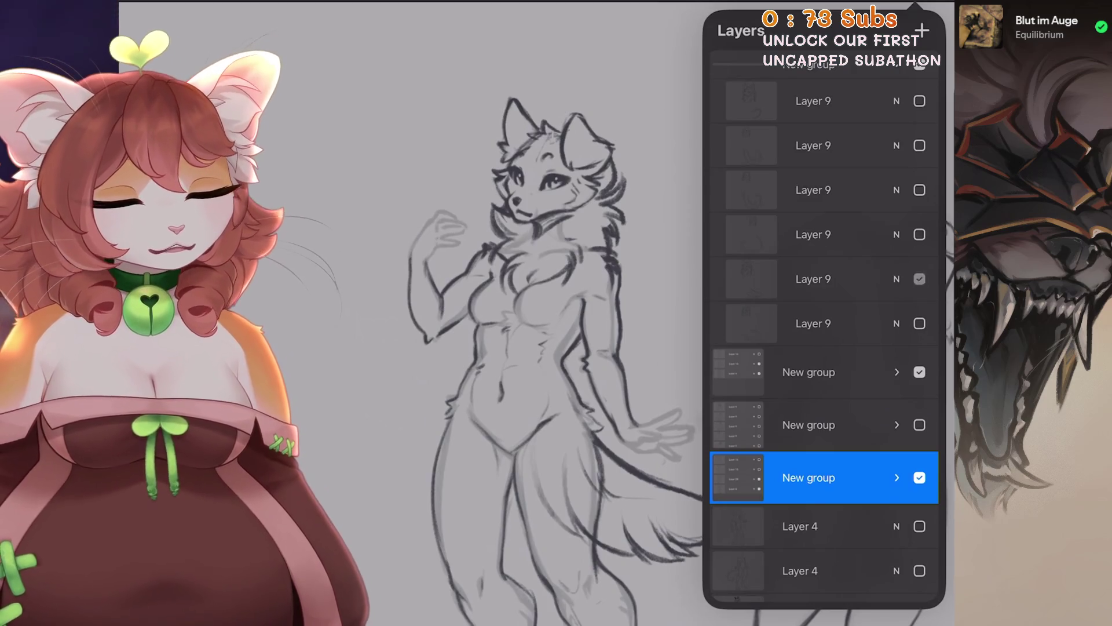
{"action": "left_click", "coordinate": [920, 279]}
{"action": "left_click", "coordinate": [920, 234]}
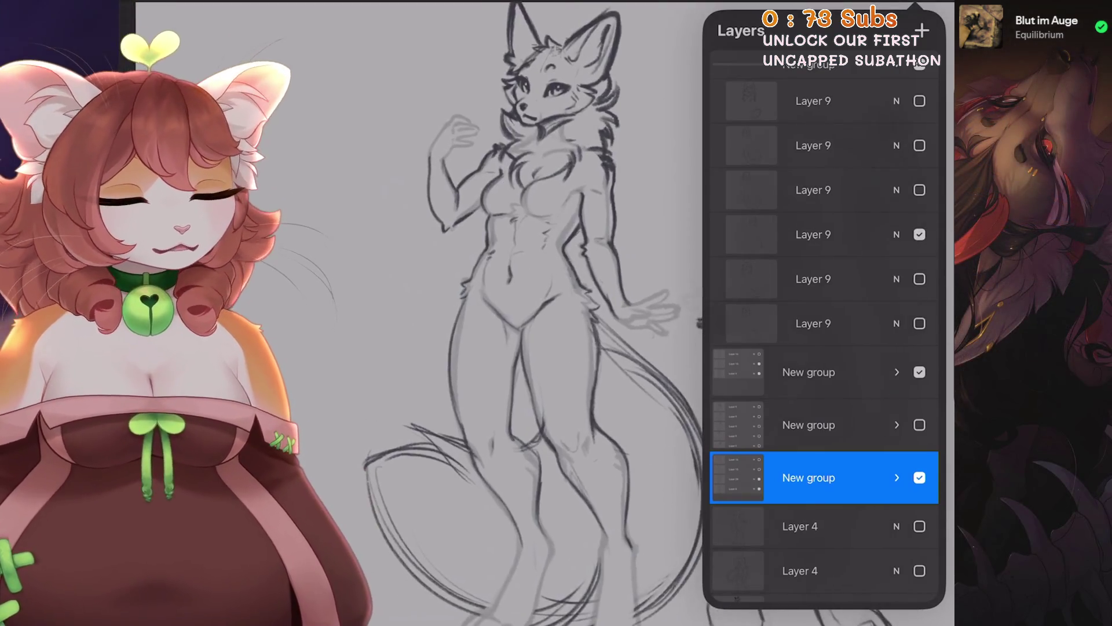
{"action": "left_click", "coordinate": [920, 234]}
{"action": "left_click", "coordinate": [920, 279]}
Try the fox variant with a different tail, then the cat head variants.
{"action": "left_click", "coordinate": [920, 278]}
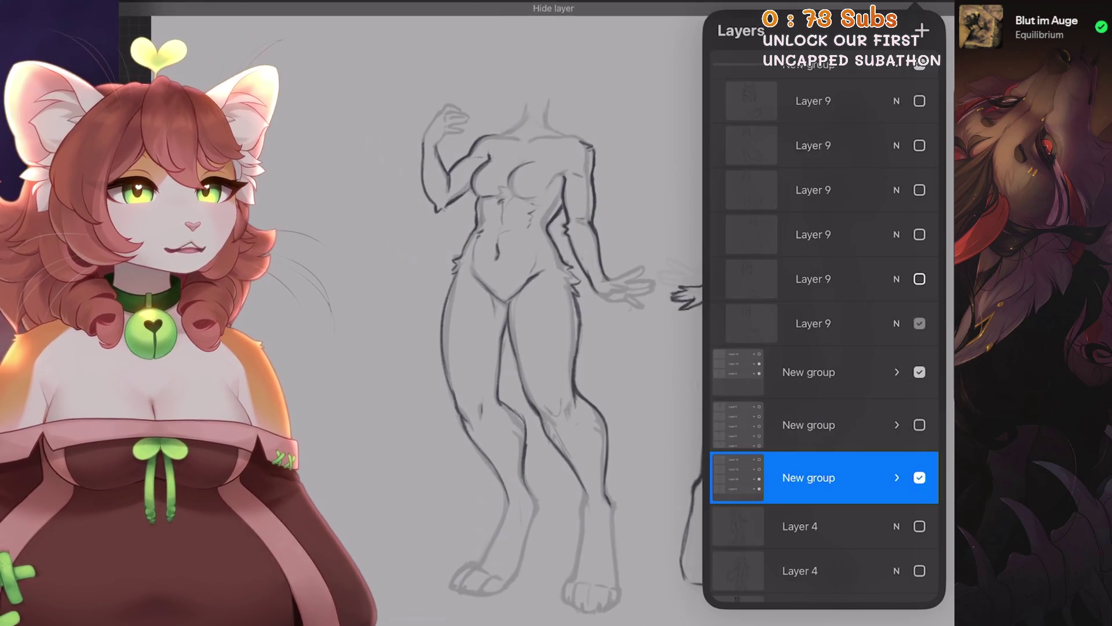
{"action": "left_click", "coordinate": [920, 279]}
{"action": "left_click", "coordinate": [920, 234]}
{"action": "left_click", "coordinate": [920, 190]}
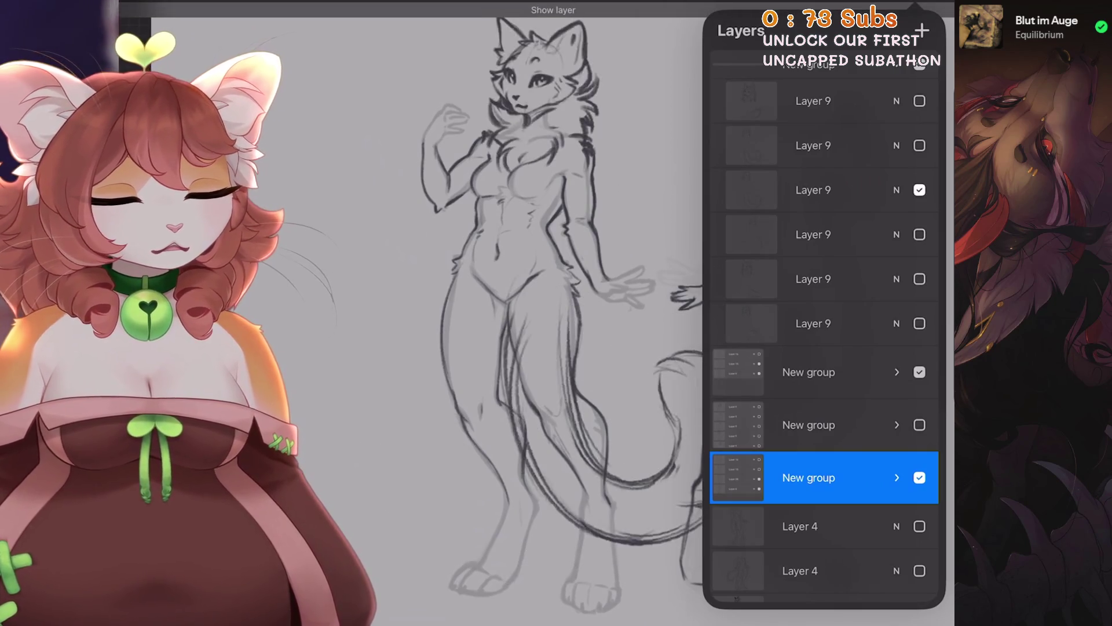
{"action": "left_click", "coordinate": [919, 189]}
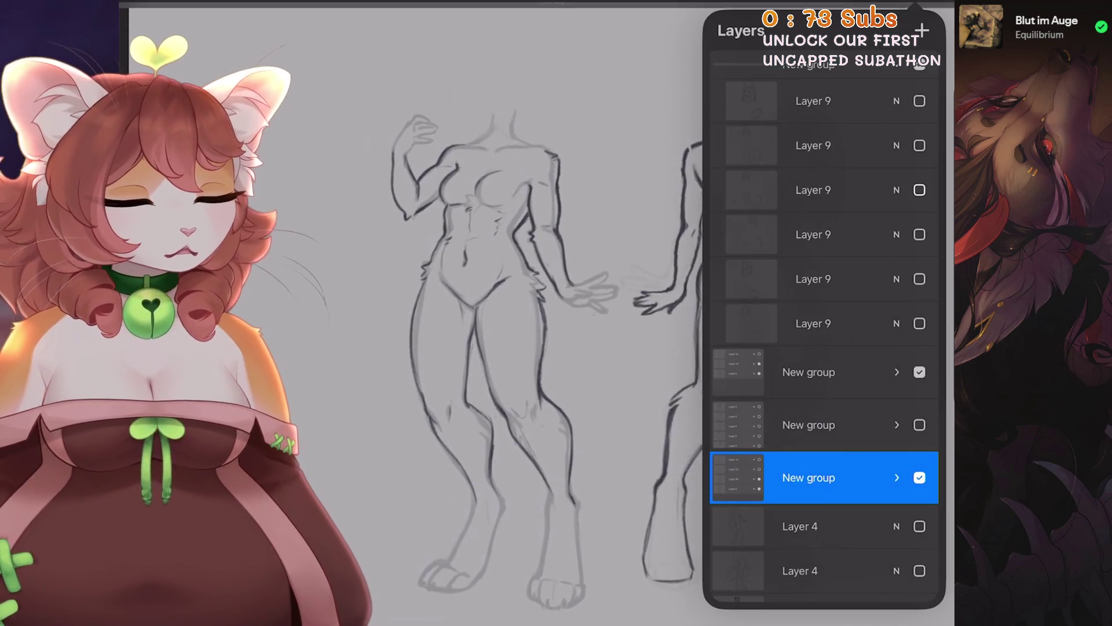
{"action": "left_click", "coordinate": [920, 146]}
{"action": "left_click", "coordinate": [920, 146]}
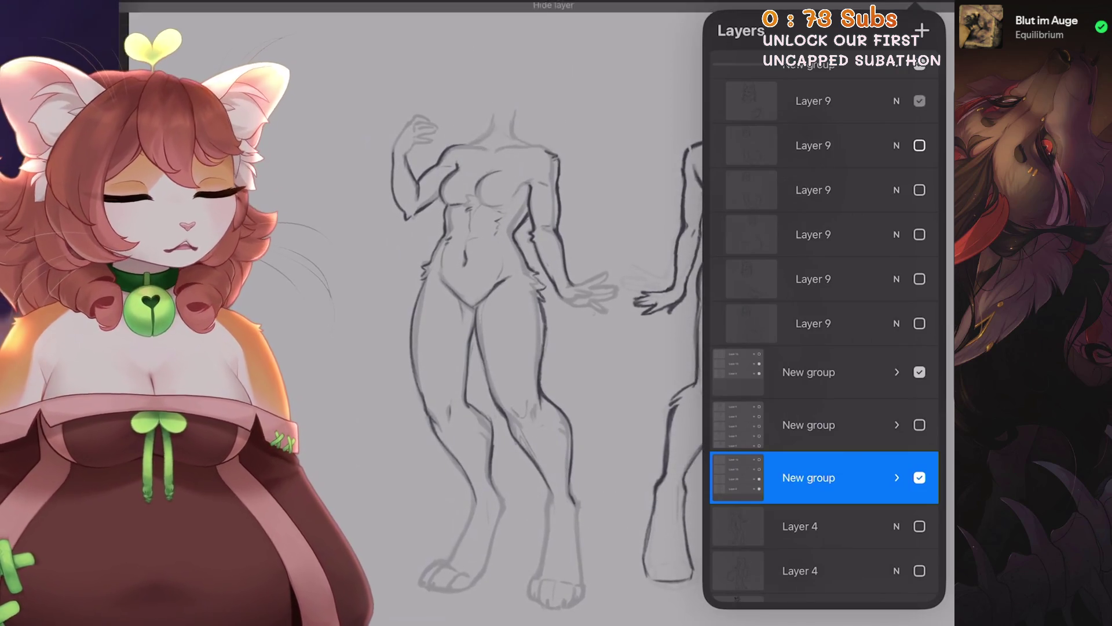
{"action": "left_click", "coordinate": [920, 101]}
Undo the visibility changes to bring back the pointed-ear head and tail.
{"action": "key", "text": "ctrl+z"}
{"action": "key", "text": "ctrl+z"}
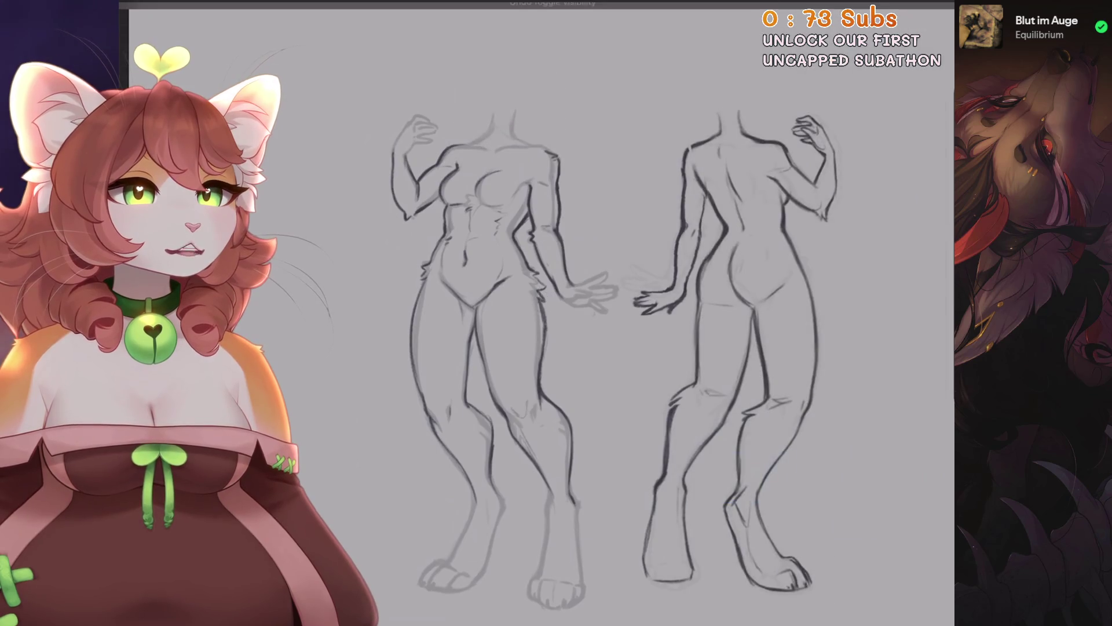
{"action": "key", "text": "ctrl+z"}
{"action": "key", "text": "ctrl+z"}
{"action": "key", "text": "ctrl+z"}
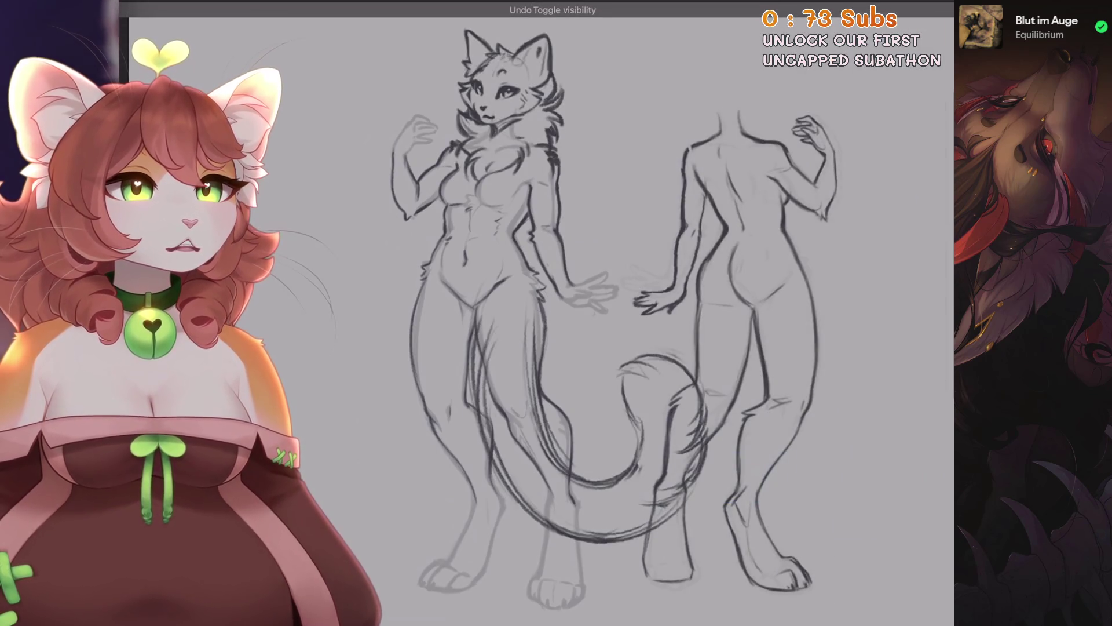
{"action": "key", "text": "ctrl+z"}
{"action": "key", "text": "ctrl+z"}
{"action": "key", "text": "ctrl+z"}
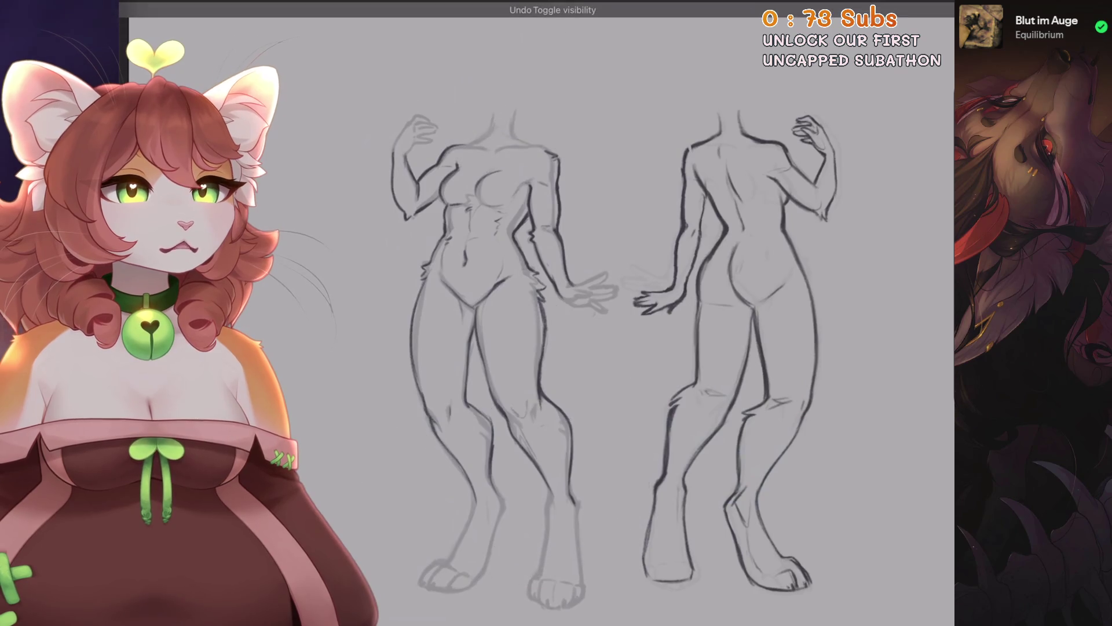
{"action": "key", "text": "ctrl+z"}
{"action": "key", "text": "ctrl+z"}
{"action": "key", "text": "ctrl+z"}
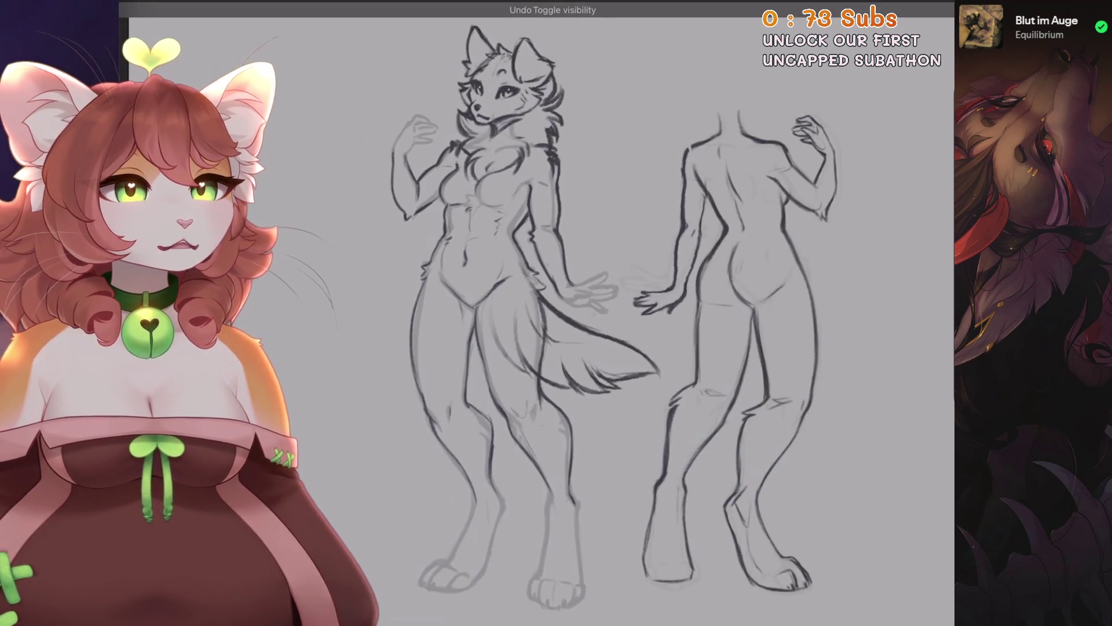
{"action": "key", "text": "ctrl+z"}
{"action": "key", "text": "ctrl+z"}
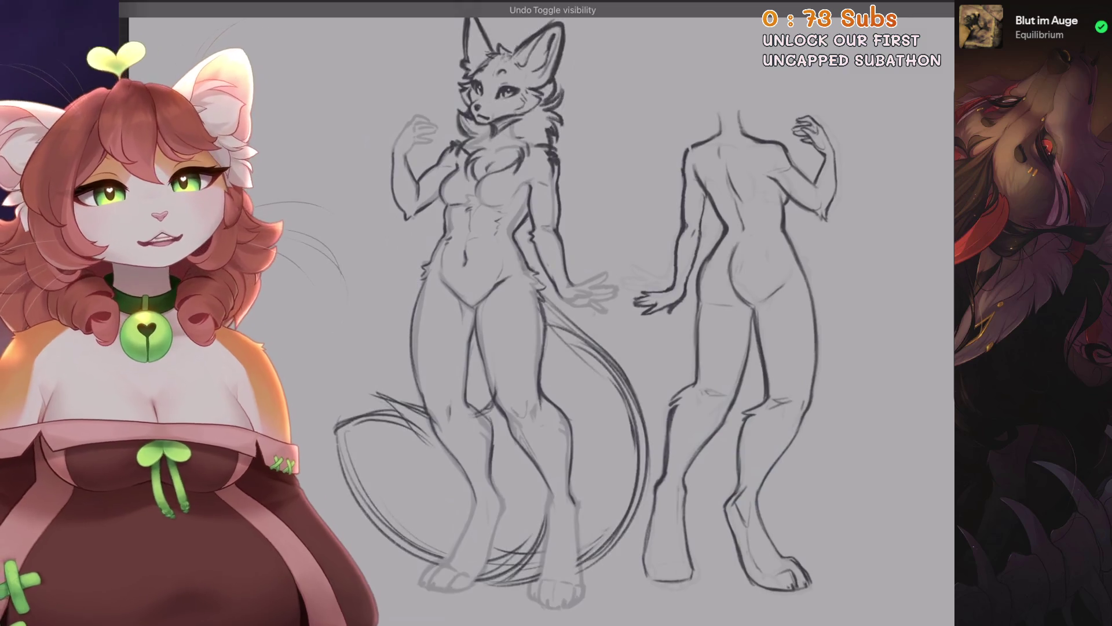
Re-show the group so the big-eared fox head and long curled tail appear.
{"action": "key", "text": "l"}
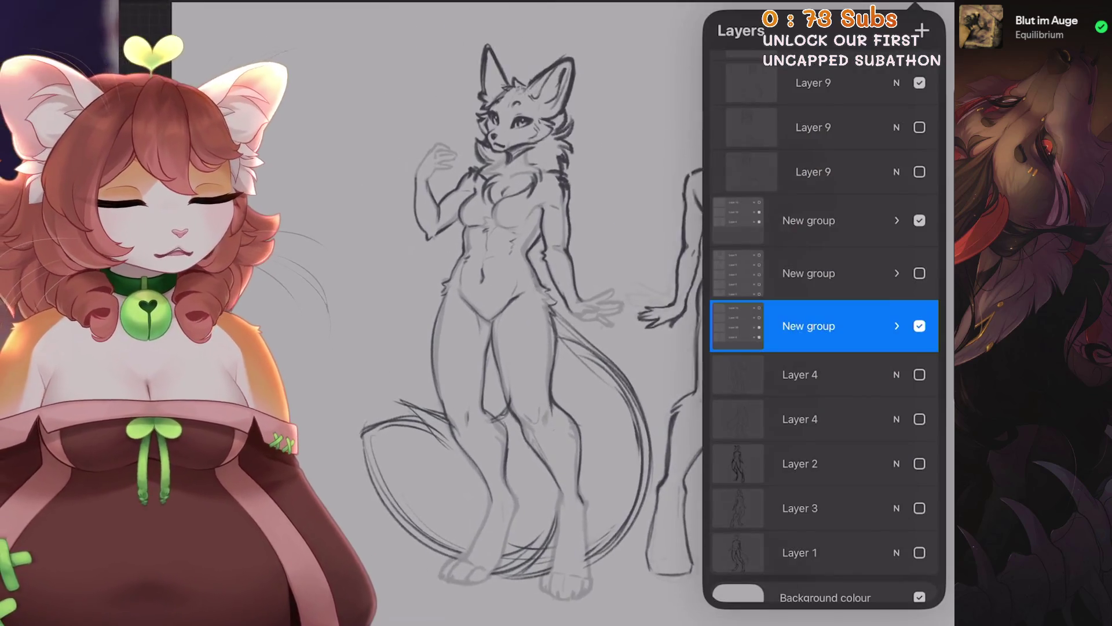
{"action": "scroll", "coordinate": [823, 347], "scroll_direction": "up", "scroll_amount": 3}
{"action": "scroll", "coordinate": [823, 289], "scroll_direction": "down", "scroll_amount": 5}
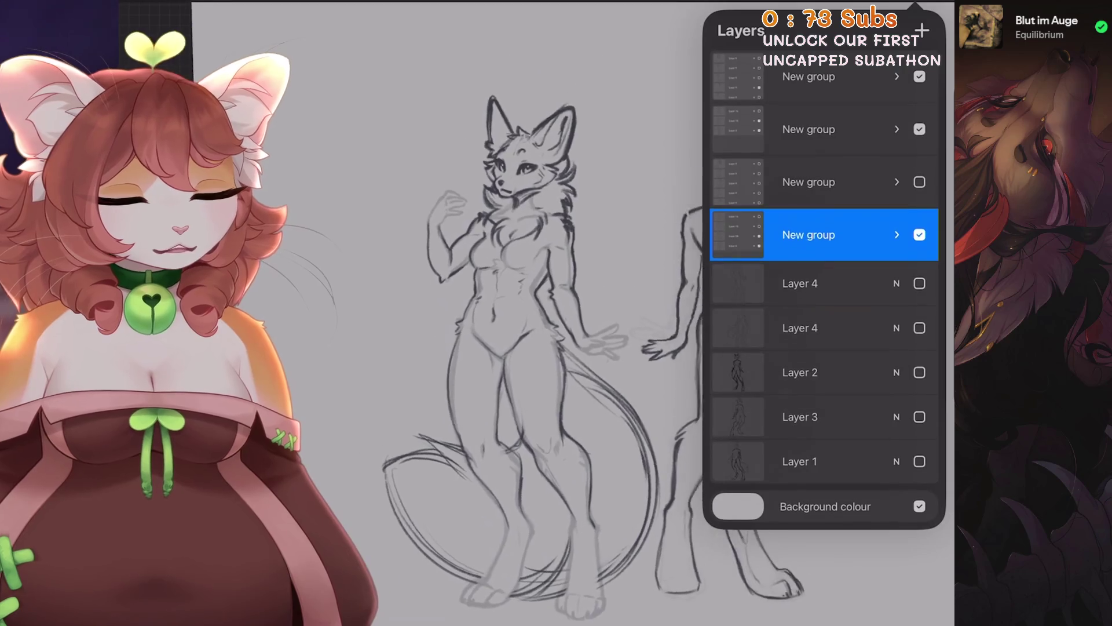
{"action": "left_click", "coordinate": [920, 76]}
{"action": "left_click", "coordinate": [919, 77]}
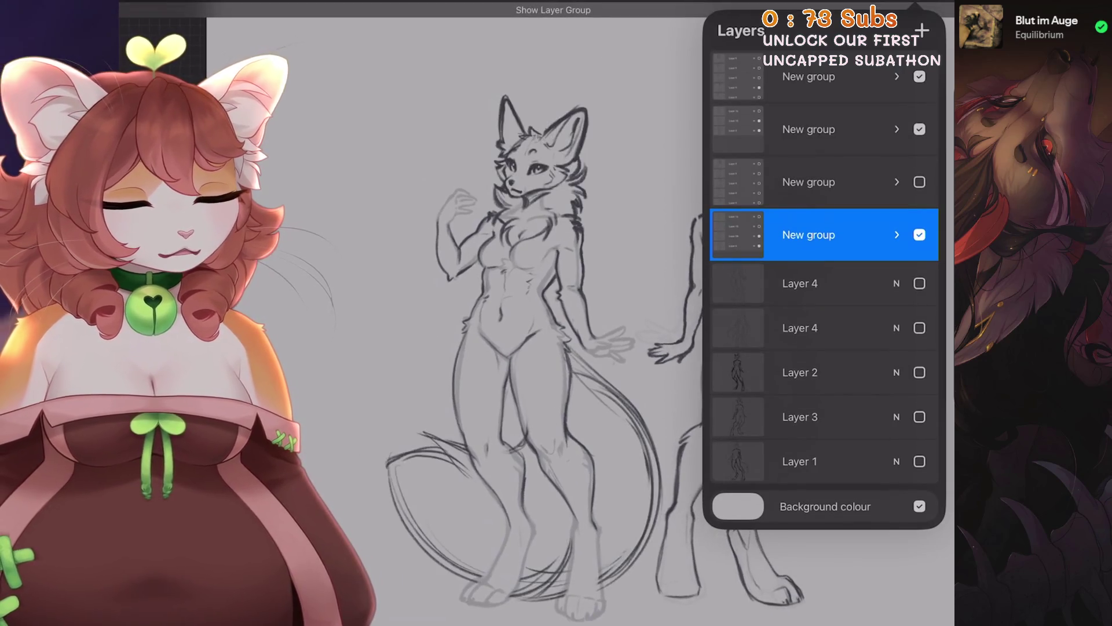
{"action": "left_click", "coordinate": [919, 235]}
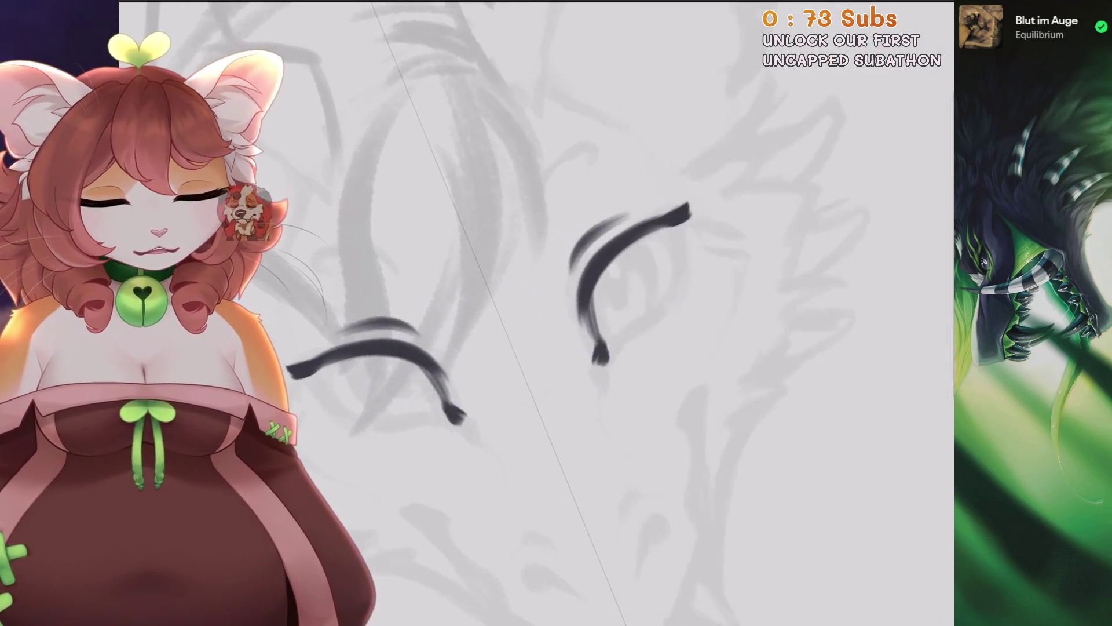
Try dark mirrored ink strokes over the right eye and brow, undoing each attempt.
{"action": "left_click_drag", "start_coordinate": [675, 229], "coordinate": [683, 255]}
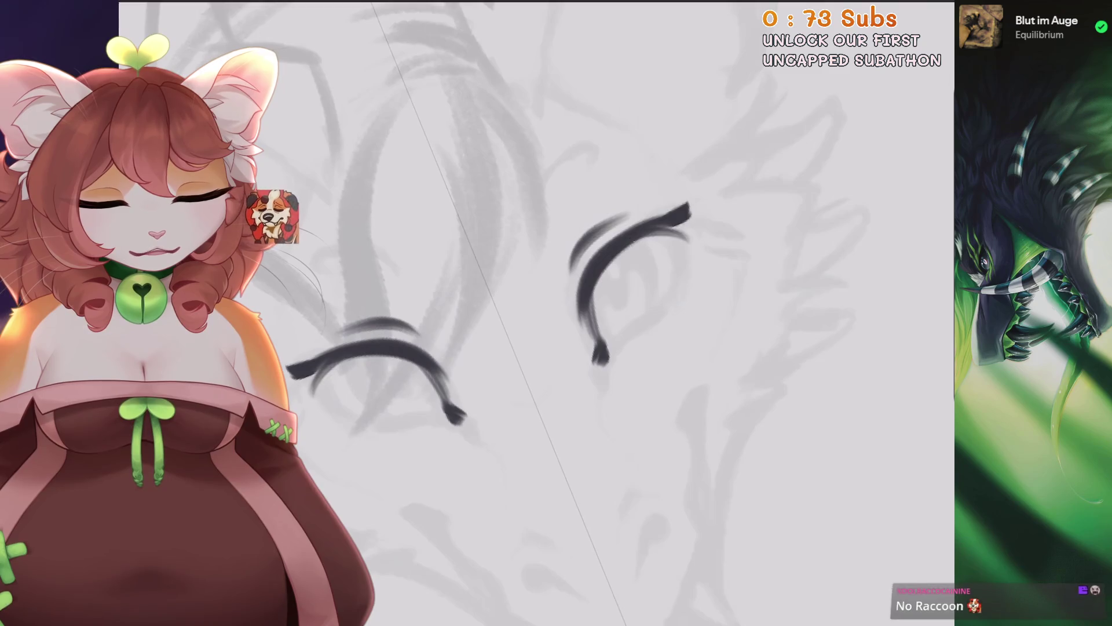
{"action": "key", "text": "ctrl+z"}
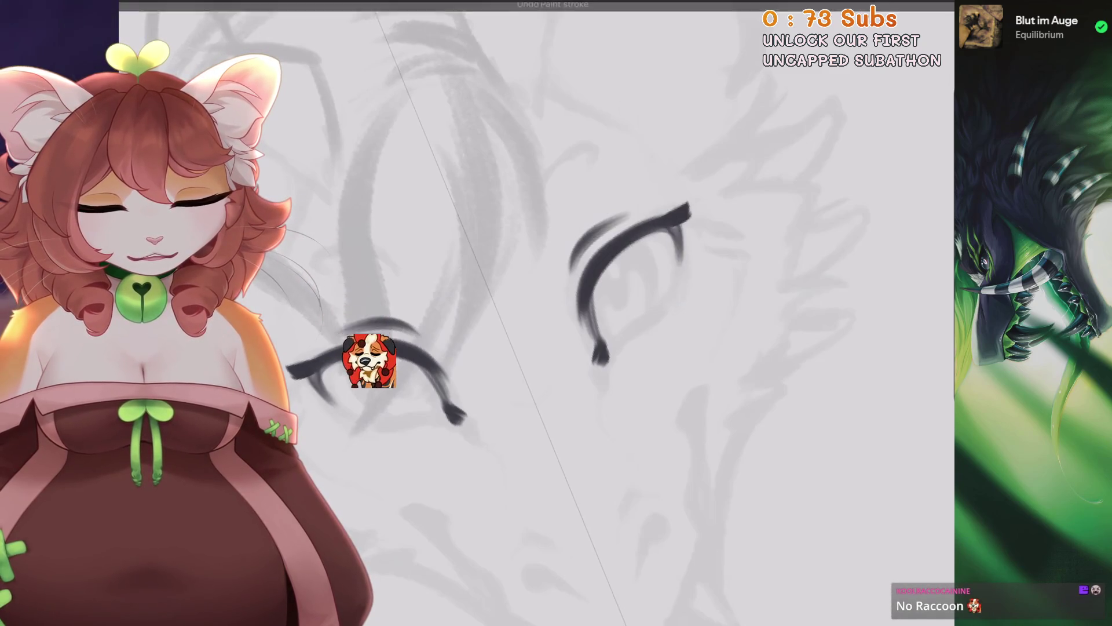
{"action": "left_click_drag", "start_coordinate": [681, 223], "coordinate": [672, 289]}
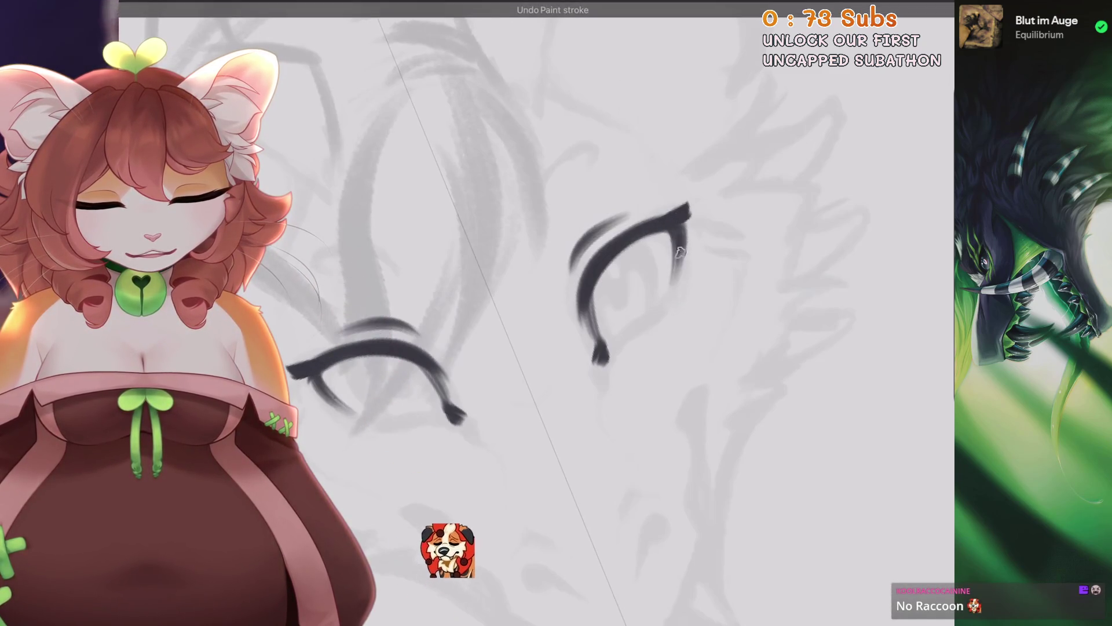
{"action": "key", "text": "ctrl+z"}
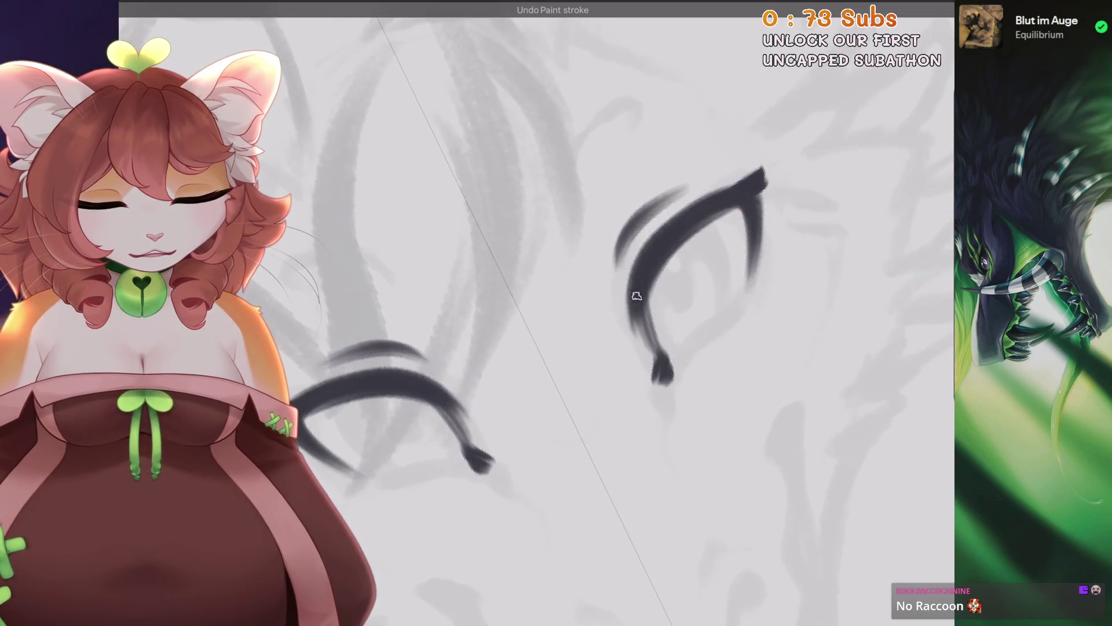
{"action": "left_click_drag", "start_coordinate": [704, 197], "coordinate": [617, 310]}
{"action": "key", "text": "ctrl+z"}
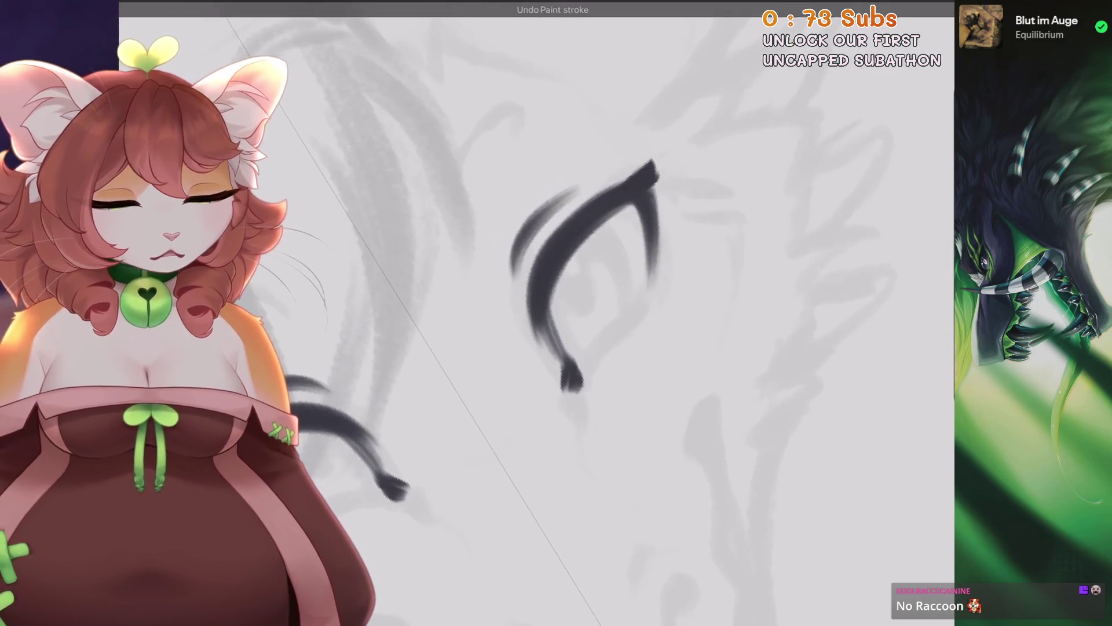
Zoom in and redraw the thin line beside the eye, undoing the retried stroke.
{"action": "scroll", "coordinate": [667, 290], "scroll_direction": "up", "scroll_amount": 2}
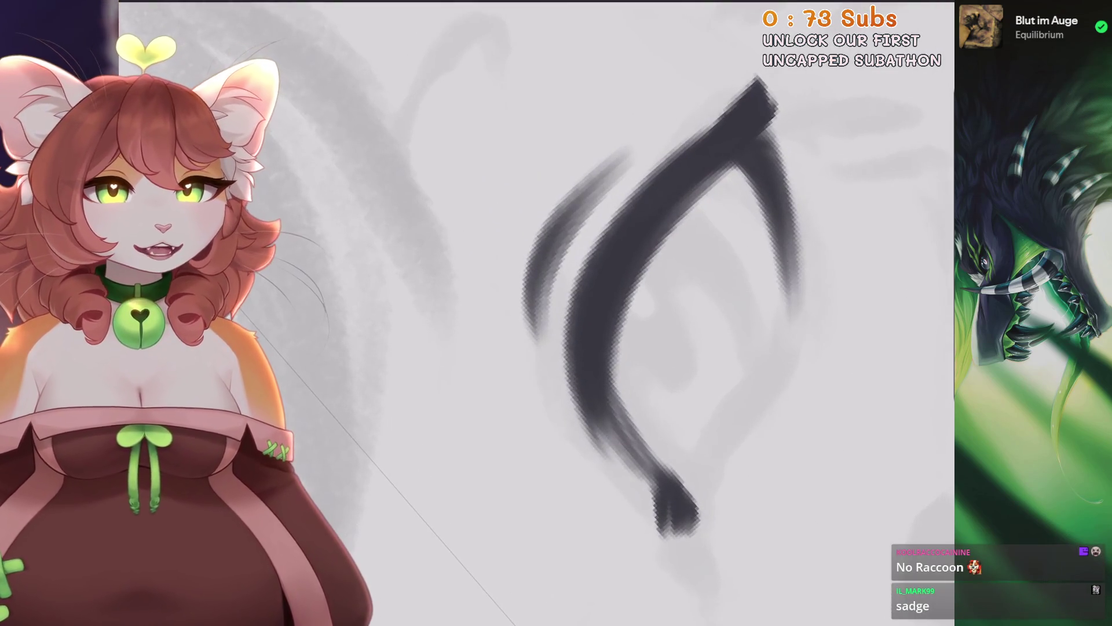
{"action": "scroll", "coordinate": [564, 211], "scroll_direction": "down", "scroll_amount": 1}
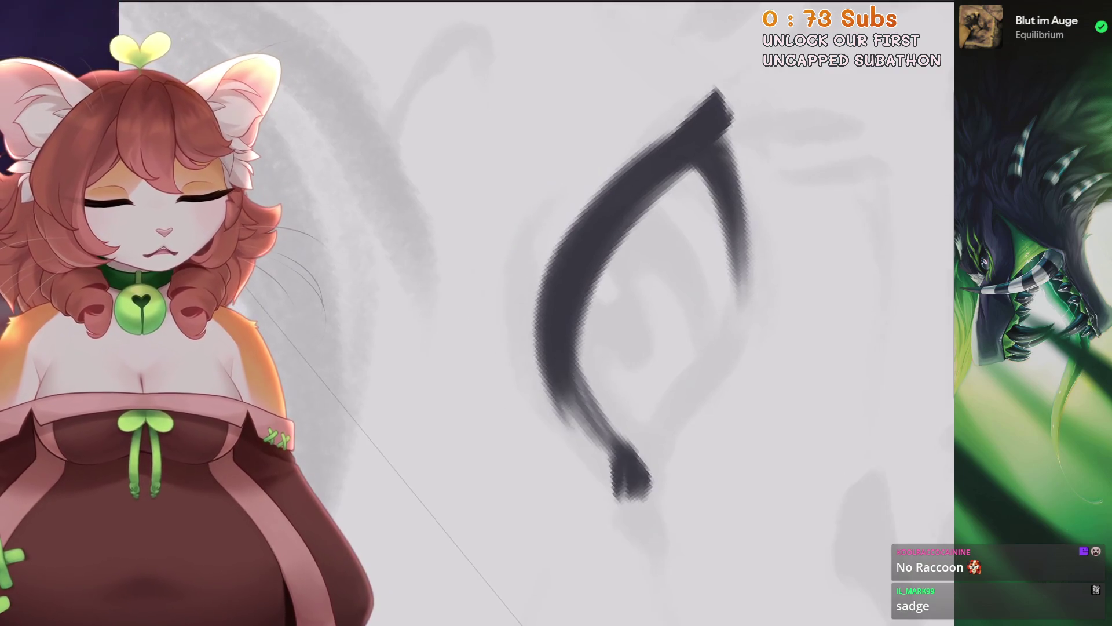
{"action": "scroll", "coordinate": [563, 210], "scroll_direction": "down", "scroll_amount": 1}
{"action": "scroll", "coordinate": [632, 371], "scroll_direction": "up", "scroll_amount": 1}
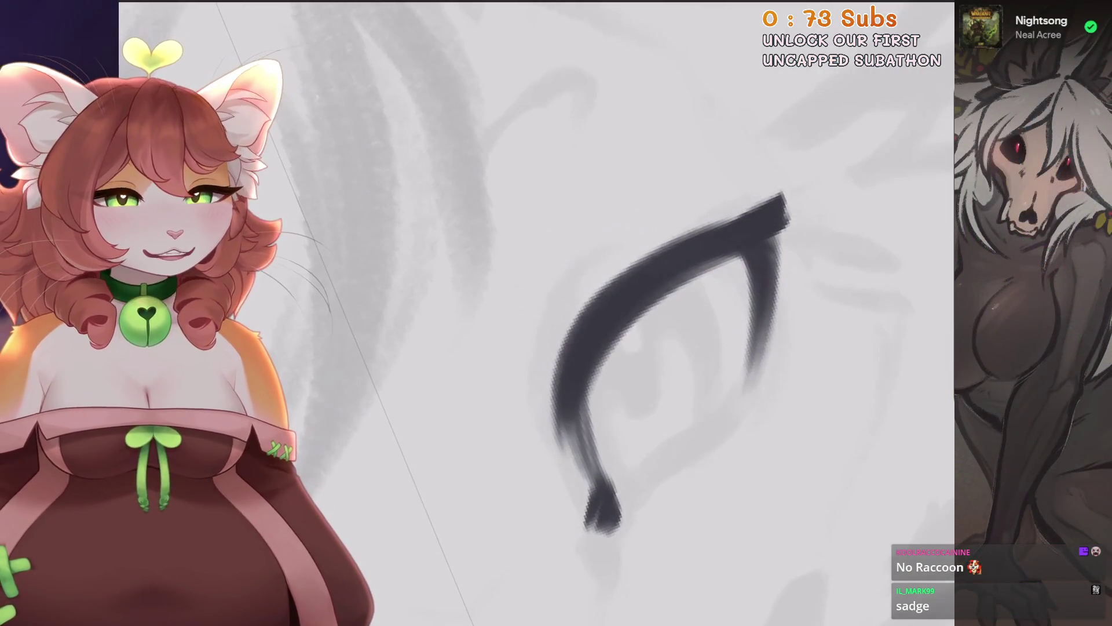
{"action": "scroll", "coordinate": [539, 313], "scroll_direction": "down", "scroll_amount": 2}
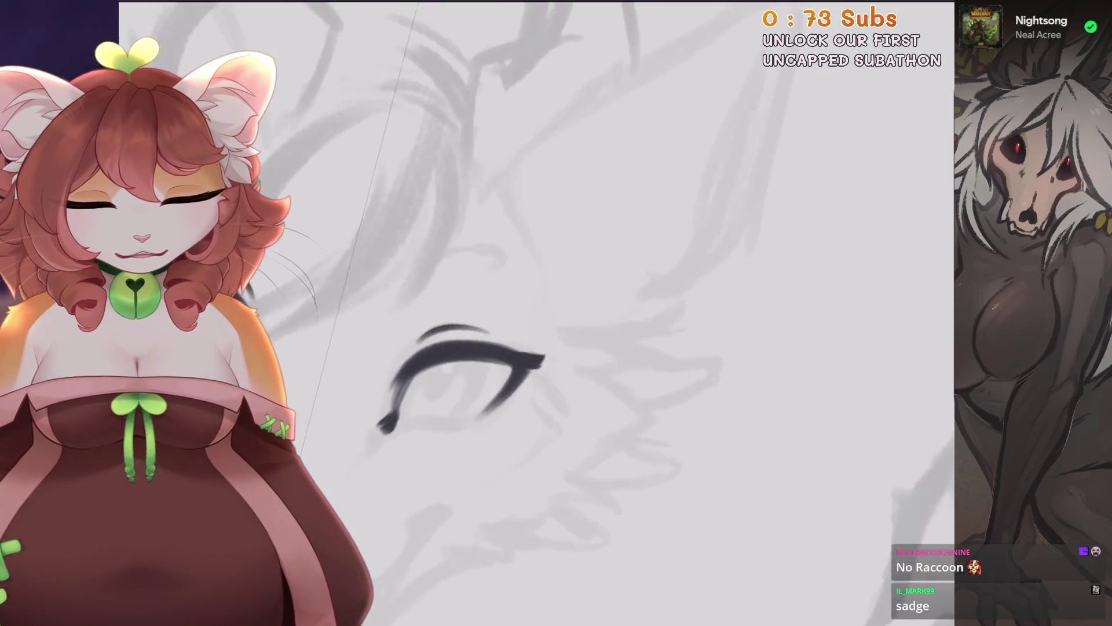
{"action": "scroll", "coordinate": [579, 348], "scroll_direction": "up", "scroll_amount": 1}
{"action": "key", "text": "ctrl+z"}
{"action": "left_click_drag", "start_coordinate": [583, 356], "coordinate": [657, 226]}
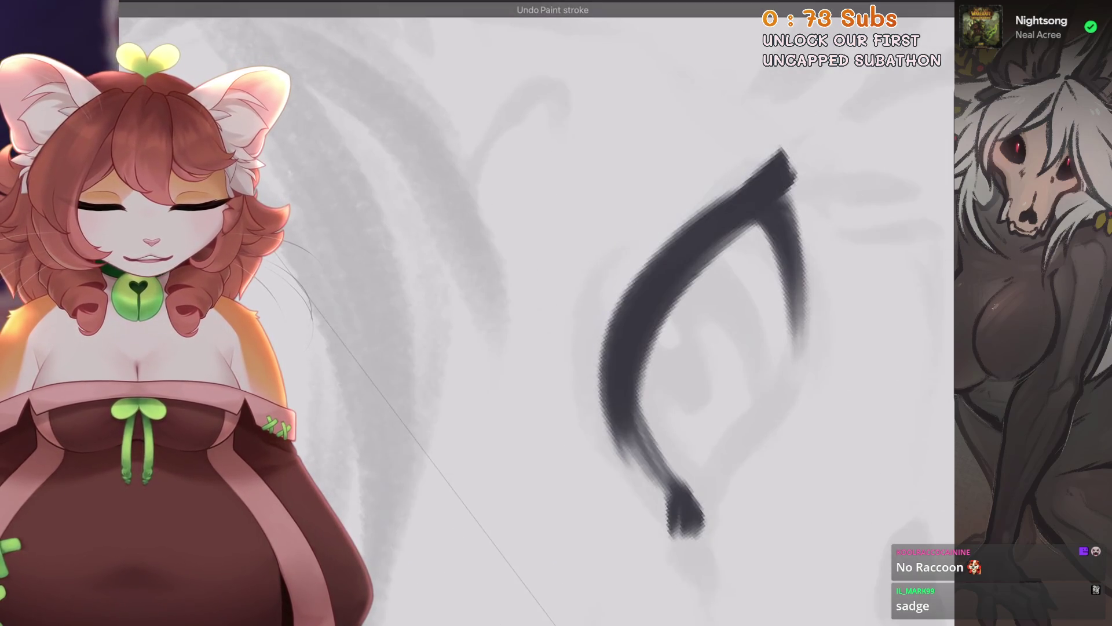
{"action": "mouse_move", "coordinate": [579, 358]}
{"action": "left_mouse_down"}
{"action": "mouse_move", "coordinate": [710, 194]}
{"action": "mouse_move", "coordinate": [678, 206]}
{"action": "left_mouse_up"}
{"action": "key", "text": "ctrl+z"}
{"action": "key", "text": "ctrl+z"}
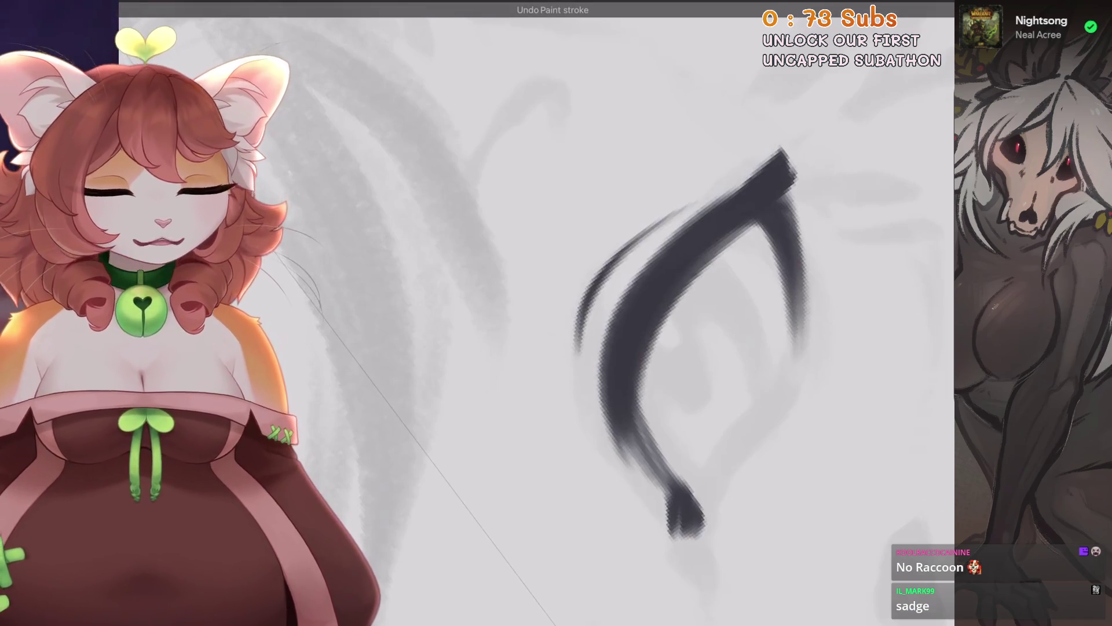
{"action": "scroll", "coordinate": [580, 348], "scroll_direction": "down", "scroll_amount": 2}
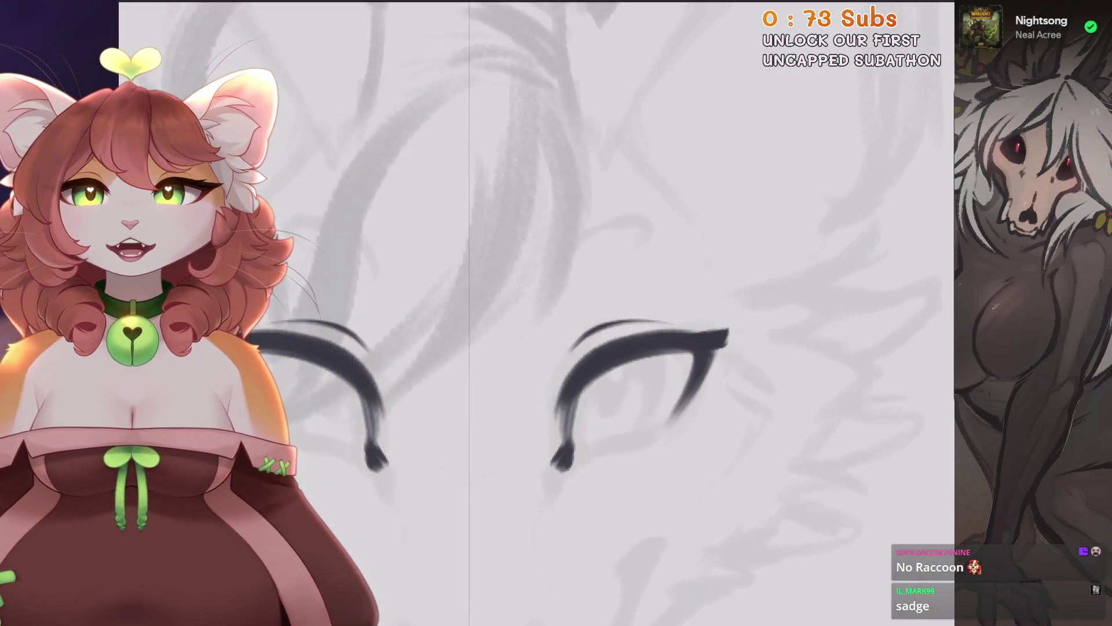
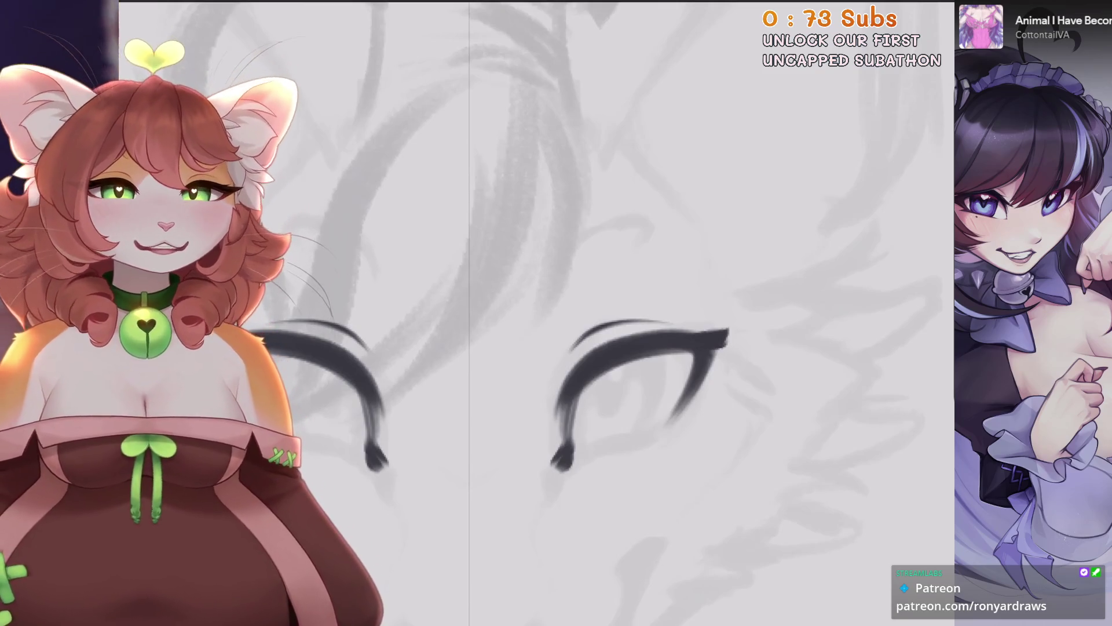
Zoom in on the right eye and undo the last ink stroke.
{"action": "scroll", "coordinate": [637, 347], "scroll_direction": "up", "scroll_amount": 3}
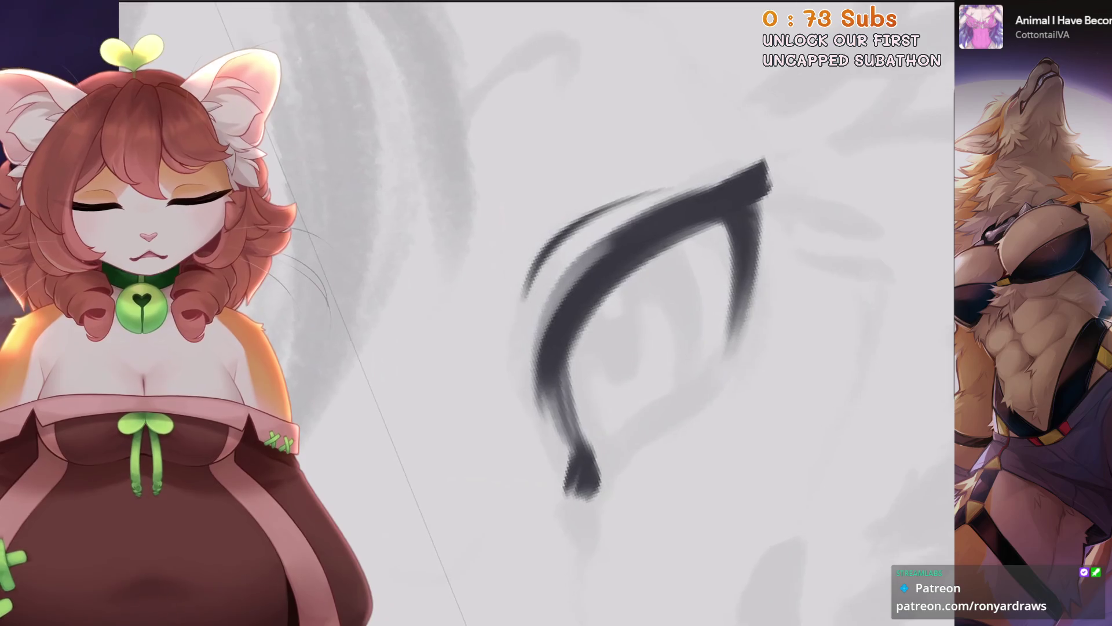
{"action": "key", "text": "ctrl+z"}
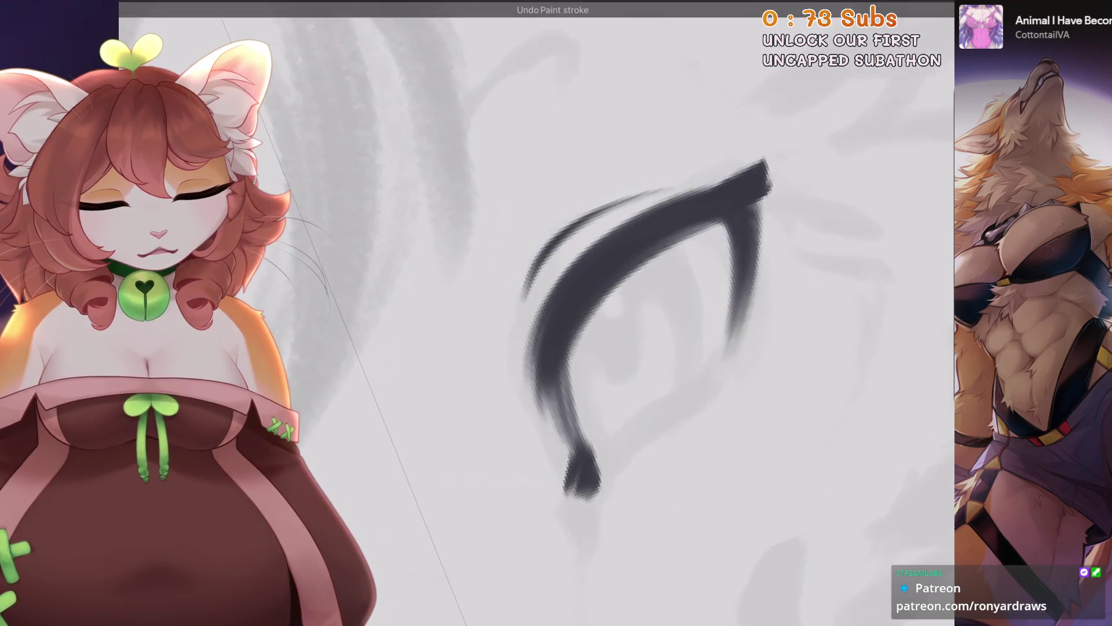
{"action": "scroll", "coordinate": [637, 348], "scroll_direction": "up", "scroll_amount": 2}
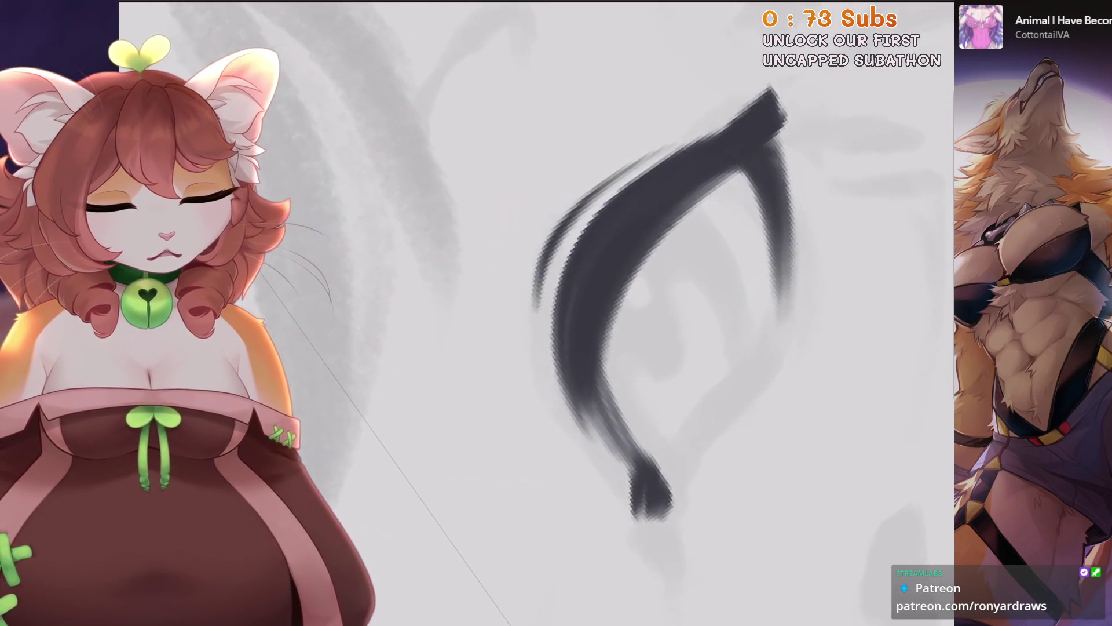
{"action": "scroll", "coordinate": [742, 183], "scroll_direction": "down", "scroll_amount": 2}
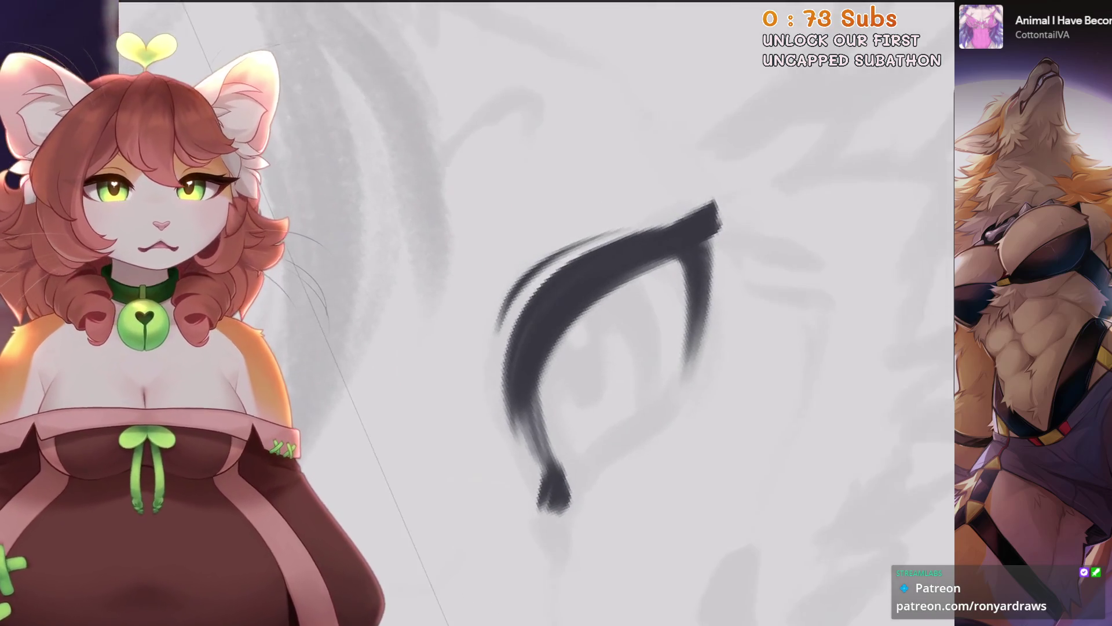
{"action": "scroll", "coordinate": [522, 406], "scroll_direction": "up", "scroll_amount": 2}
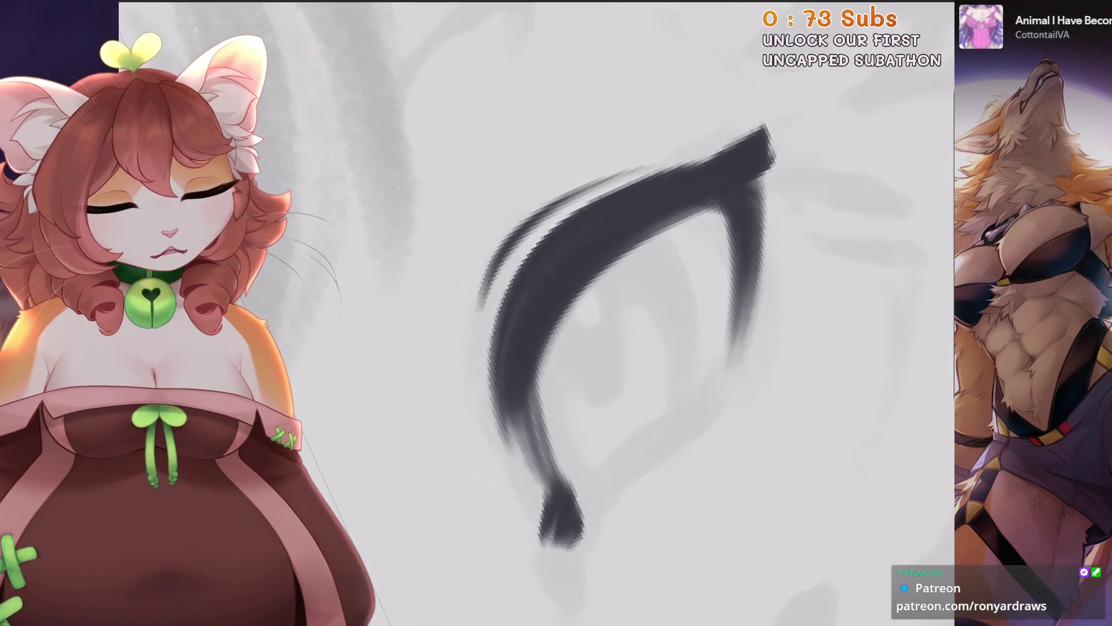
{"action": "scroll", "coordinate": [579, 336], "scroll_direction": "down", "scroll_amount": 1}
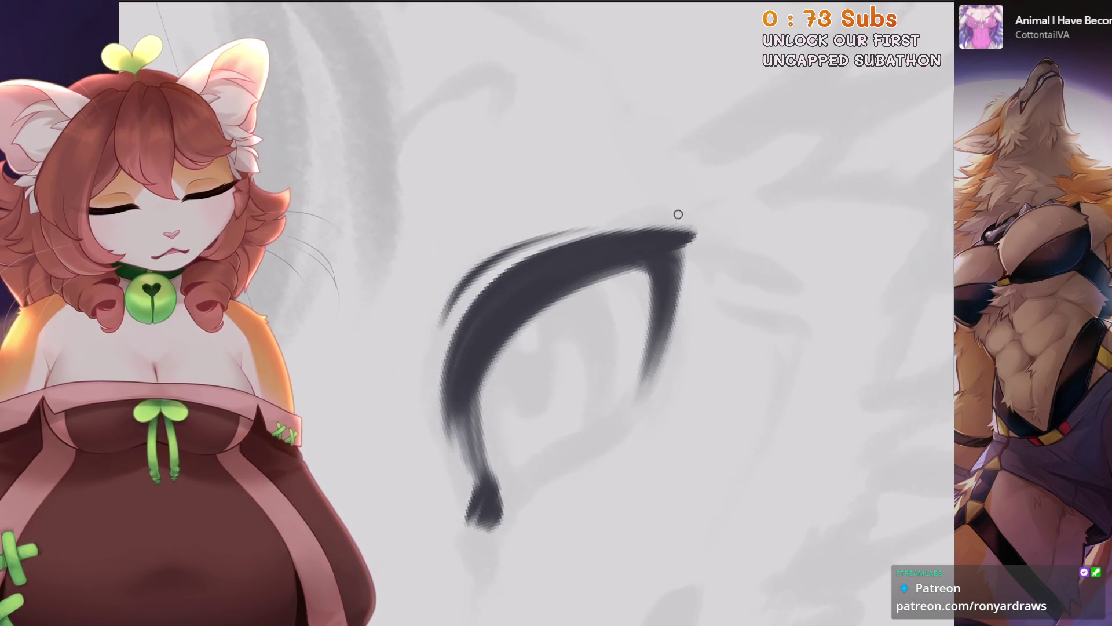
Rotate and zoom onto the eye, trying a longer pupil stroke and undoing it.
{"action": "left_click_drag", "start_coordinate": [679, 215], "coordinate": [724, 348]}
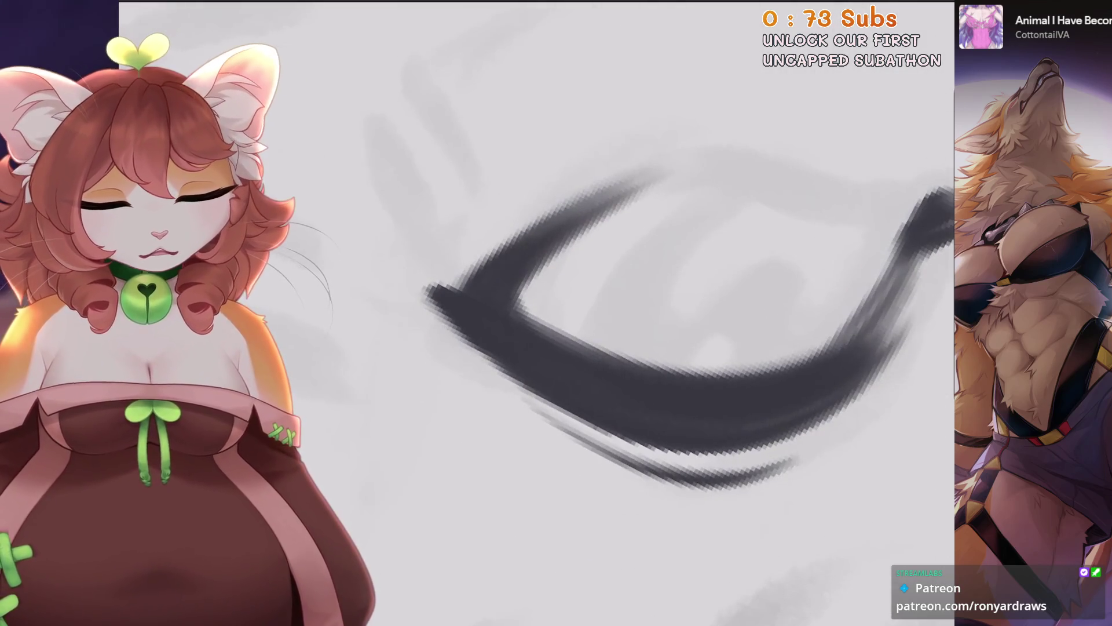
{"action": "mouse_move", "coordinate": [638, 290]}
{"action": "left_mouse_down"}
{"action": "mouse_move", "coordinate": [695, 261]}
{"action": "mouse_move", "coordinate": [645, 299]}
{"action": "left_mouse_up"}
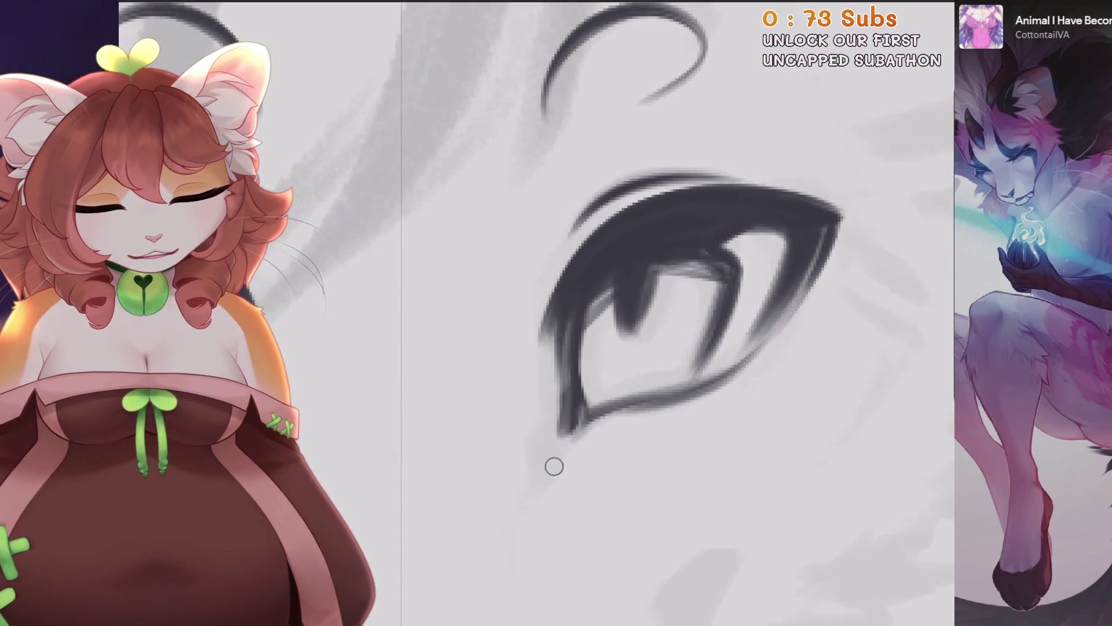
{"action": "left_click_drag", "start_coordinate": [554, 466], "coordinate": [522, 452]}
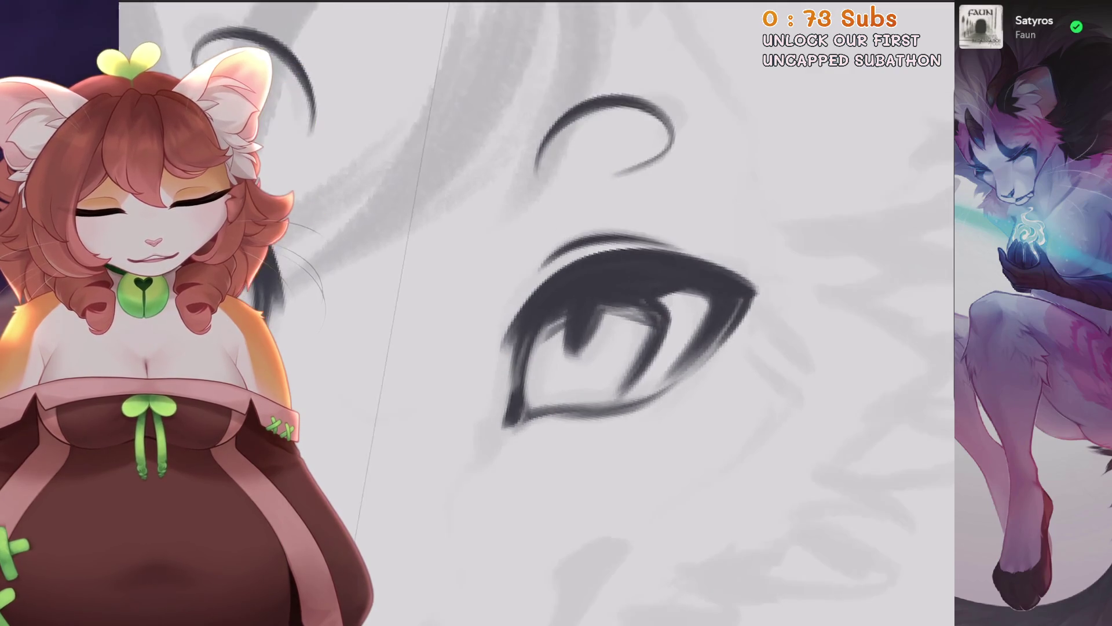
{"action": "left_click_drag", "start_coordinate": [638, 319], "coordinate": [684, 290]}
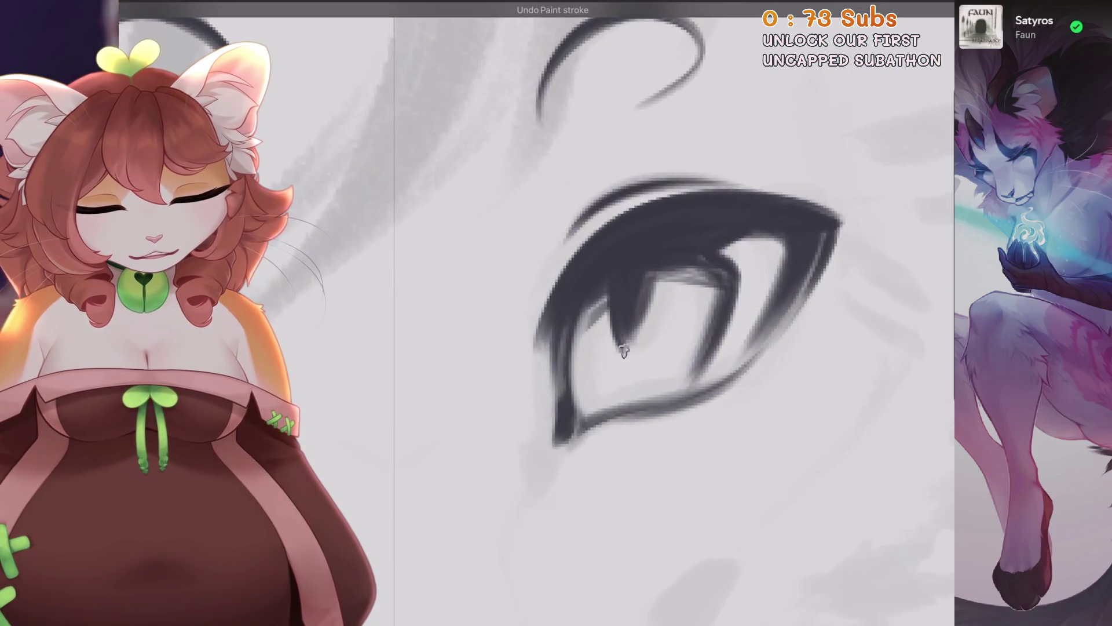
{"action": "left_click_drag", "start_coordinate": [644, 273], "coordinate": [629, 347]}
{"action": "key", "text": "ctrl+z"}
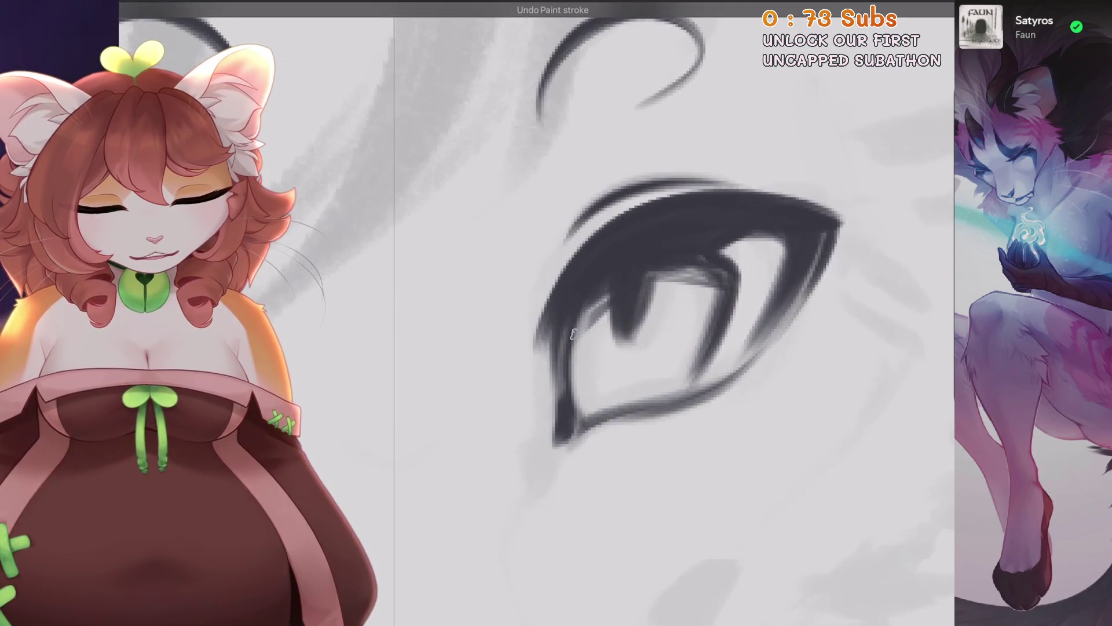
{"action": "mouse_move", "coordinate": [666, 290]}
{"action": "left_mouse_down"}
{"action": "mouse_move", "coordinate": [615, 325]}
{"action": "mouse_move", "coordinate": [639, 354]}
{"action": "left_mouse_up"}
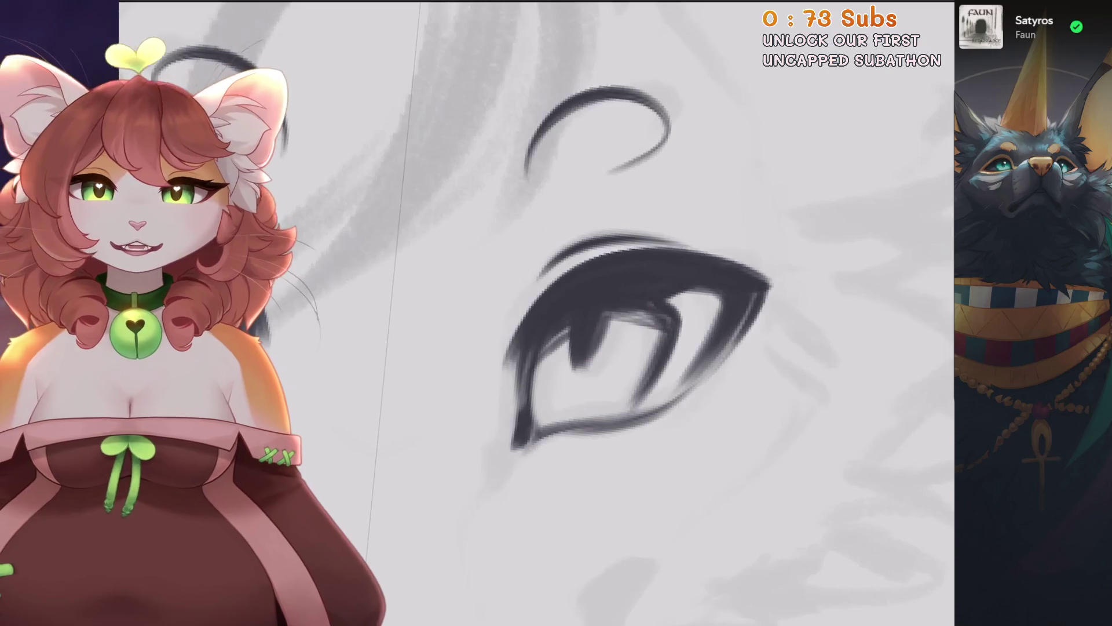
{"action": "scroll", "coordinate": [637, 336], "scroll_direction": "up", "scroll_amount": 2}
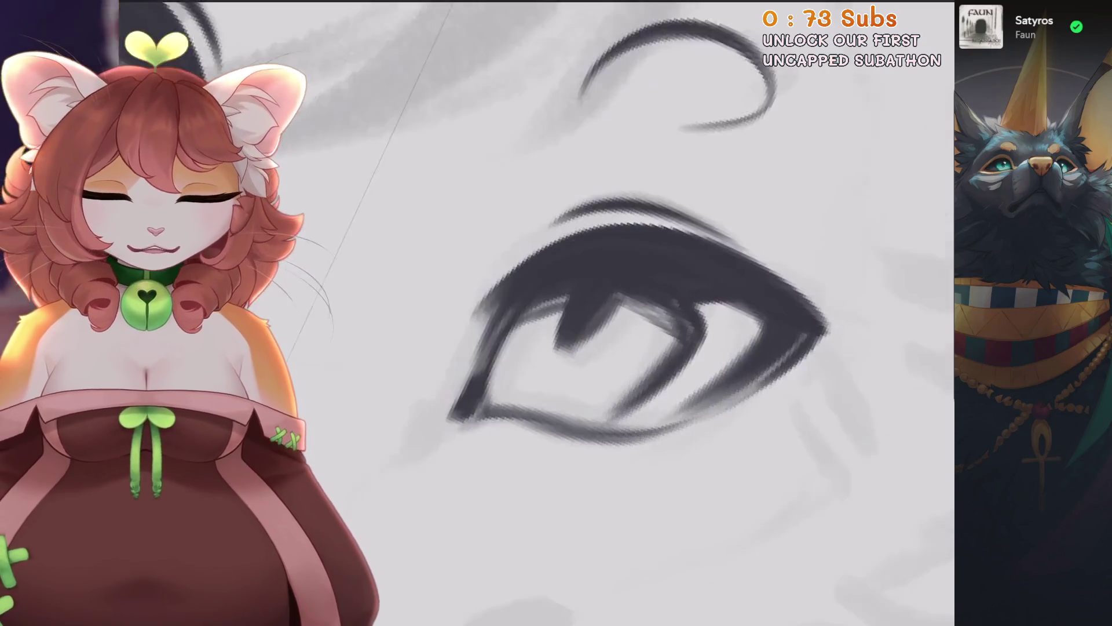
Zoom around the eye while undoing the latest pupil strokes.
{"action": "scroll", "coordinate": [638, 324], "scroll_direction": "up", "scroll_amount": 1}
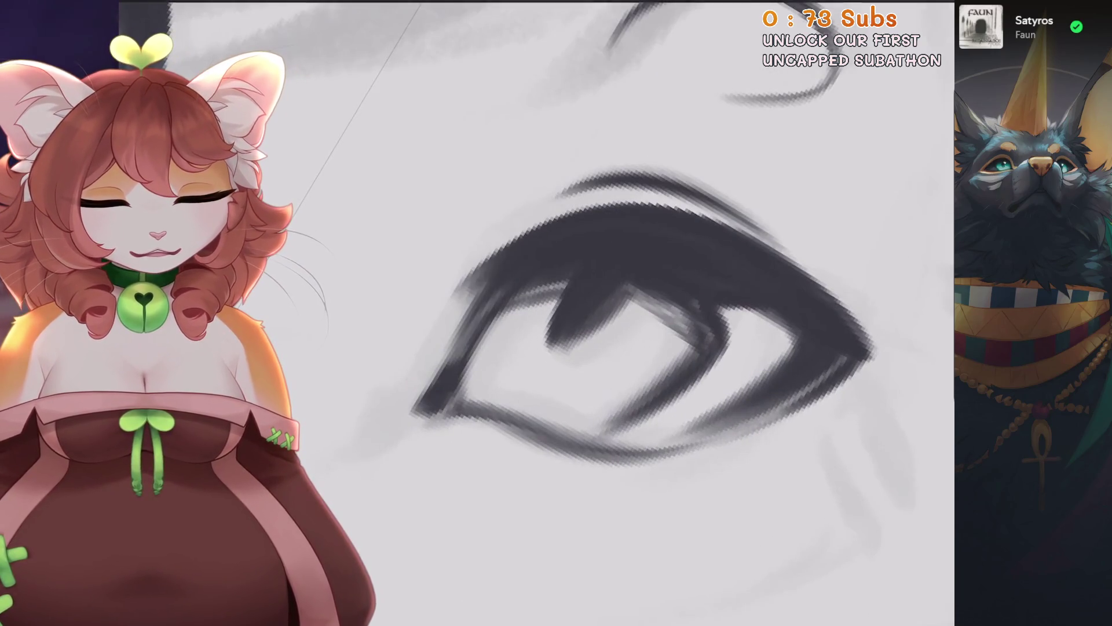
{"action": "key", "text": "ctrl+z"}
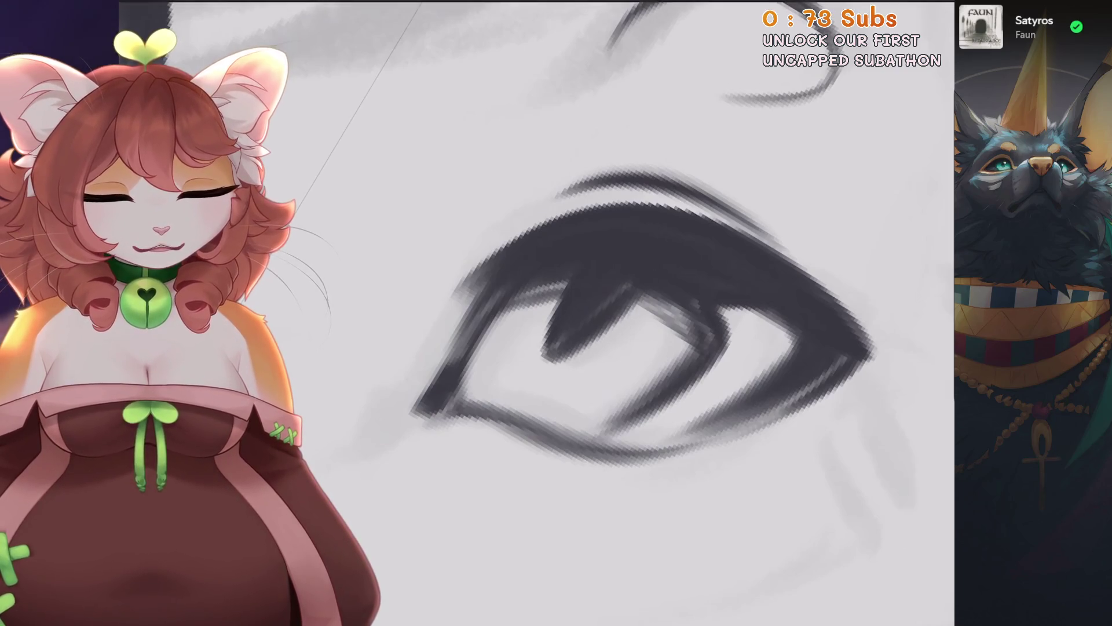
{"action": "scroll", "coordinate": [579, 324], "scroll_direction": "down", "scroll_amount": 3}
{"action": "scroll", "coordinate": [579, 325], "scroll_direction": "up", "scroll_amount": 2}
{"action": "scroll", "coordinate": [580, 324], "scroll_direction": "up", "scroll_amount": 2}
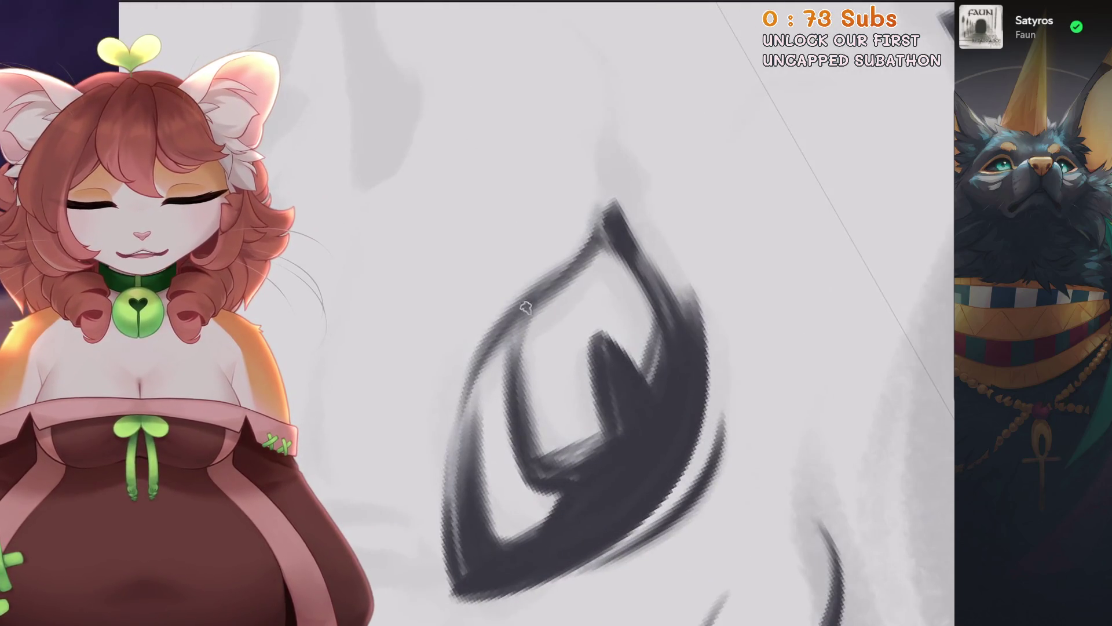
{"action": "key", "text": "ctrl+z"}
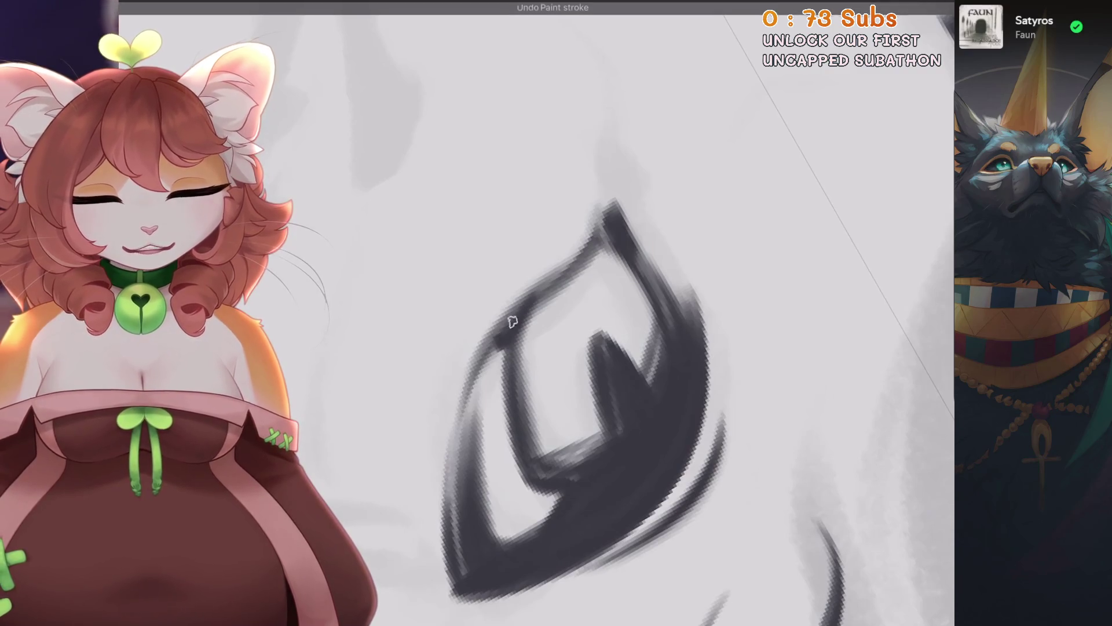
{"action": "scroll", "coordinate": [522, 324], "scroll_direction": "down", "scroll_amount": 2}
{"action": "scroll", "coordinate": [535, 285], "scroll_direction": "up", "scroll_amount": 2}
{"action": "key", "text": "ctrl+z"}
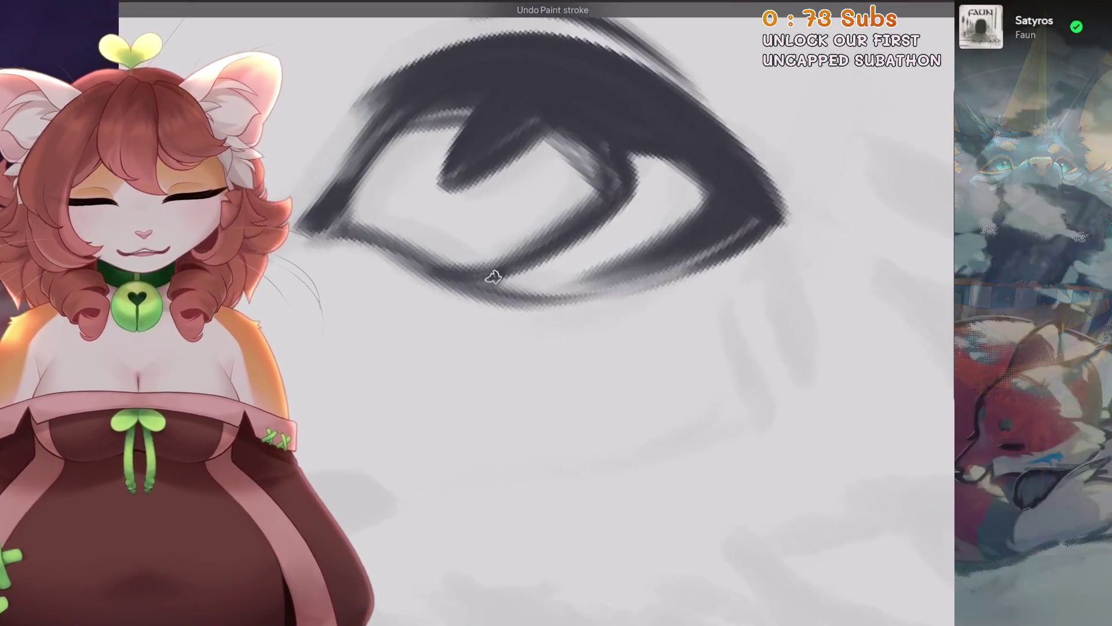
Undo more eye strokes, discard a small stroke beside the eye, and zoom back out.
{"action": "scroll", "coordinate": [535, 285], "scroll_direction": "up", "scroll_amount": 1}
{"action": "key", "text": "ctrl+z"}
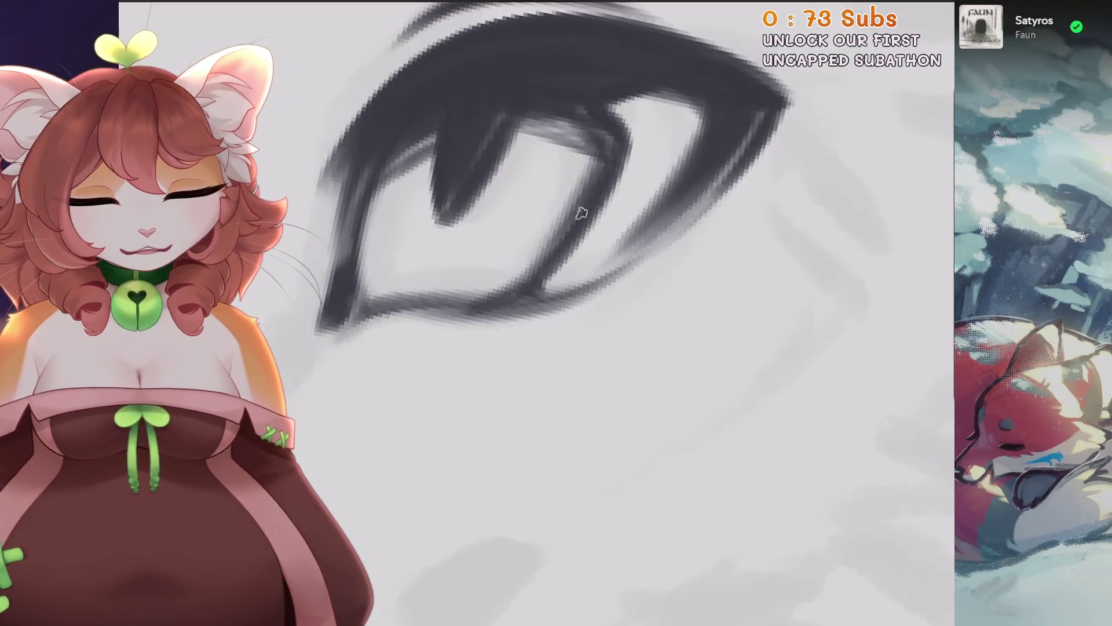
{"action": "scroll", "coordinate": [582, 213], "scroll_direction": "down", "scroll_amount": 1}
{"action": "scroll", "coordinate": [536, 250], "scroll_direction": "up", "scroll_amount": 1}
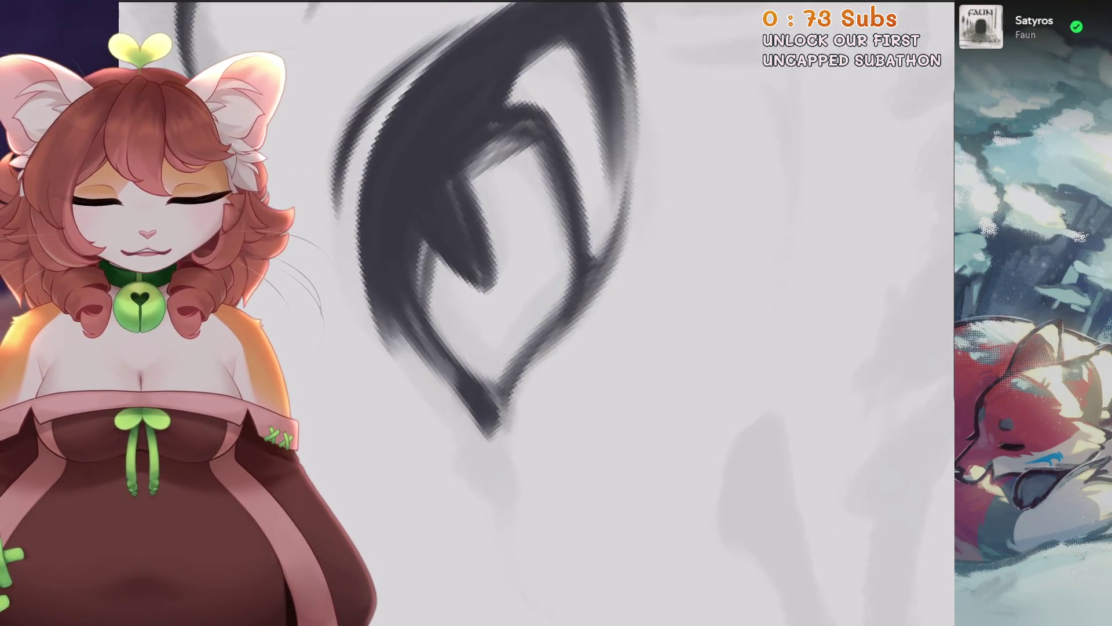
{"action": "key", "text": "ctrl+z"}
{"action": "scroll", "coordinate": [536, 330], "scroll_direction": "down", "scroll_amount": 1}
{"action": "left_click_drag", "start_coordinate": [586, 243], "coordinate": [536, 330]}
{"action": "key", "text": "ctrl+z"}
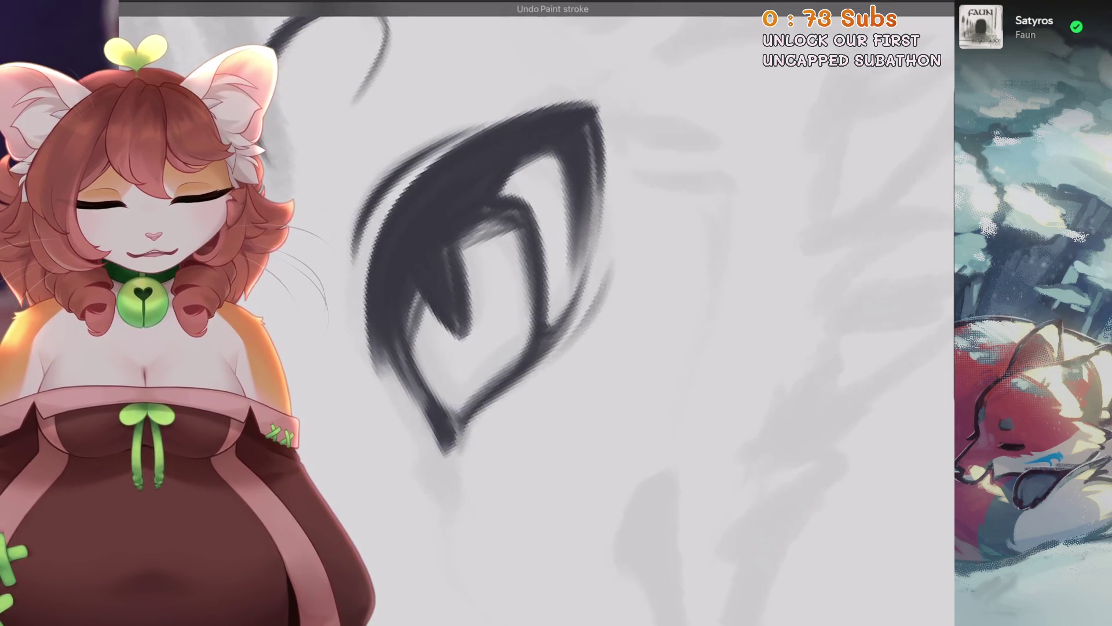
{"action": "scroll", "coordinate": [536, 312], "scroll_direction": "down", "scroll_amount": 3}
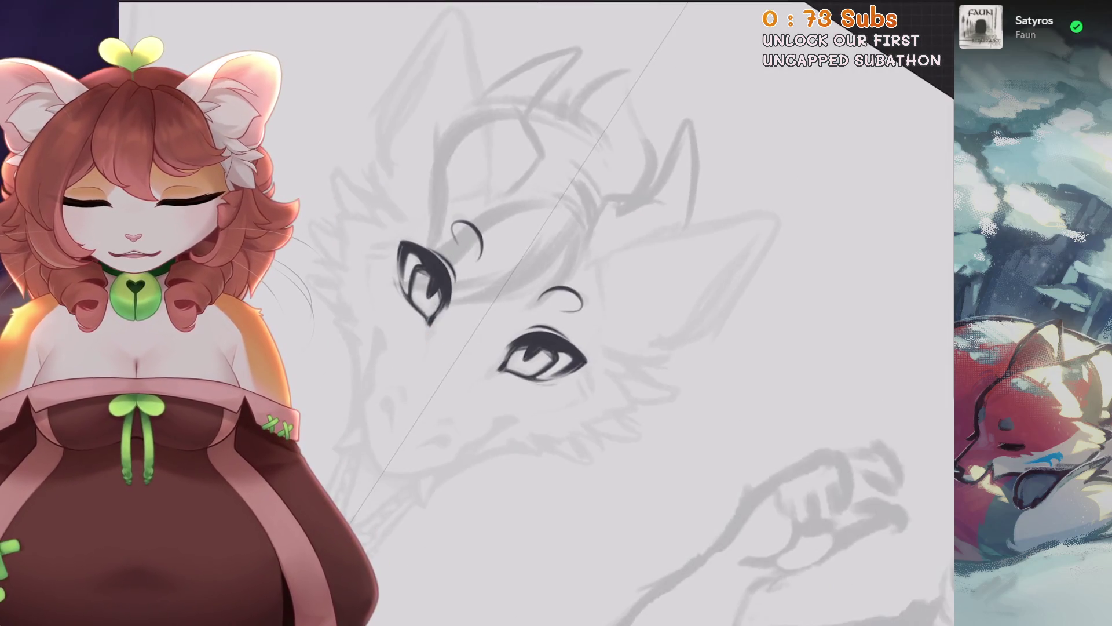
Zoom around the head and remove the last stroke on the eye.
{"action": "scroll", "coordinate": [537, 313], "scroll_direction": "down", "scroll_amount": 2}
{"action": "scroll", "coordinate": [537, 313], "scroll_direction": "down", "scroll_amount": 2}
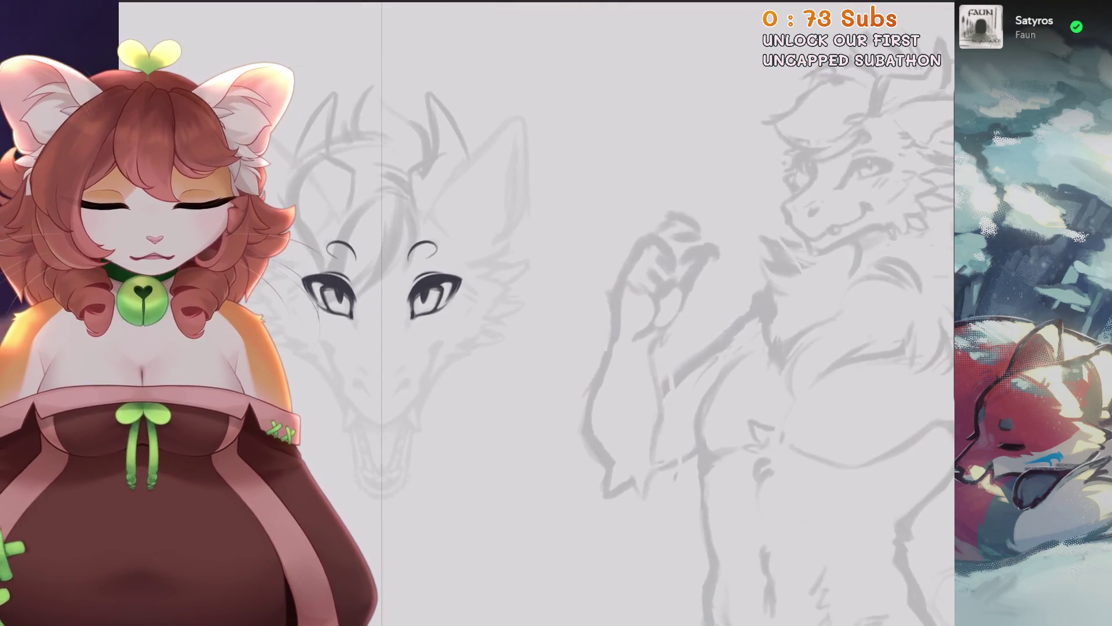
{"action": "scroll", "coordinate": [405, 293], "scroll_direction": "up", "scroll_amount": 2}
{"action": "scroll", "coordinate": [405, 292], "scroll_direction": "up", "scroll_amount": 1}
{"action": "scroll", "coordinate": [405, 292], "scroll_direction": "up", "scroll_amount": 1}
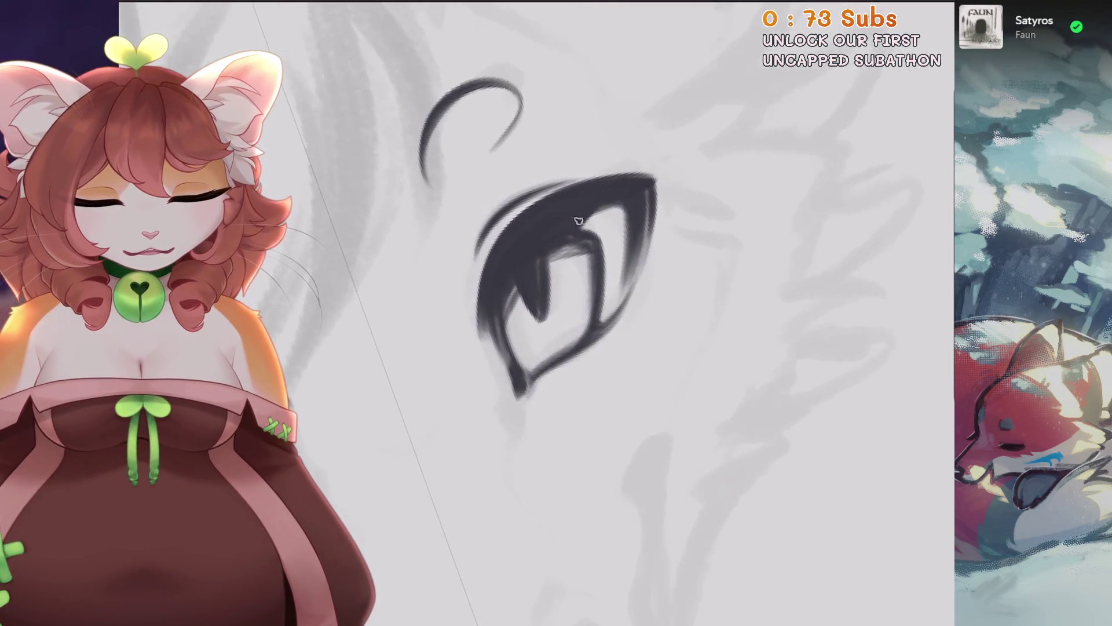
{"action": "scroll", "coordinate": [578, 221], "scroll_direction": "up", "scroll_amount": 1}
{"action": "key", "text": "ctrl+z"}
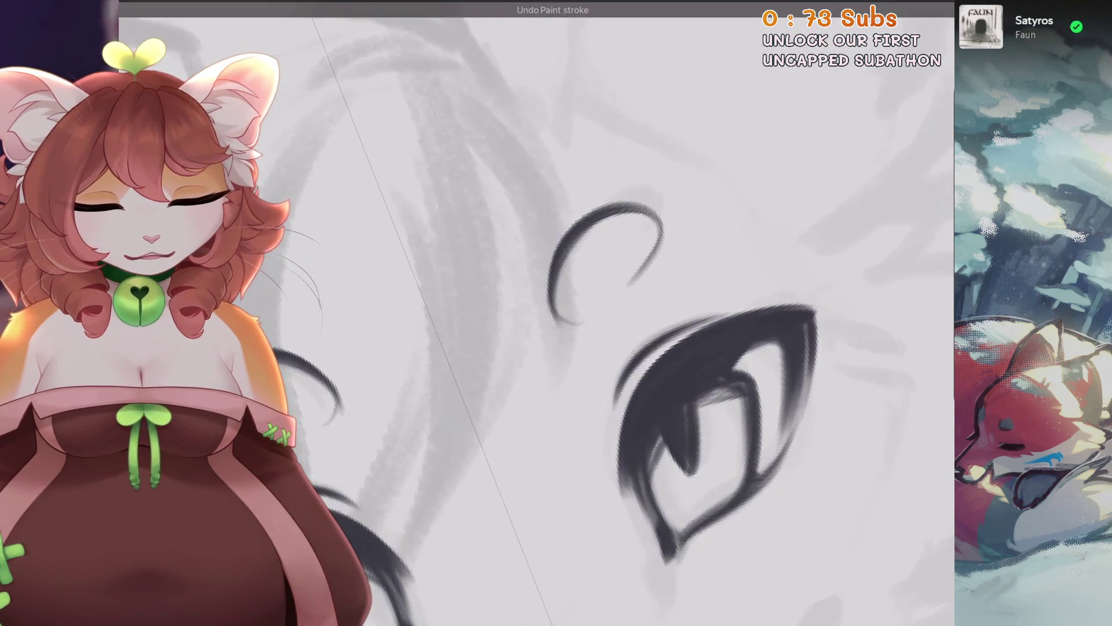
{"action": "scroll", "coordinate": [536, 313], "scroll_direction": "down", "scroll_amount": 2}
{"action": "scroll", "coordinate": [536, 313], "scroll_direction": "down", "scroll_amount": 1}
{"action": "scroll", "coordinate": [537, 313], "scroll_direction": "down", "scroll_amount": 1}
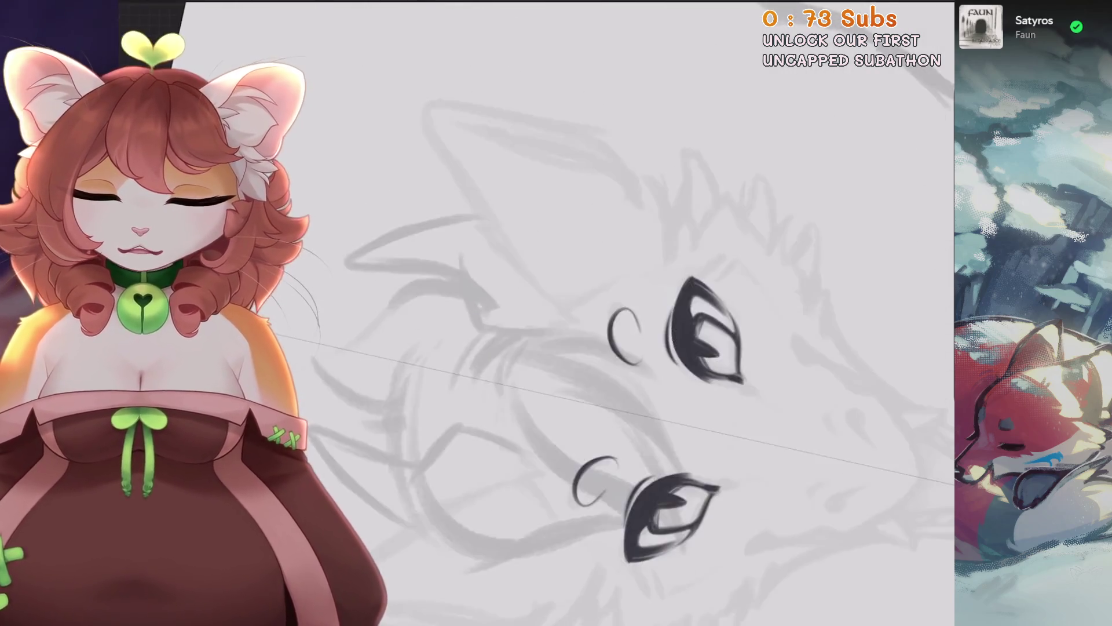
{"action": "scroll", "coordinate": [536, 312], "scroll_direction": "up", "scroll_amount": 2}
Ink the head's side outline with a hooked end and a V-shaped horn base.
{"action": "left_click_drag", "start_coordinate": [536, 171], "coordinate": [475, 449]}
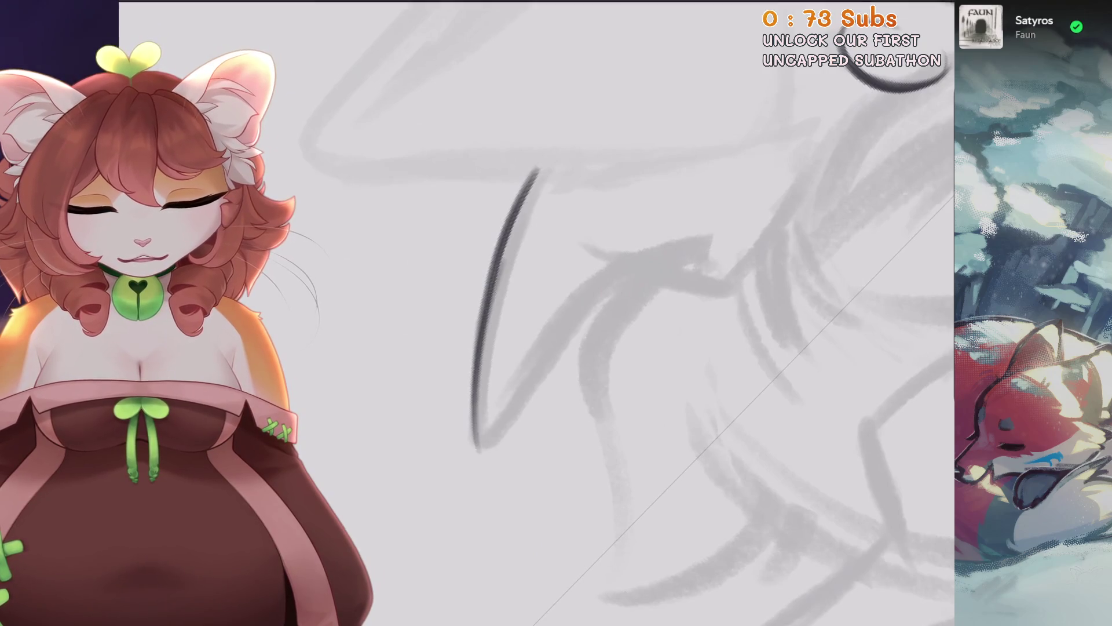
{"action": "key", "text": "ctrl+z"}
{"action": "mouse_move", "coordinate": [500, 258]}
{"action": "left_mouse_down"}
{"action": "mouse_move", "coordinate": [480, 461]}
{"action": "mouse_move", "coordinate": [584, 301]}
{"action": "left_mouse_up"}
{"action": "left_click_drag", "start_coordinate": [487, 450], "coordinate": [616, 265]}
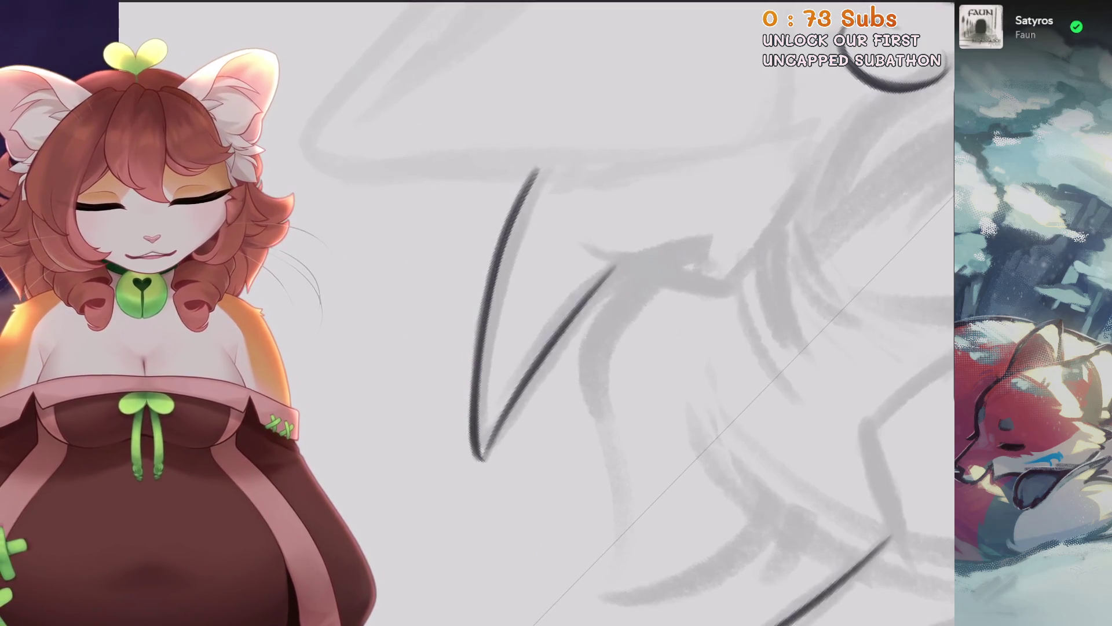
{"action": "left_click_drag", "start_coordinate": [632, 193], "coordinate": [608, 226]}
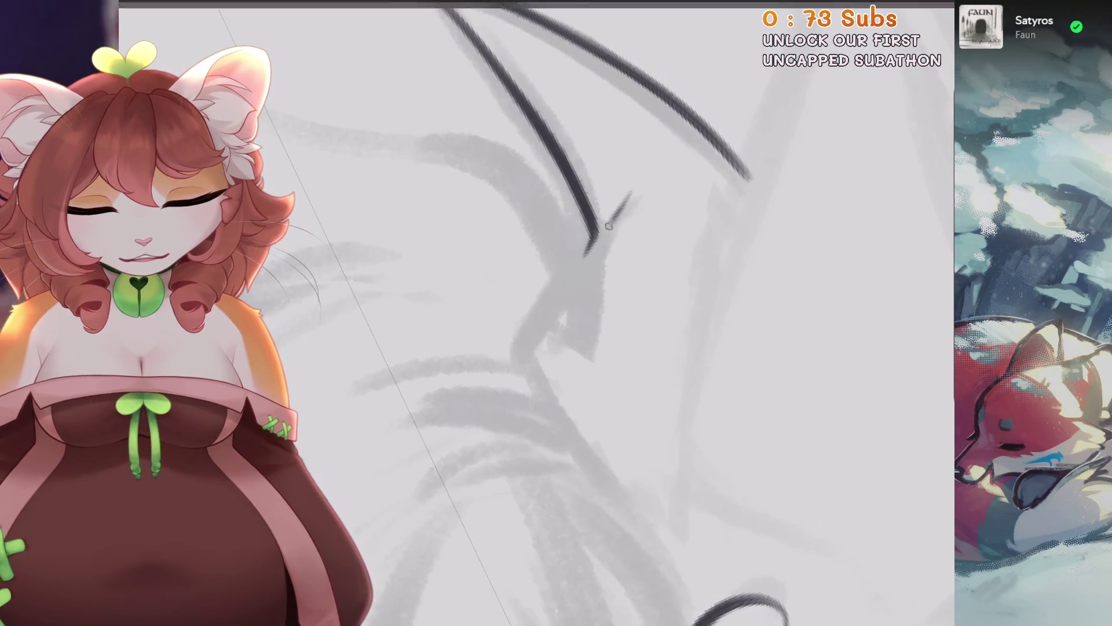
{"action": "key", "text": "ctrl+z"}
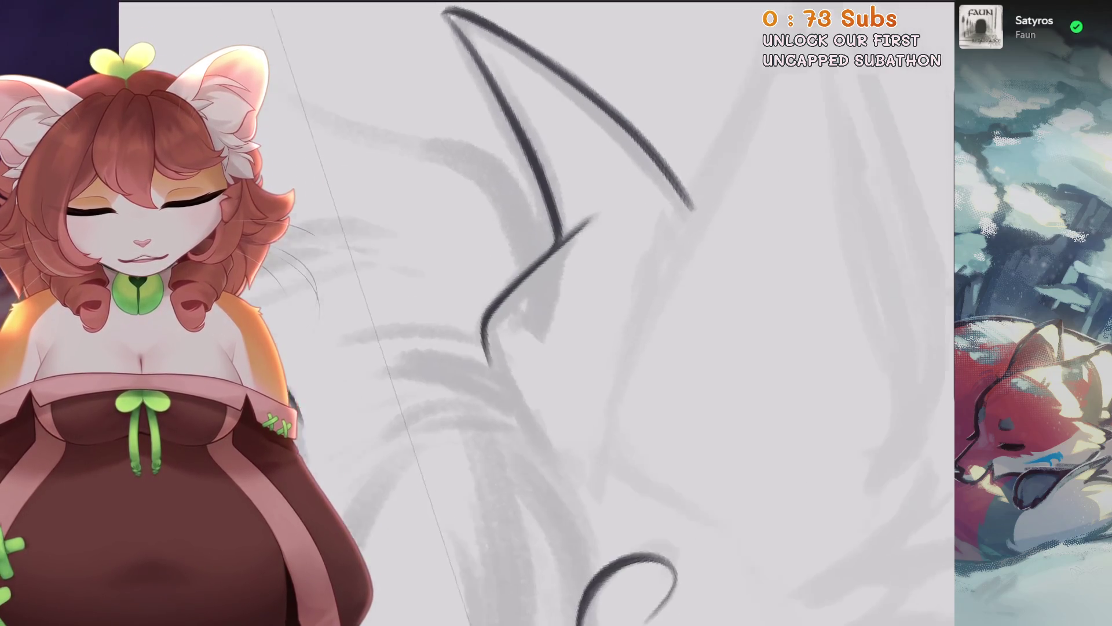
{"action": "left_click_drag", "start_coordinate": [460, 307], "coordinate": [522, 455]}
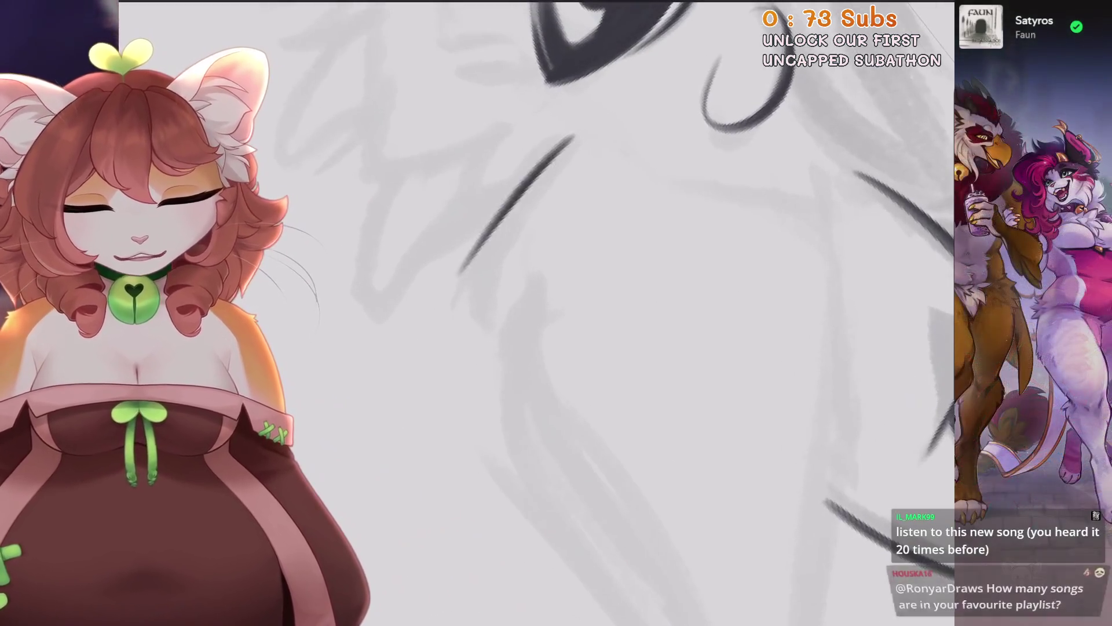
{"action": "key", "text": "ctrl+z"}
Ink two zigzag fur tufts along the cheek, removing the stray stroke beneath.
{"action": "left_click_drag", "start_coordinate": [457, 267], "coordinate": [549, 262]}
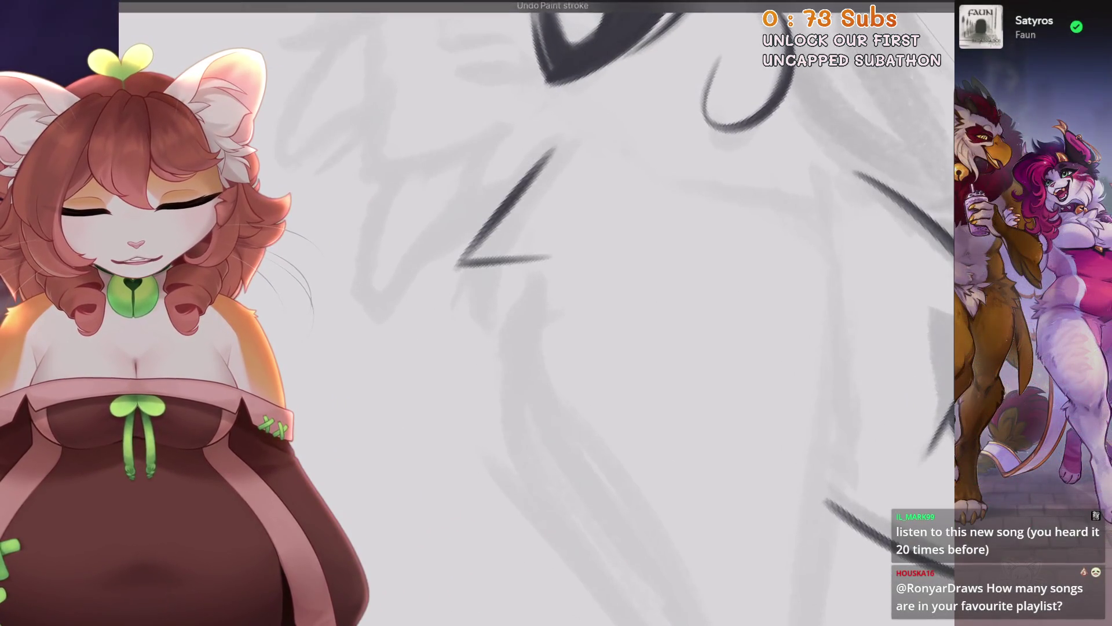
{"action": "left_click_drag", "start_coordinate": [499, 296], "coordinate": [559, 271]}
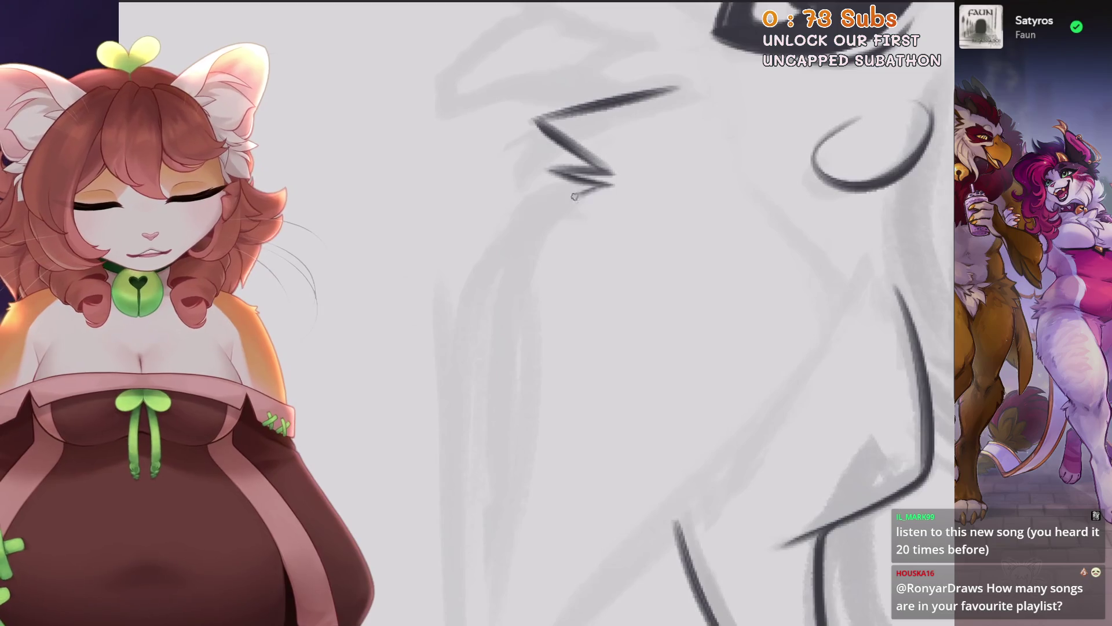
{"action": "key", "text": "ctrl+z"}
{"action": "left_click_drag", "start_coordinate": [609, 189], "coordinate": [529, 212]}
{"action": "key", "text": "ctrl+z"}
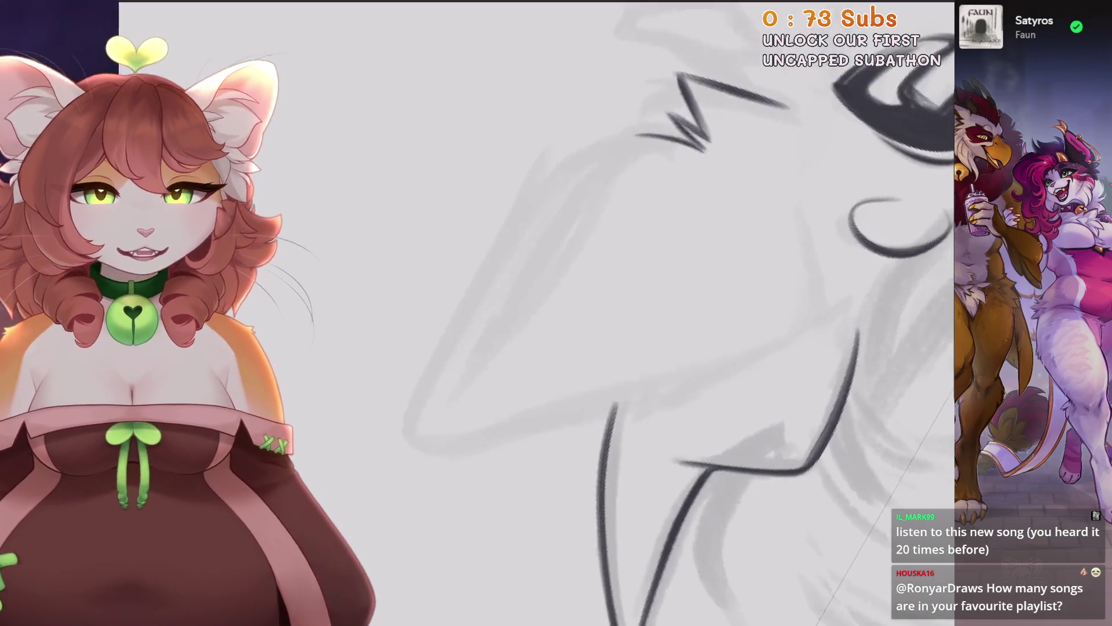
{"action": "key", "text": "ctrl+z"}
Redraw the long diagonal jaw line repeatedly until it sits cleanly over the sketch.
{"action": "mouse_move", "coordinate": [678, 151]}
{"action": "left_mouse_down"}
{"action": "mouse_move", "coordinate": [573, 185]}
{"action": "mouse_move", "coordinate": [537, 376]}
{"action": "left_mouse_up"}
{"action": "key", "text": "ctrl+z"}
{"action": "key", "text": "ctrl+z"}
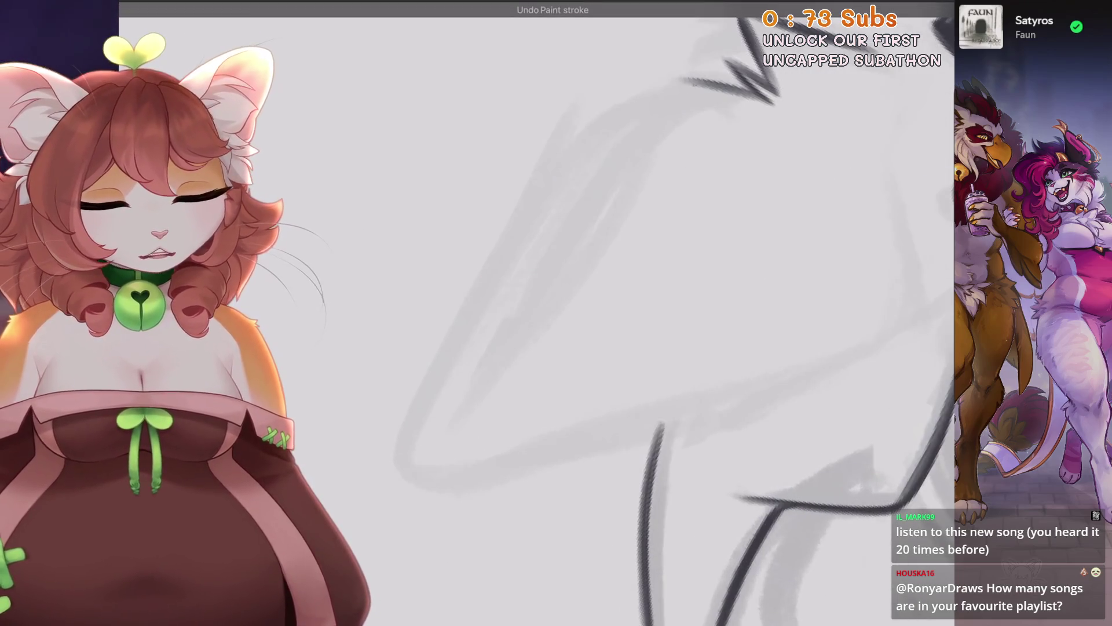
{"action": "key", "text": "ctrl+z"}
{"action": "mouse_move", "coordinate": [690, 81]}
{"action": "left_mouse_down"}
{"action": "mouse_move", "coordinate": [515, 278]}
{"action": "mouse_move", "coordinate": [461, 374]}
{"action": "mouse_move", "coordinate": [502, 296]}
{"action": "left_mouse_up"}
{"action": "key", "text": "ctrl+z"}
{"action": "key", "text": "ctrl+z"}
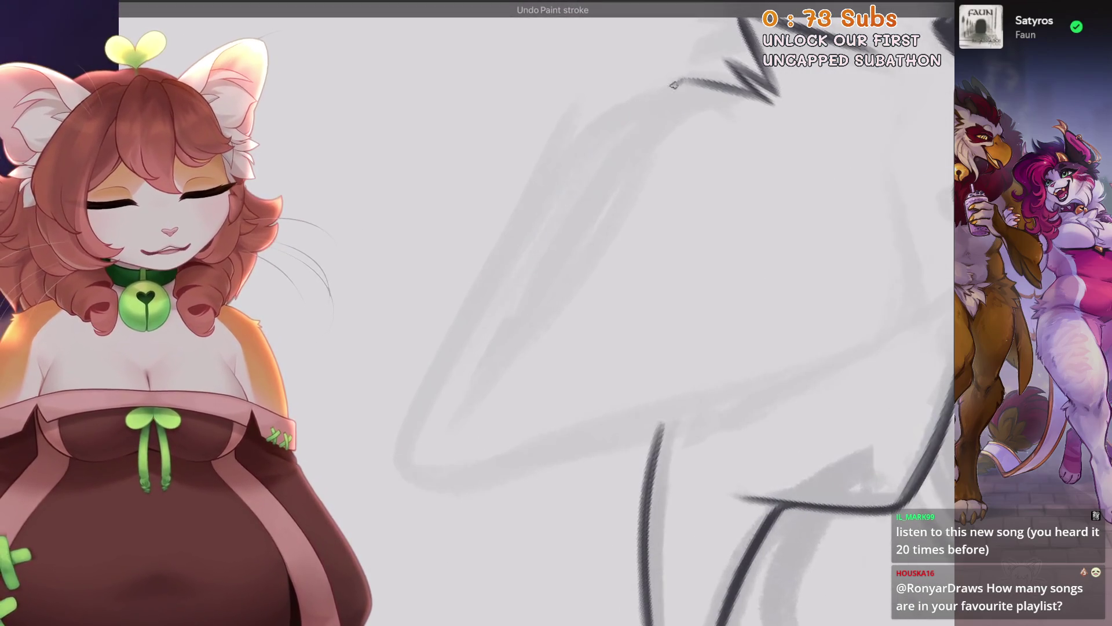
{"action": "key", "text": "ctrl+z"}
{"action": "mouse_move", "coordinate": [690, 79]}
{"action": "left_mouse_down"}
{"action": "mouse_move", "coordinate": [471, 351]}
{"action": "mouse_move", "coordinate": [489, 294]}
{"action": "mouse_move", "coordinate": [476, 316]}
{"action": "left_mouse_up"}
{"action": "key", "text": "ctrl+z"}
{"action": "key", "text": "ctrl+z"}
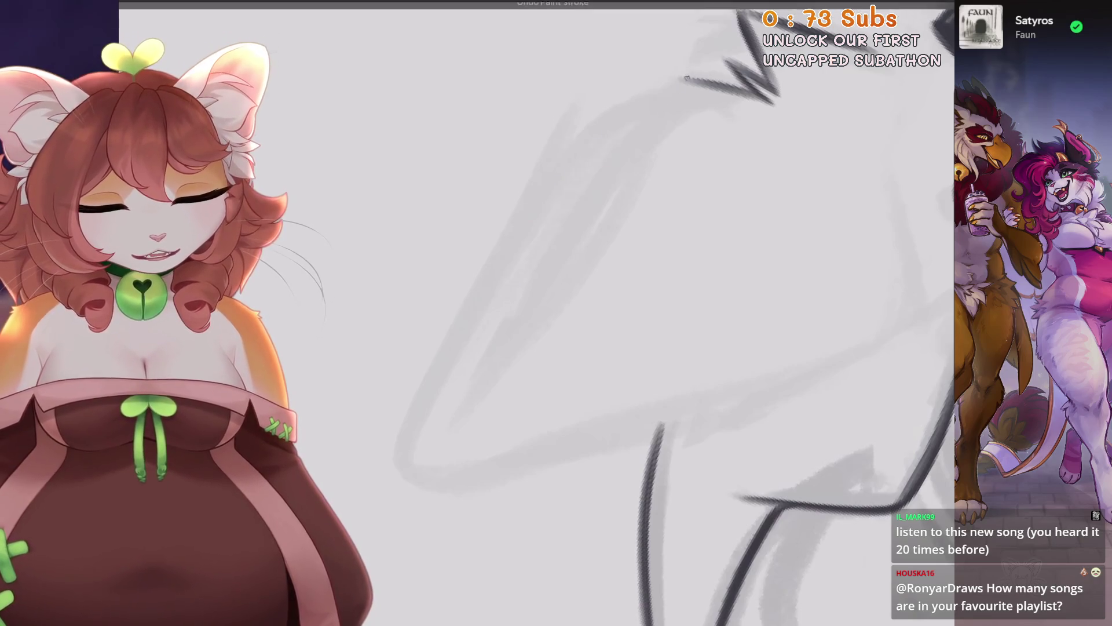
{"action": "left_click_drag", "start_coordinate": [690, 75], "coordinate": [470, 328]}
{"action": "key", "text": "ctrl+z"}
{"action": "mouse_move", "coordinate": [689, 77]}
{"action": "left_mouse_down"}
{"action": "mouse_move", "coordinate": [452, 363]}
{"action": "mouse_move", "coordinate": [487, 318]}
{"action": "left_mouse_up"}
{"action": "key", "text": "ctrl+z"}
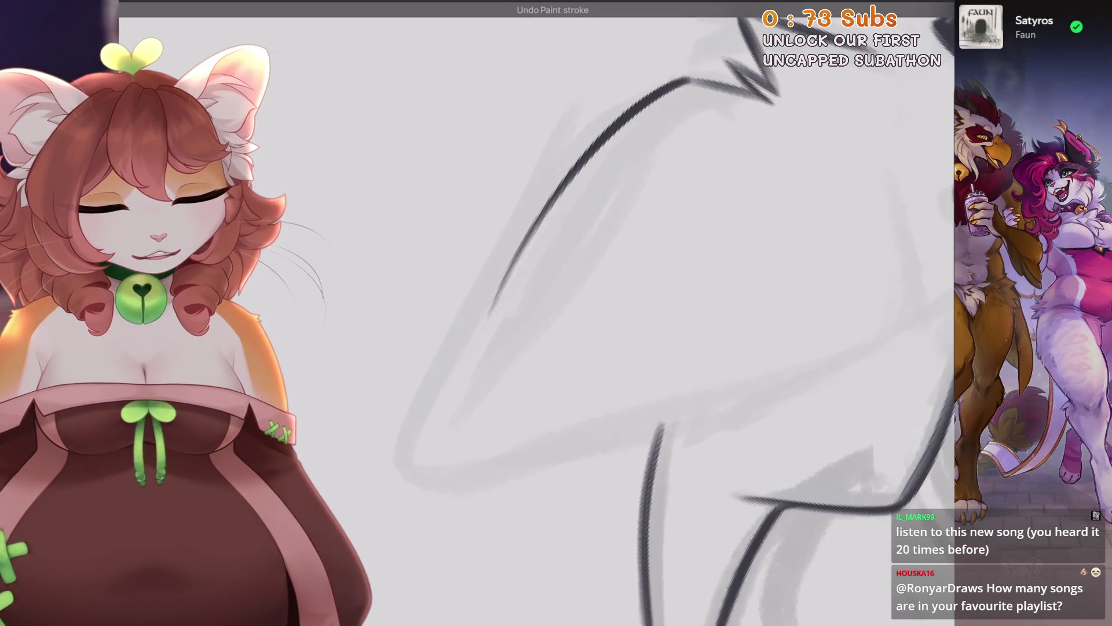
{"action": "key", "text": "ctrl+z"}
{"action": "left_click_drag", "start_coordinate": [690, 76], "coordinate": [434, 371]}
{"action": "key", "text": "ctrl+z"}
{"action": "left_click_drag", "start_coordinate": [690, 75], "coordinate": [489, 313]}
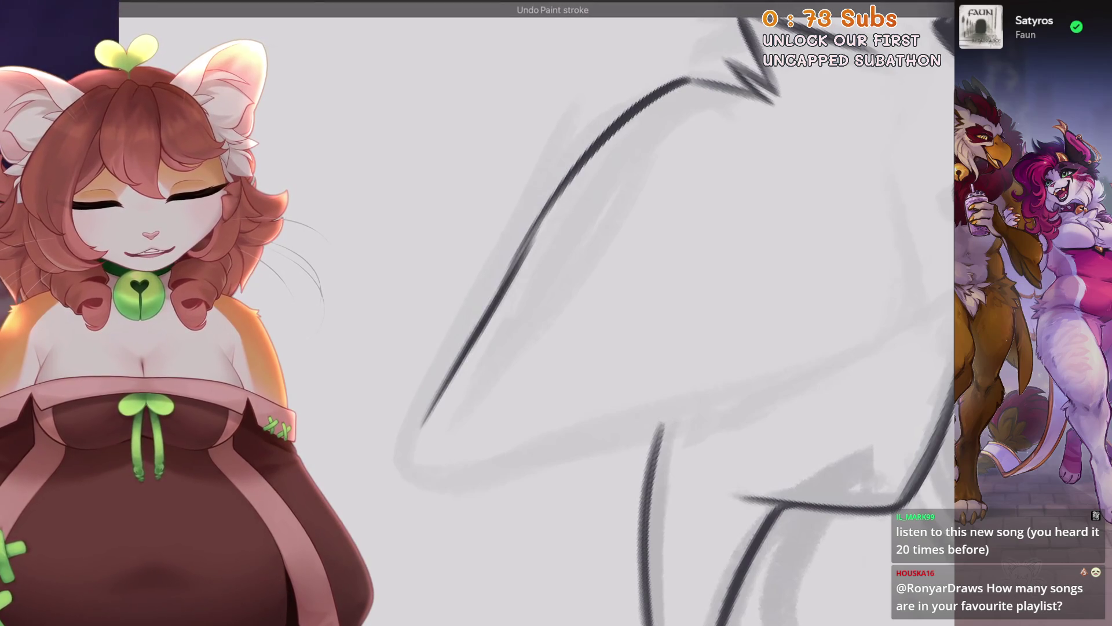
{"action": "key", "text": "ctrl+z"}
{"action": "left_click_drag", "start_coordinate": [545, 210], "coordinate": [453, 357]}
{"action": "key", "text": "ctrl+z"}
{"action": "left_click_drag", "start_coordinate": [688, 77], "coordinate": [433, 360]}
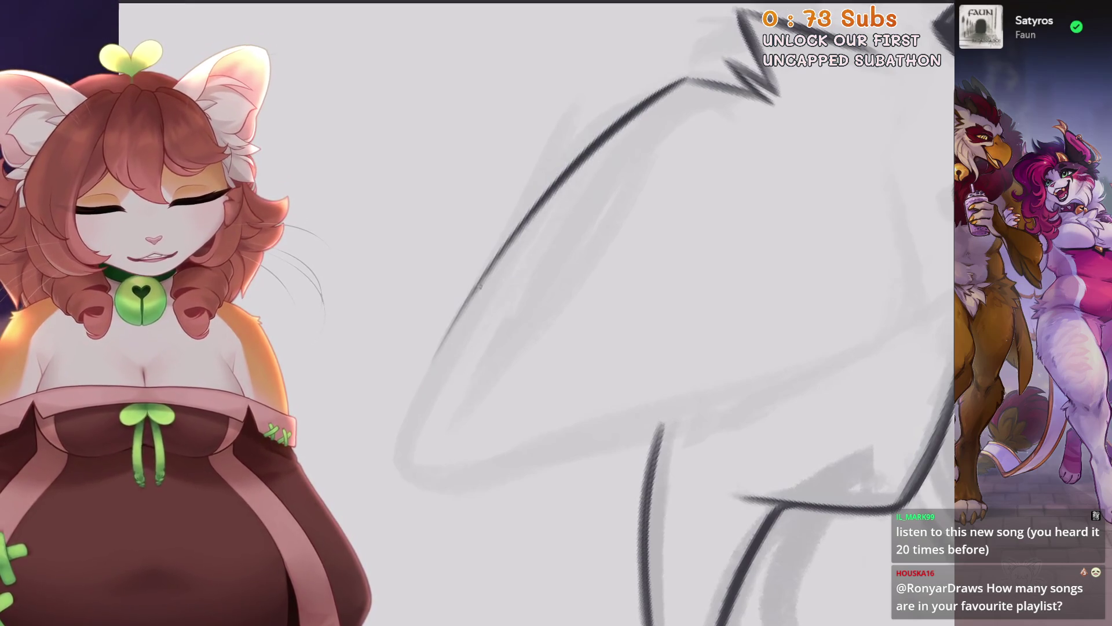
{"action": "left_click_drag", "start_coordinate": [481, 284], "coordinate": [373, 348]}
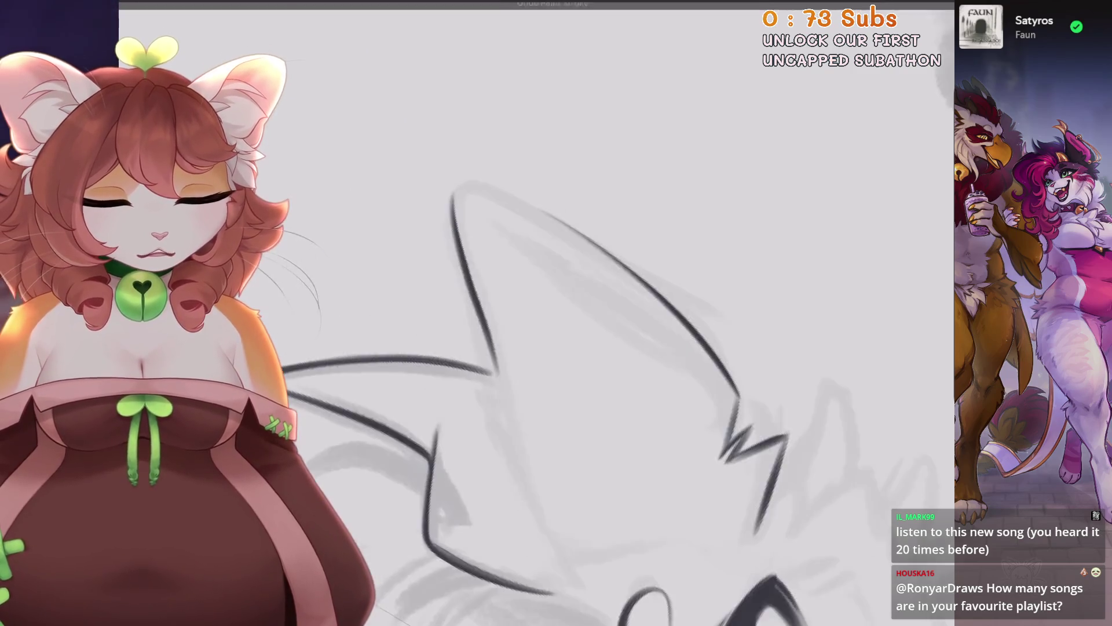
{"action": "key", "text": "ctrl+z"}
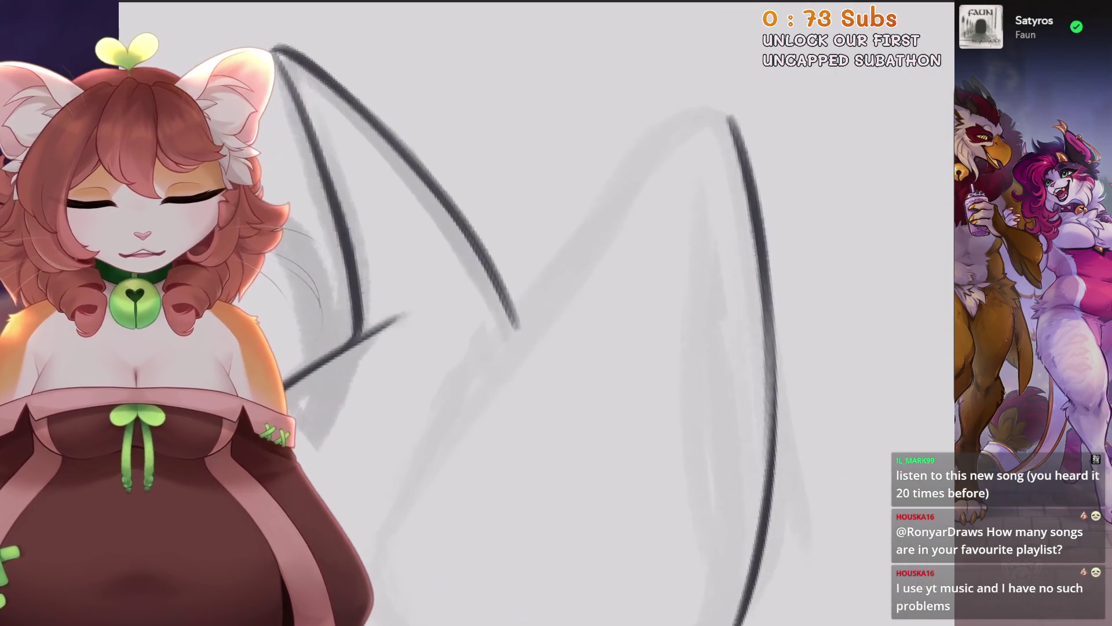
Ink both edges of the pointed ear as long lines, retrying the stroke's tail.
{"action": "left_click_drag", "start_coordinate": [718, 113], "coordinate": [599, 215]}
{"action": "key", "text": "ctrl+z"}
{"action": "left_click_drag", "start_coordinate": [719, 111], "coordinate": [492, 357]}
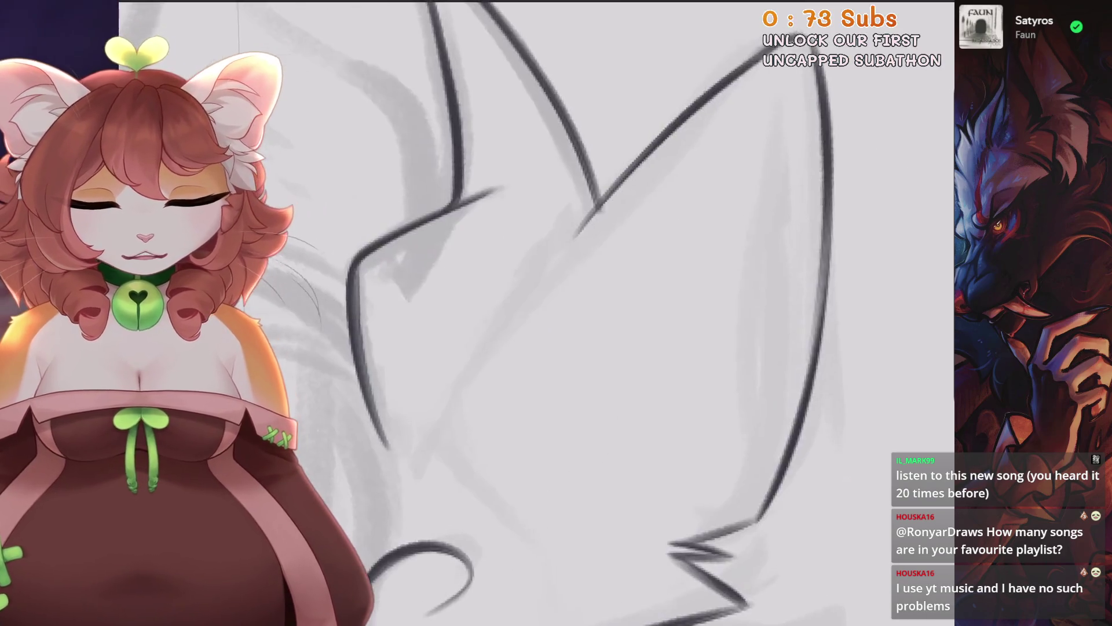
{"action": "mouse_move", "coordinate": [764, 59]}
{"action": "left_mouse_down"}
{"action": "mouse_move", "coordinate": [499, 302]}
{"action": "mouse_move", "coordinate": [460, 322]}
{"action": "left_mouse_up"}
{"action": "key", "text": "ctrl+z"}
{"action": "left_click_drag", "start_coordinate": [614, 204], "coordinate": [429, 443]}
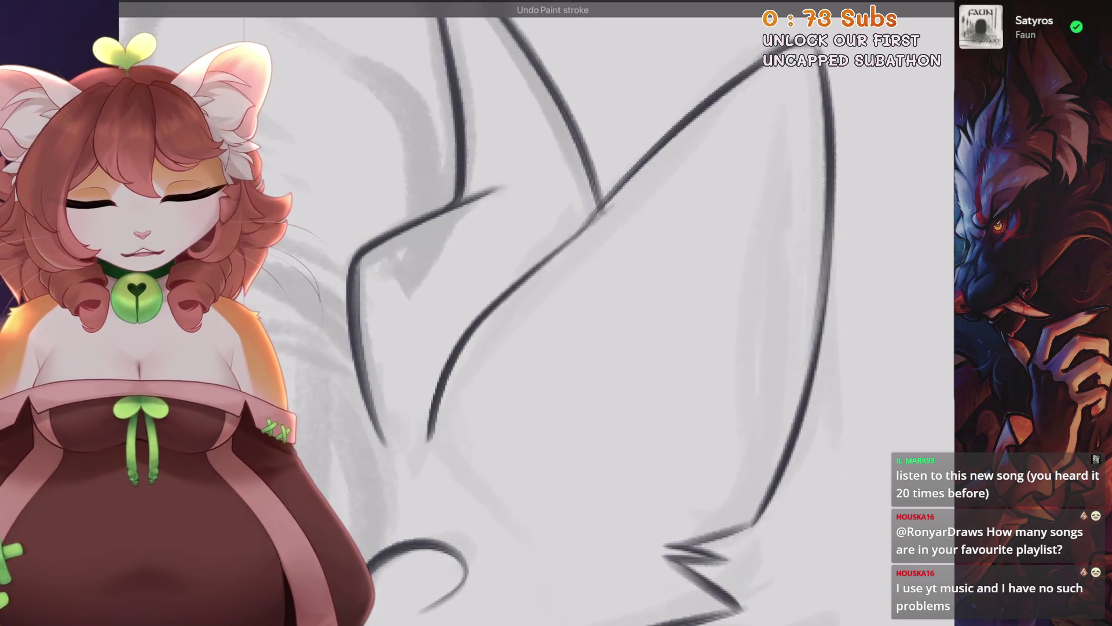
{"action": "key", "text": "ctrl+z"}
{"action": "left_click_drag", "start_coordinate": [556, 313], "coordinate": [603, 278]}
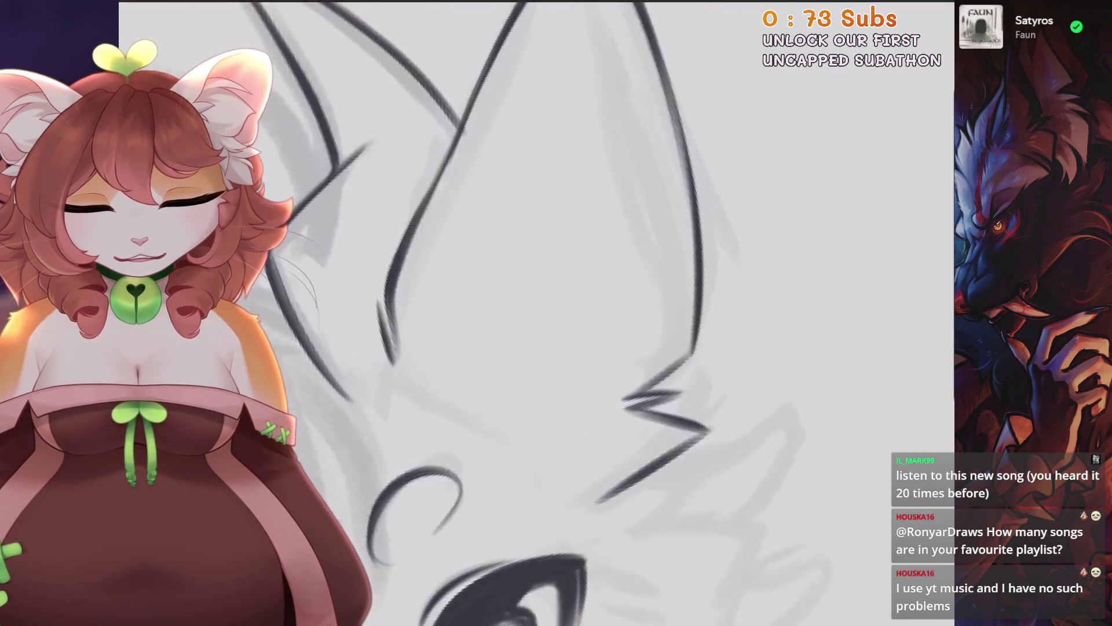
{"action": "mouse_move", "coordinate": [556, 312]}
{"action": "left_mouse_down"}
{"action": "mouse_move", "coordinate": [629, 200]}
{"action": "mouse_move", "coordinate": [539, 290]}
{"action": "left_mouse_up"}
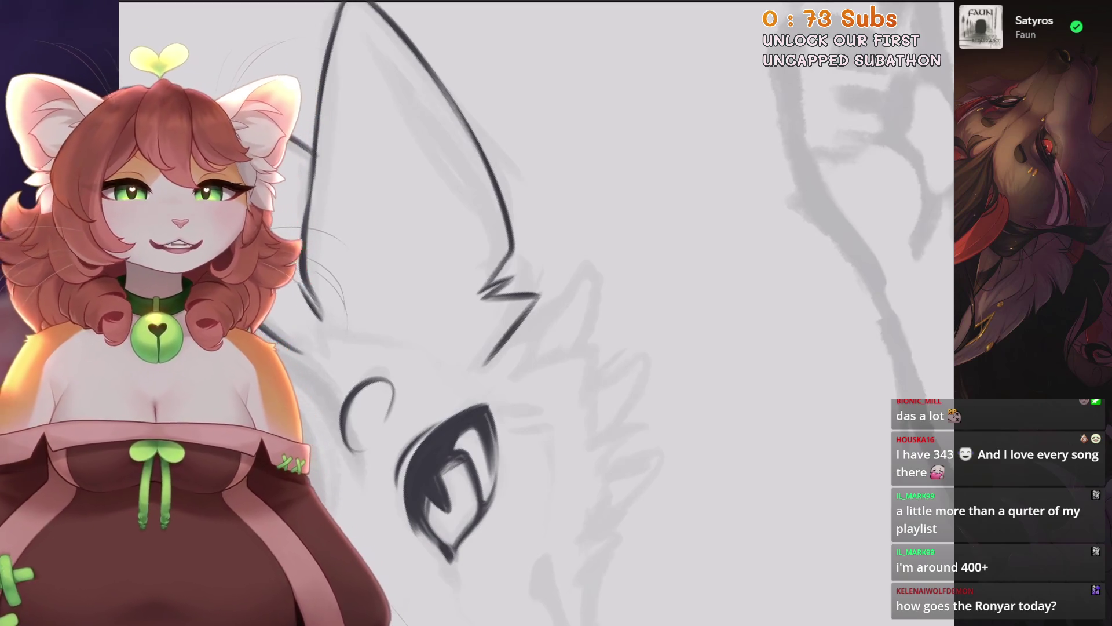
{"action": "key", "text": "ctrl+minus"}
{"action": "key", "text": "ctrl+minus"}
{"action": "key", "text": "ctrl+minus"}
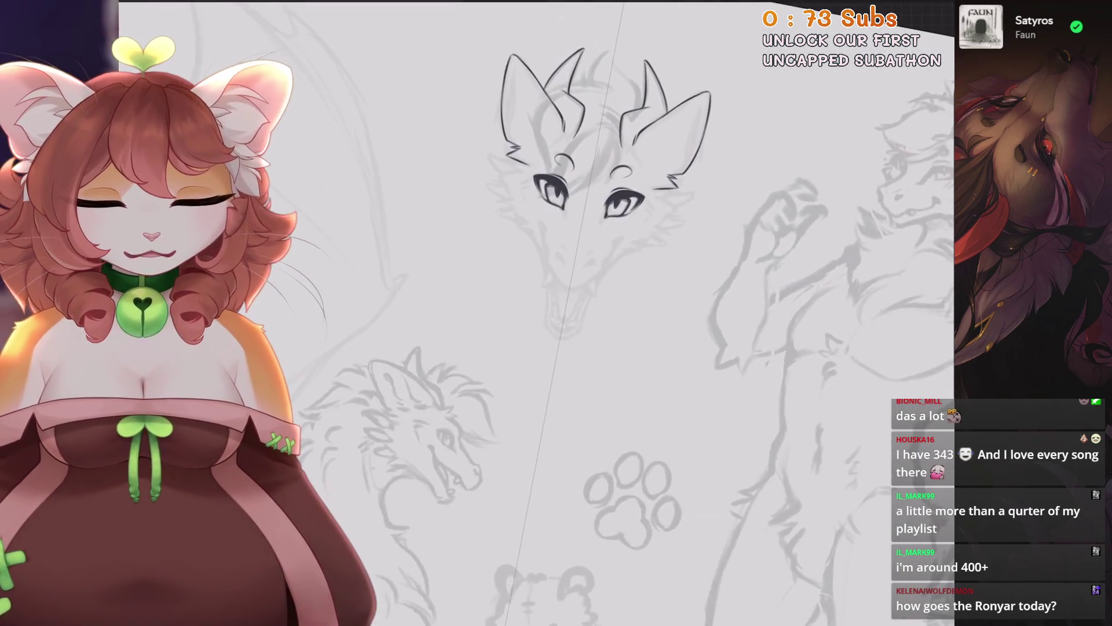
Fit the full reference sheet, briefly zooming into the Isegrim header and back out.
{"action": "key", "text": "ctrl+0"}
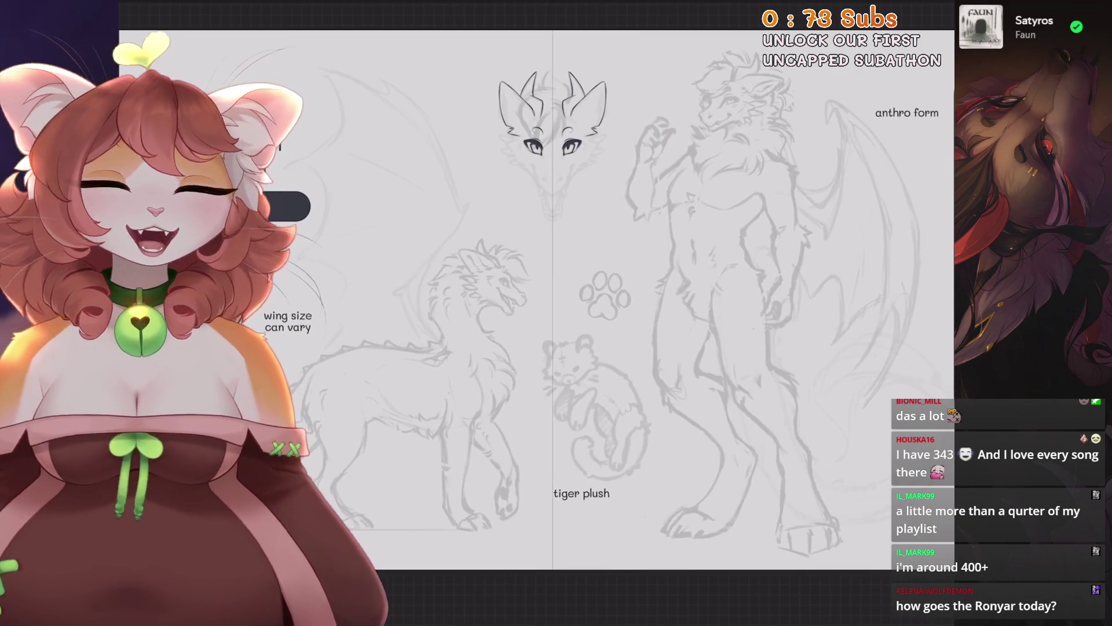
{"action": "scroll", "coordinate": [371, 174], "scroll_direction": "up", "scroll_amount": 5}
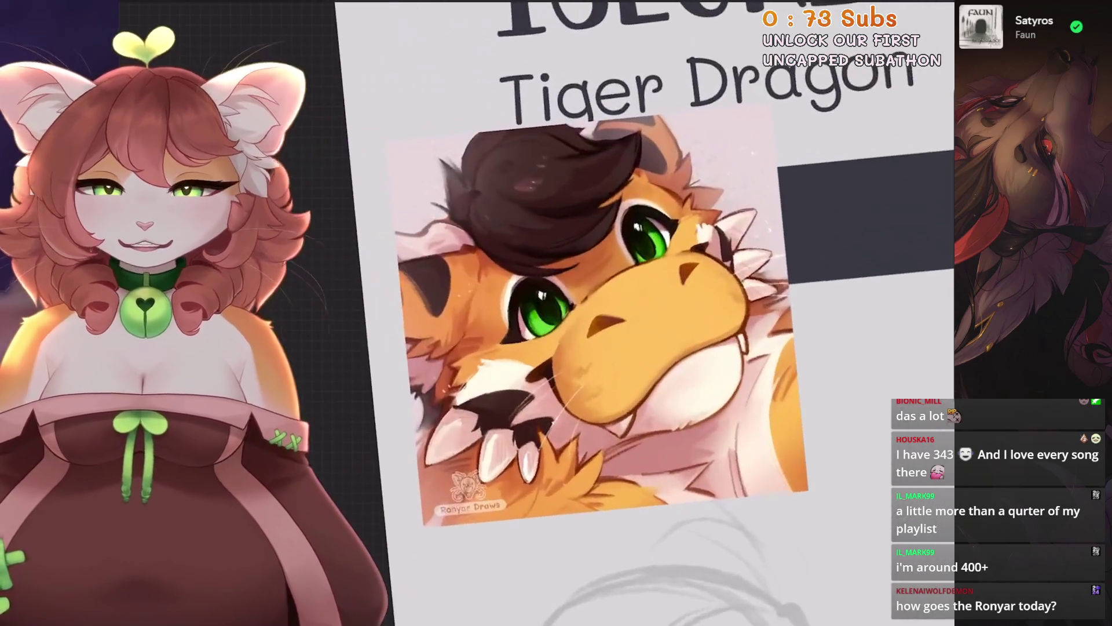
{"action": "scroll", "coordinate": [626, 313], "scroll_direction": "down", "scroll_amount": 3}
{"action": "scroll", "coordinate": [626, 313], "scroll_direction": "down", "scroll_amount": 2}
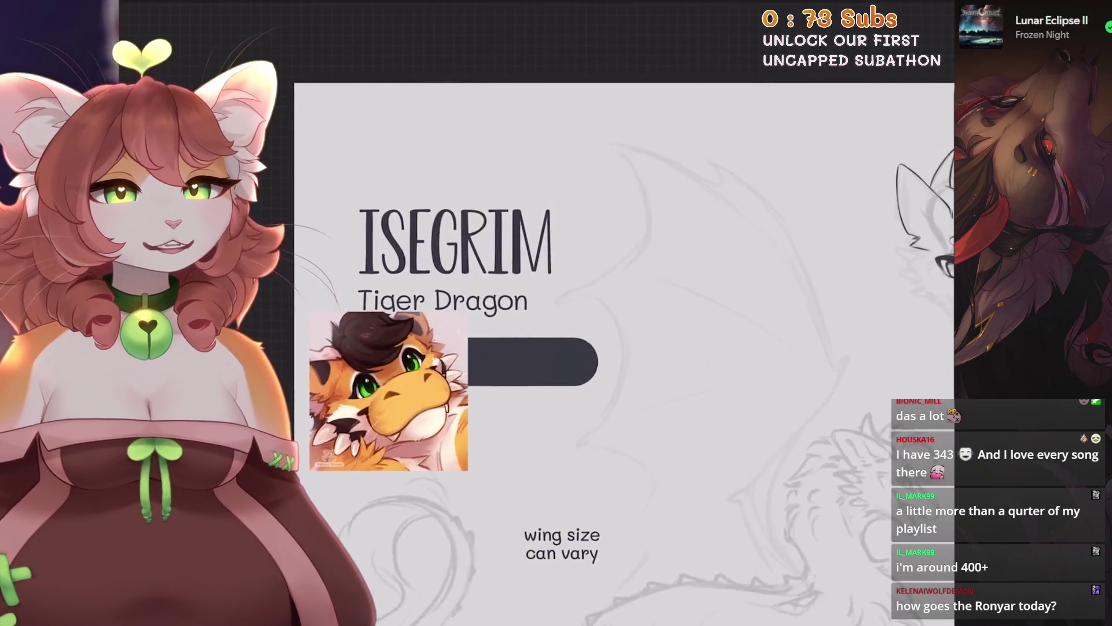
{"action": "scroll", "coordinate": [579, 313], "scroll_direction": "down", "scroll_amount": 3}
{"action": "scroll", "coordinate": [579, 313], "scroll_direction": "up", "scroll_amount": 1}
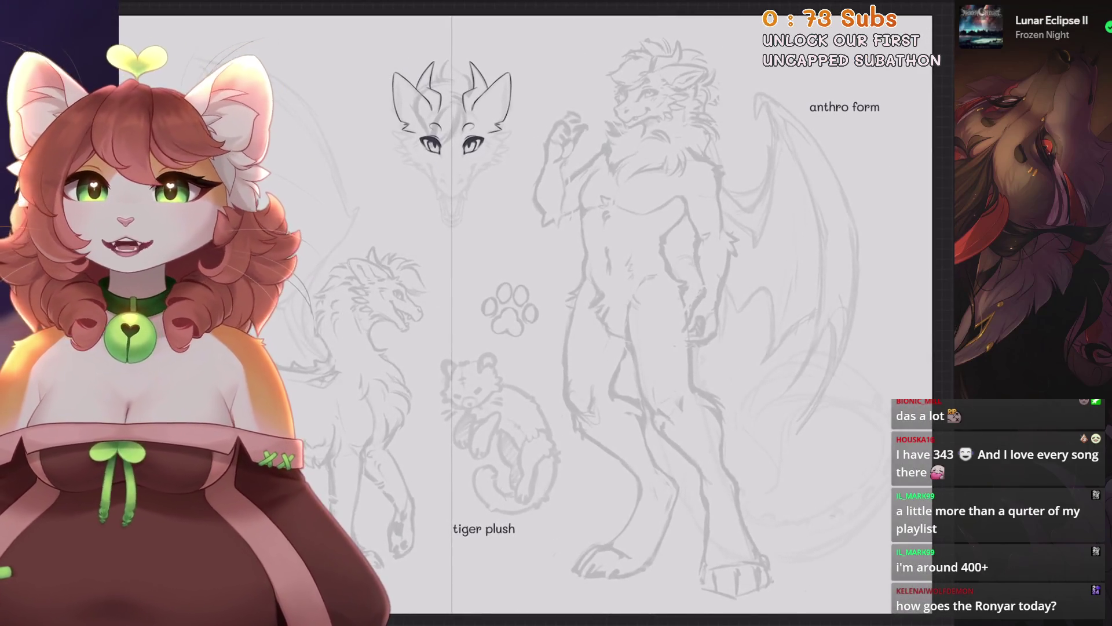
{"action": "scroll", "coordinate": [452, 139], "scroll_direction": "up", "scroll_amount": 3}
{"action": "scroll", "coordinate": [452, 139], "scroll_direction": "up", "scroll_amount": 2}
{"action": "scroll", "coordinate": [463, 313], "scroll_direction": "up", "scroll_amount": 2}
{"action": "scroll", "coordinate": [463, 313], "scroll_direction": "up", "scroll_amount": 3}
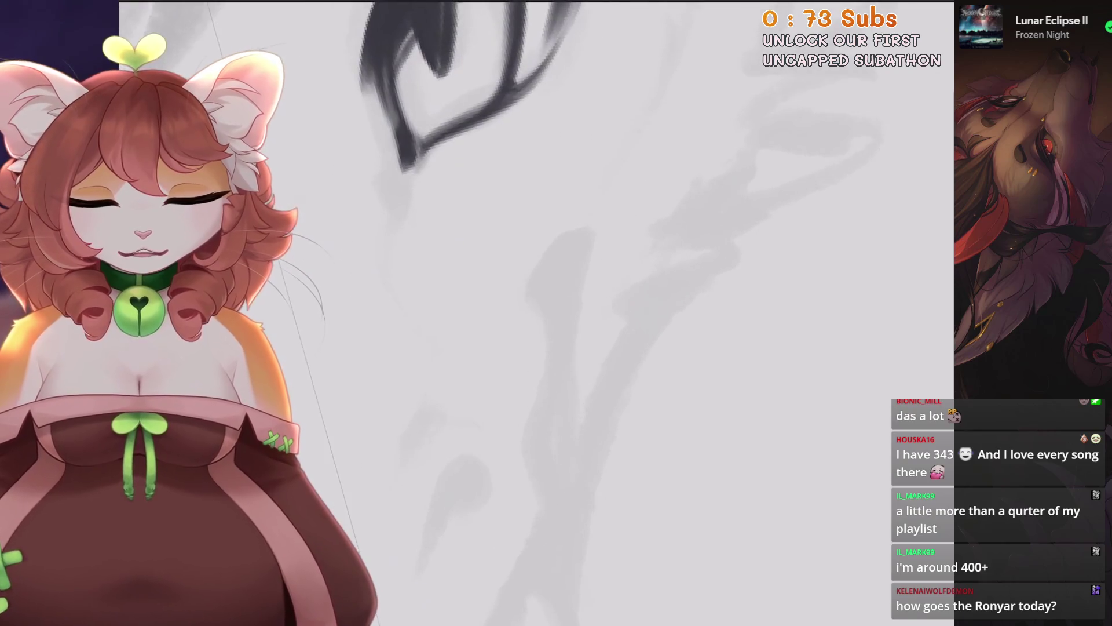
Ink the tapered muzzle side line and carry the snout outline around the chin.
{"action": "mouse_move", "coordinate": [588, 227]}
{"action": "left_mouse_down"}
{"action": "mouse_move", "coordinate": [528, 299]}
{"action": "mouse_move", "coordinate": [555, 342]}
{"action": "left_mouse_up"}
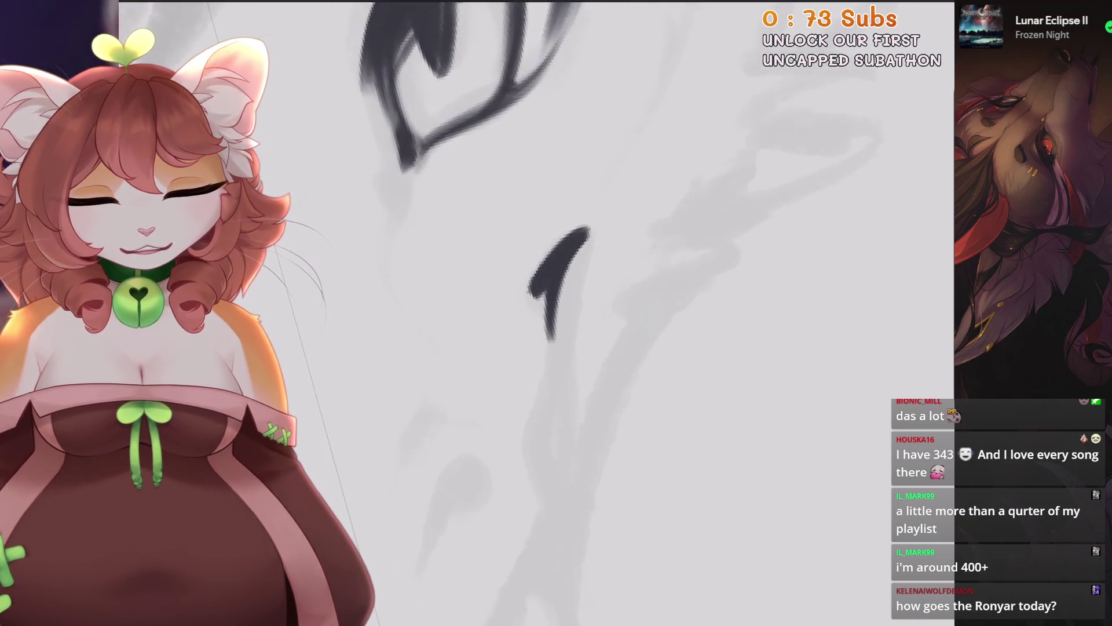
{"action": "left_click_drag", "start_coordinate": [559, 289], "coordinate": [559, 380]}
{"action": "left_click_drag", "start_coordinate": [561, 339], "coordinate": [524, 463]}
{"action": "left_click_drag", "start_coordinate": [562, 359], "coordinate": [518, 469]}
{"action": "scroll", "coordinate": [557, 313], "scroll_direction": "down", "scroll_amount": 3}
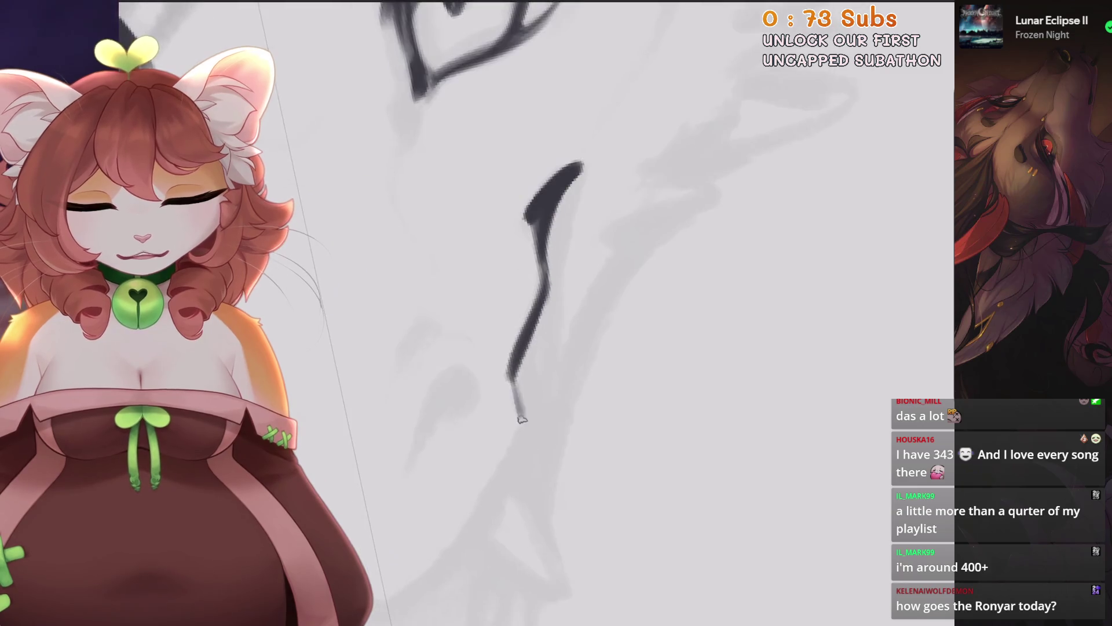
{"action": "scroll", "coordinate": [556, 313], "scroll_direction": "down", "scroll_amount": 3}
{"action": "key", "text": "ctrl+z"}
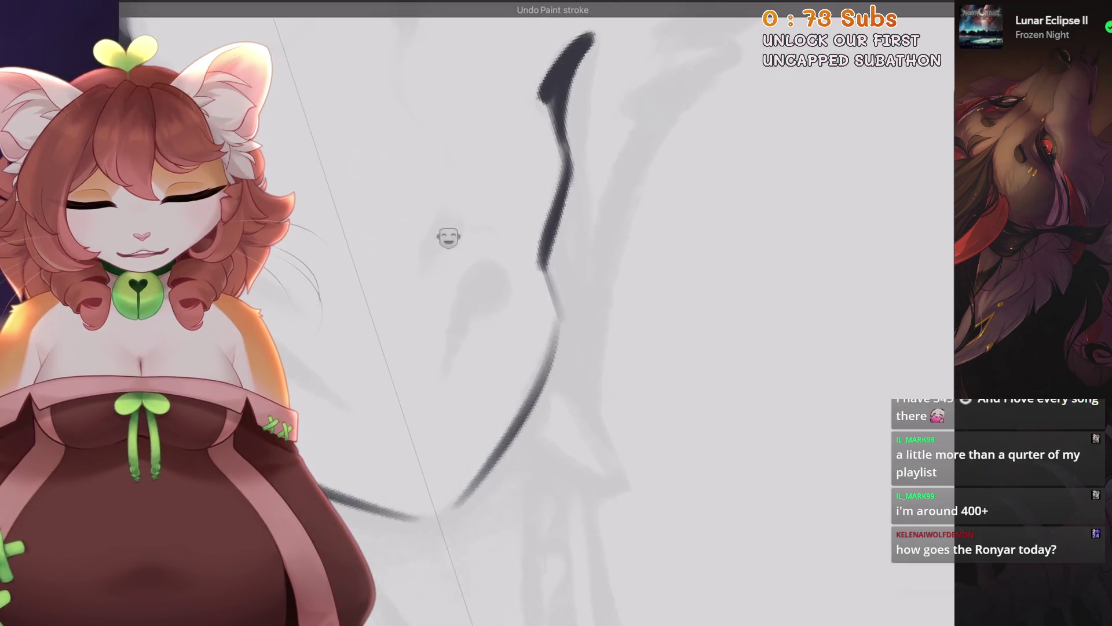
{"action": "left_click_drag", "start_coordinate": [515, 434], "coordinate": [324, 495]}
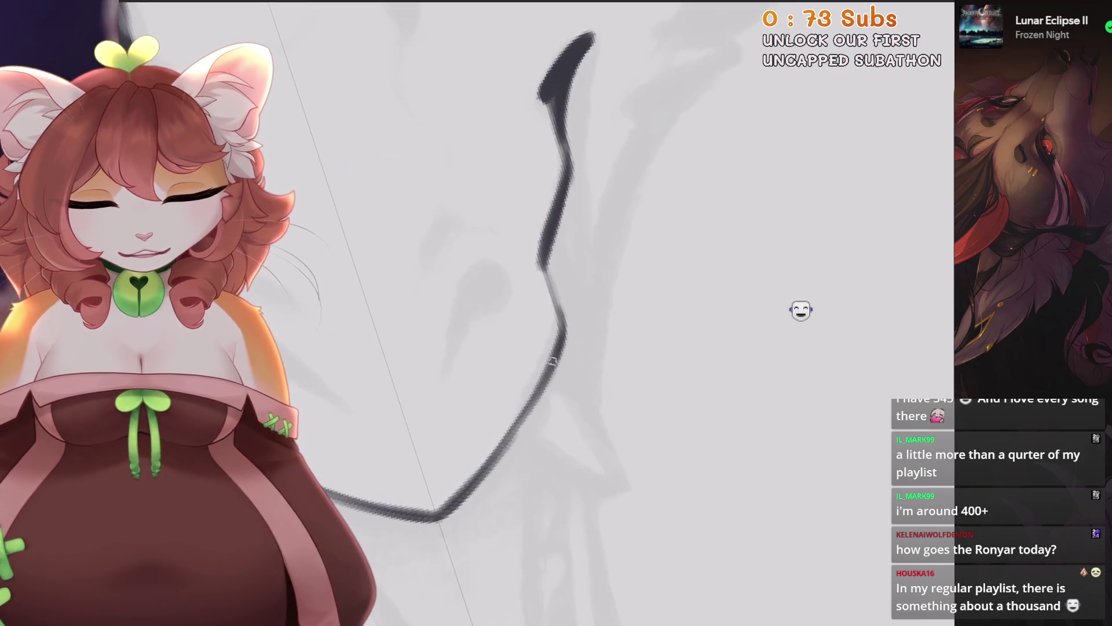
Undo the chin stroke and ink a short nostril line near the snout's centre.
{"action": "scroll", "coordinate": [835, 316], "scroll_direction": "up", "scroll_amount": 3}
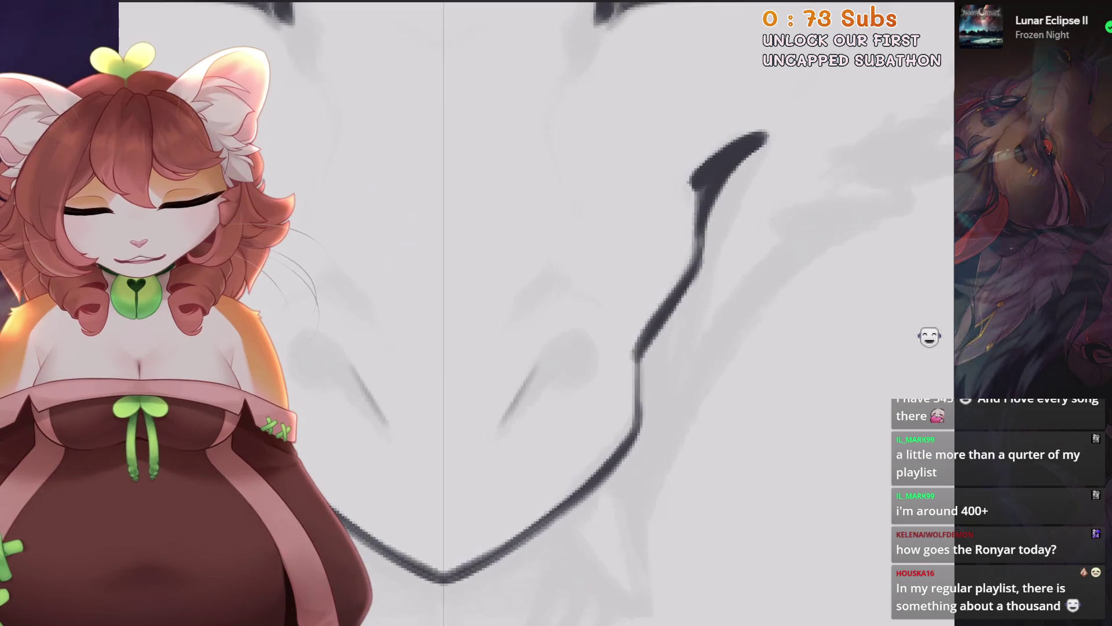
{"action": "key", "text": "ctrl+z"}
{"action": "scroll", "coordinate": [560, 351], "scroll_direction": "down", "scroll_amount": 3}
{"action": "left_click_drag", "start_coordinate": [546, 348], "coordinate": [509, 385]}
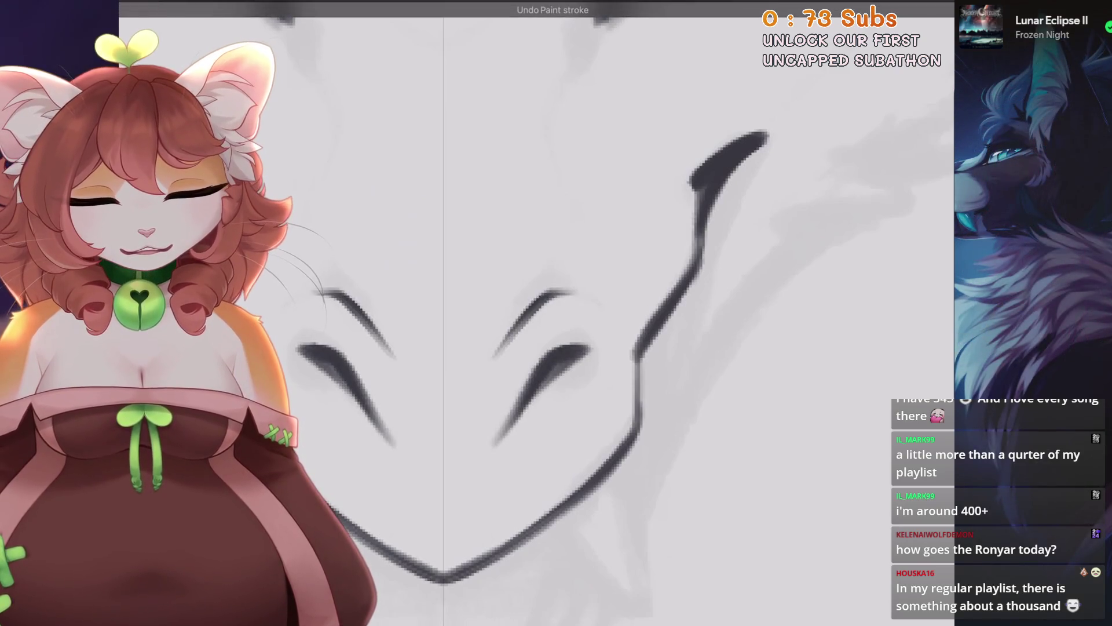
{"action": "scroll", "coordinate": [560, 352], "scroll_direction": "up", "scroll_amount": 3}
{"action": "scroll", "coordinate": [536, 313], "scroll_direction": "down", "scroll_amount": 3}
{"action": "scroll", "coordinate": [537, 313], "scroll_direction": "up", "scroll_amount": 3}
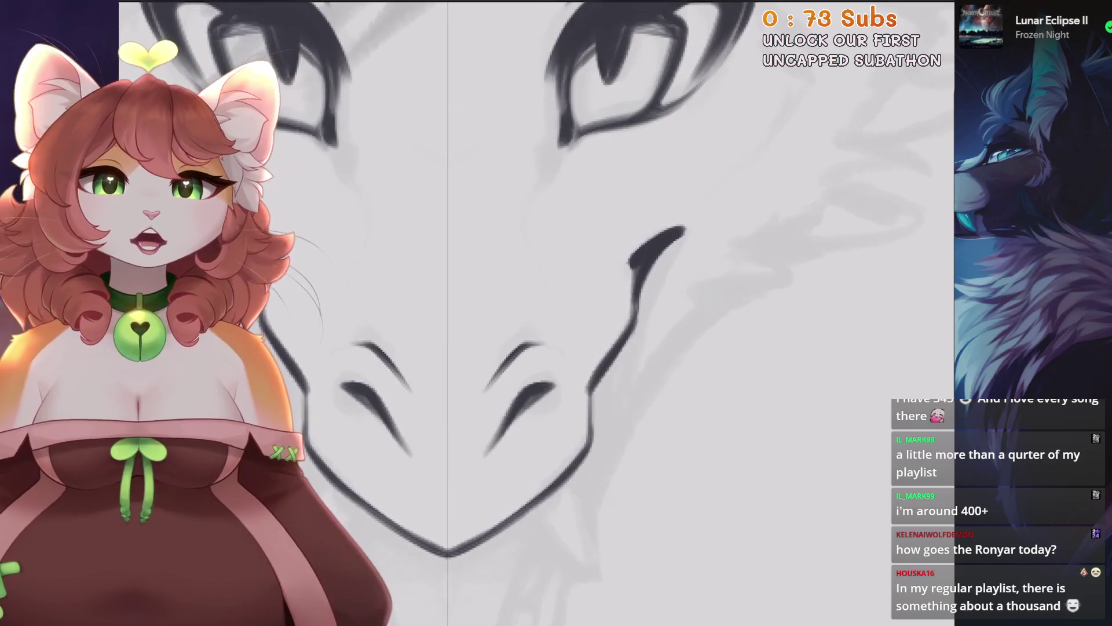
{"action": "scroll", "coordinate": [537, 313], "scroll_direction": "up", "scroll_amount": 2}
Add a short diagonal detail line on the muzzle, then zoom to review the snout.
{"action": "left_click_drag", "start_coordinate": [544, 297], "coordinate": [519, 335]}
{"action": "key", "text": "ctrl+z"}
{"action": "scroll", "coordinate": [537, 313], "scroll_direction": "down", "scroll_amount": 2}
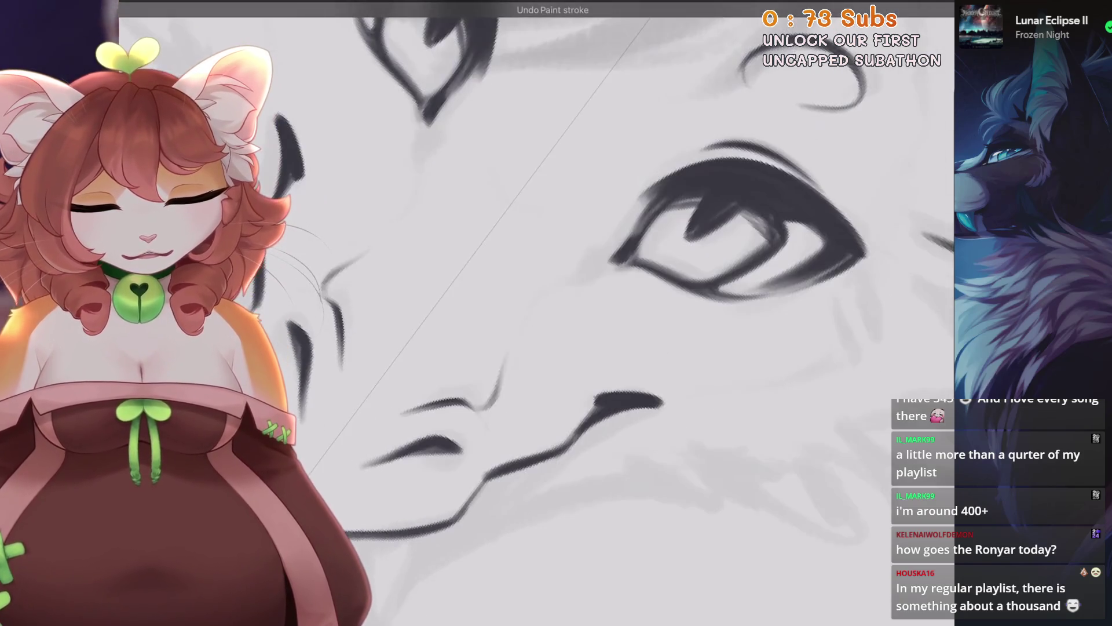
{"action": "left_click_drag", "start_coordinate": [582, 297], "coordinate": [542, 331]}
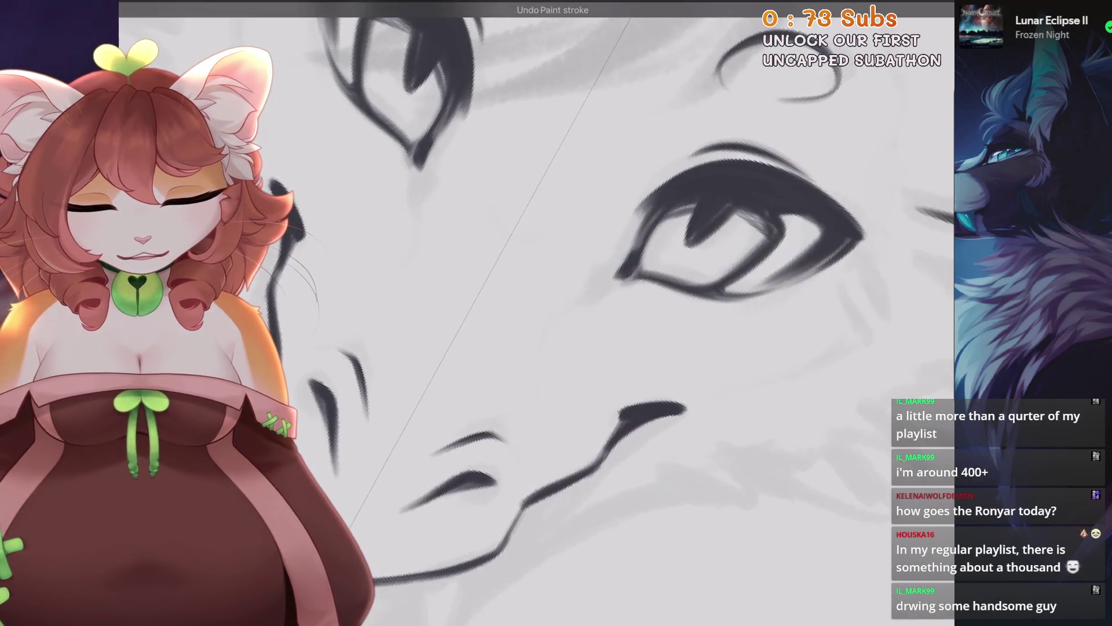
{"action": "scroll", "coordinate": [542, 331], "scroll_direction": "down", "scroll_amount": 2}
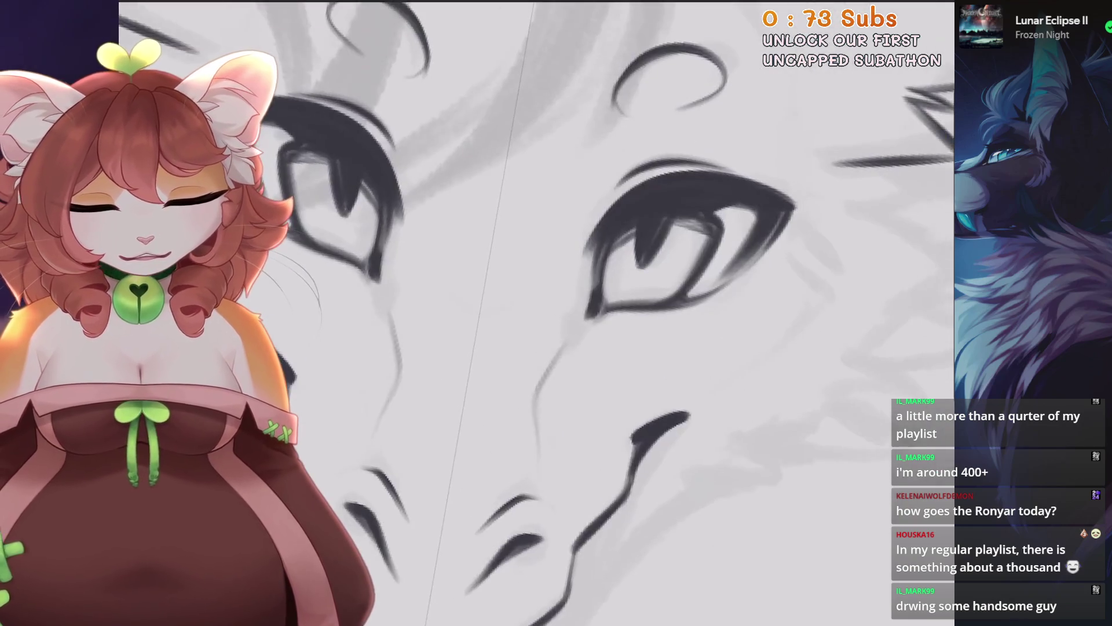
{"action": "scroll", "coordinate": [607, 311], "scroll_direction": "down", "scroll_amount": 3}
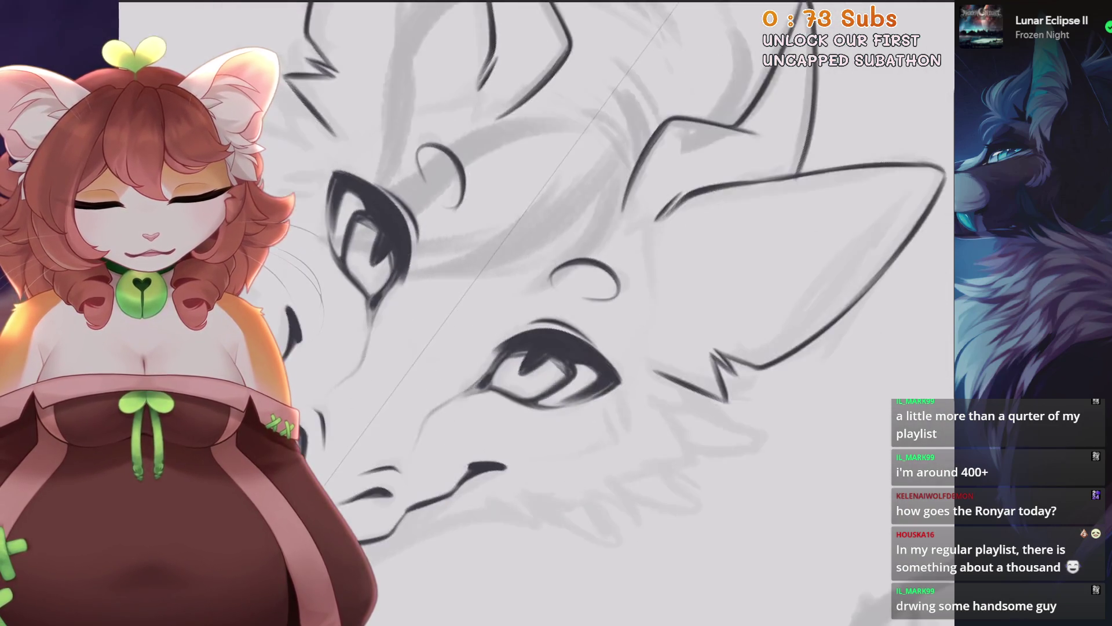
{"action": "scroll", "coordinate": [607, 312], "scroll_direction": "up", "scroll_amount": 1}
{"action": "scroll", "coordinate": [607, 312], "scroll_direction": "up", "scroll_amount": 1}
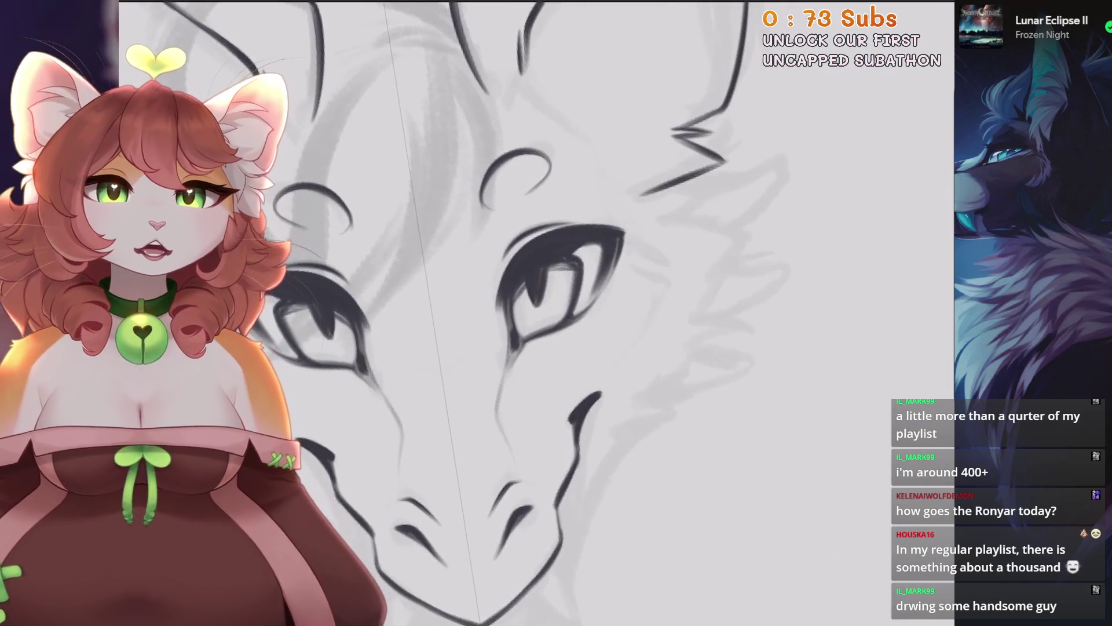
{"action": "scroll", "coordinate": [481, 313], "scroll_direction": "up", "scroll_amount": 1}
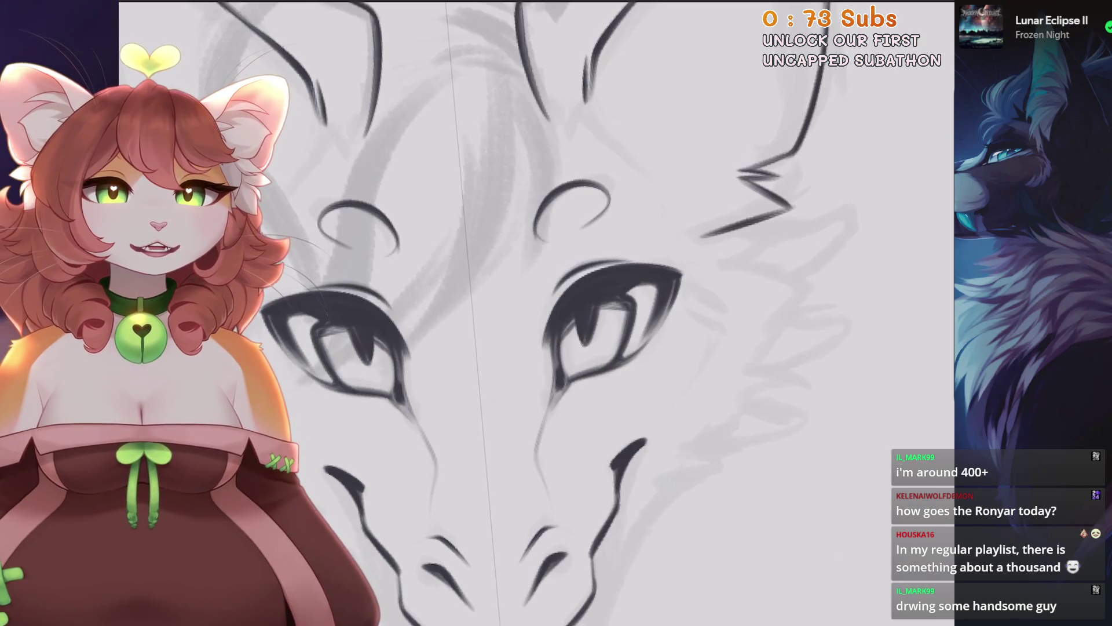
{"action": "scroll", "coordinate": [536, 313], "scroll_direction": "down", "scroll_amount": 1}
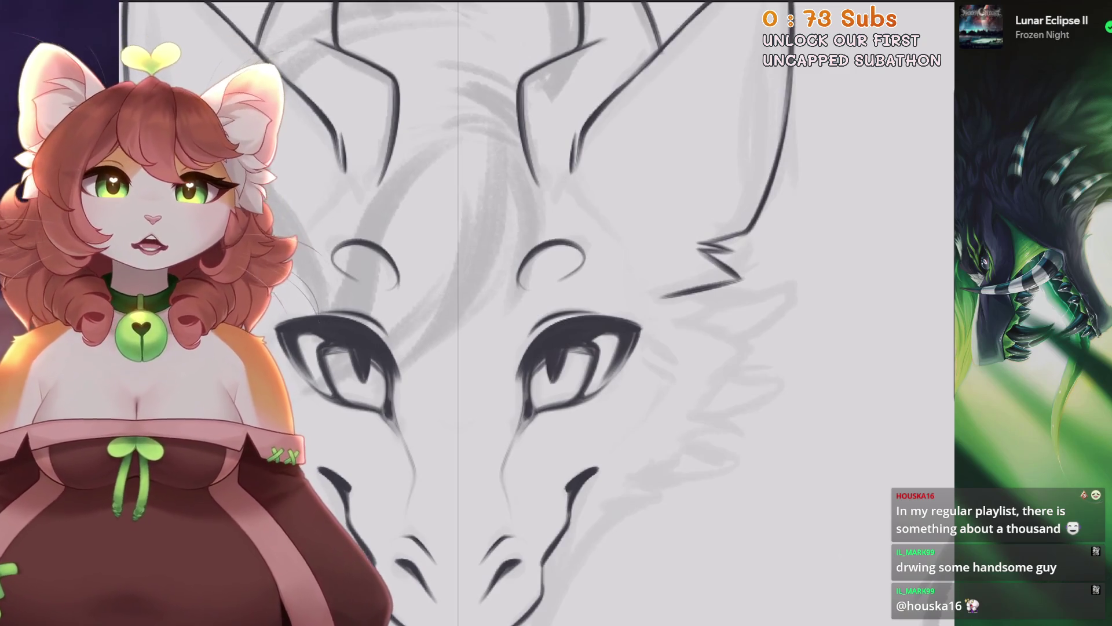
{"action": "scroll", "coordinate": [481, 313], "scroll_direction": "down", "scroll_amount": 1}
Ink a first fang below the mouth after two undone mouth strokes, then darken it.
{"action": "scroll", "coordinate": [536, 313], "scroll_direction": "up", "scroll_amount": 2}
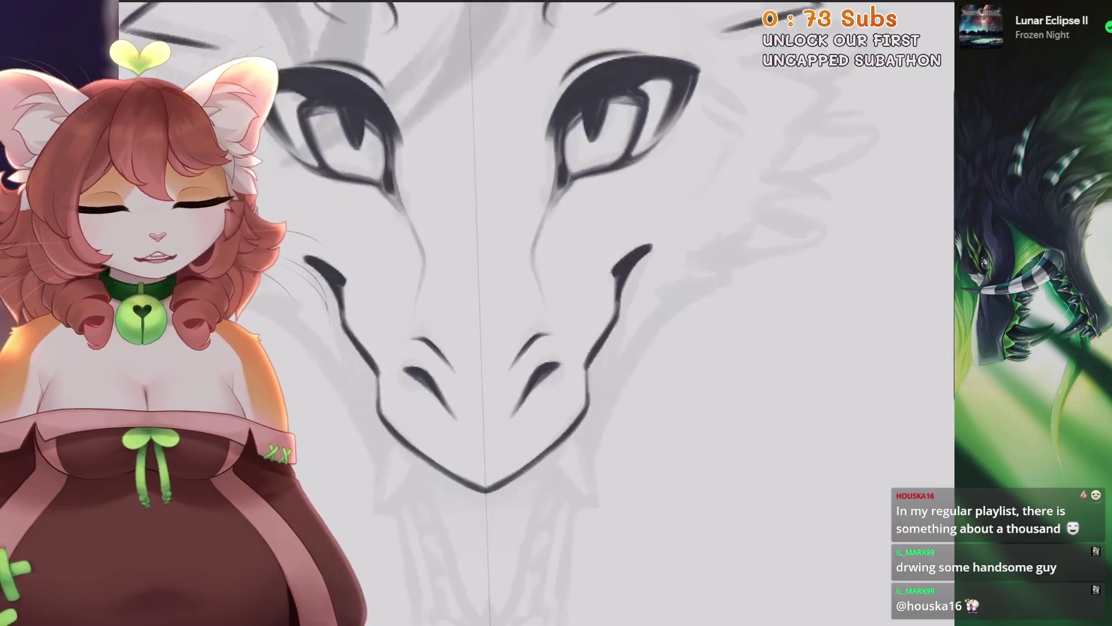
{"action": "scroll", "coordinate": [536, 313], "scroll_direction": "up", "scroll_amount": 3}
{"action": "scroll", "coordinate": [535, 313], "scroll_direction": "up", "scroll_amount": 2}
{"action": "left_click_drag", "start_coordinate": [565, 339], "coordinate": [557, 457]}
{"action": "key", "text": "ctrl+z"}
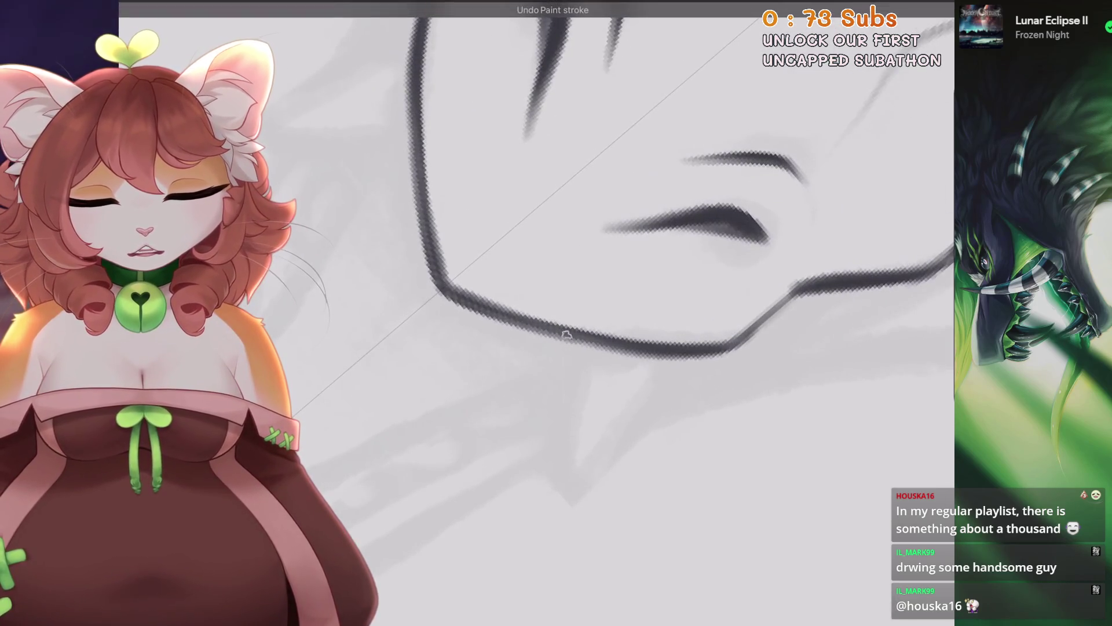
{"action": "left_click_drag", "start_coordinate": [565, 339], "coordinate": [556, 432]}
{"action": "key", "text": "ctrl+z"}
{"action": "left_click_drag", "start_coordinate": [566, 342], "coordinate": [588, 354]}
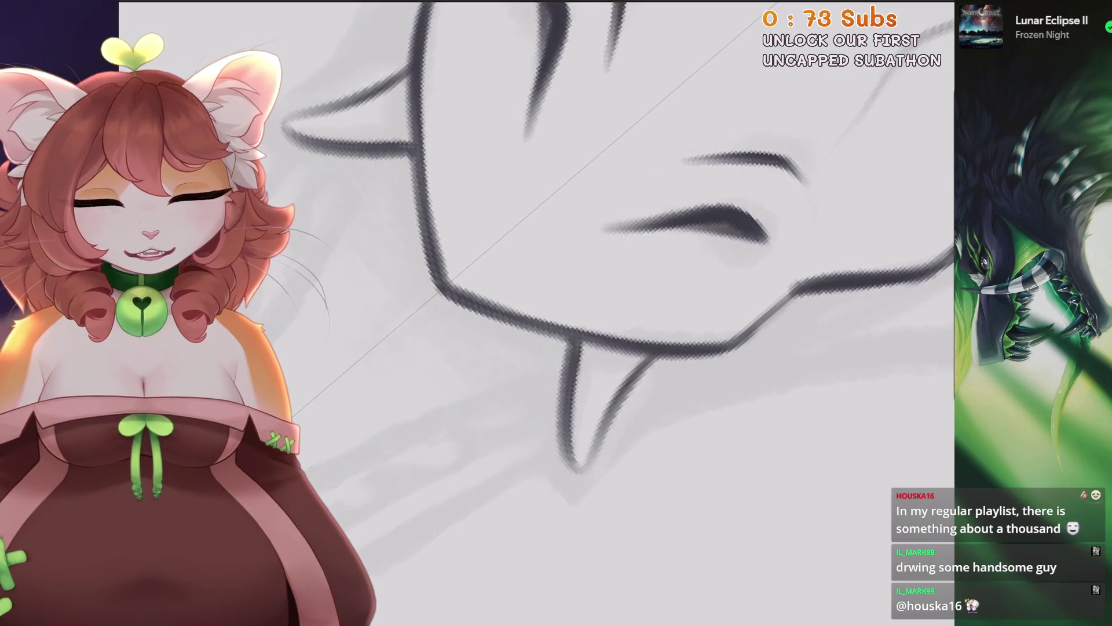
{"action": "scroll", "coordinate": [573, 348], "scroll_direction": "down", "scroll_amount": 2}
{"action": "scroll", "coordinate": [573, 347], "scroll_direction": "down", "scroll_amount": 1}
{"action": "scroll", "coordinate": [579, 422], "scroll_direction": "up", "scroll_amount": 1}
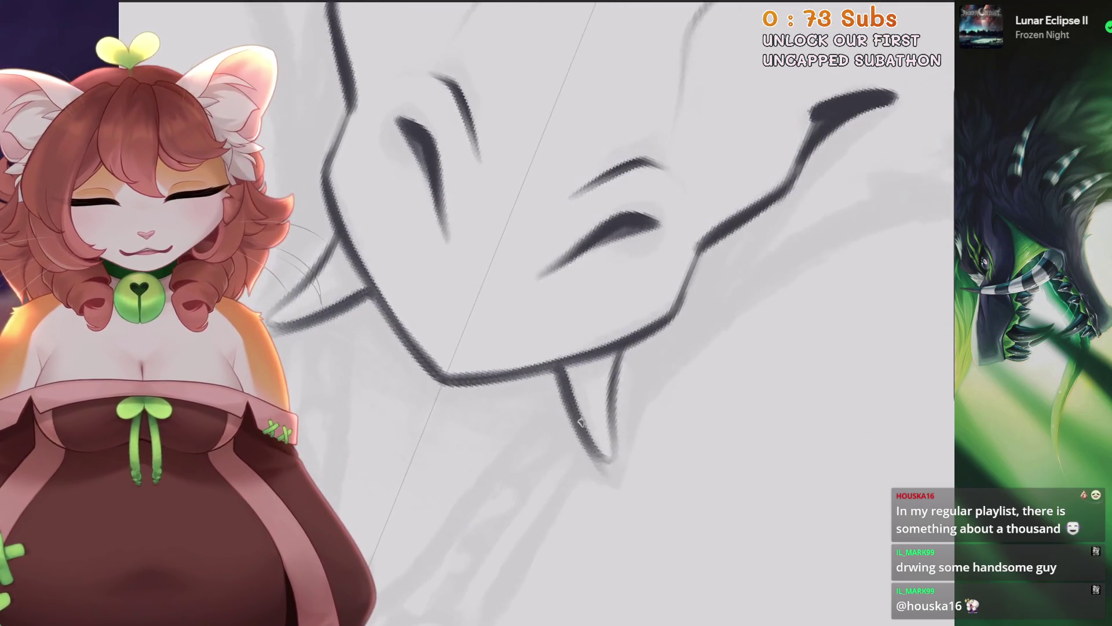
{"action": "left_click_drag", "start_coordinate": [607, 472], "coordinate": [623, 351]}
Undo the darkening stroke and redraw the fang as a clean V under the jaw.
{"action": "scroll", "coordinate": [579, 348], "scroll_direction": "down", "scroll_amount": 2}
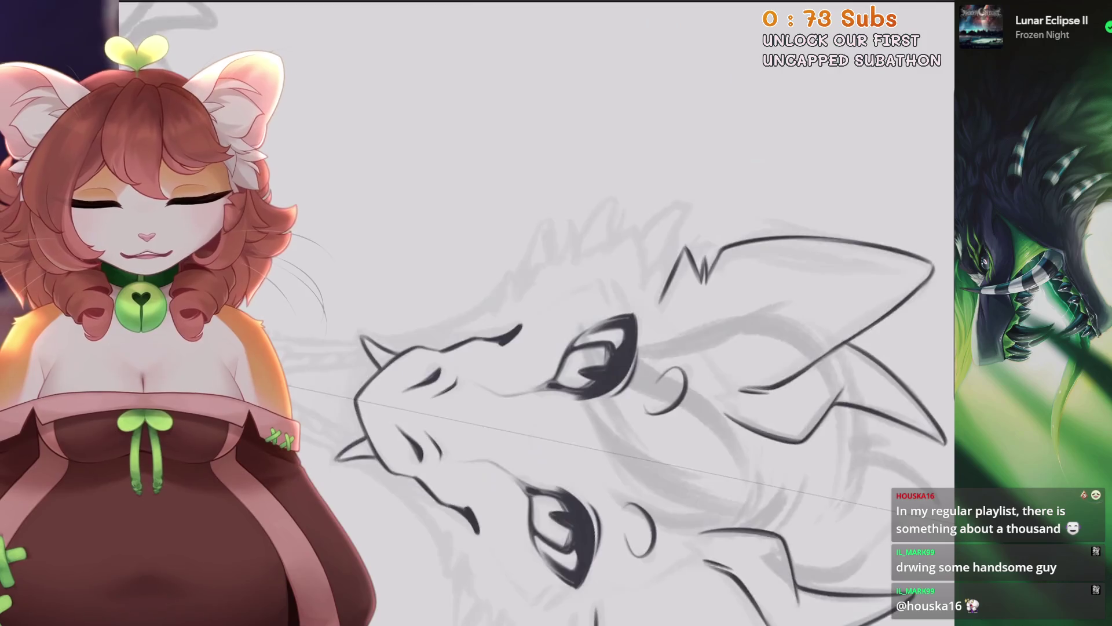
{"action": "scroll", "coordinate": [579, 348], "scroll_direction": "down", "scroll_amount": 1}
{"action": "scroll", "coordinate": [551, 261], "scroll_direction": "up", "scroll_amount": 1}
{"action": "scroll", "coordinate": [550, 261], "scroll_direction": "up", "scroll_amount": 2}
{"action": "key", "text": "ctrl+z"}
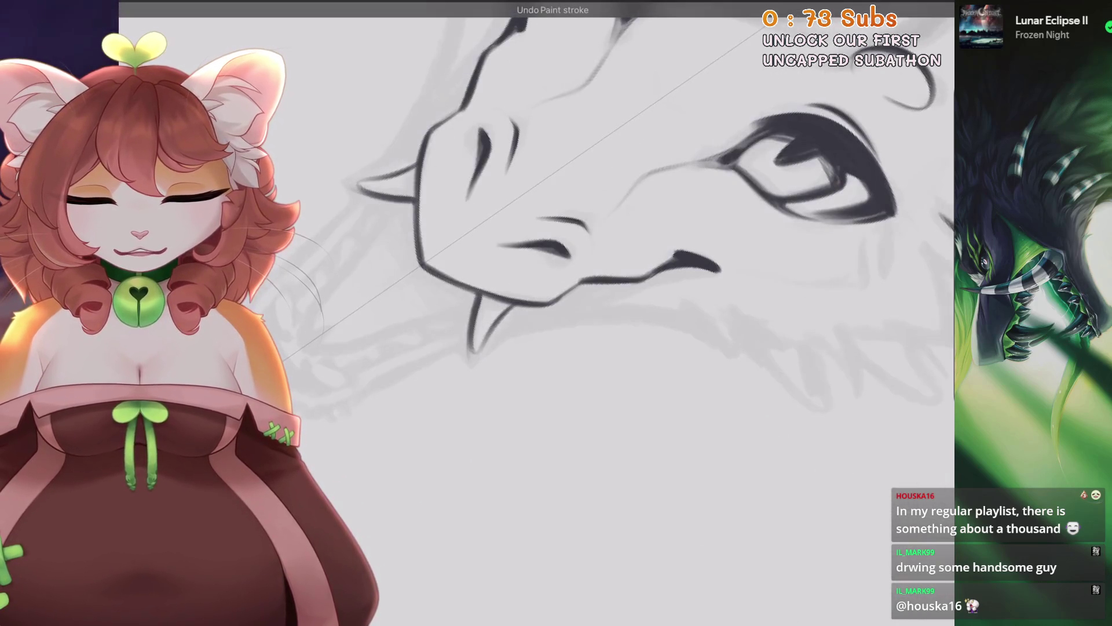
{"action": "scroll", "coordinate": [418, 266], "scroll_direction": "up", "scroll_amount": 2}
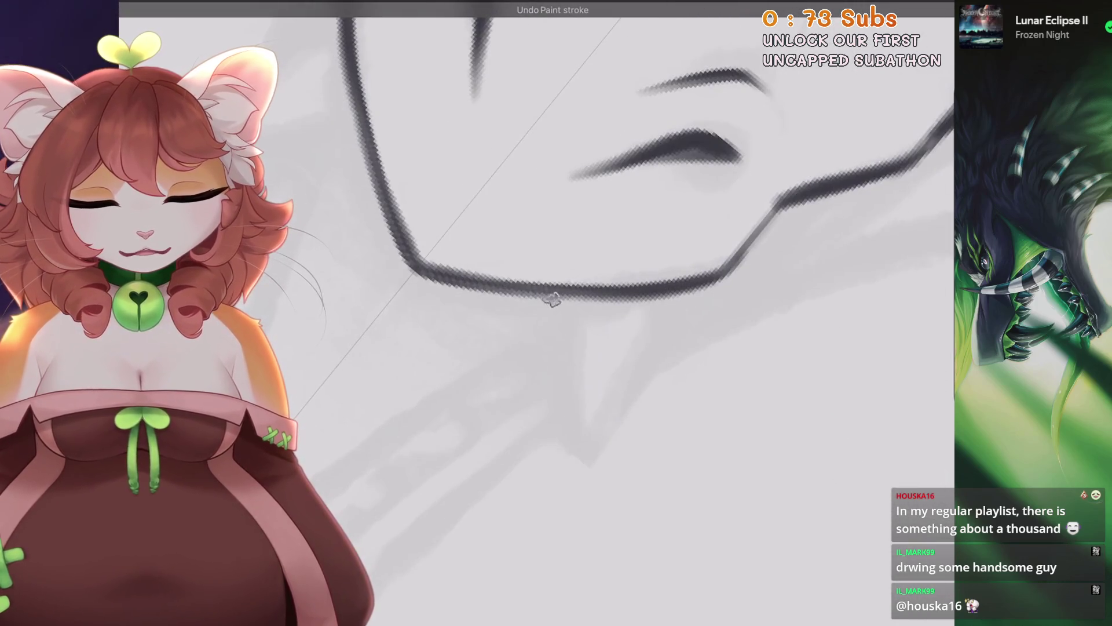
{"action": "mouse_move", "coordinate": [557, 298]}
{"action": "left_mouse_down"}
{"action": "mouse_move", "coordinate": [560, 384]}
{"action": "mouse_move", "coordinate": [660, 301]}
{"action": "left_mouse_up"}
{"action": "key", "text": "ctrl+z"}
{"action": "left_click_drag", "start_coordinate": [558, 299], "coordinate": [660, 302]}
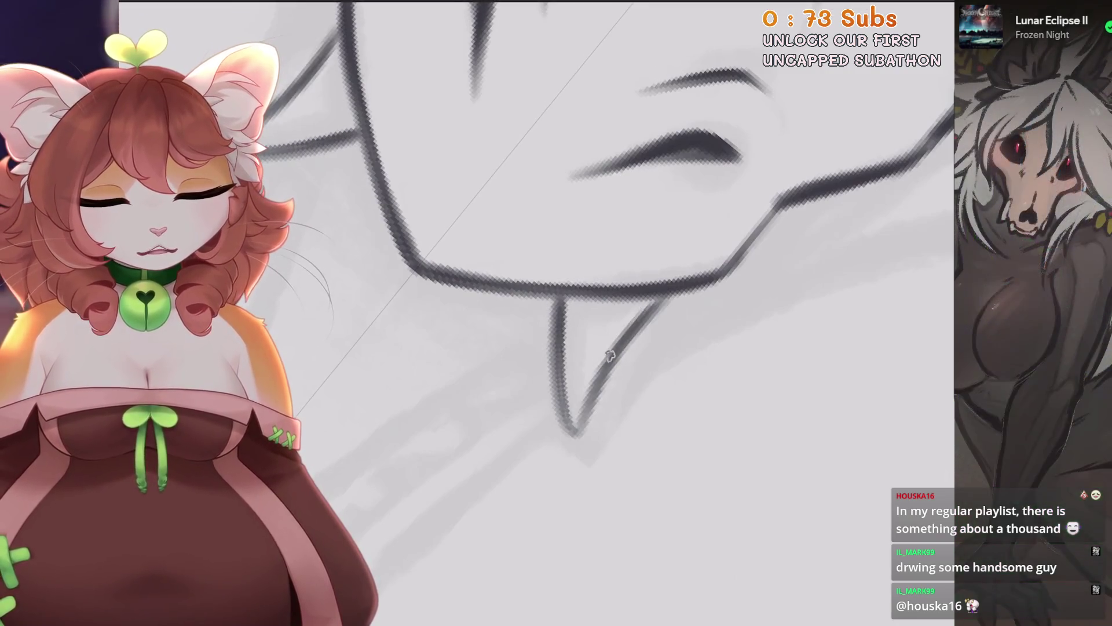
{"action": "scroll", "coordinate": [610, 355], "scroll_direction": "down", "scroll_amount": 2}
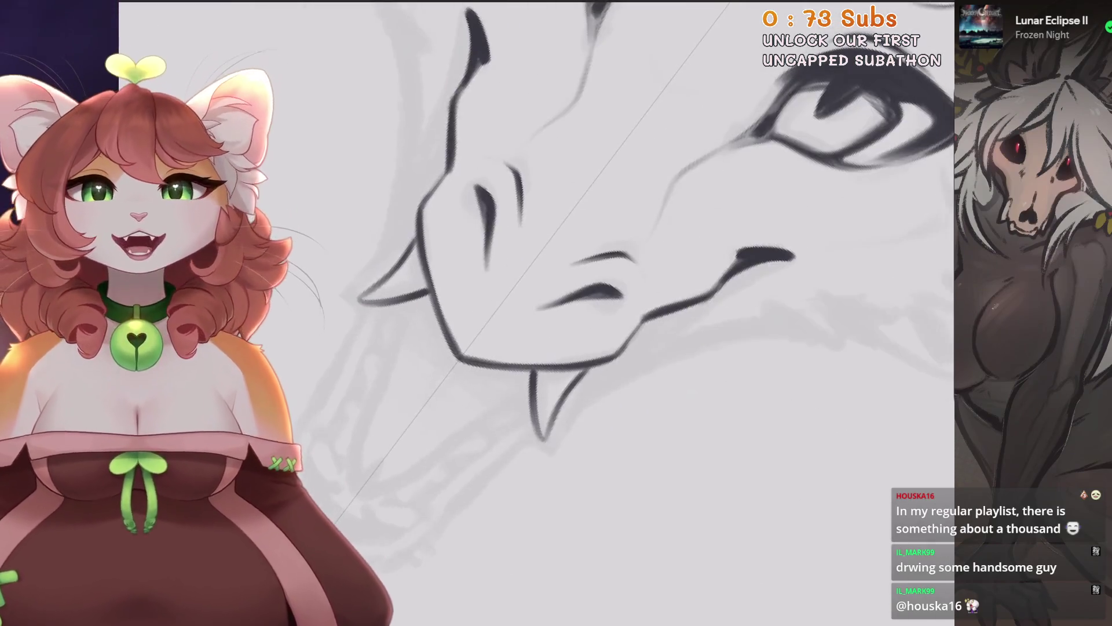